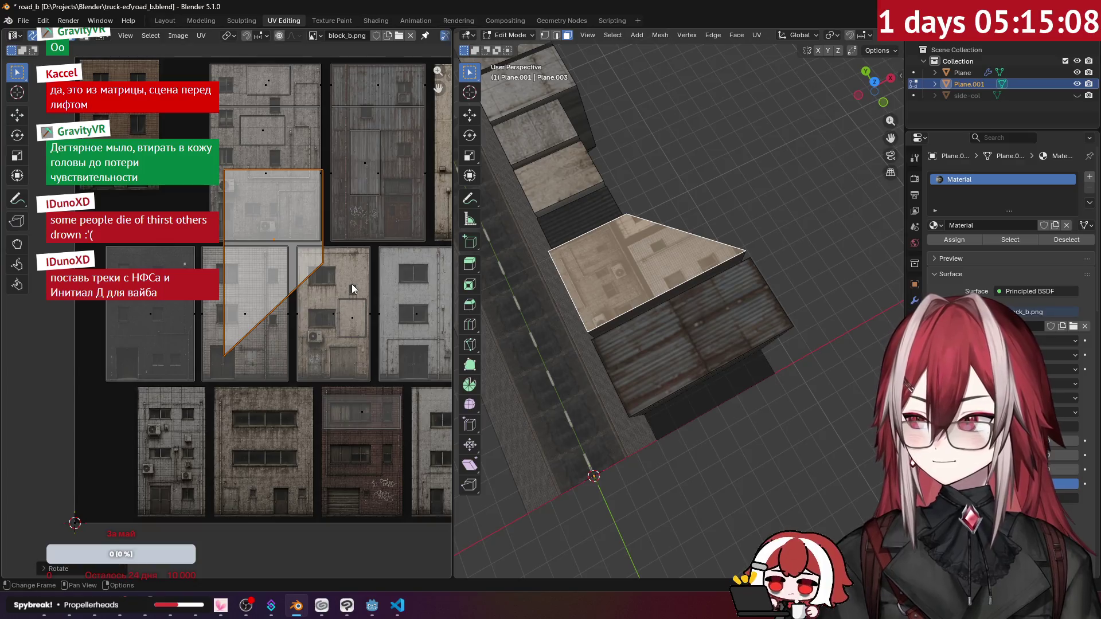
Move the slanted roof's UV island onto a plain wall area of the block_b texture.
mouse_move(352, 284)
middle_down()
mouse_move(367, 269)
mouse_move(338, 344)
mouse_move(329, 142)
mouse_move(317, 183)
middle_up()
scroll(180, 360, up, 3)
mouse_move(180, 360)
middle_down()
mouse_move(266, 111)
mouse_move(273, 212)
middle_up()
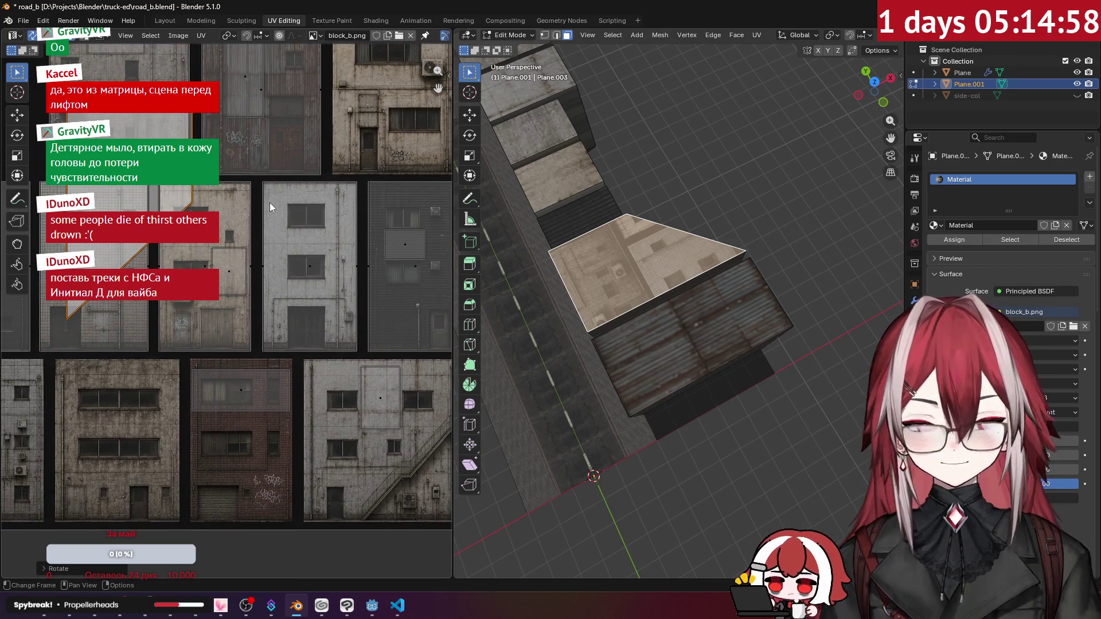
key(g)
click(329, 391)
mouse_move(329, 391)
middle_down()
mouse_move(409, 270)
mouse_move(374, 323)
middle_up()
Shrink the roof island to 0.3 size and return to Object Mode.
text(gs.3)
key(Return)
scroll(265, 264, up, 4)
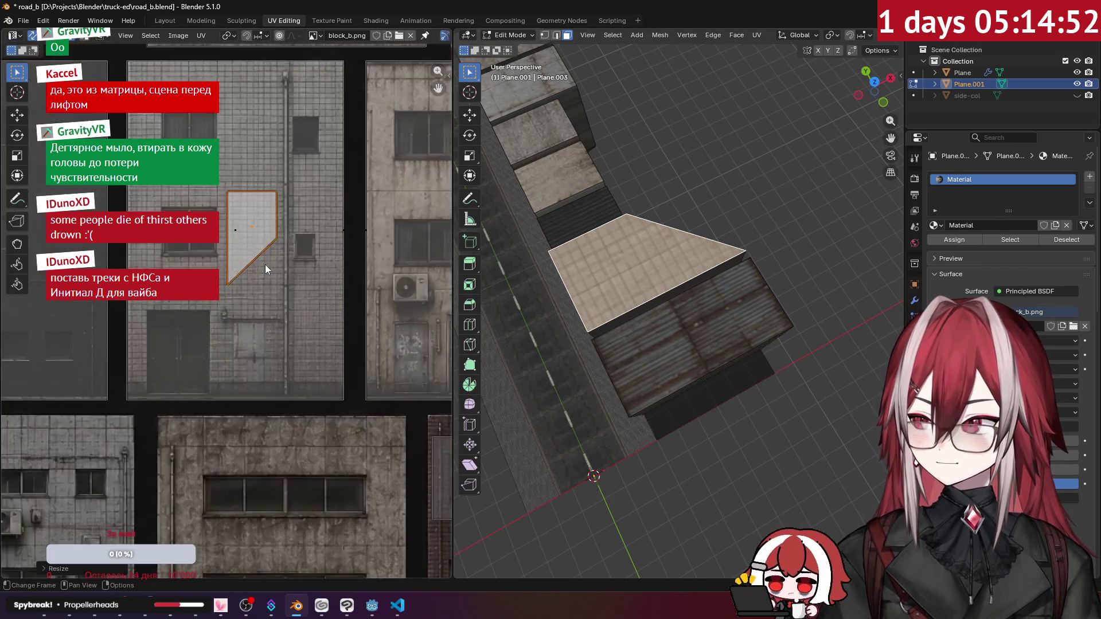
click(310, 233)
mouse_move(717, 321)
middle_down()
mouse_move(753, 140)
mouse_move(708, 159)
mouse_move(670, 248)
middle_up()
key(Tab)
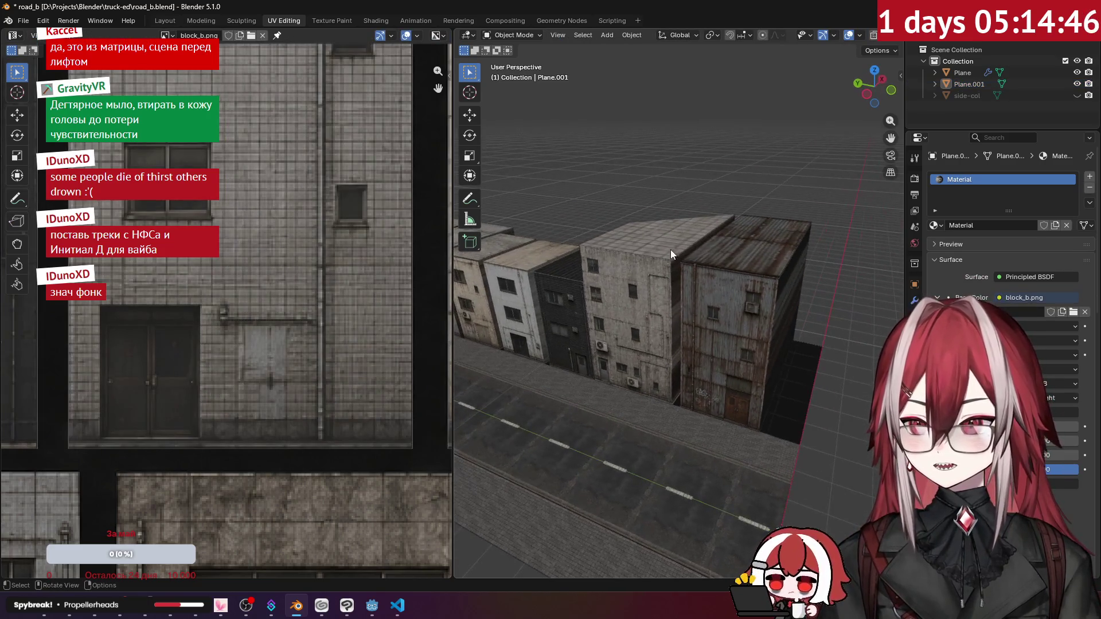
Select the two gap wall faces on Plane.001 and project their UVs from the front view.
click(678, 256)
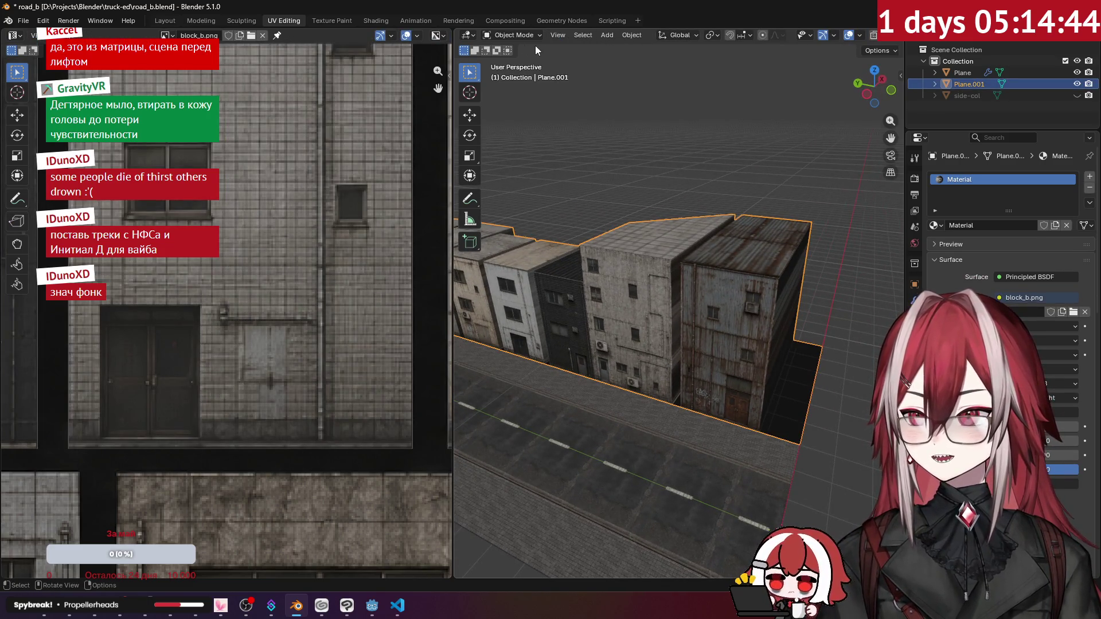
key(Tab)
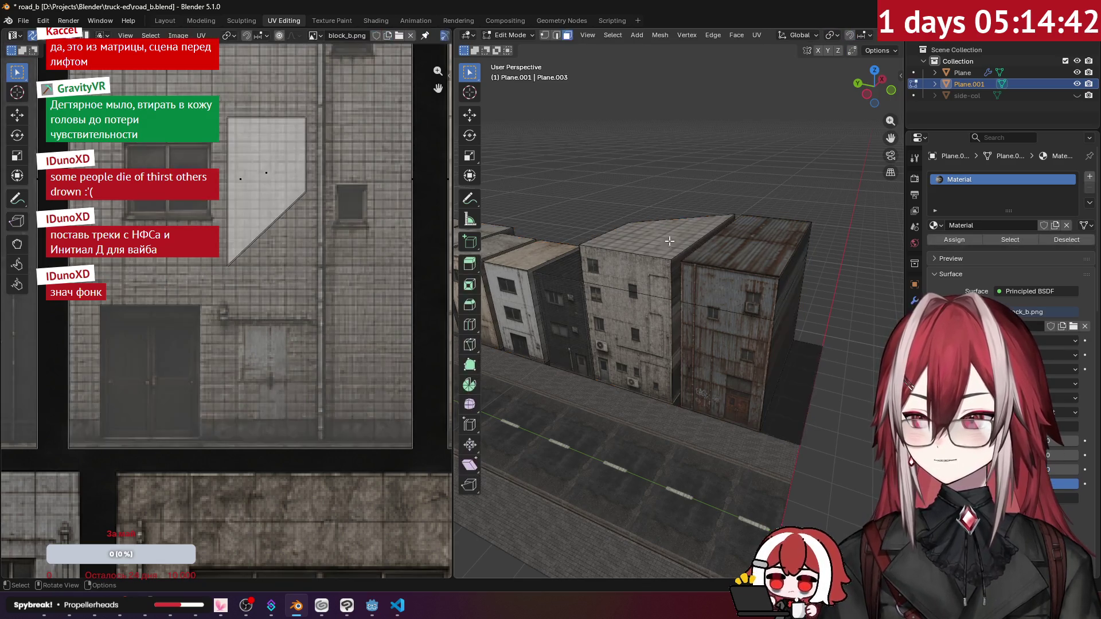
click(672, 273)
shift+click(677, 310)
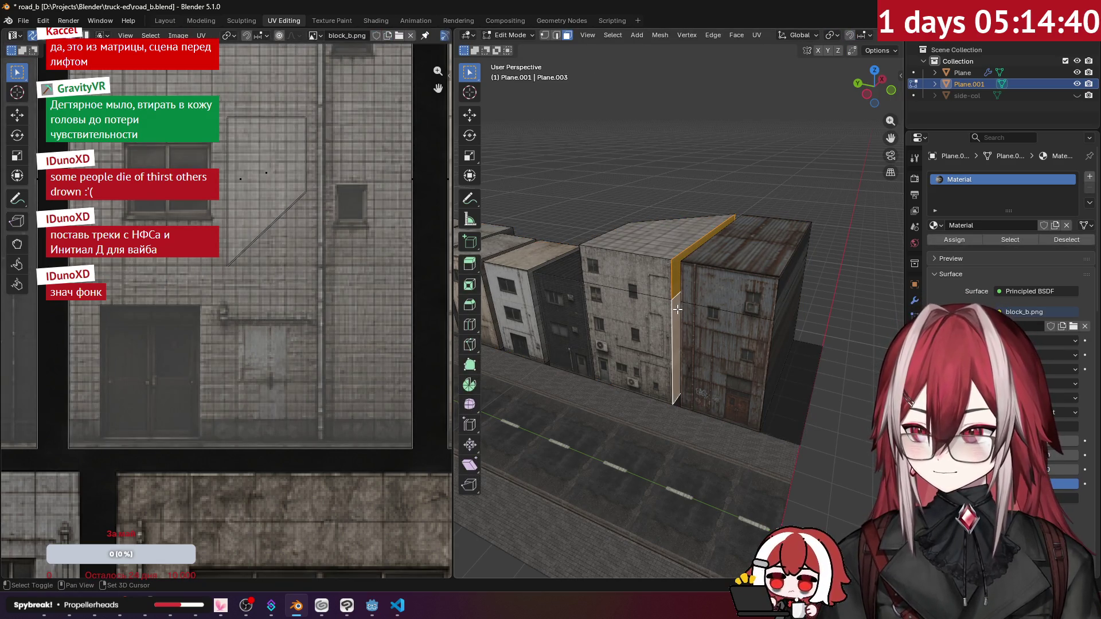
key(KP_1)
key(KP_Decimal)
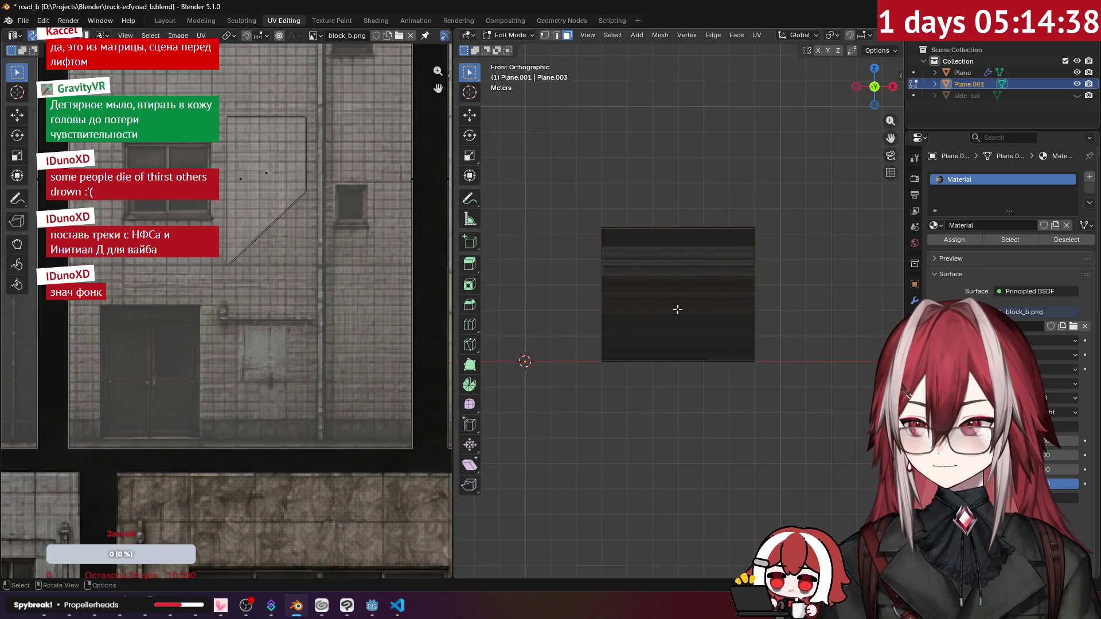
click(756, 36)
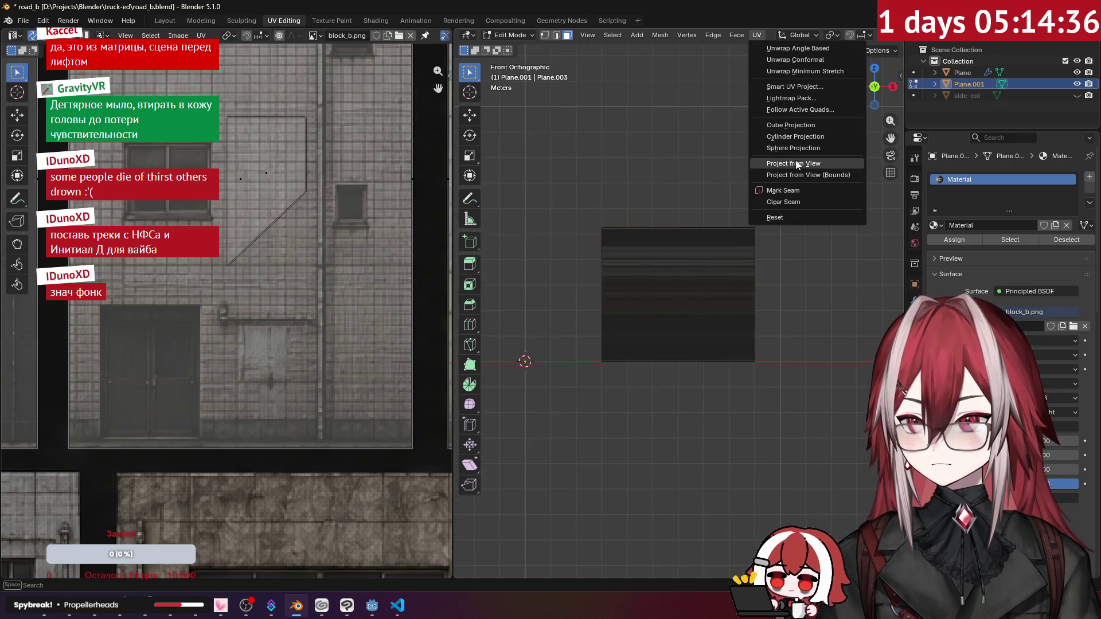
click(796, 163)
scroll(325, 228, down, 5)
scroll(326, 232, down, 3)
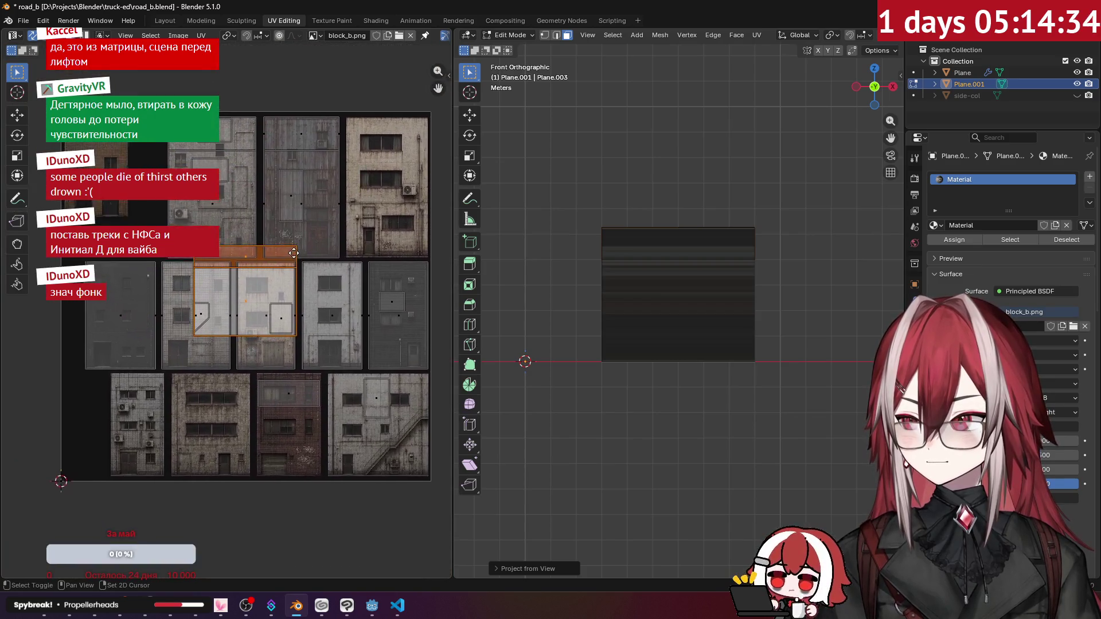
middle_drag(677, 252, 751, 278)
scroll(310, 261, up, 3)
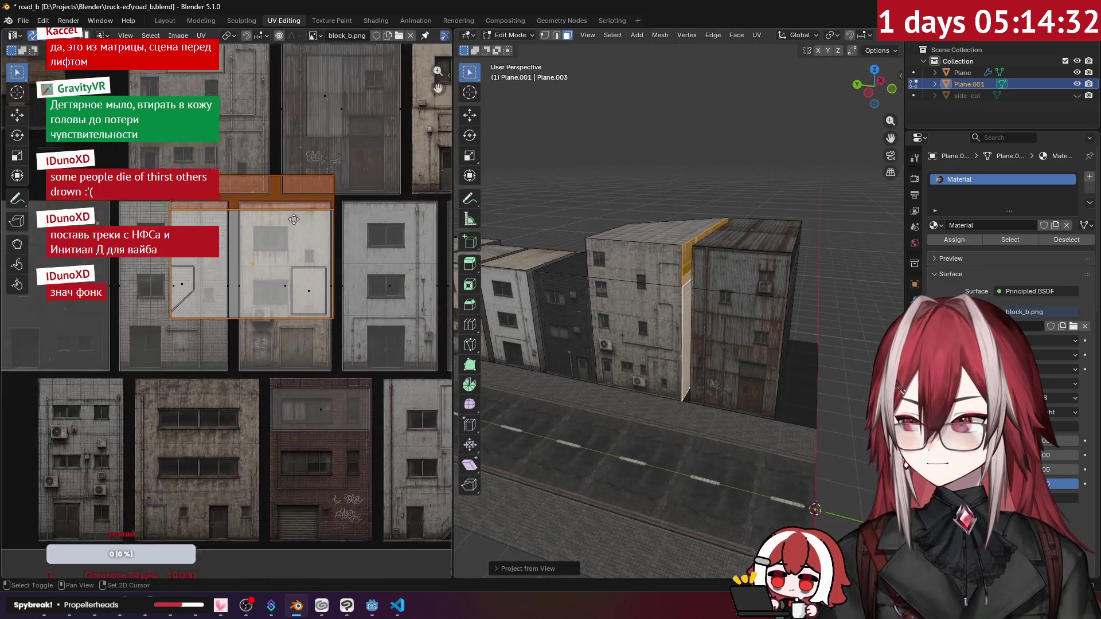
Move the gap wall's UV island onto the pale concrete facade of block_b.
key(g)
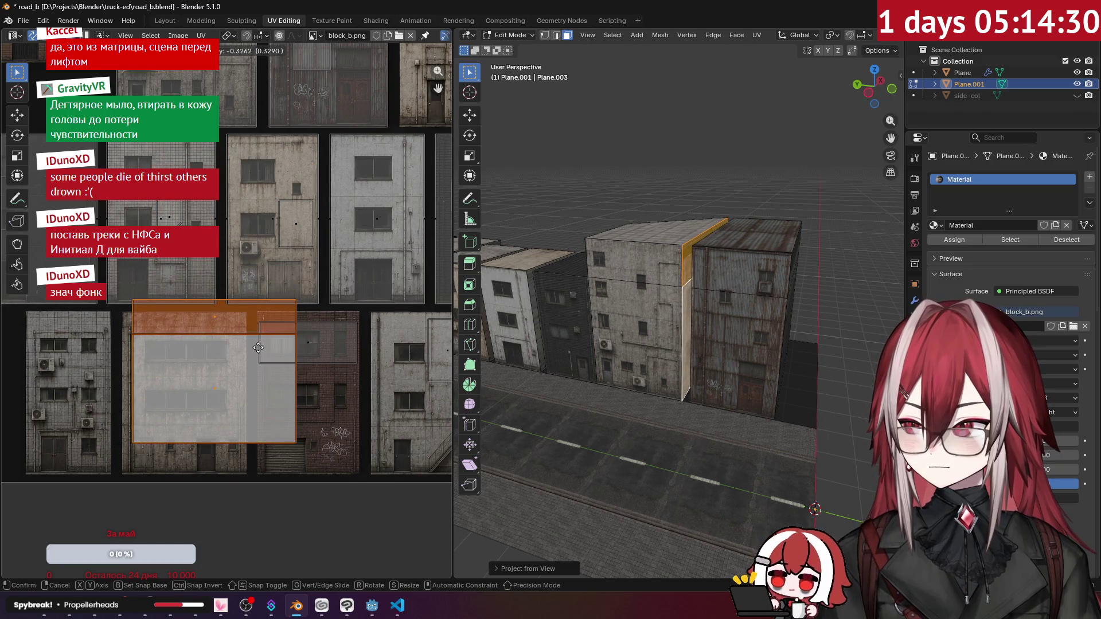
click(264, 349)
mouse_move(332, 259)
middle_down()
mouse_move(264, 368)
mouse_move(288, 304)
mouse_move(297, 186)
middle_up()
scroll(333, 240, down, 1)
key(g)
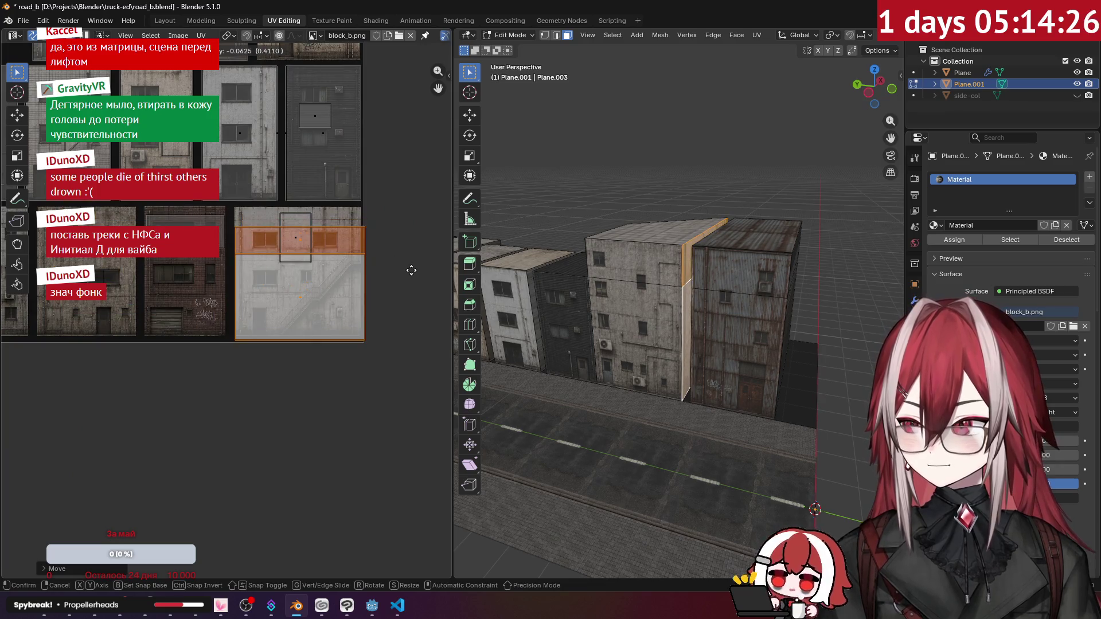
click(321, 267)
scroll(321, 268, up, 2)
scroll(270, 268, up, 2)
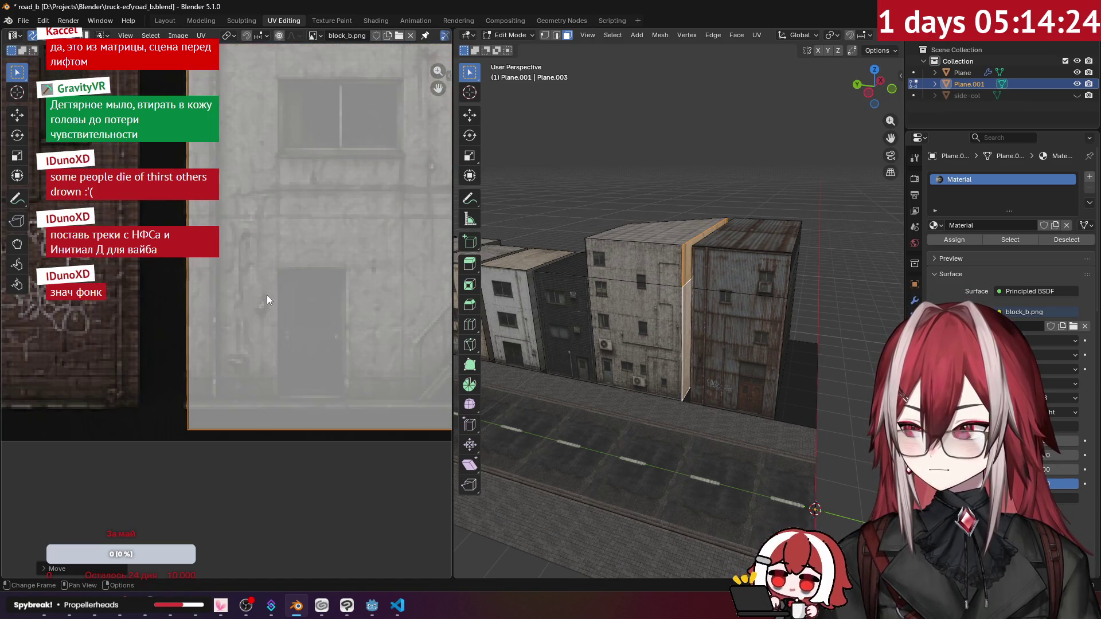
key(g)
click(266, 276)
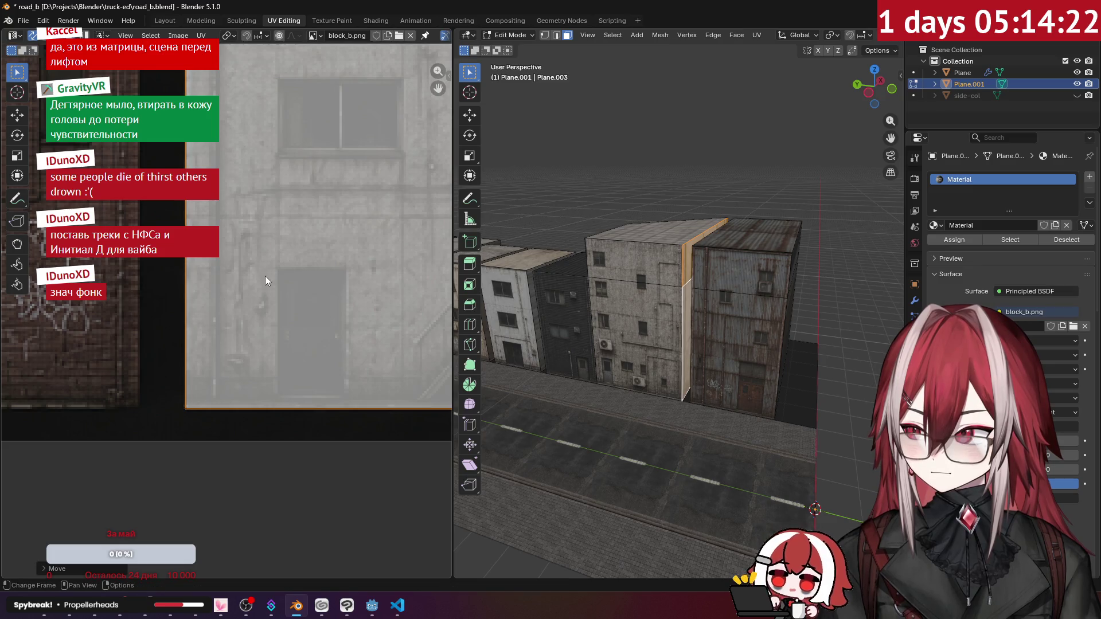
scroll(273, 236, down, 3)
scroll(678, 216, up, 2)
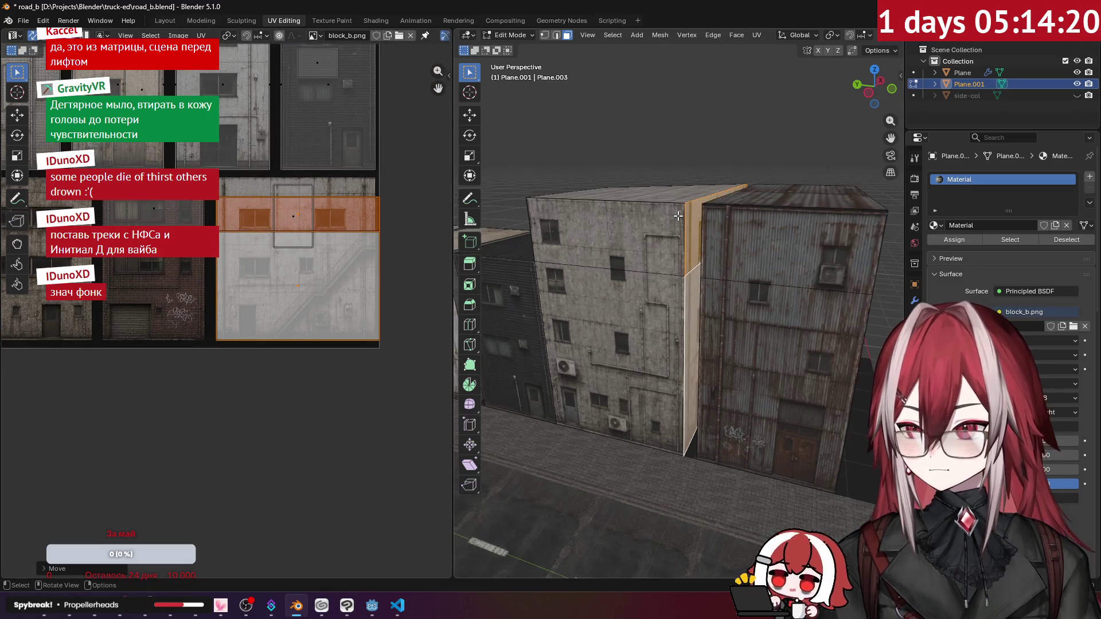
scroll(381, 197, up, 2)
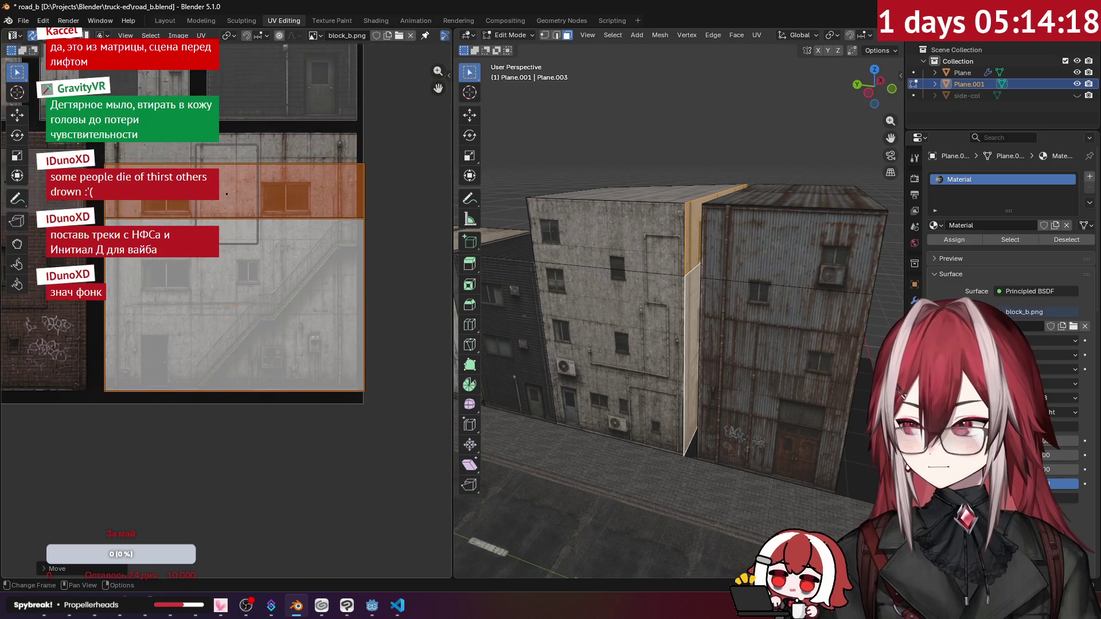
Slide an island edge horizontally to fit the facade, then return to Object Mode.
key(alt+a)
key(2)
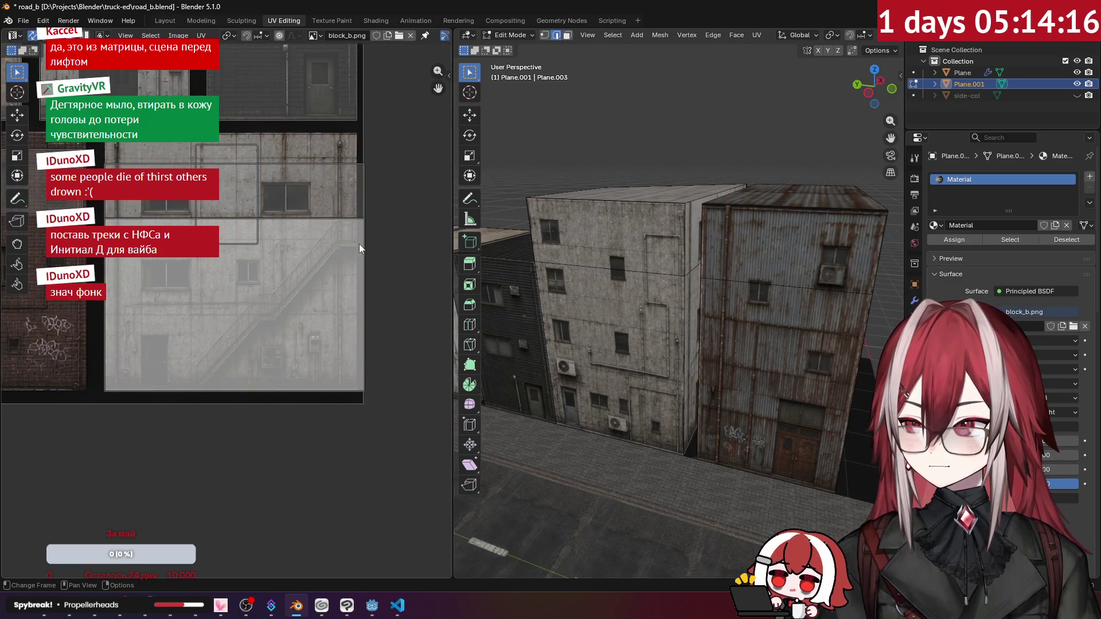
scroll(395, 207, up, 2)
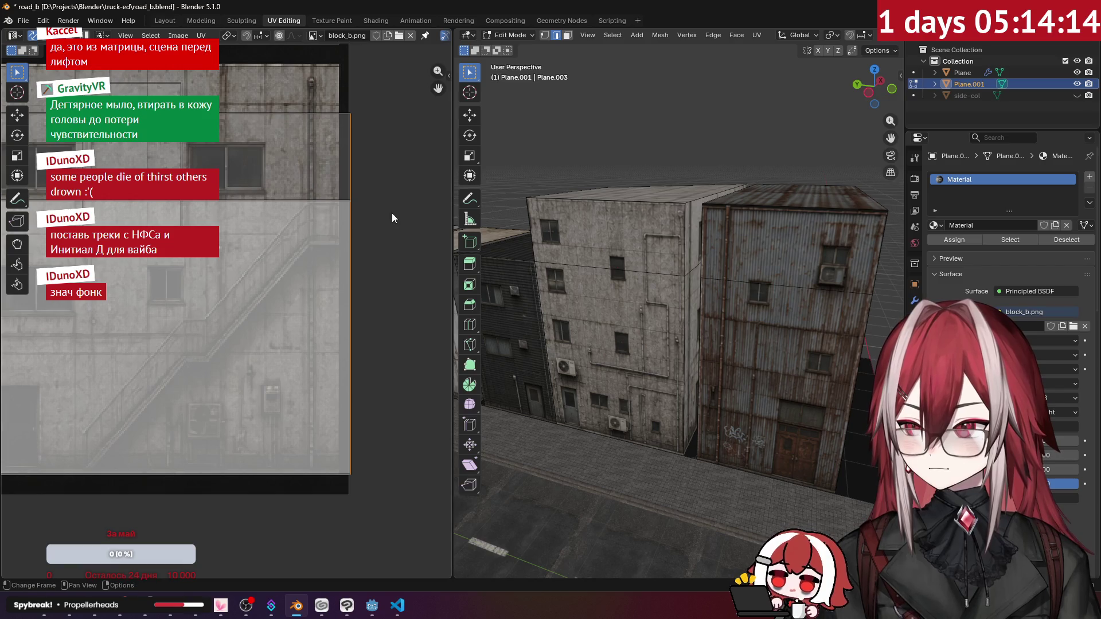
key(g)
key(x)
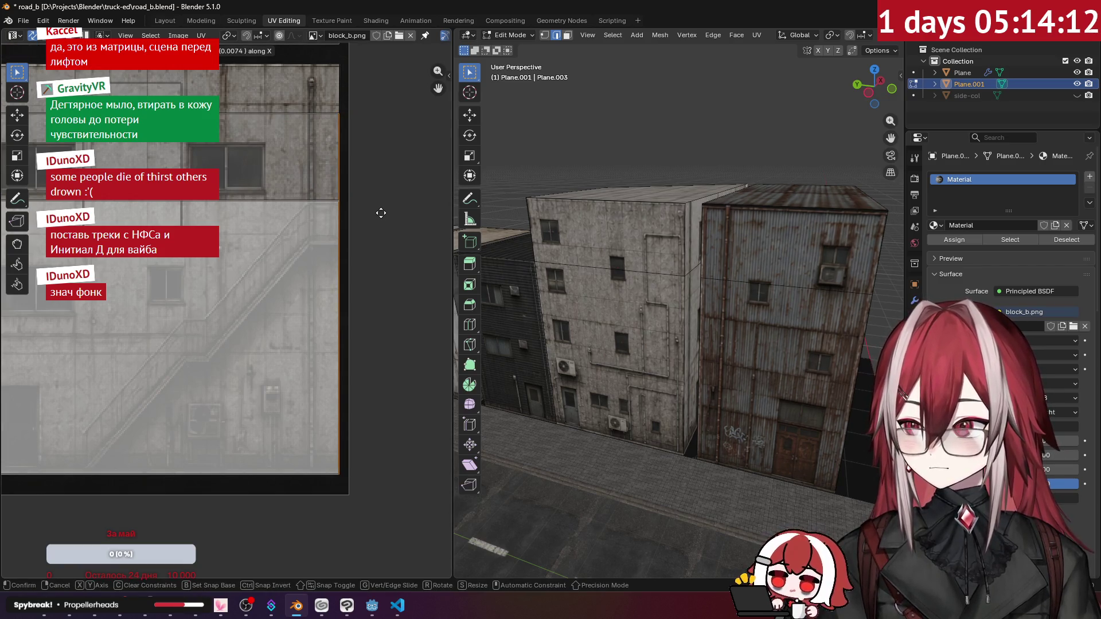
click(381, 213)
click(345, 117)
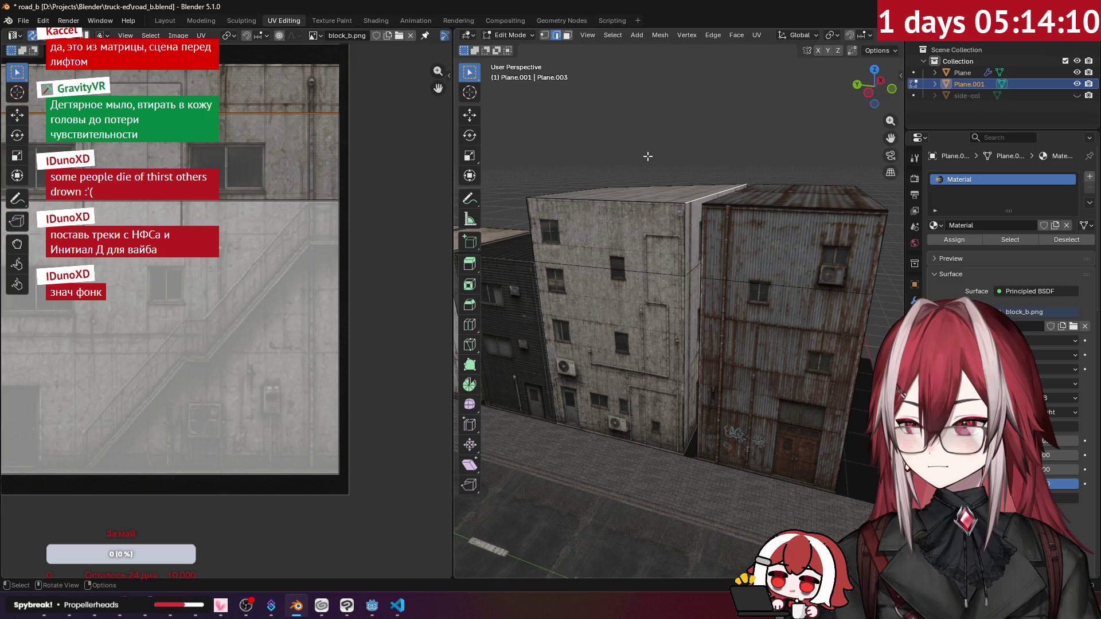
scroll(648, 156, down, 3)
mouse_move(666, 165)
middle_down()
mouse_move(756, 174)
mouse_move(632, 161)
mouse_move(679, 97)
mouse_move(667, 135)
mouse_move(622, 153)
mouse_move(540, 155)
middle_up()
key(Tab)
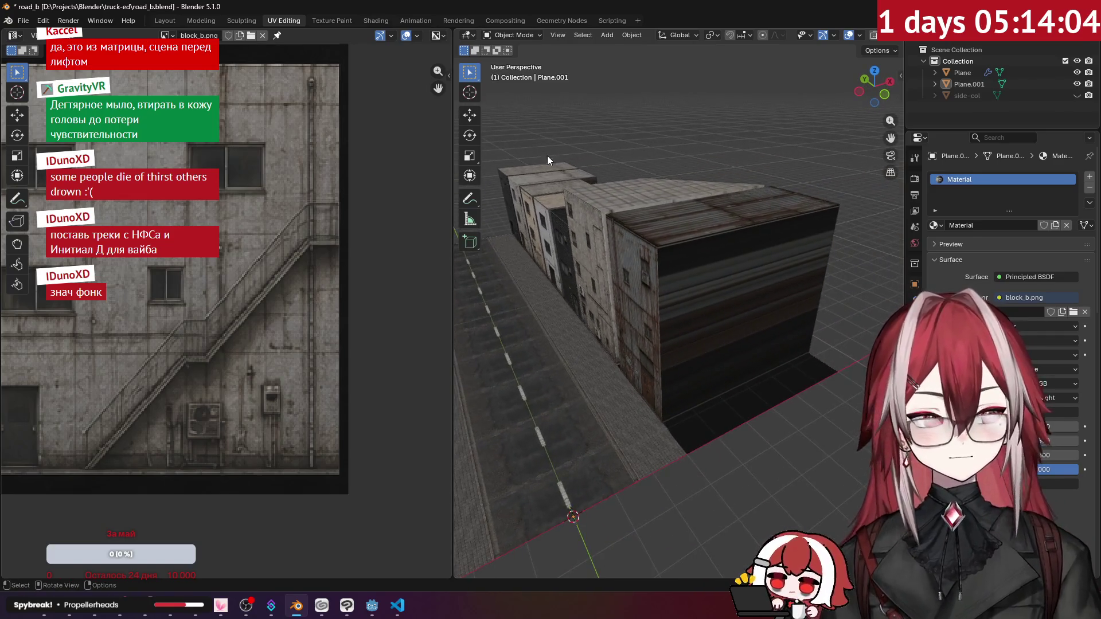
Select the upper strip face of Plane.001 and project its UVs from the front view.
click(716, 283)
key(Tab)
key(ctrl+r)
click(563, 36)
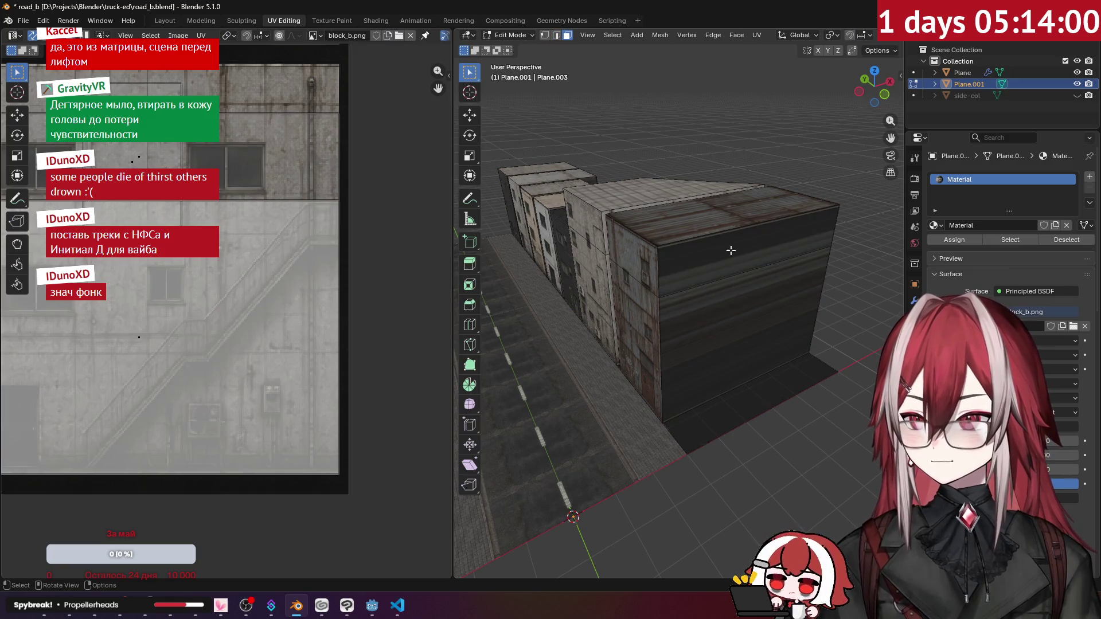
click(740, 250)
key(KP_1)
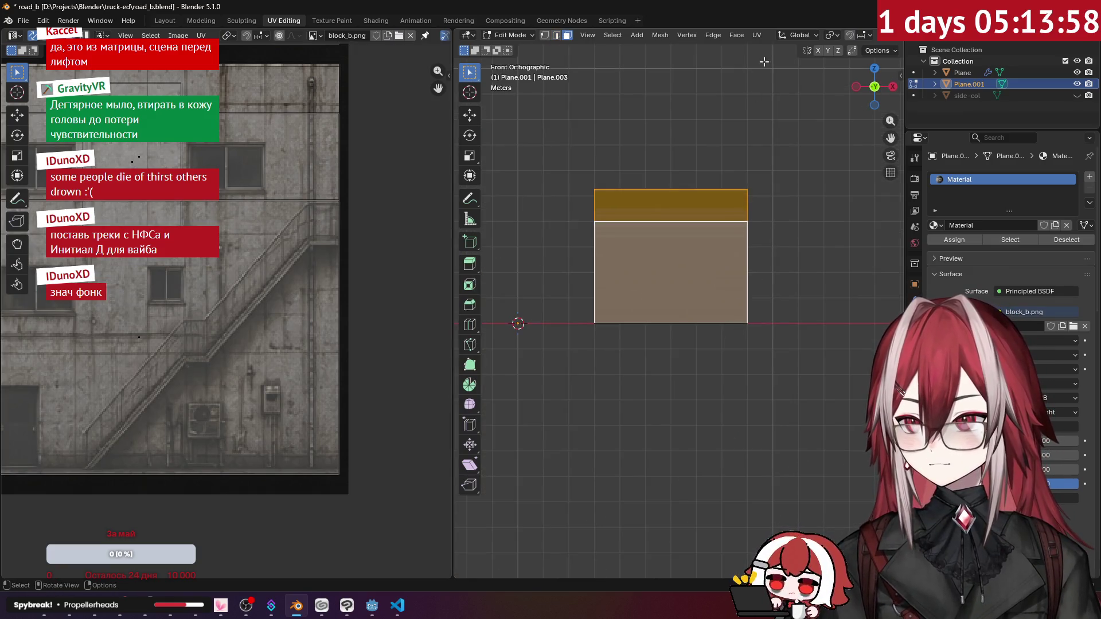
click(757, 35)
click(792, 160)
scroll(313, 217, down, 5)
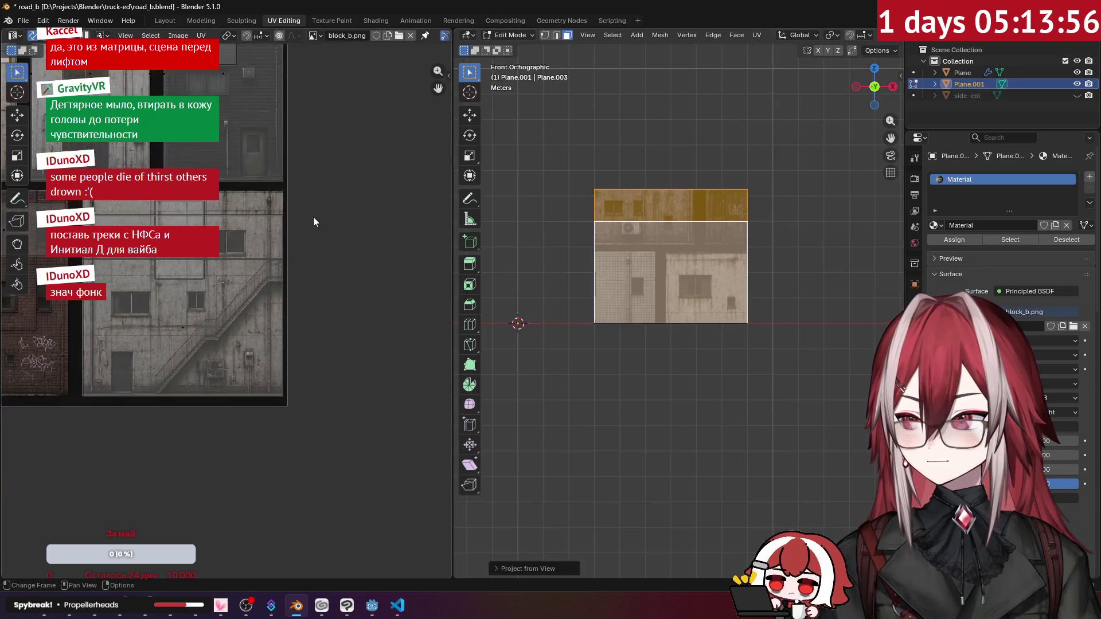
Position the strip's UV island on the grey facade tile of the atlas.
key(g)
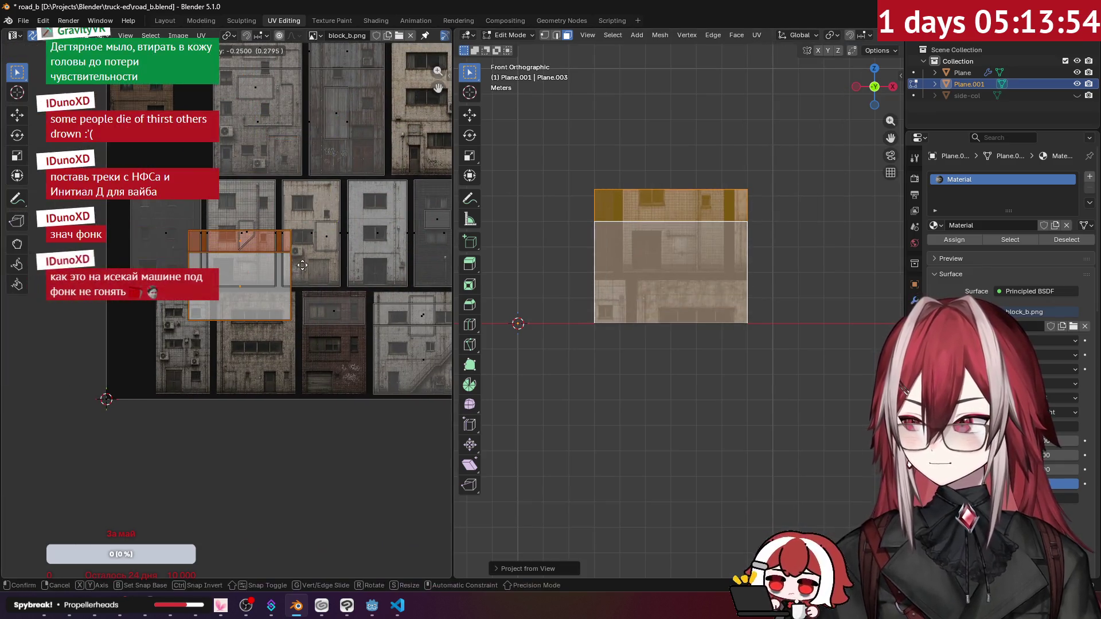
click(314, 297)
scroll(314, 293, up, 3)
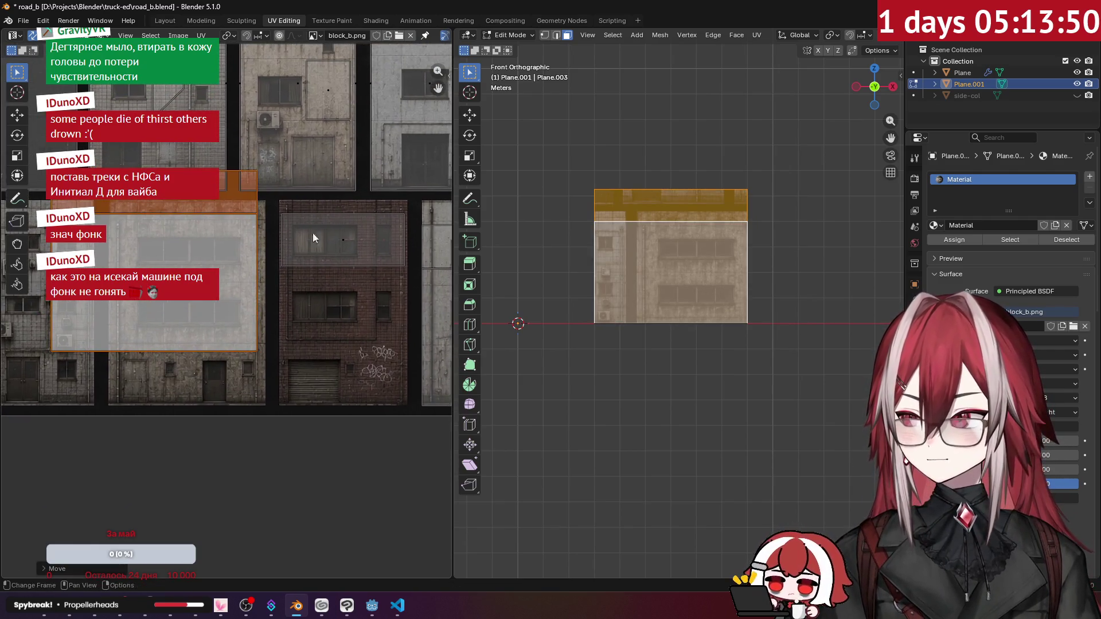
middle_drag(631, 259, 746, 229)
mouse_move(296, 224)
middle_down()
mouse_move(304, 234)
mouse_move(341, 198)
middle_up()
key(g)
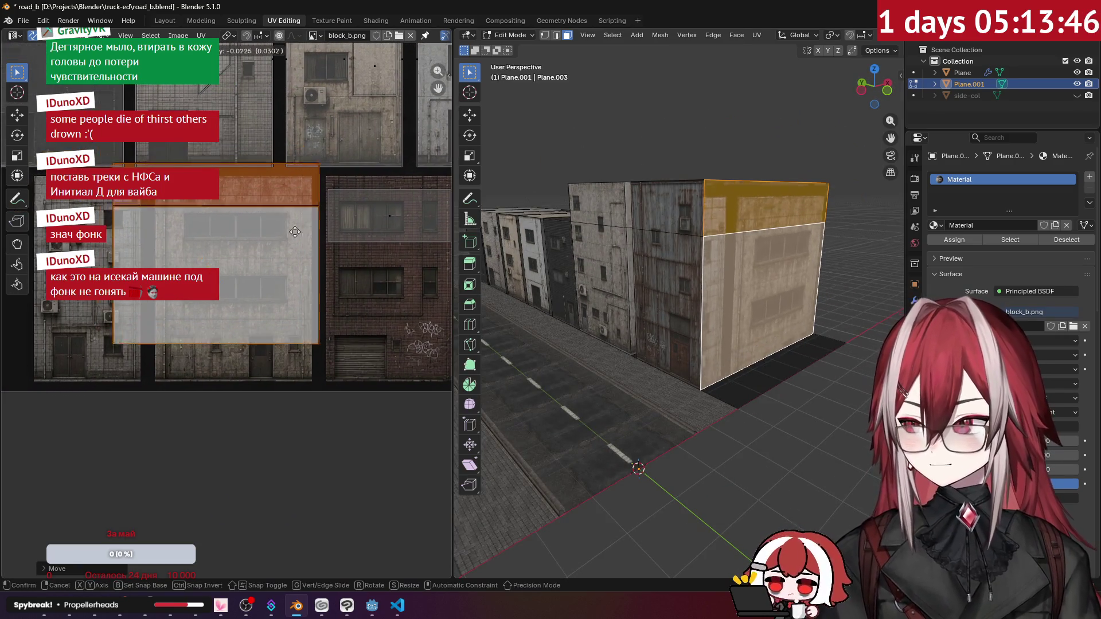
click(305, 266)
scroll(228, 274, up, 3)
middle_drag(229, 279, 309, 223)
key(g)
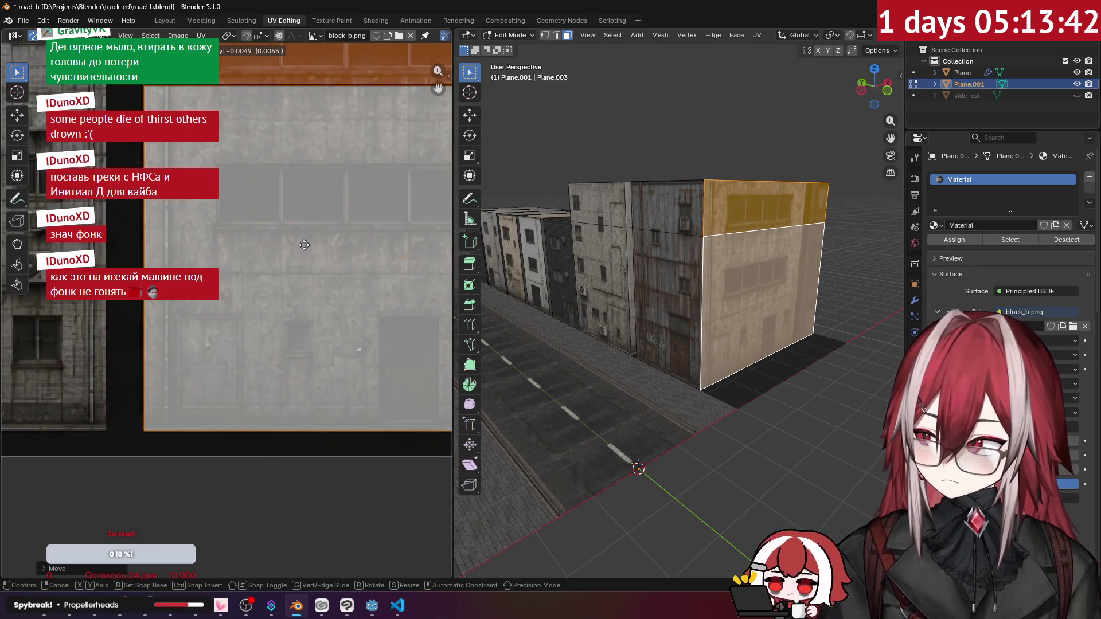
click(304, 244)
scroll(302, 244, down, 3)
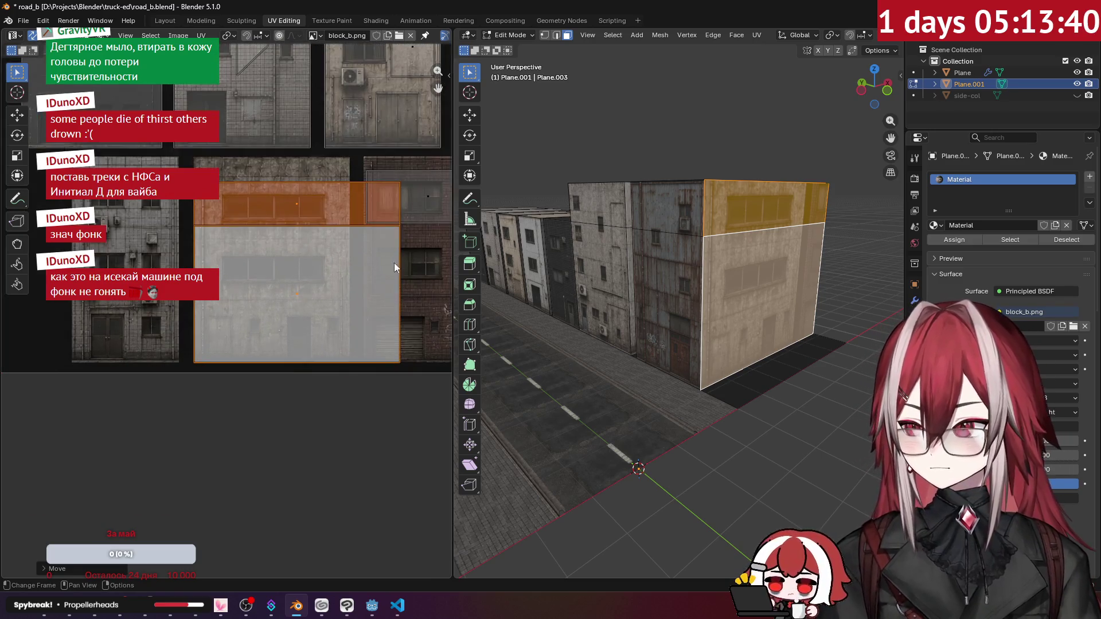
click(393, 262)
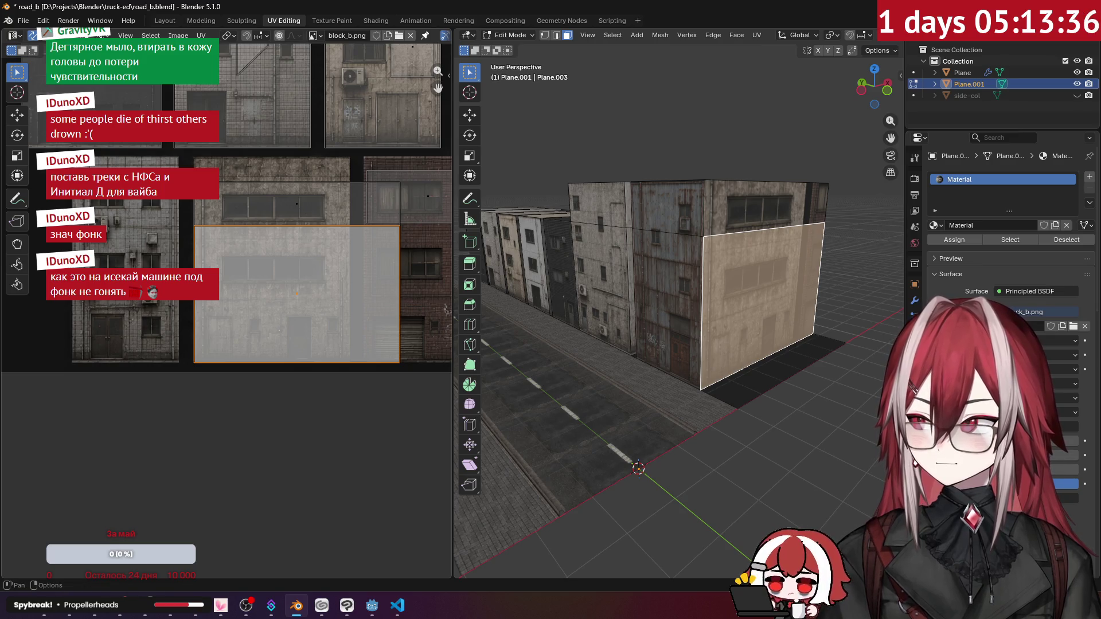
Slide the UV face's right edge along X to the facade edge and return to Object Mode.
key(2)
click(404, 257)
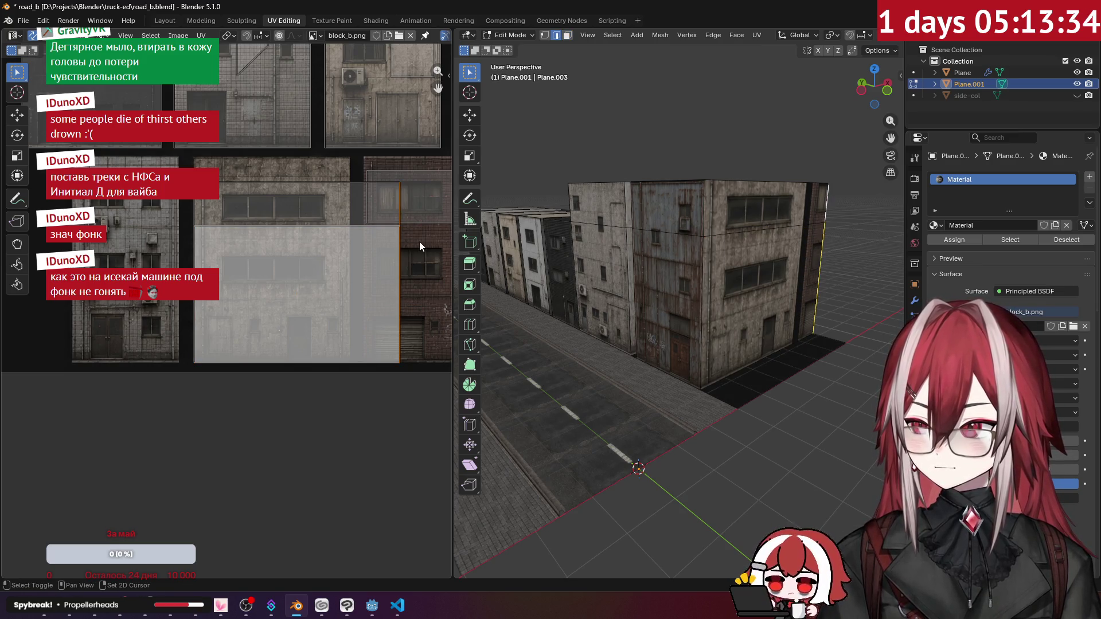
key(g)
key(x)
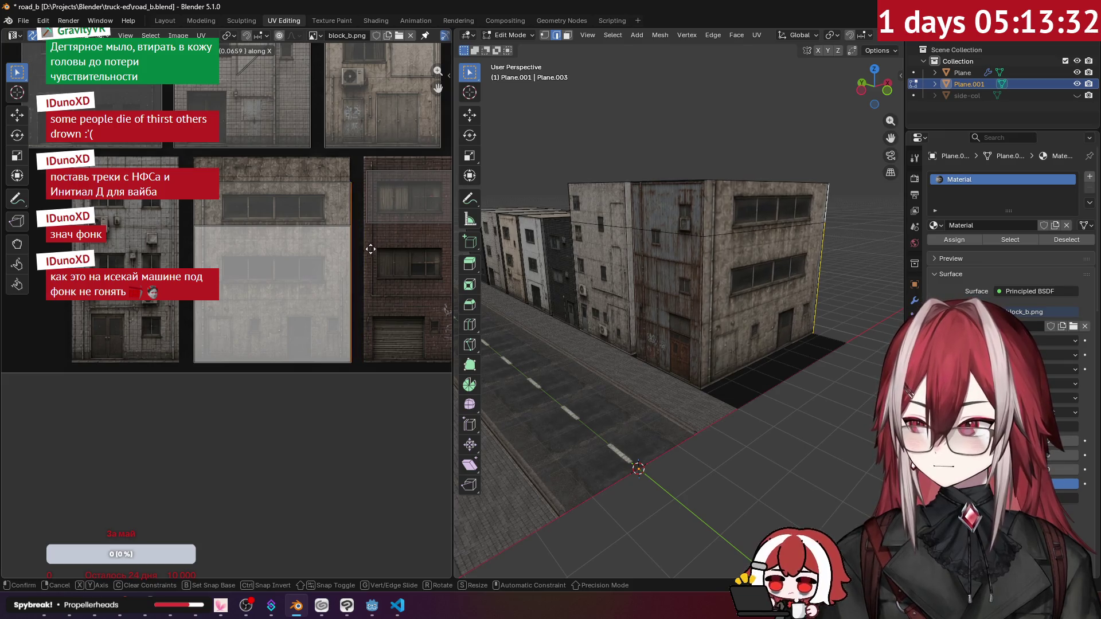
click(368, 250)
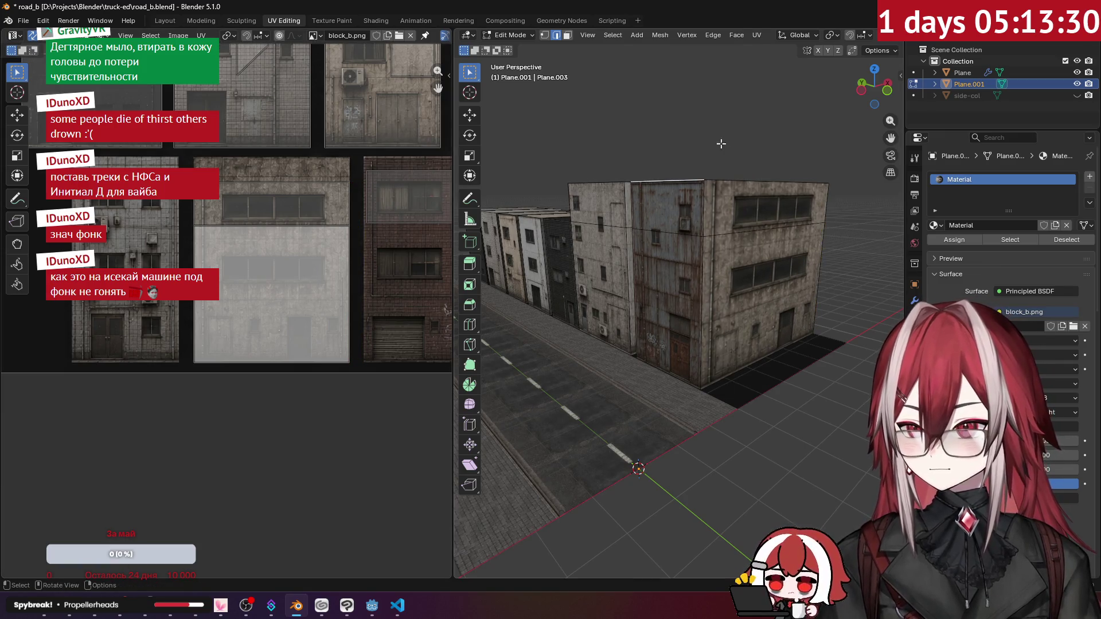
key(Tab)
click(755, 136)
mouse_move(754, 136)
middle_down()
mouse_move(742, 150)
mouse_move(697, 146)
mouse_move(652, 198)
mouse_move(544, 180)
mouse_move(488, 187)
mouse_move(500, 200)
mouse_move(717, 208)
mouse_move(686, 216)
mouse_move(715, 176)
mouse_move(591, 181)
mouse_move(618, 235)
mouse_move(642, 239)
middle_up()
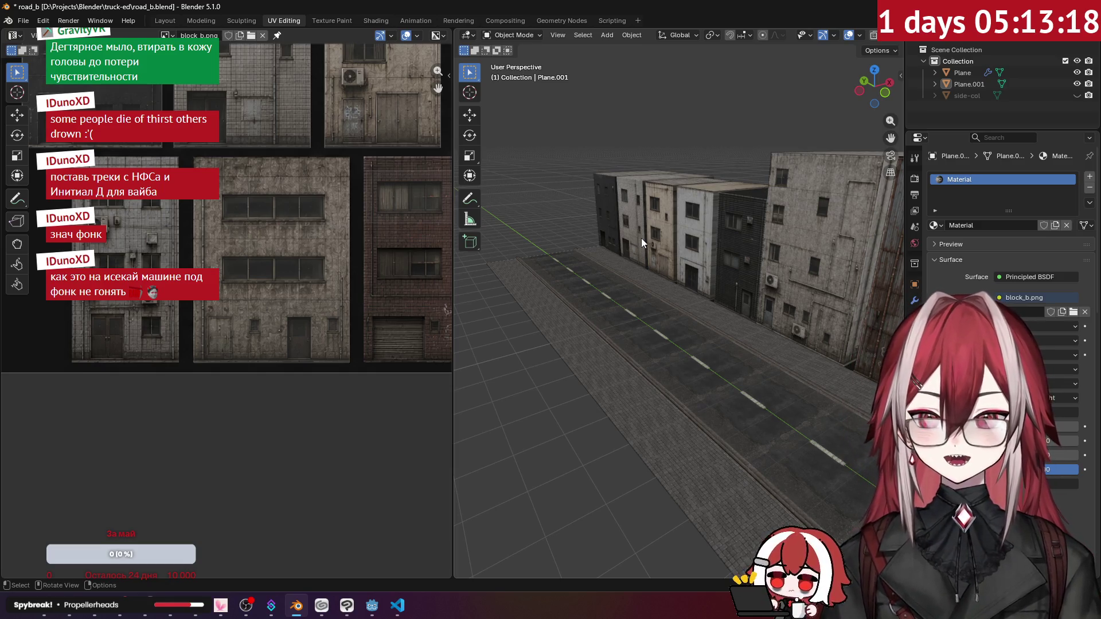
mouse_move(641, 239)
middle_down()
mouse_move(673, 273)
mouse_move(594, 264)
mouse_move(692, 316)
mouse_move(683, 328)
mouse_move(675, 286)
middle_up()
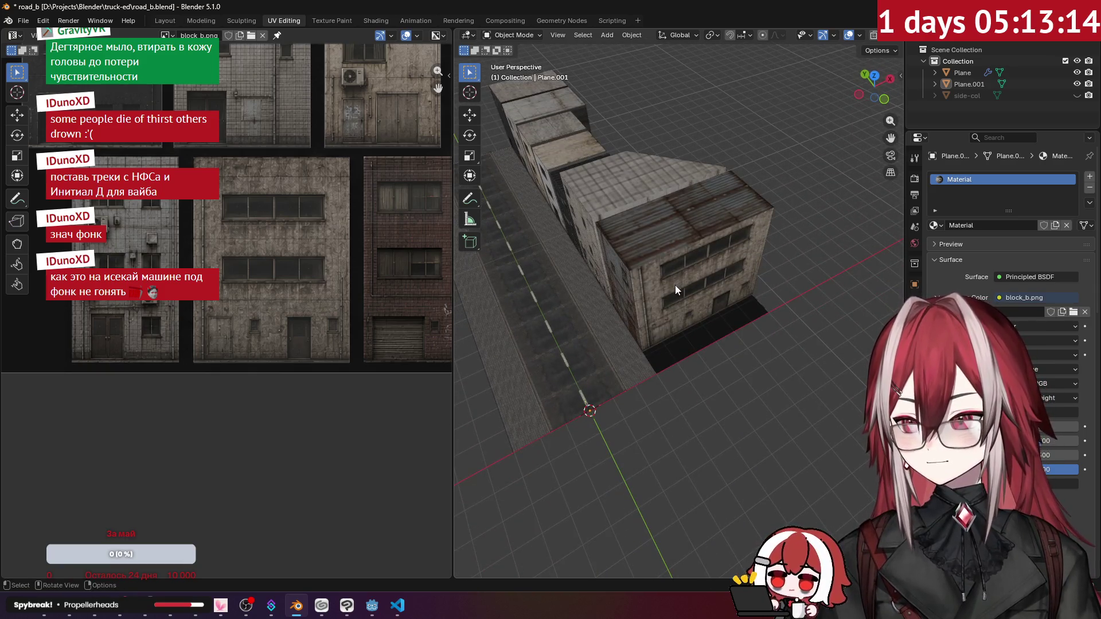
click(1077, 95)
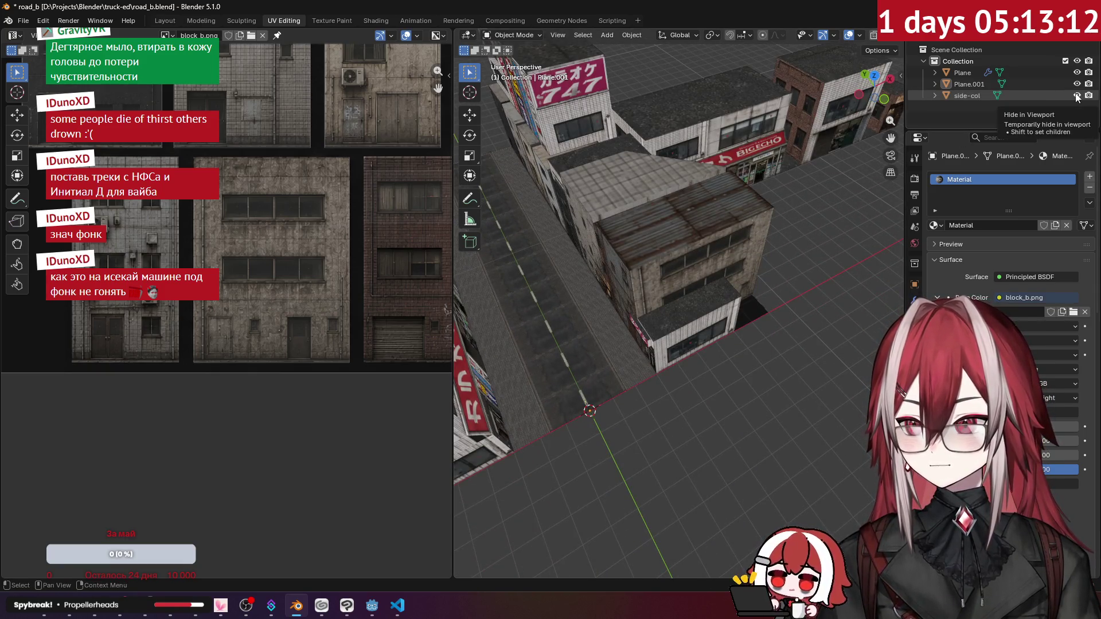
scroll(687, 194, down, 2)
mouse_move(712, 190)
middle_down()
mouse_move(661, 219)
mouse_move(964, 164)
middle_up()
mouse_move(661, 199)
middle_down()
mouse_move(729, 181)
mouse_move(652, 200)
mouse_move(756, 232)
middle_up()
click(1077, 95)
scroll(667, 217, up, 3)
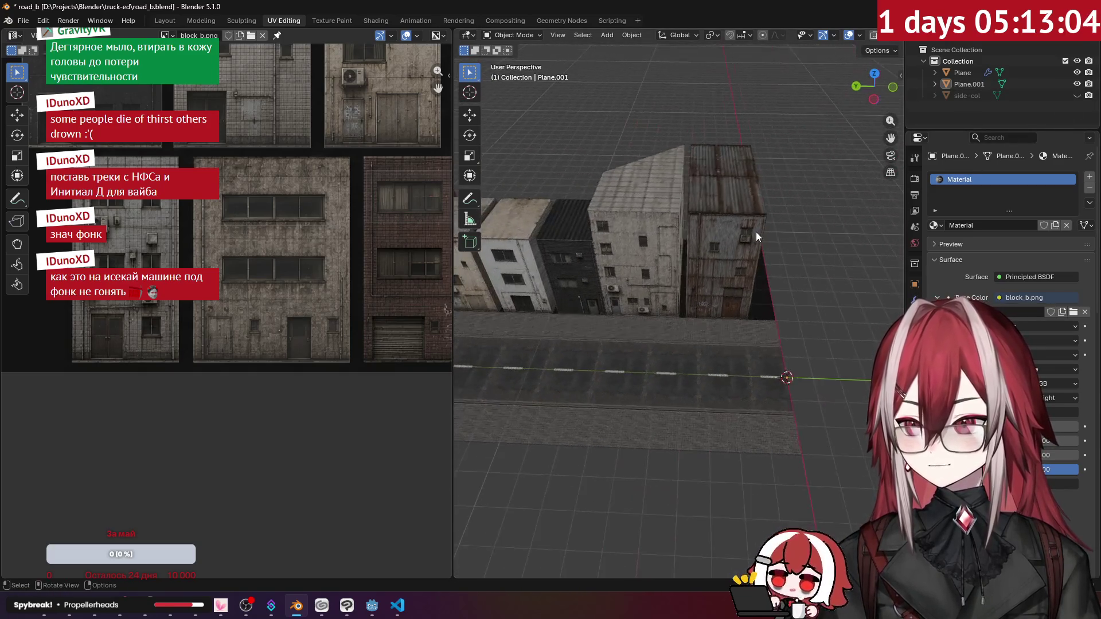
scroll(756, 232, down, 4)
click(708, 242)
key(Tab)
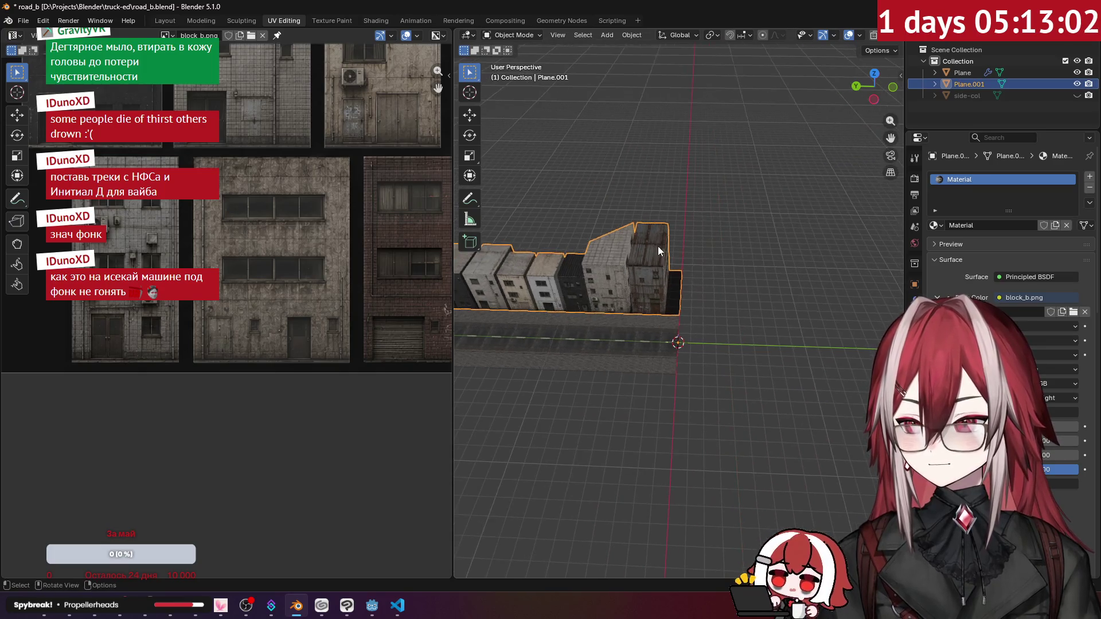
scroll(659, 246, up, 5)
click(659, 246)
middle_drag(658, 246, 717, 277)
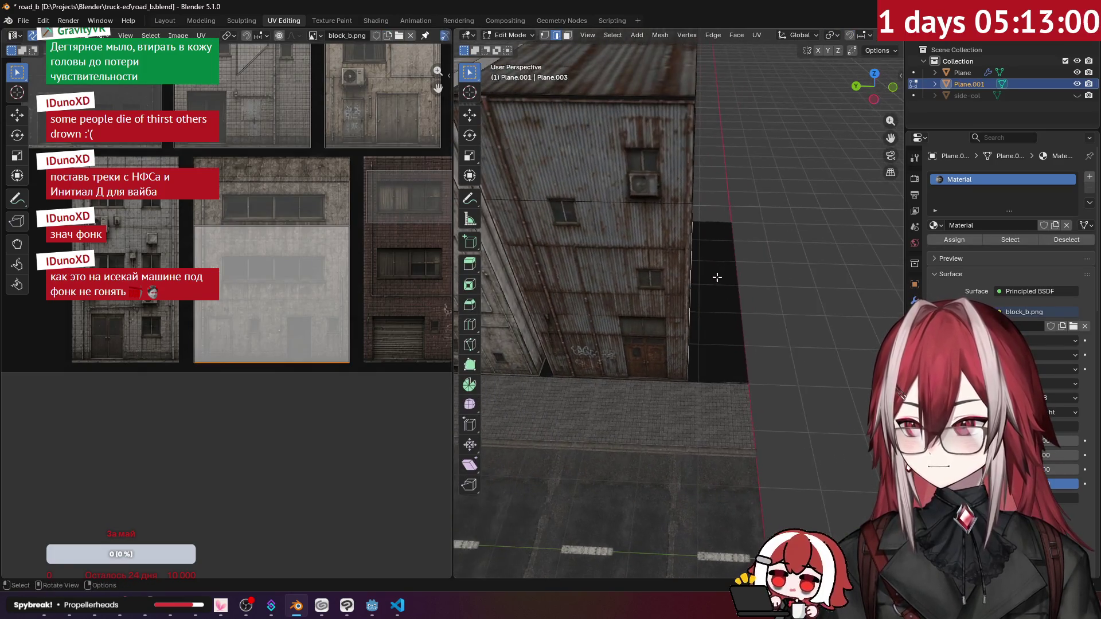
Unwrap the dark quad beside the building onto the texture.
right_click(743, 281)
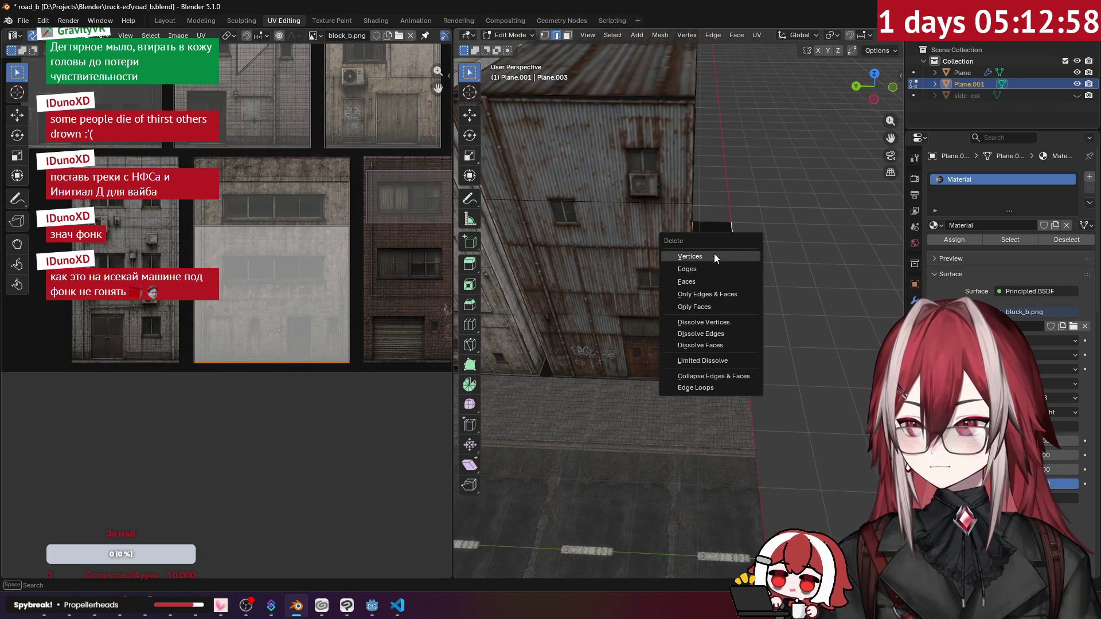
click(567, 35)
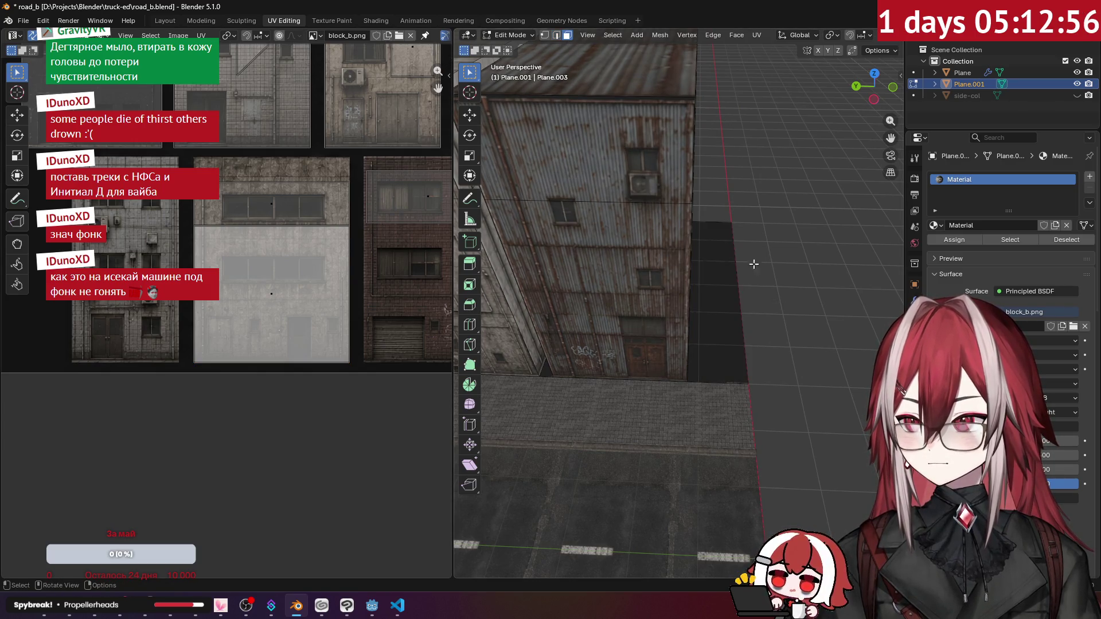
click(733, 277)
key(u)
click(732, 273)
middle_drag(732, 272, 667, 239)
Select the new building block's side, front, top and left faces.
click(650, 234)
middle_drag(596, 239, 655, 252)
shift+click(630, 244)
shift+click(655, 229)
shift+click(619, 210)
mouse_move(622, 262)
middle_down()
mouse_move(645, 269)
mouse_move(643, 259)
middle_up()
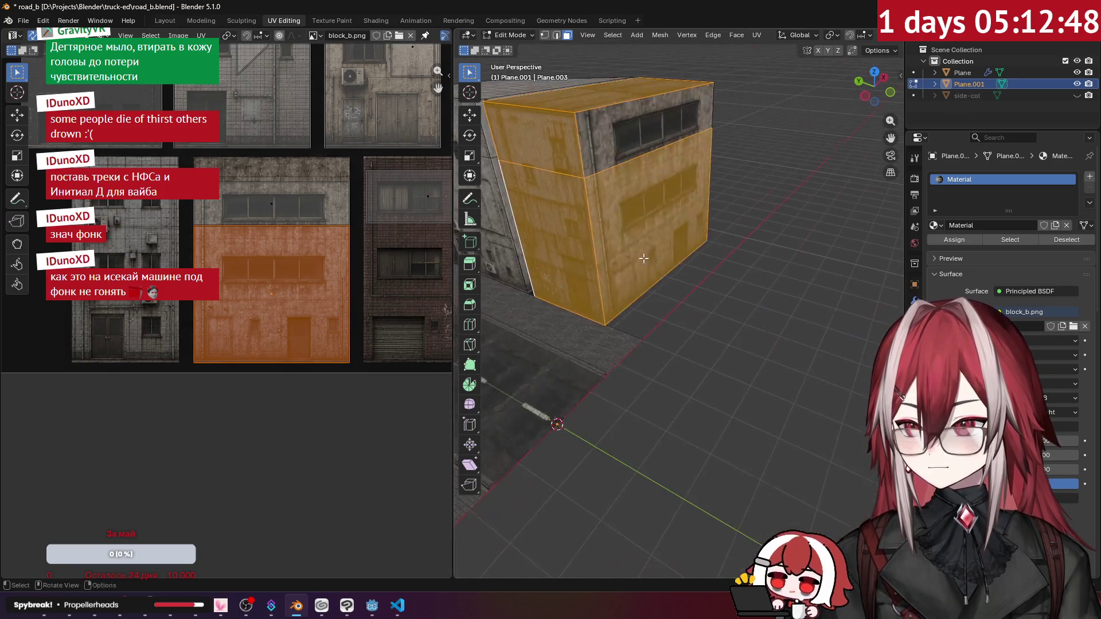
shift+click(622, 133)
Move the selected block 0.7 m back along Y in top view.
key(KP_7)
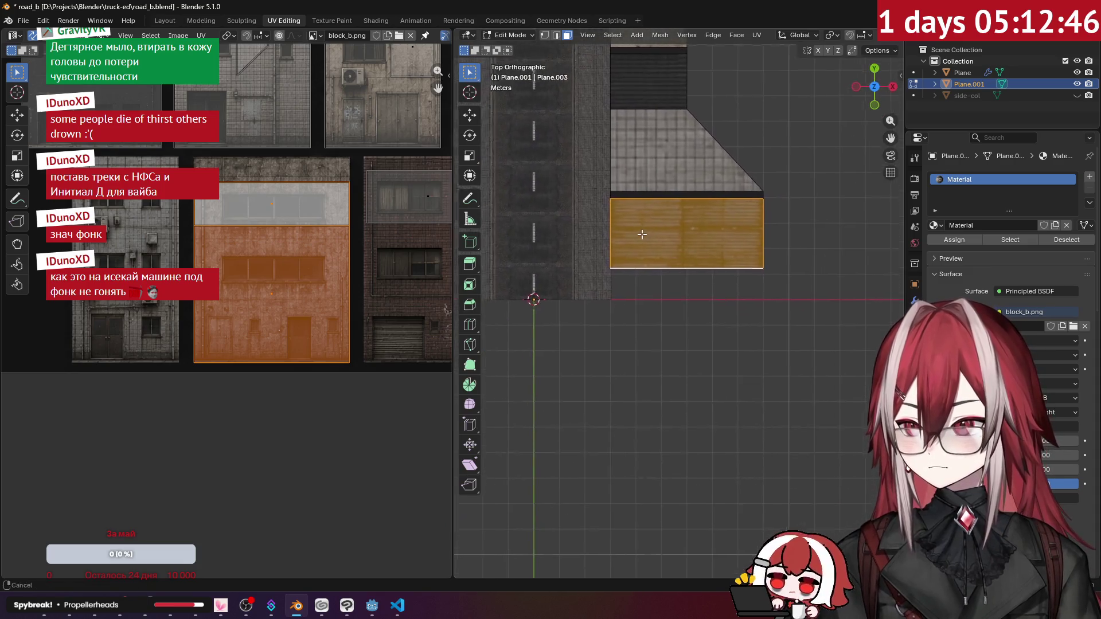
scroll(631, 244, up, 2)
key(g)
key(y)
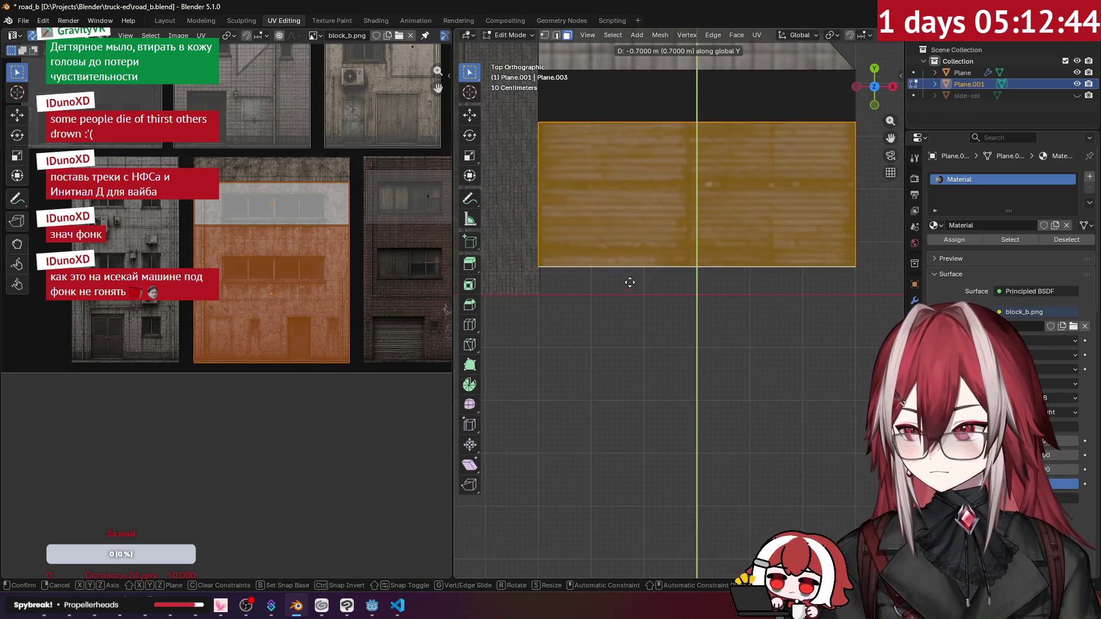
click(633, 306)
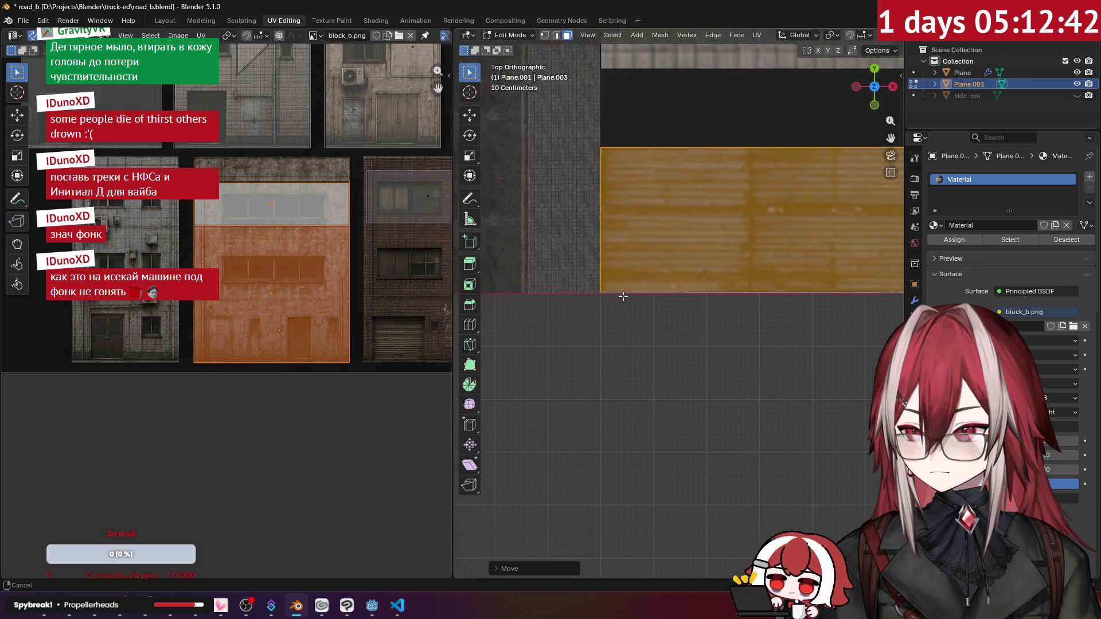
scroll(764, 289, up, 3)
scroll(763, 290, up, 1)
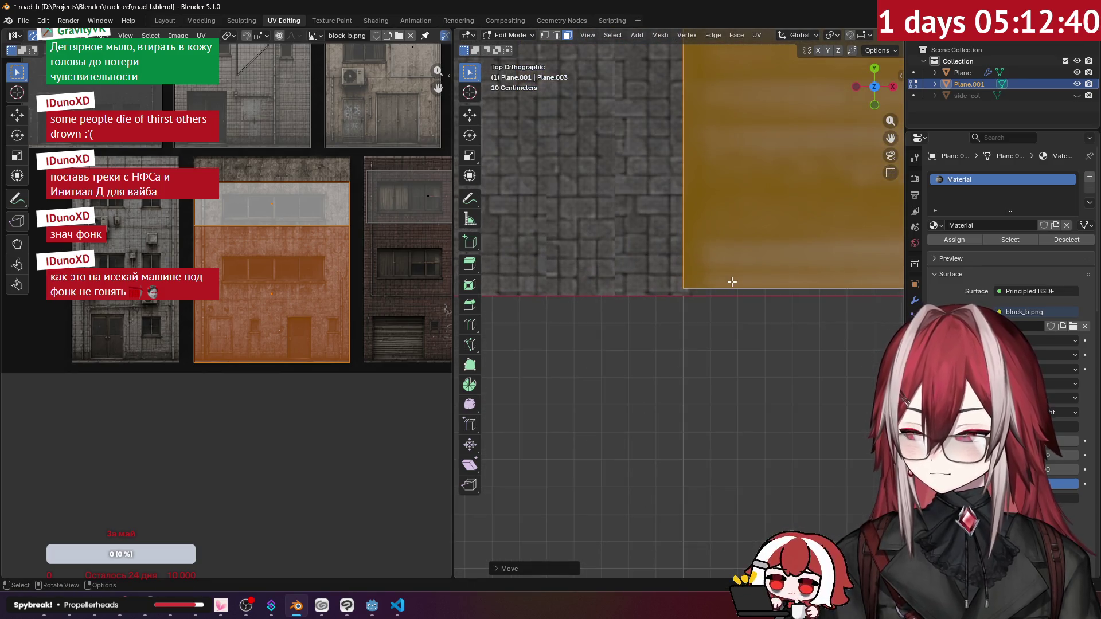
scroll(634, 39, down, 8)
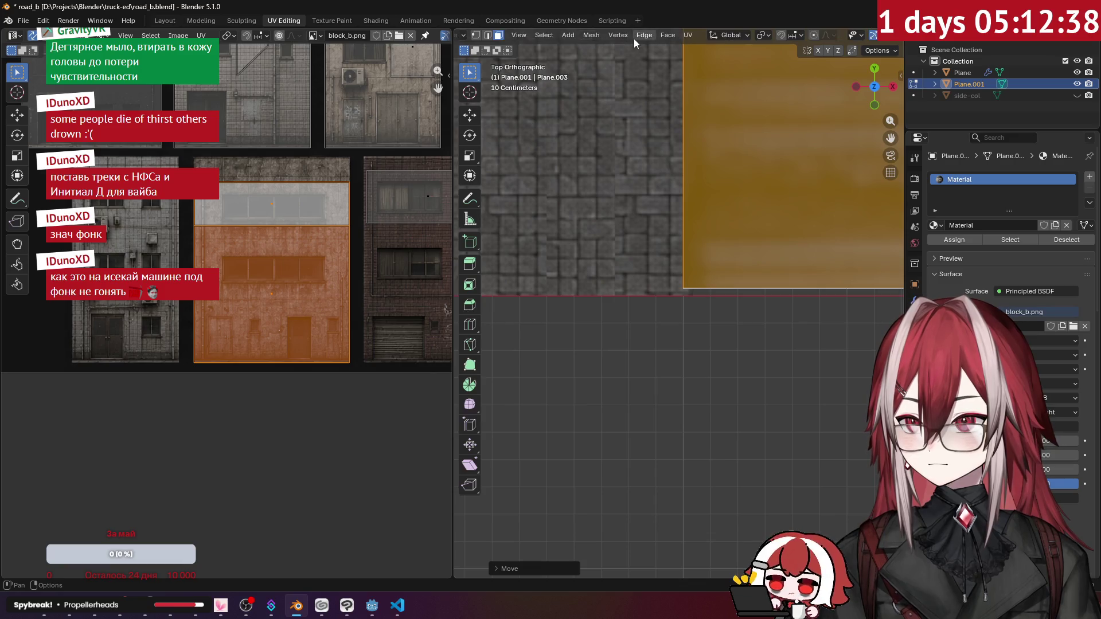
Set snapping to Vertex, snap the block's front edge onto the X axis, and return to Object Mode.
click(714, 36)
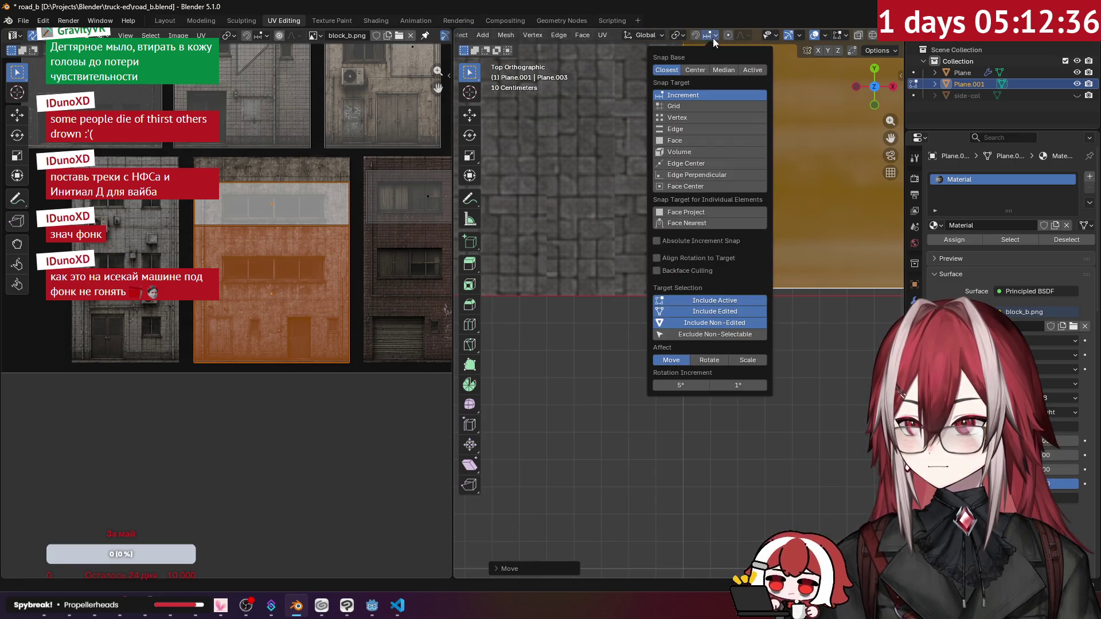
click(683, 117)
key(g)
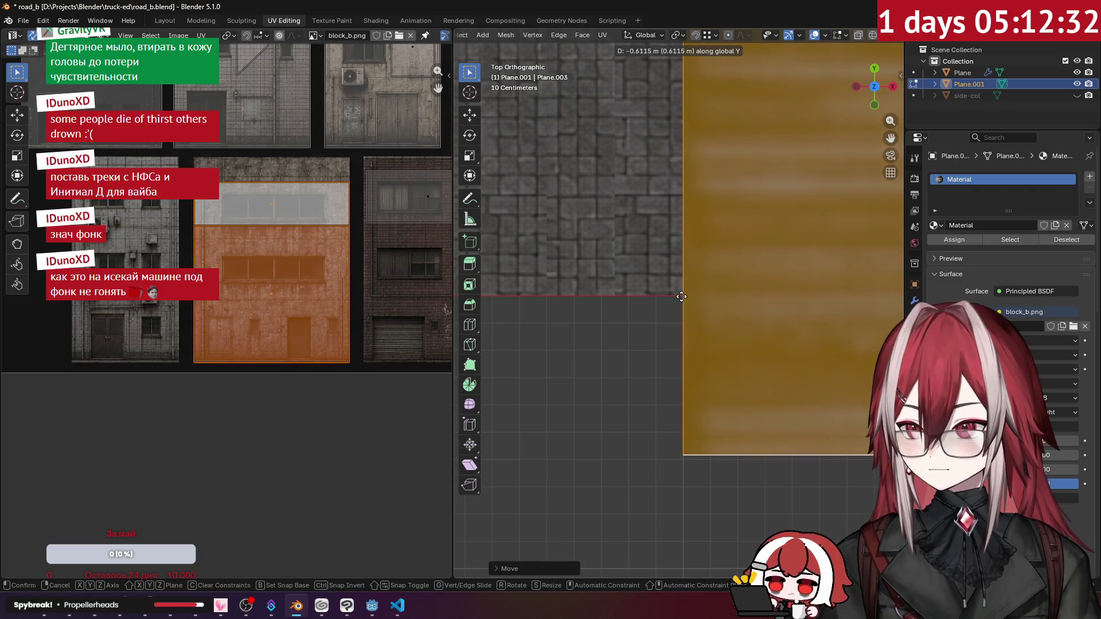
click(672, 308)
mouse_move(672, 308)
middle_down()
mouse_move(737, 221)
mouse_move(718, 232)
mouse_move(717, 137)
middle_up()
click(716, 36)
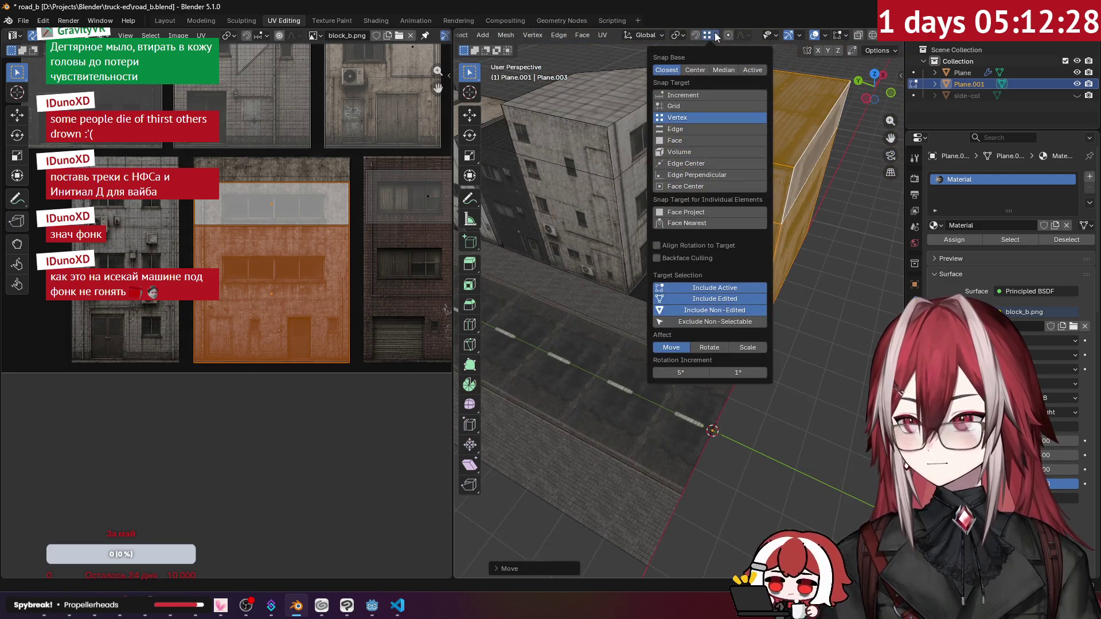
key(Tab)
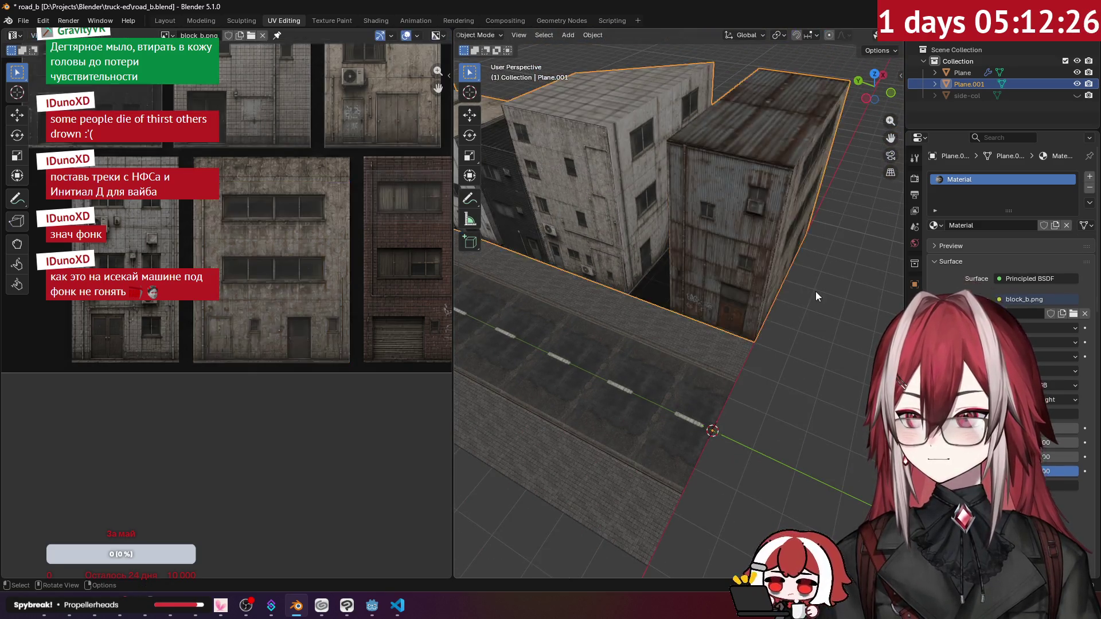
In Plane.001 Edit Mode, project the dark face between the buildings from a straight-on back view.
mouse_move(759, 282)
middle_down()
mouse_move(746, 235)
mouse_move(731, 332)
mouse_move(704, 331)
mouse_move(739, 308)
mouse_move(689, 257)
mouse_move(597, 222)
mouse_move(762, 209)
mouse_move(499, 75)
middle_up()
click(688, 263)
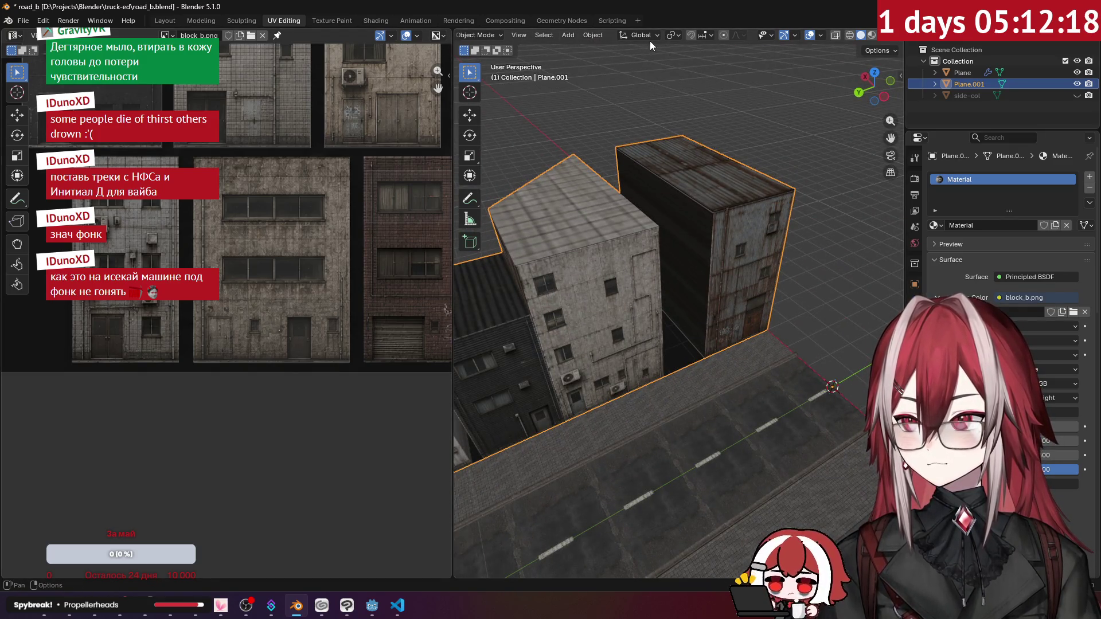
key(Tab)
click(717, 35)
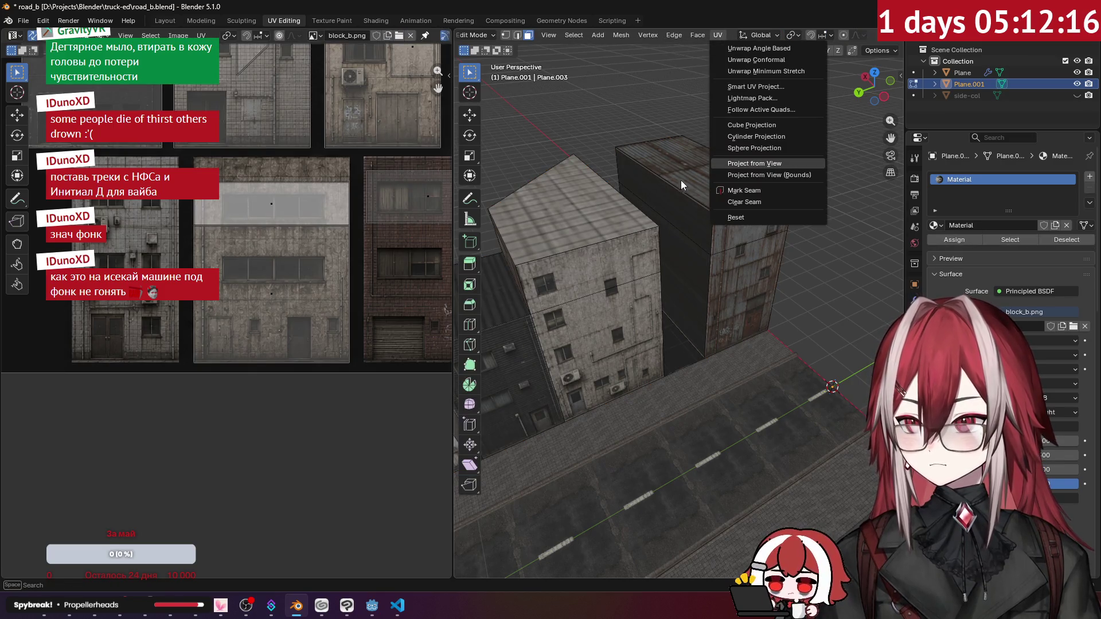
click(668, 222)
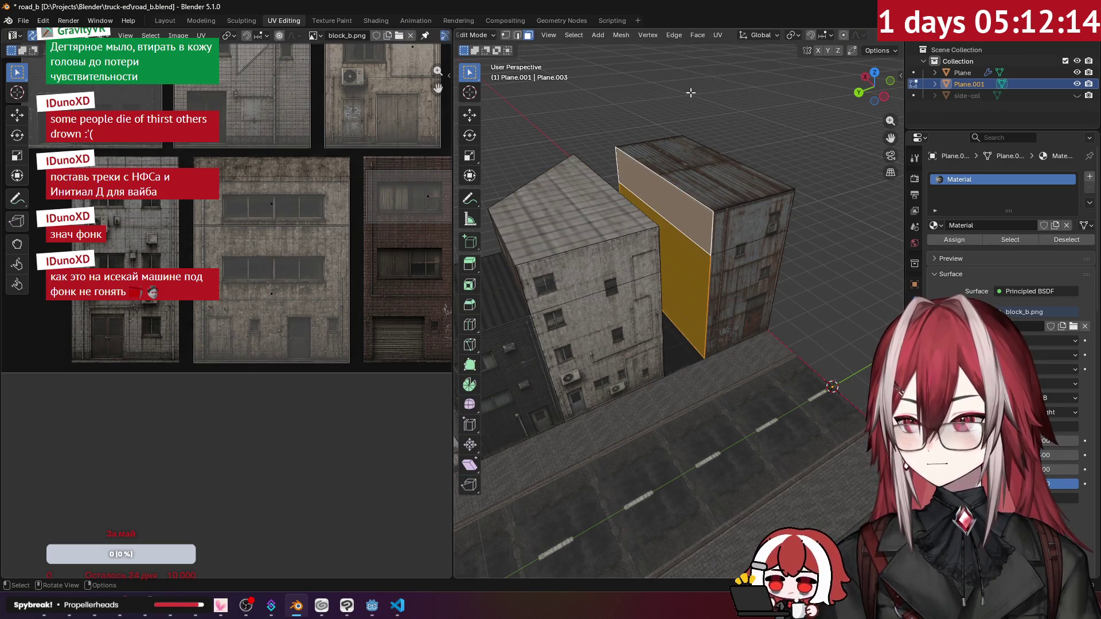
key(ctrl+KP_1)
click(715, 36)
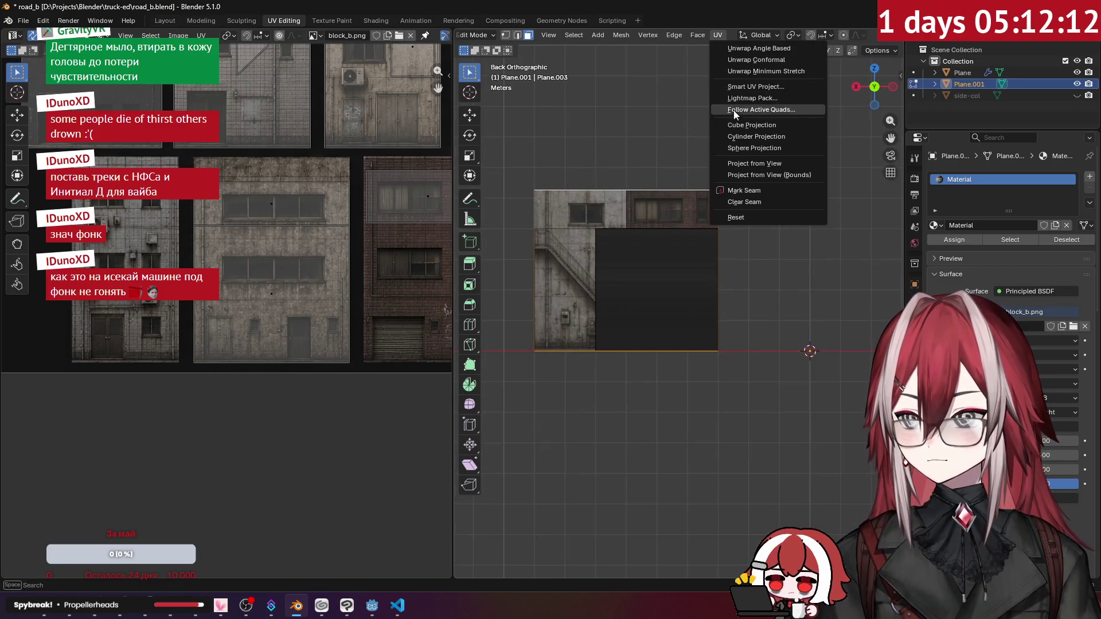
click(746, 167)
middle_drag(747, 162, 534, 229)
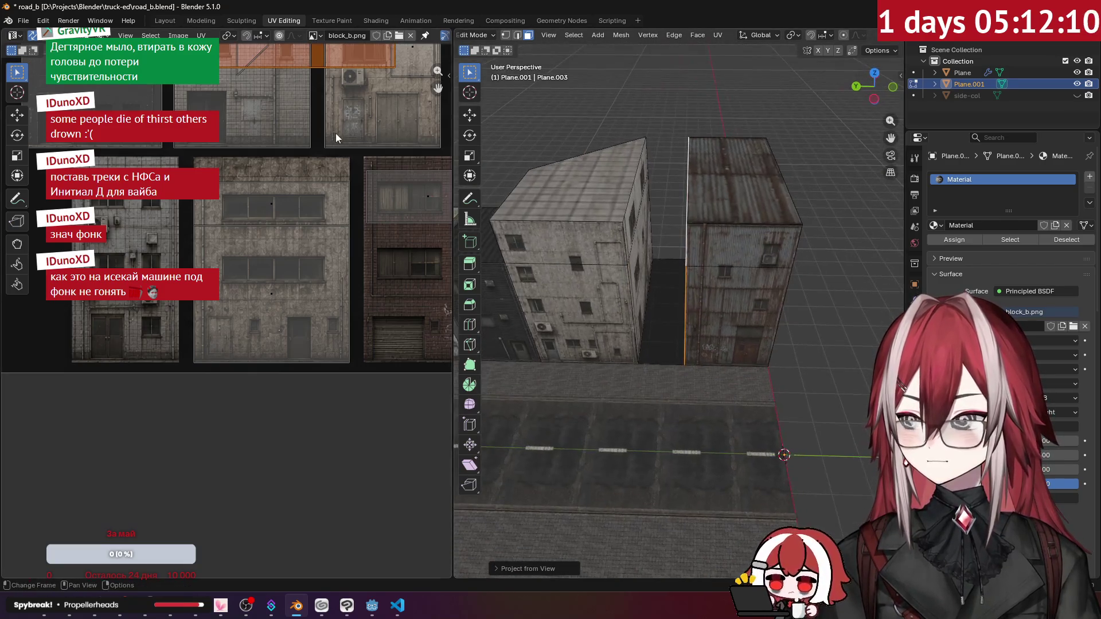
scroll(336, 133, down, 3)
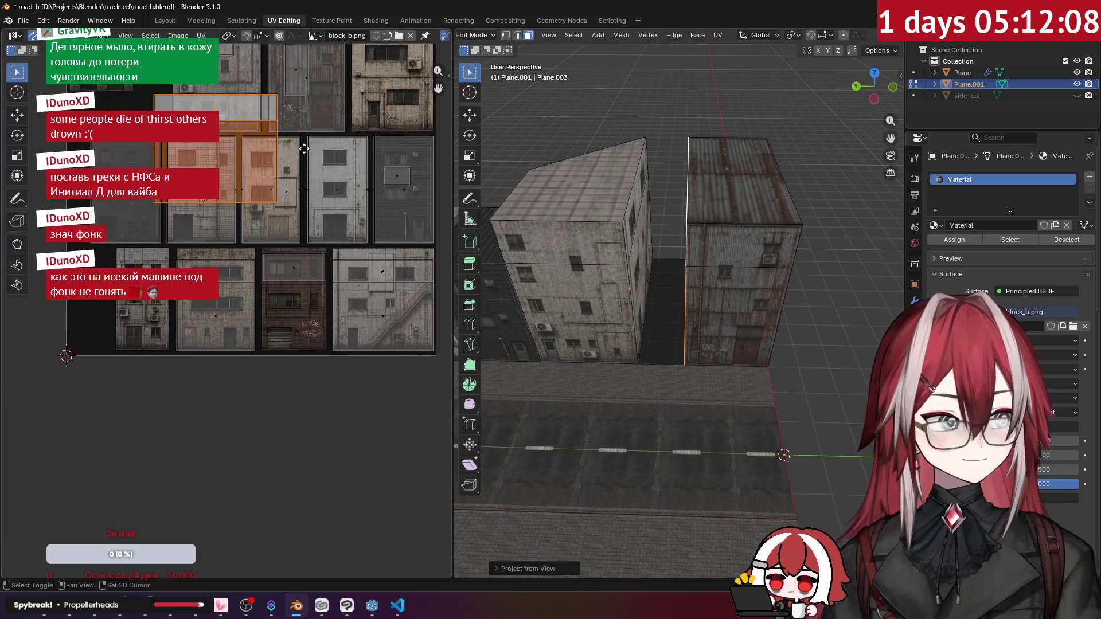
middle_drag(304, 147, 291, 272)
Move the face's UV island over a facade in the block_b texture atlas.
key(g)
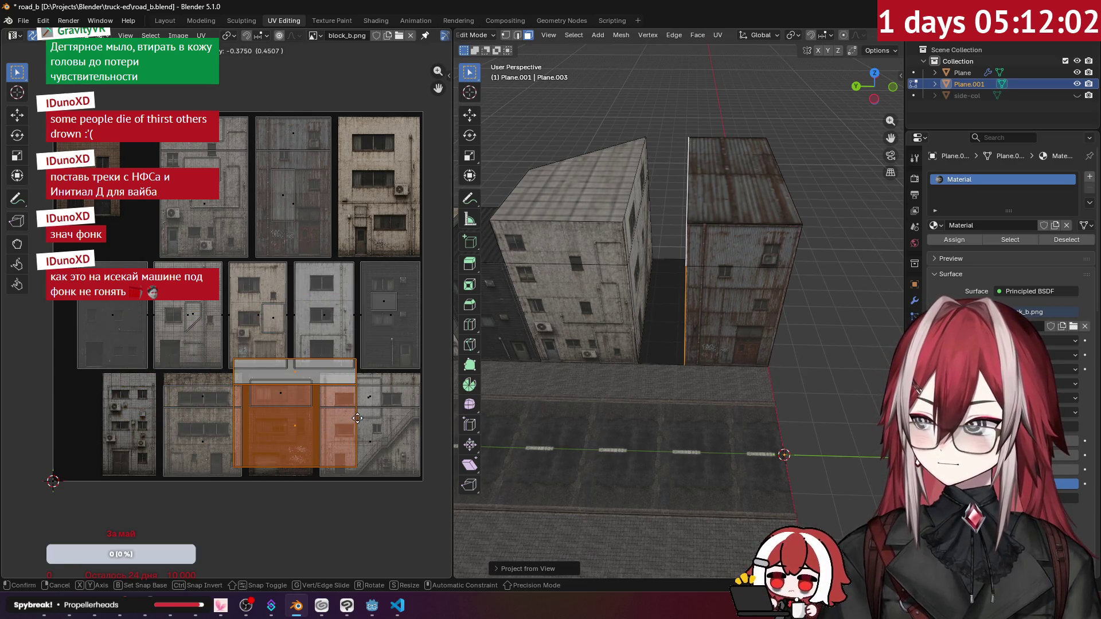
click(358, 418)
scroll(235, 254, up, 5)
scroll(235, 254, down, 1)
key(g)
click(217, 294)
scroll(199, 335, up, 2)
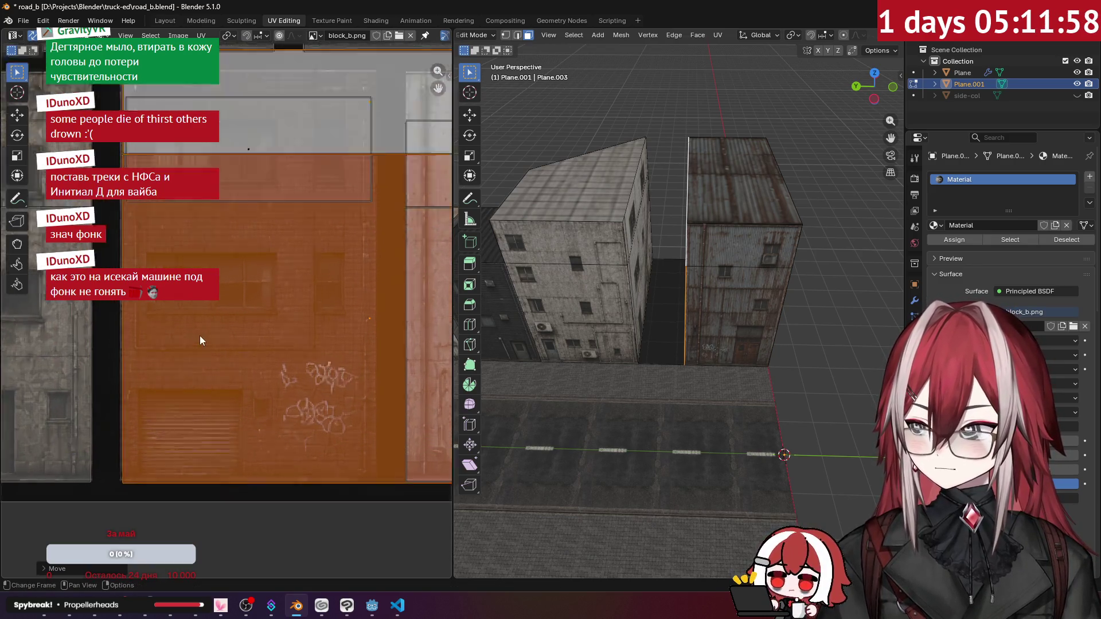
scroll(199, 334, up, 3)
key(g)
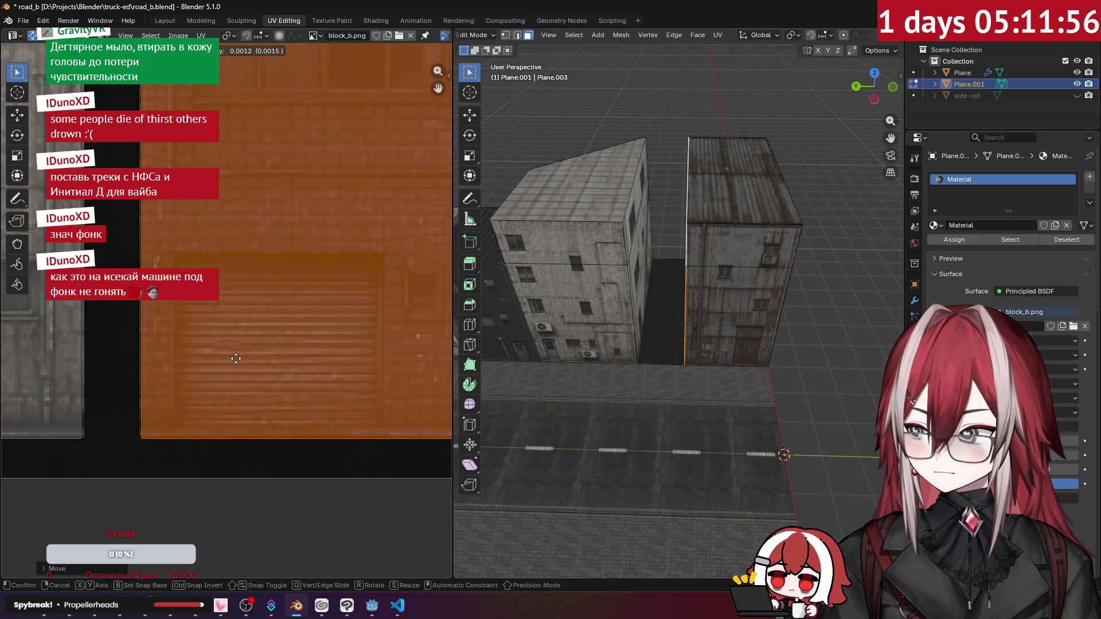
right_click(235, 359)
scroll(239, 343, down, 5)
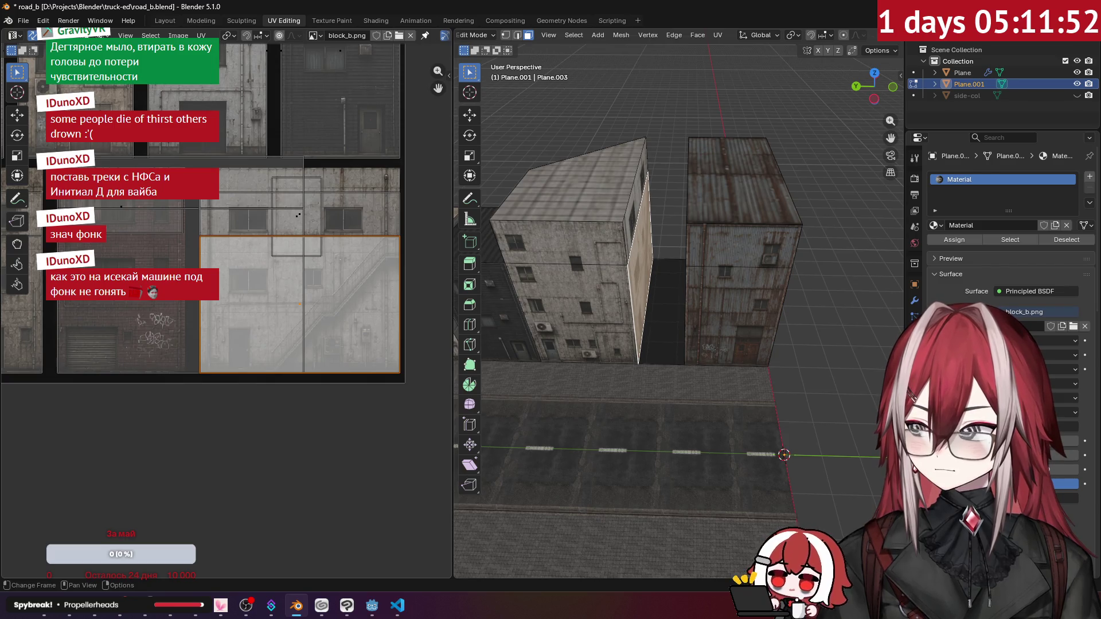
Switch to edge select and slide a UV edge horizontally along X on block_b.
key(2)
click(311, 277)
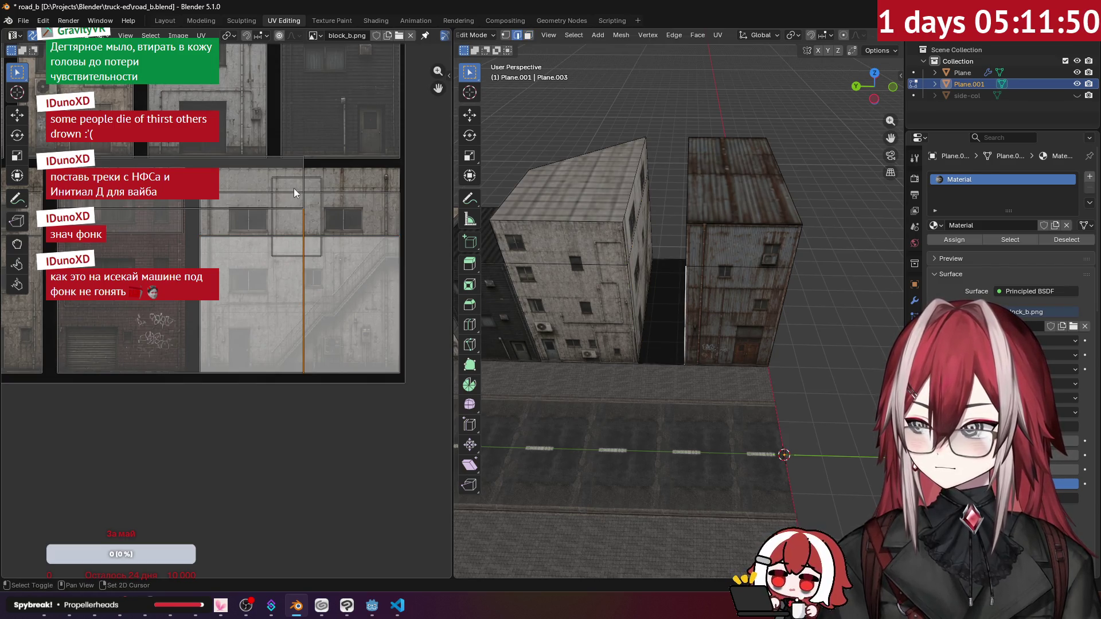
scroll(288, 189, left, 5)
scroll(344, 248, up, 2)
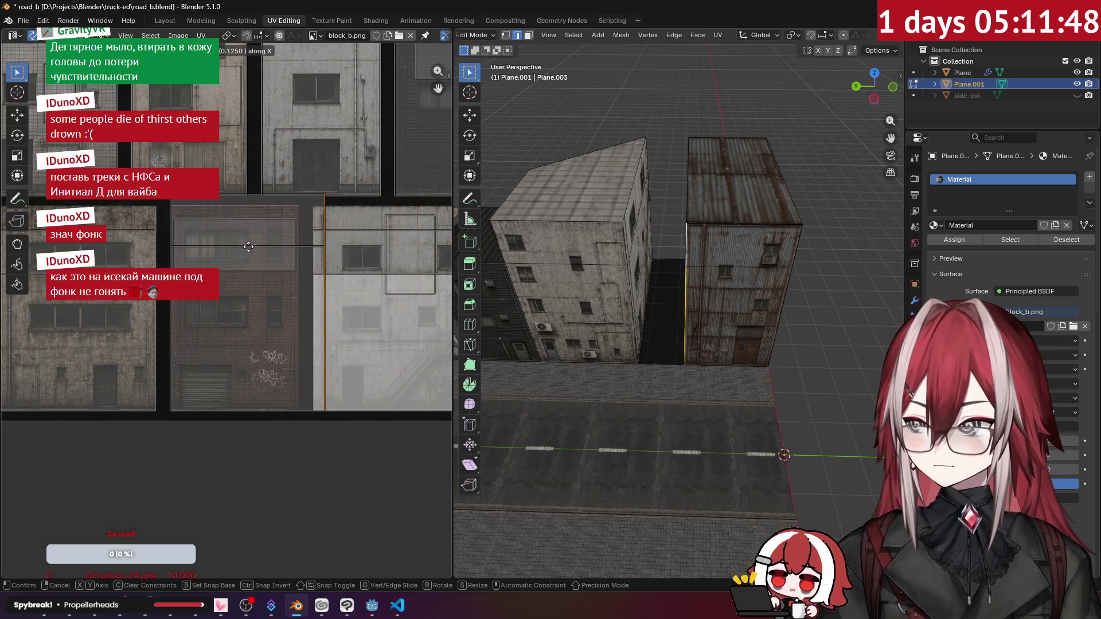
click(229, 248)
scroll(304, 183, up, 4)
scroll(336, 180, down, 3)
key(g)
key(x)
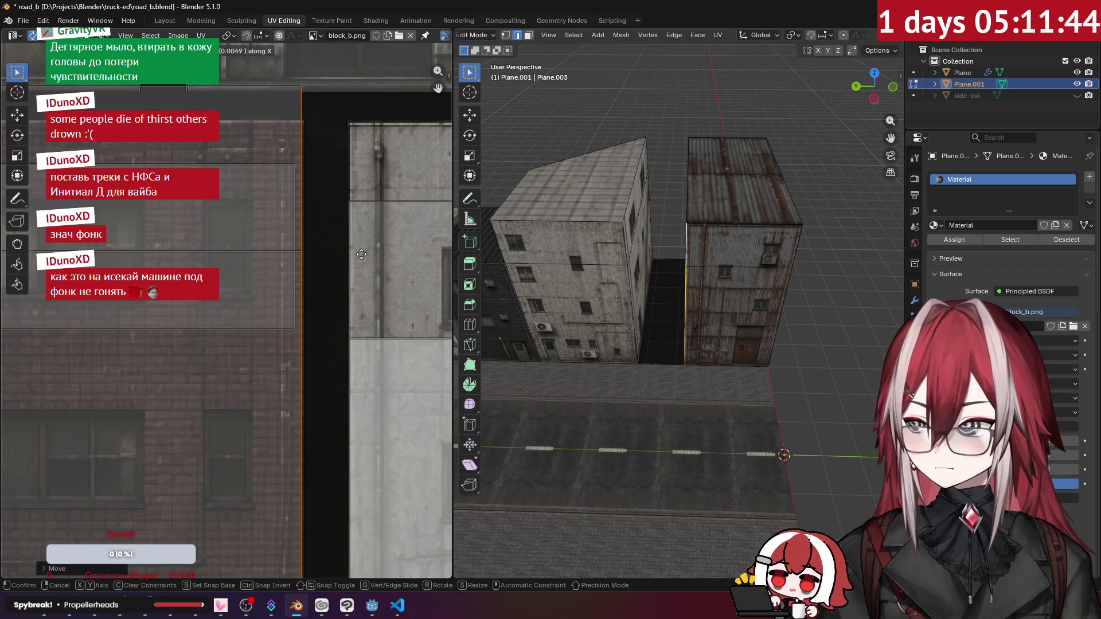
click(364, 254)
Drop the top horizontal UV edge lower on the texture, then return to Object Mode.
click(173, 91)
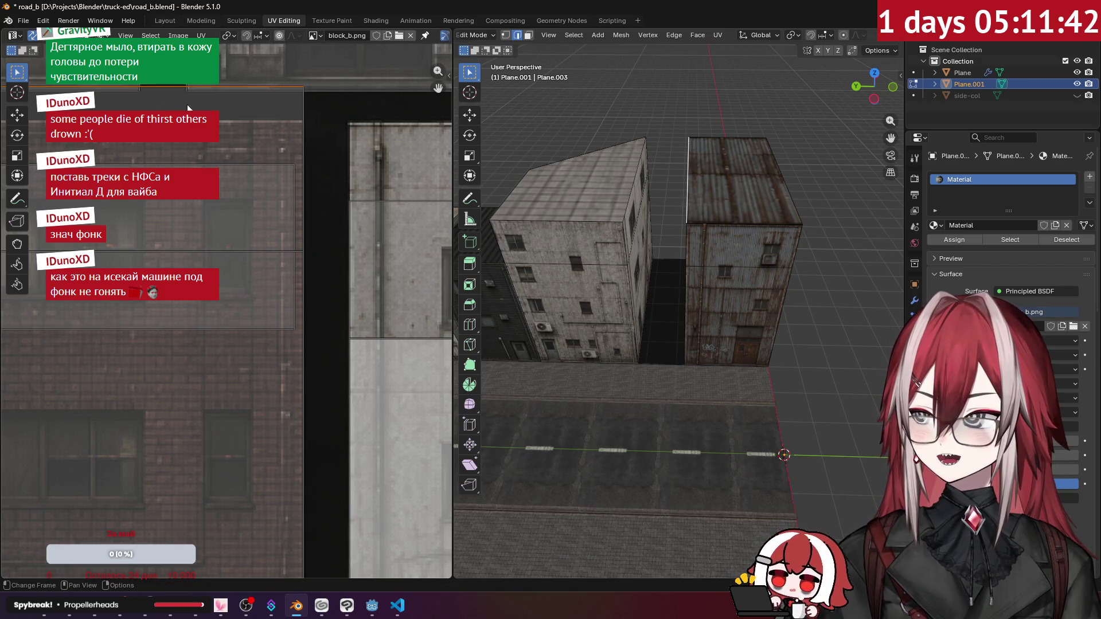
scroll(186, 102, down, 1)
scroll(325, 212, up, 3)
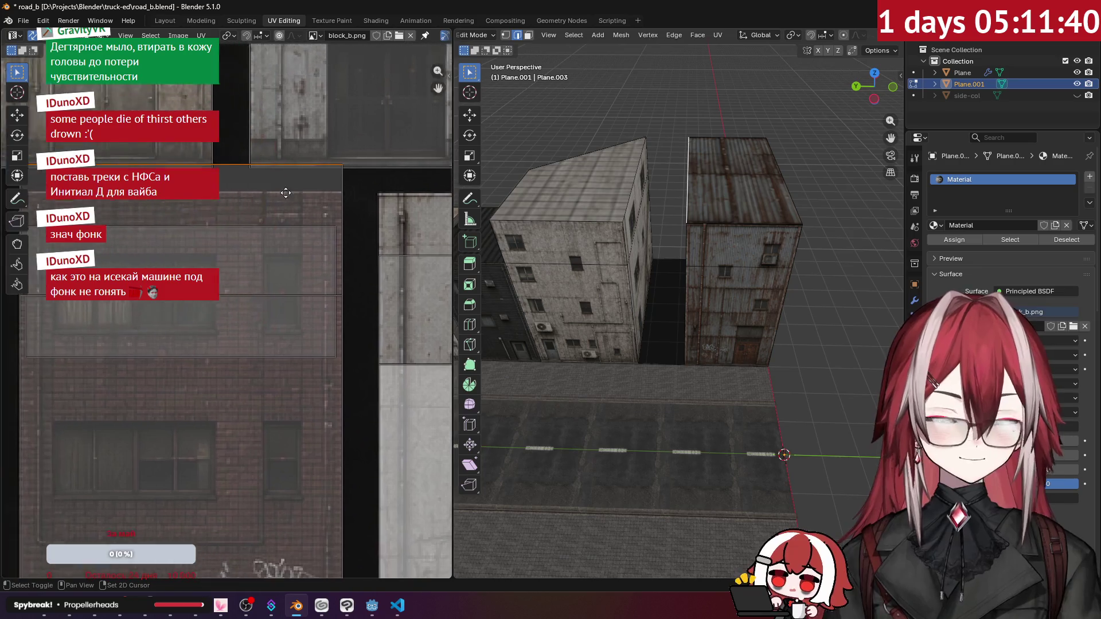
key(g)
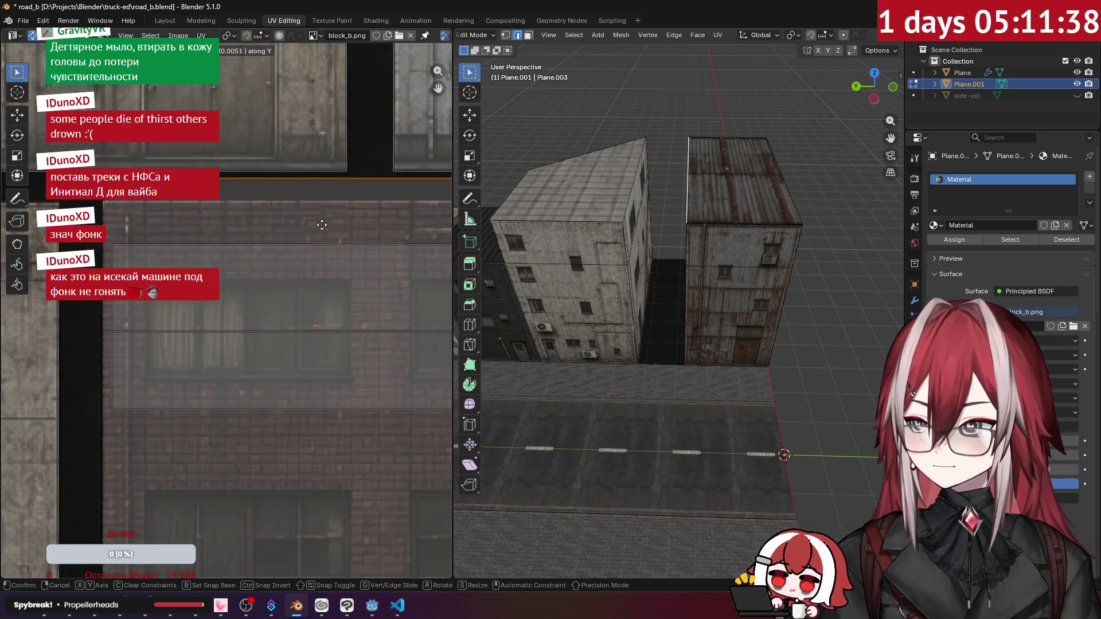
click(320, 252)
key(Tab)
mouse_move(759, 143)
middle_down()
mouse_move(752, 181)
mouse_move(729, 137)
mouse_move(691, 148)
middle_up()
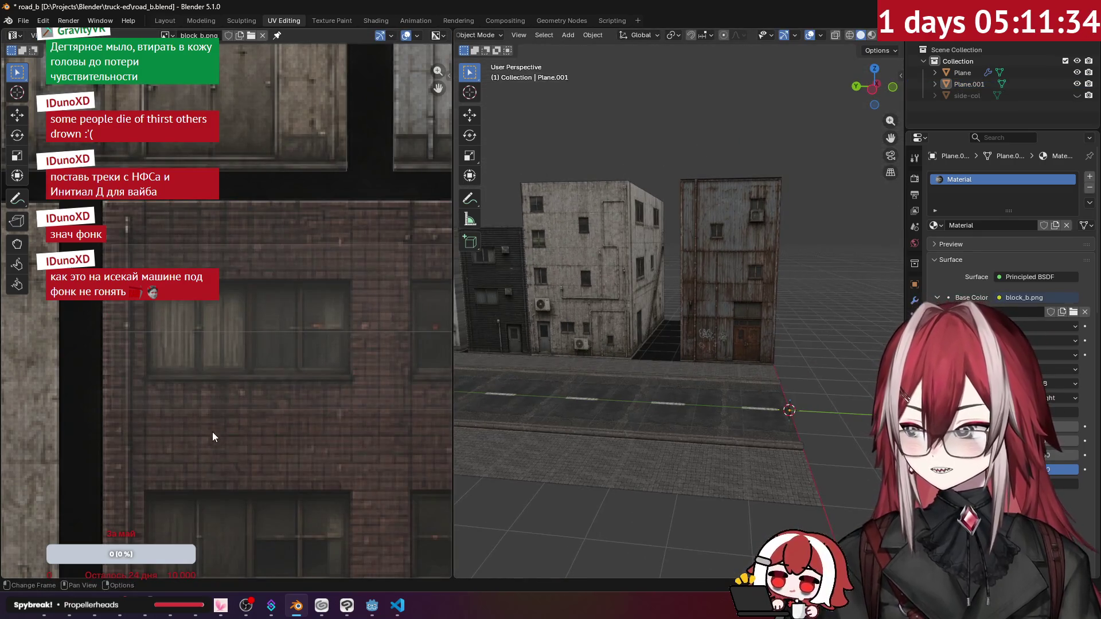
Play Dissolved Girl from the Matrix soundtrack playlist in Spotify, then minimize Spotify.
click(175, 615)
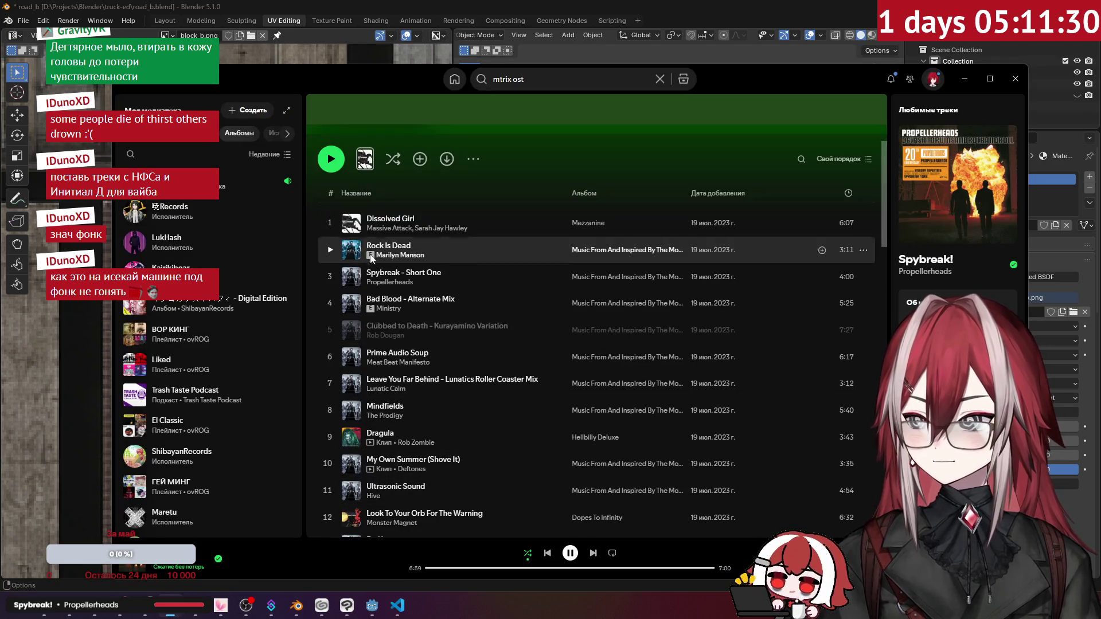
click(330, 224)
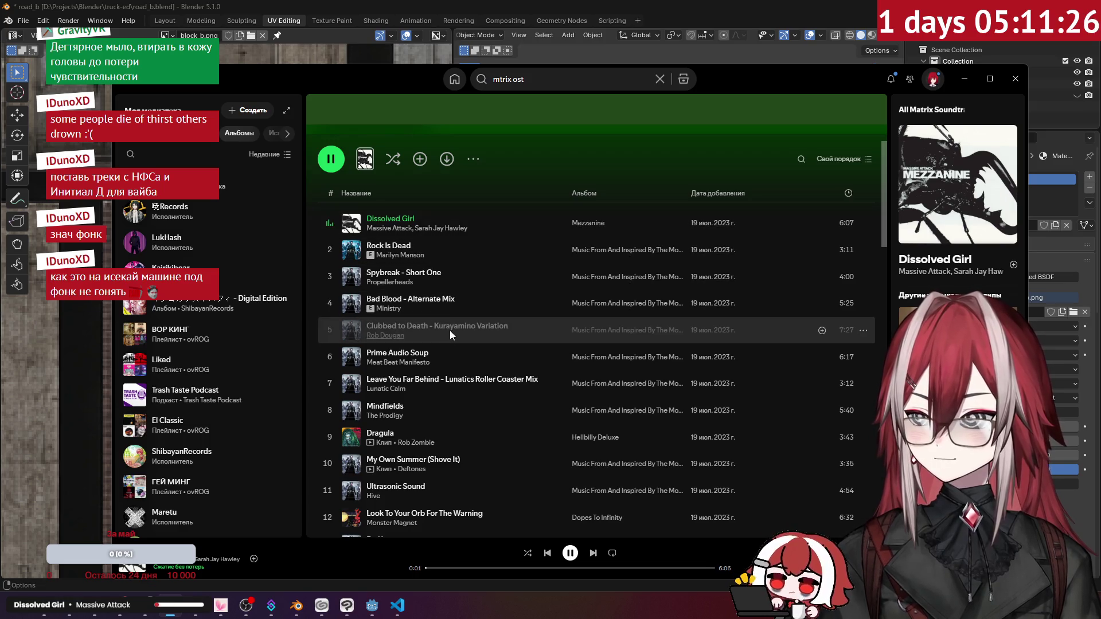
scroll(450, 330, down, 7)
scroll(449, 330, up, 7)
click(963, 84)
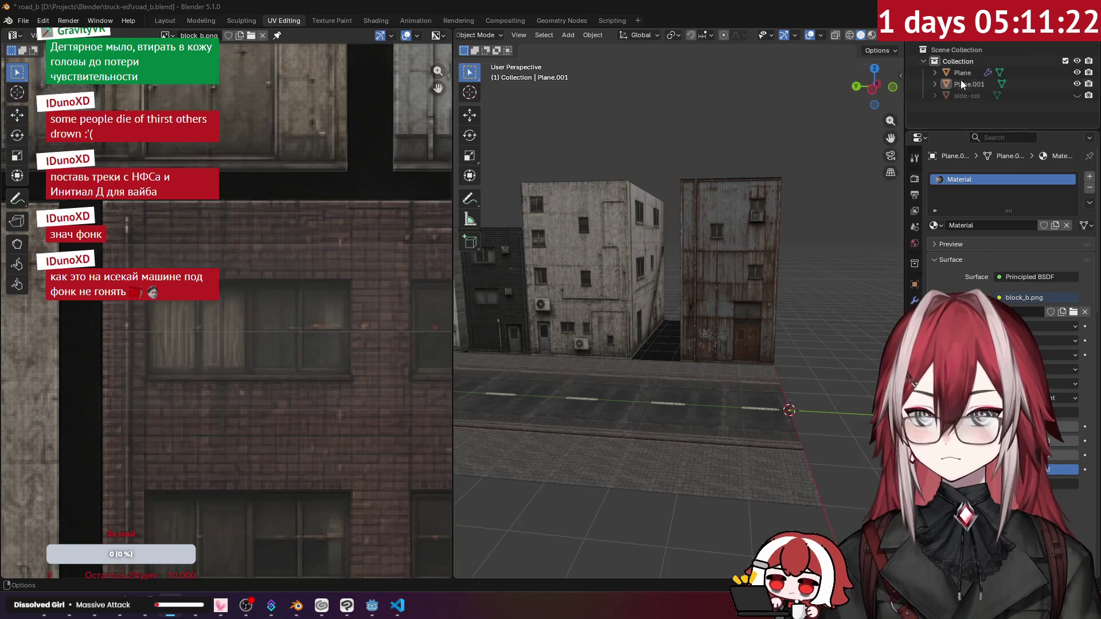
mouse_move(566, 291)
middle_down()
mouse_move(585, 270)
mouse_move(619, 318)
mouse_move(828, 277)
mouse_move(741, 252)
mouse_move(618, 249)
mouse_move(659, 297)
mouse_move(762, 183)
mouse_move(682, 197)
mouse_move(693, 180)
mouse_move(738, 170)
mouse_move(624, 197)
mouse_move(546, 169)
middle_up()
Select all building faces from the top view, undoing a first trial duplicate.
key(Tab)
key(Tab)
mouse_move(513, 211)
middle_down()
mouse_move(663, 229)
mouse_move(724, 258)
middle_up()
key(Tab)
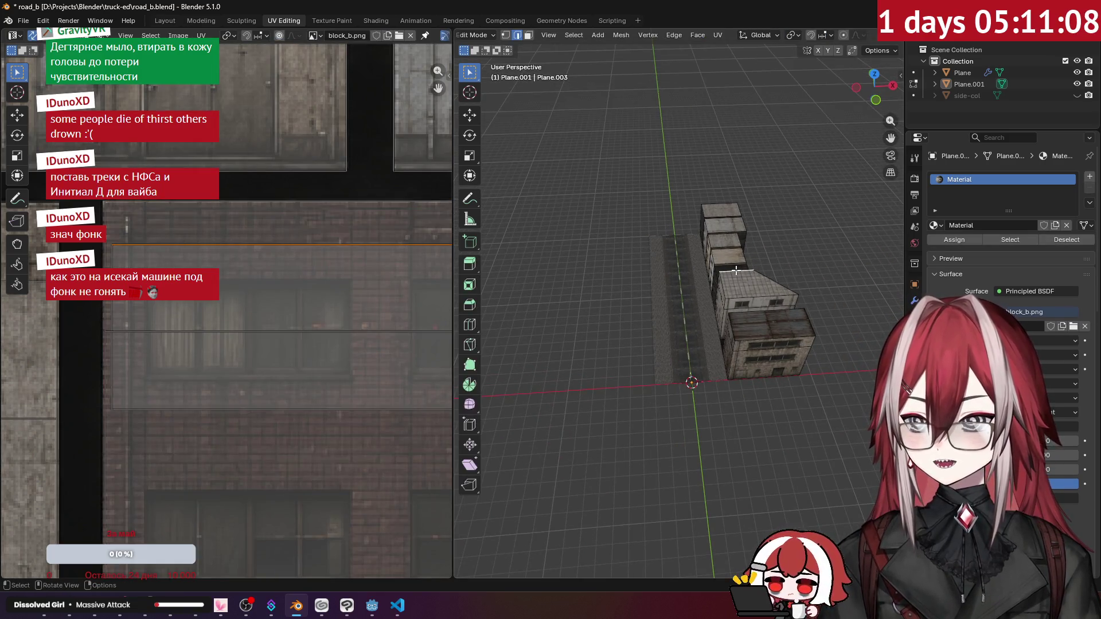
key(a)
key(KP_7)
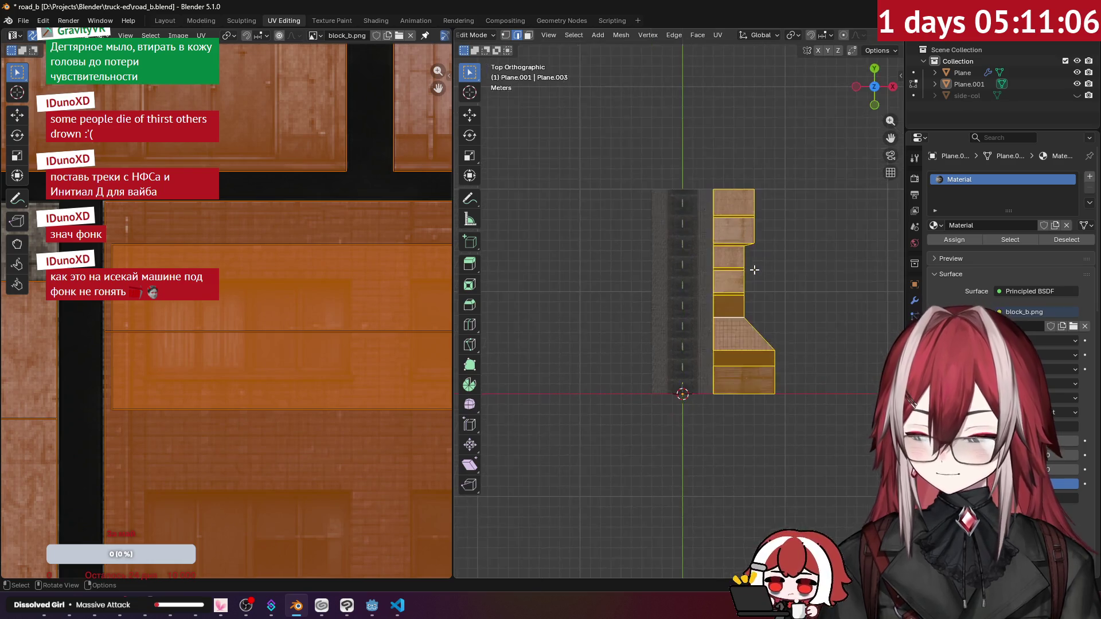
key(shift+d)
click(770, 278)
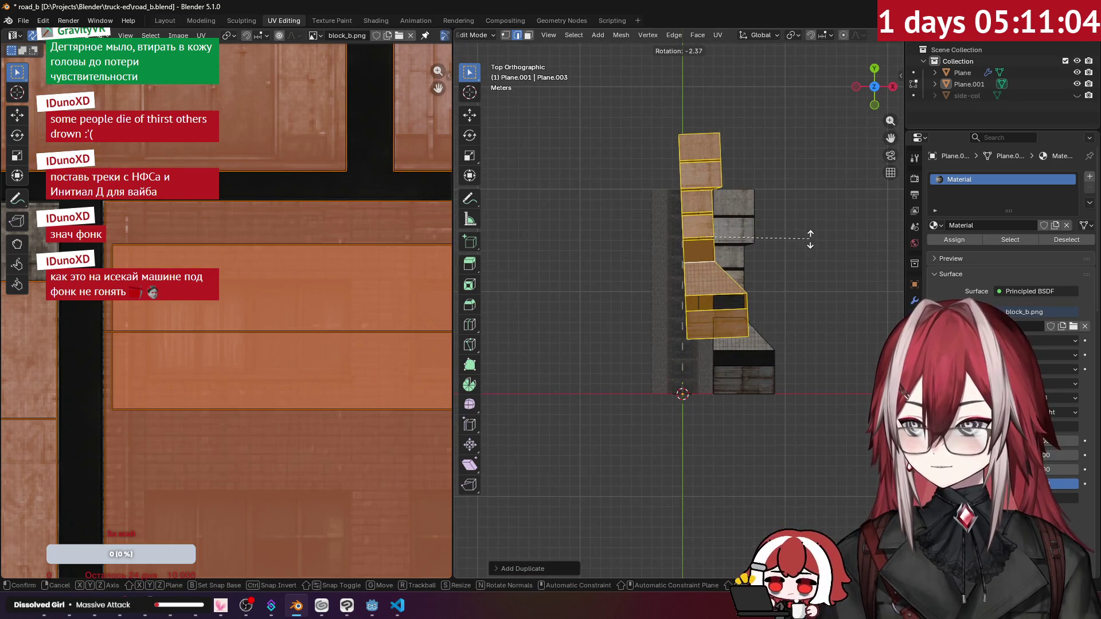
key(ctrl+z)
key(r)
key(Escape)
Duplicate the building strip, rotate the copy, and move it 10 m to the road's left.
key(shift+d)
click(830, 211)
key(r)
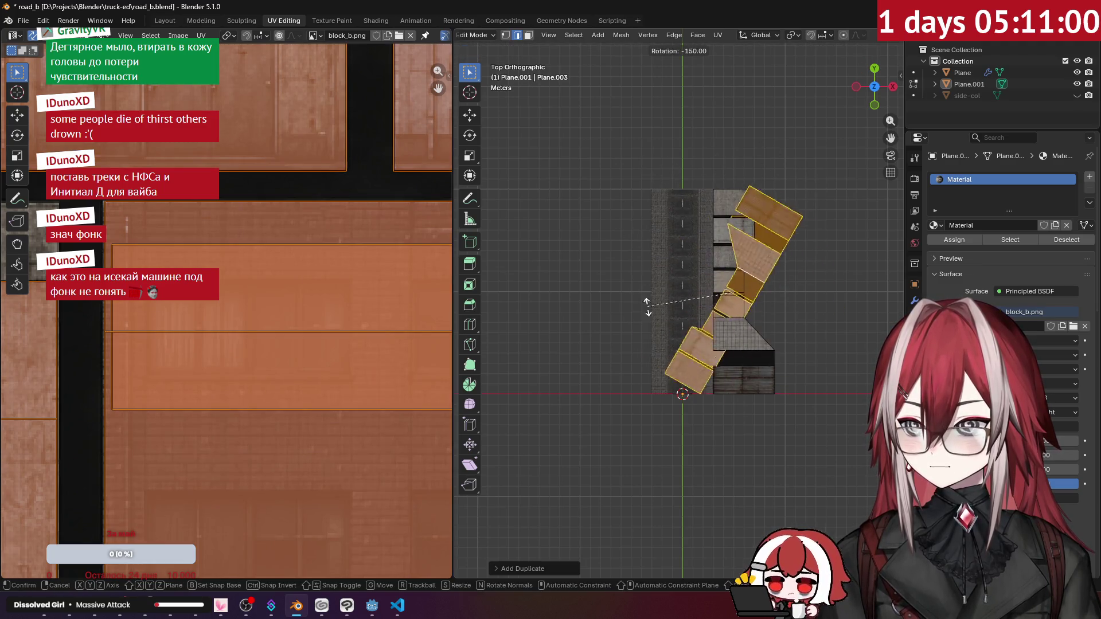
click(675, 346)
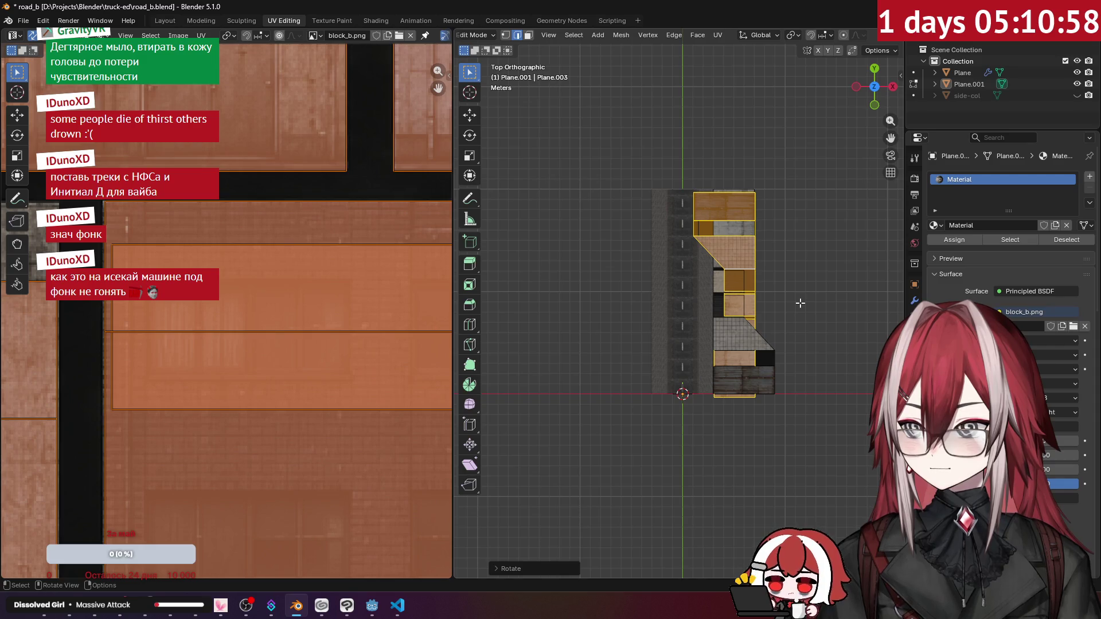
scroll(801, 303, up, 2)
key(g)
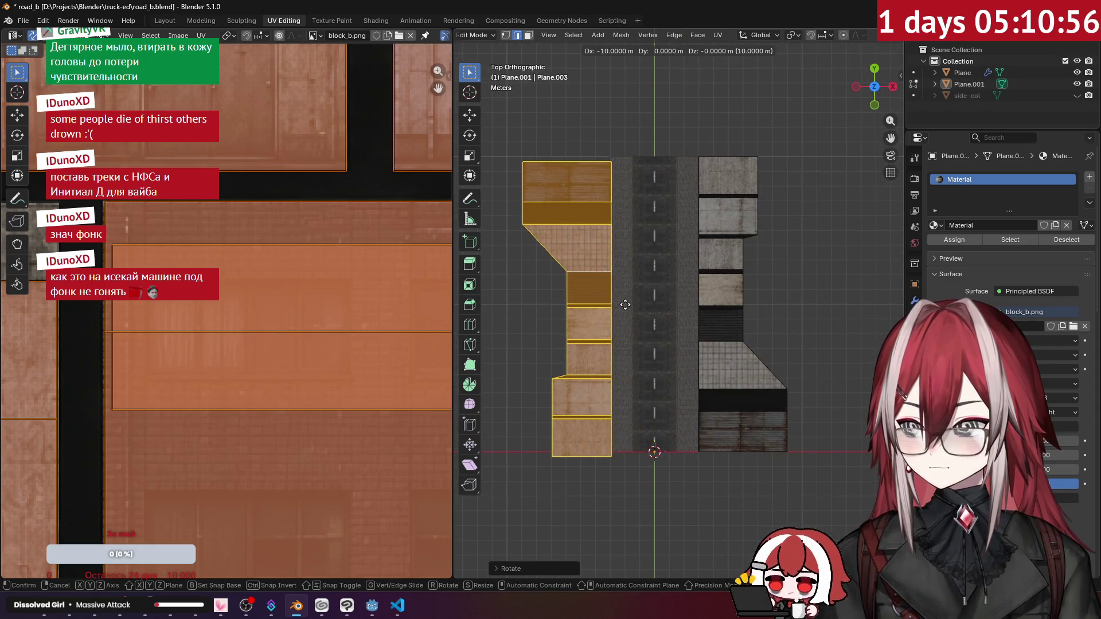
key(Escape)
scroll(731, 287, up, 1)
text(g-10)
key(Return)
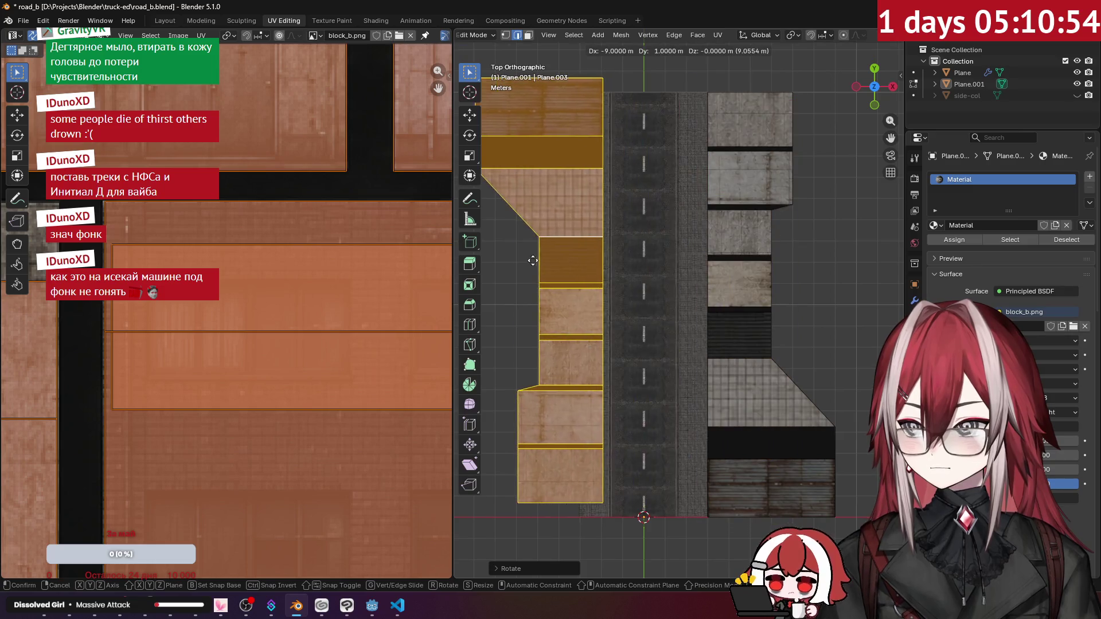
scroll(659, 321, up, 4)
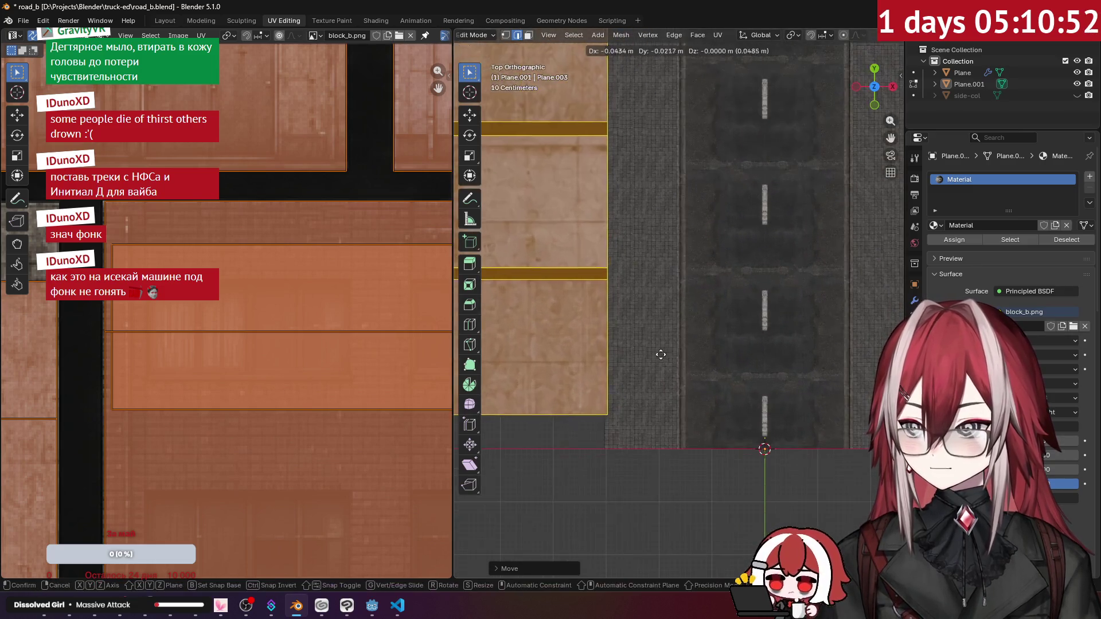
Set the pivot point to 3D Cursor and turn the copy around it.
mouse_move(652, 369)
shift+middle_down()
mouse_move(603, 297)
mouse_move(550, 290)
shift+middle_up()
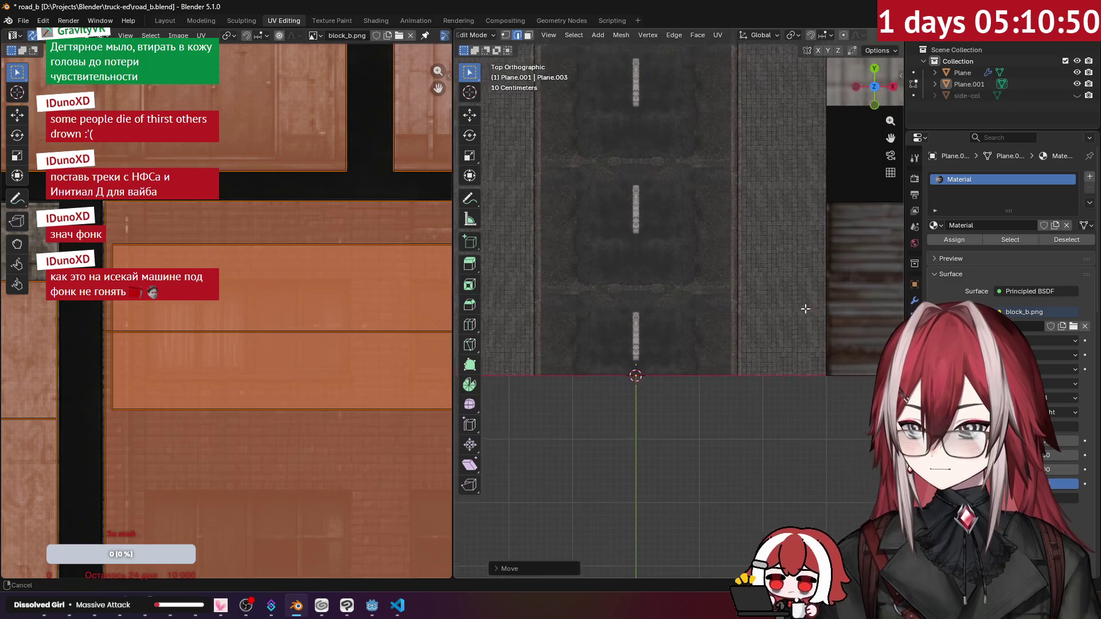
scroll(803, 297, up, 1)
shift+middle_drag(860, 297, 815, 265)
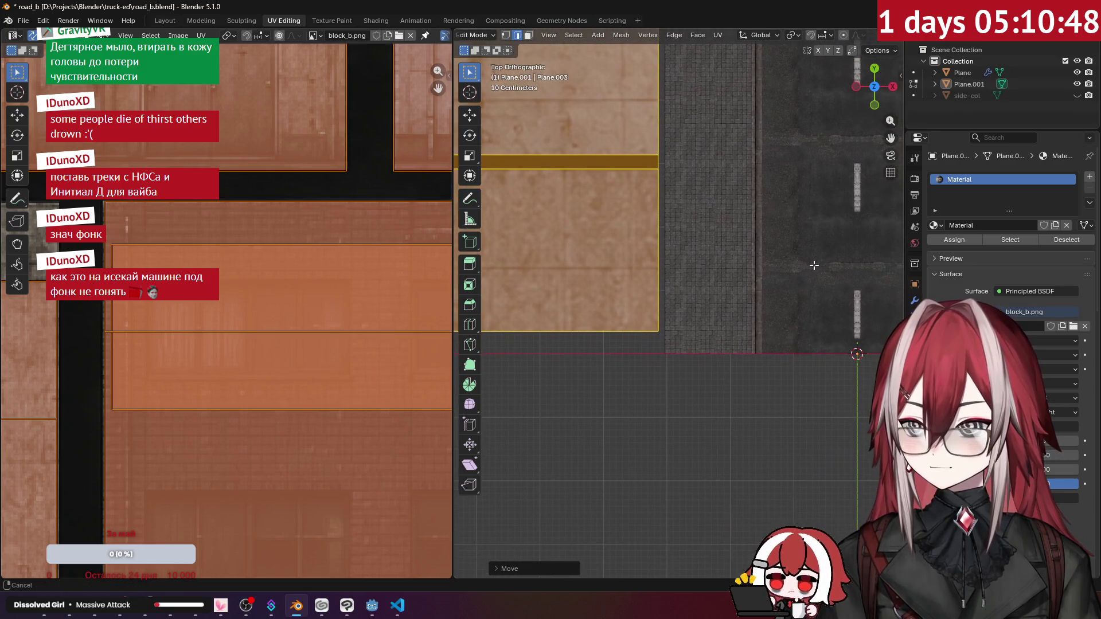
scroll(716, 254, down, 7)
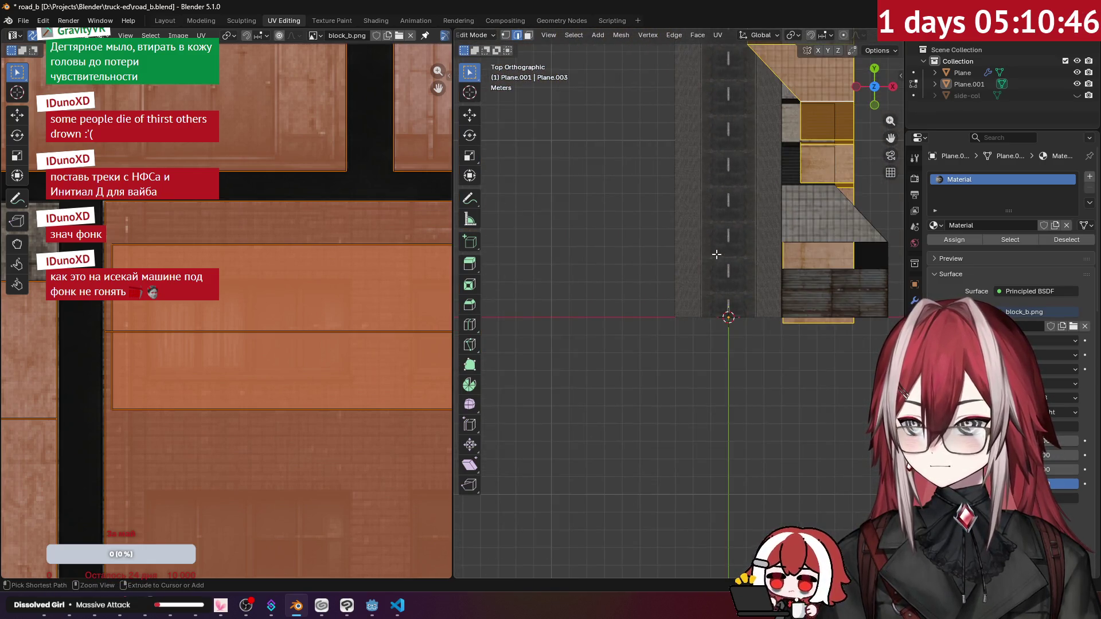
shift+middle_drag(717, 237, 691, 268)
middle_drag(625, 36, 634, 39)
click(654, 36)
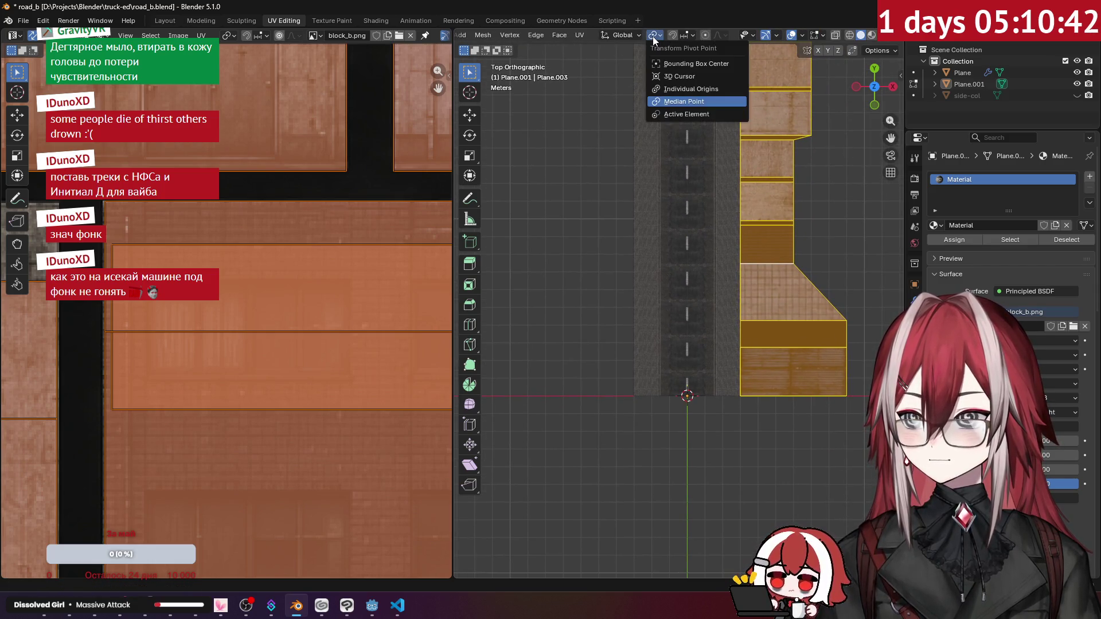
click(679, 77)
scroll(573, 287, down, 1)
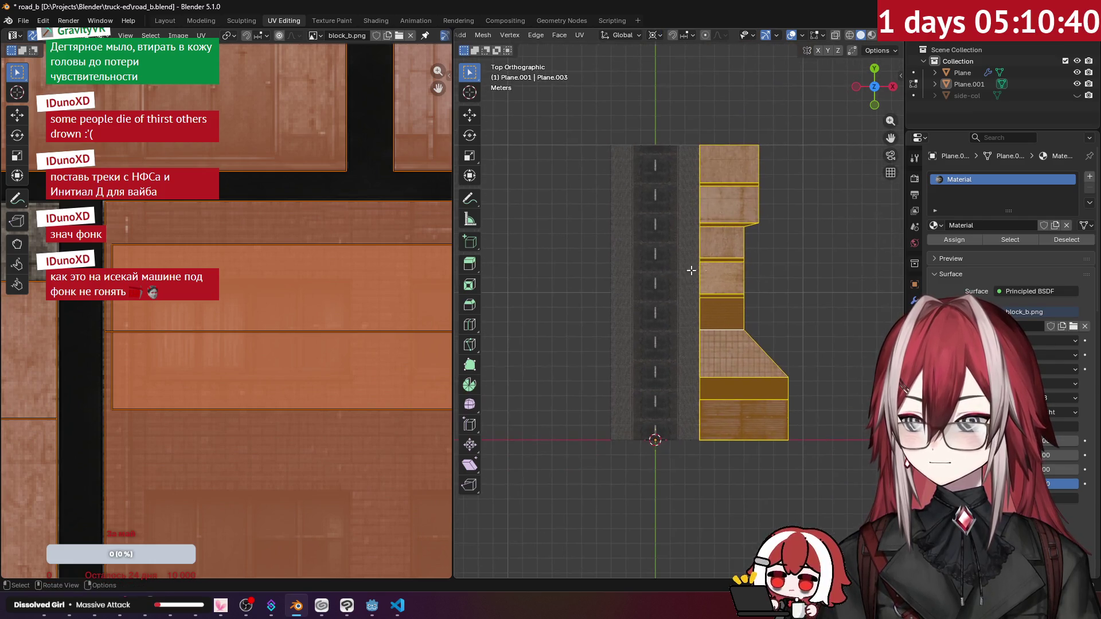
key(r)
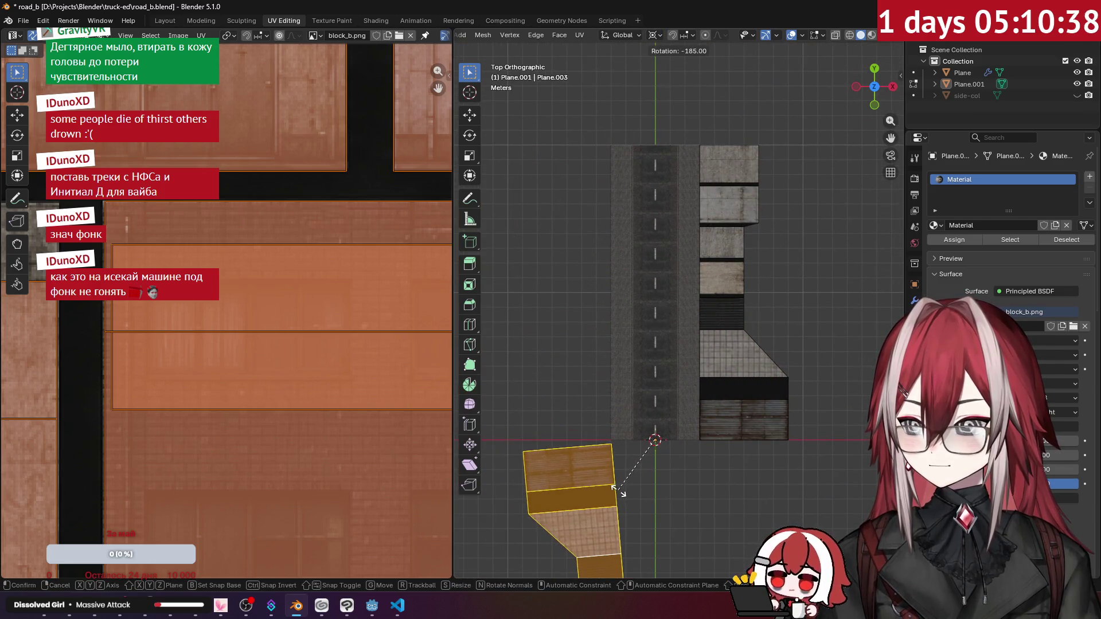
click(615, 492)
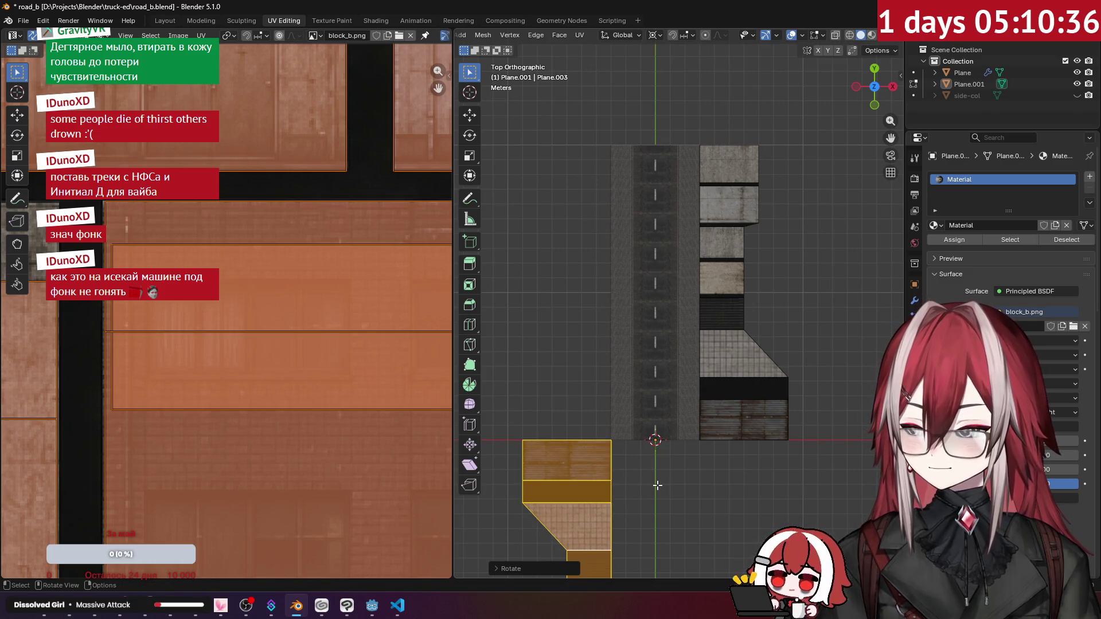
Place the turned copy along the road's left side and return to Object Mode.
key(g)
ctrl+click(696, 208)
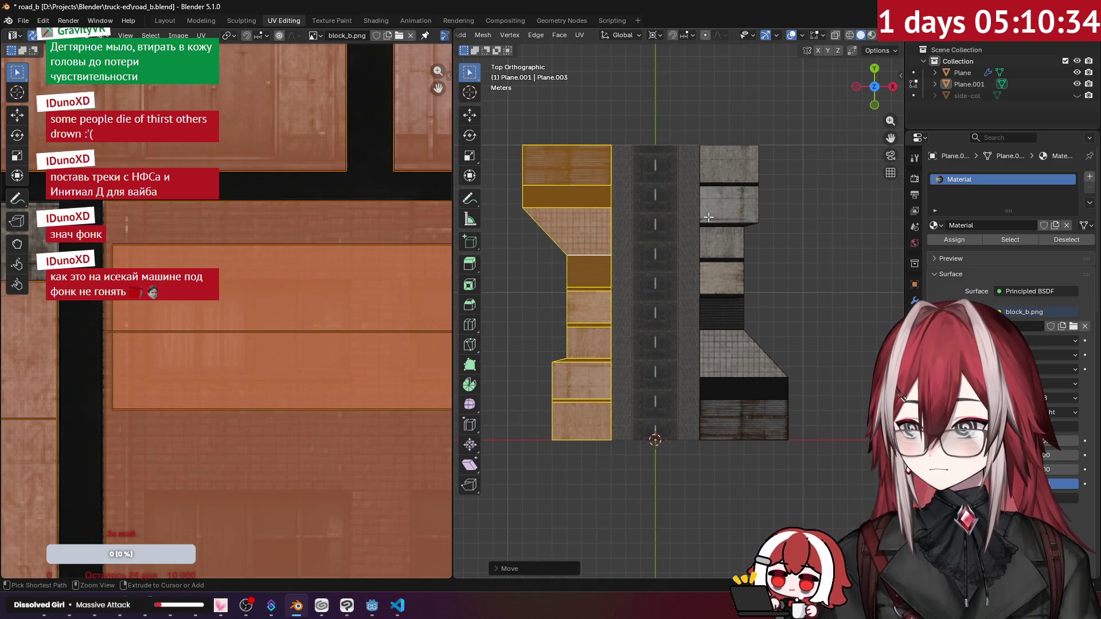
key(Tab)
mouse_move(696, 209)
middle_down()
mouse_move(752, 190)
mouse_move(611, 173)
mouse_move(701, 202)
mouse_move(641, 195)
mouse_move(842, 234)
mouse_move(684, 238)
mouse_move(699, 225)
mouse_move(680, 236)
mouse_move(694, 247)
mouse_move(663, 240)
middle_up()
Select the Plane.001 buildings object and enter Edit Mode.
scroll(694, 242, up, 2)
mouse_move(676, 197)
middle_down()
mouse_move(696, 258)
mouse_move(800, 294)
mouse_move(659, 235)
mouse_move(697, 266)
mouse_move(610, 143)
mouse_move(625, 195)
mouse_move(748, 184)
mouse_move(656, 181)
mouse_move(505, 139)
middle_up()
scroll(694, 266, up, 3)
scroll(625, 195, down, 3)
scroll(639, 199, down, 3)
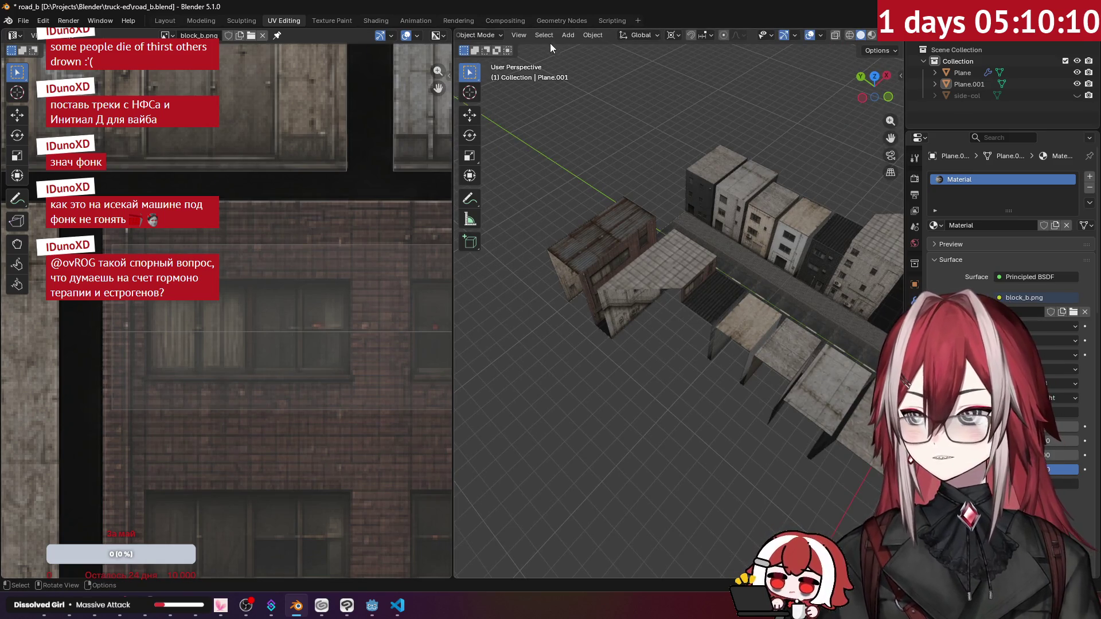
click(699, 291)
key(Tab)
From the top view, slide the selected edge along Y so the warehouse blocks meet.
scroll(680, 279, up, 3)
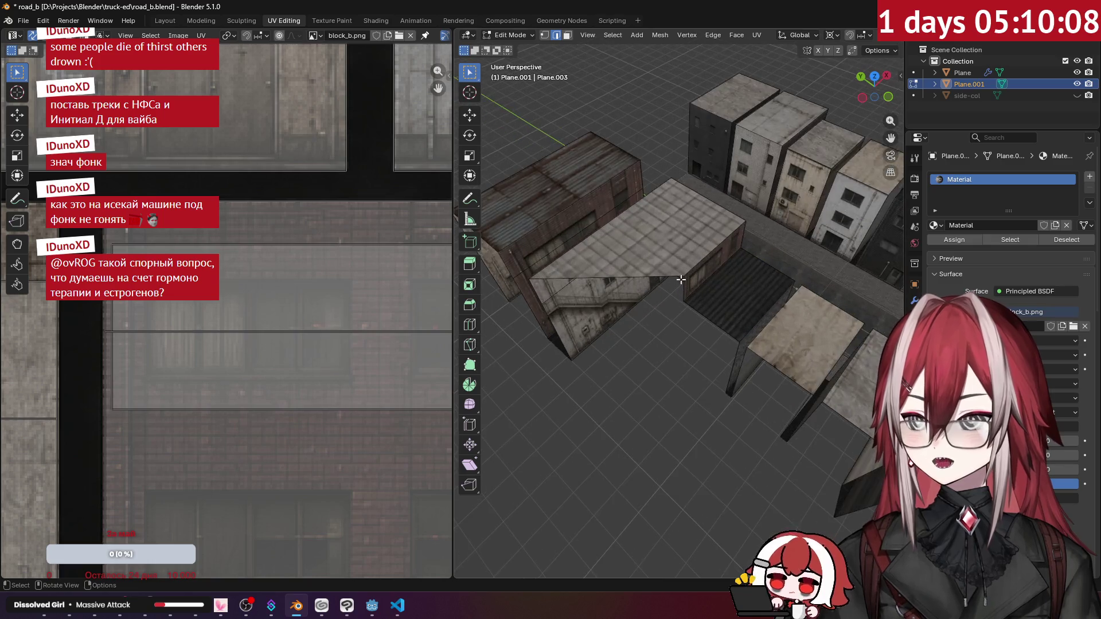
mouse_move(594, 155)
middle_down()
mouse_move(600, 191)
mouse_move(697, 205)
middle_up()
key(KP_7)
scroll(697, 206, up, 2)
key(g)
key(y)
click(598, 231)
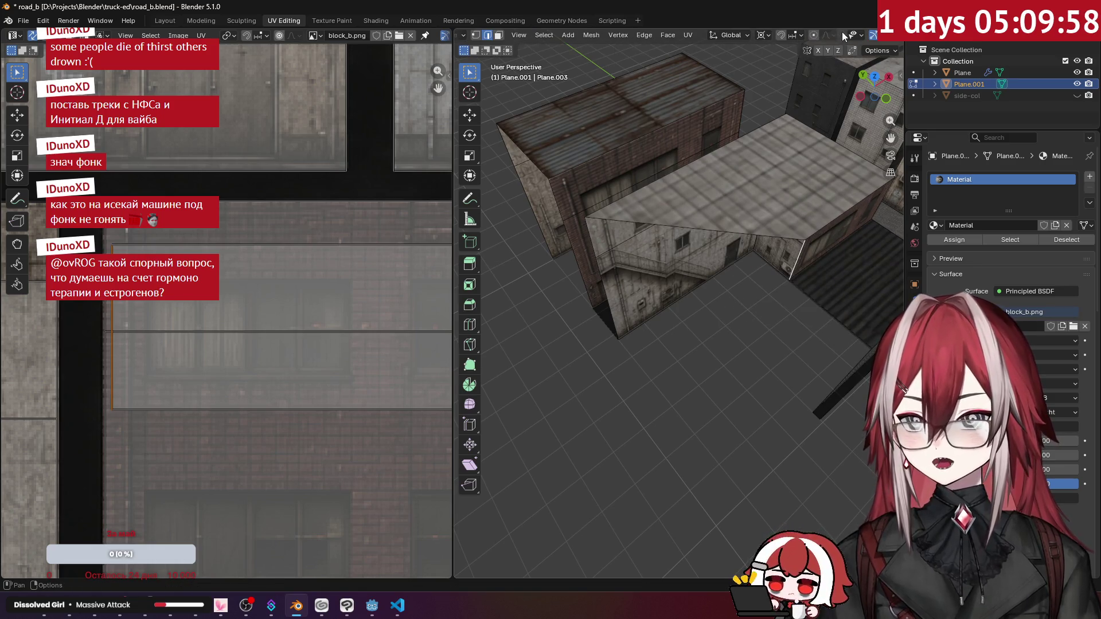
click(796, 37)
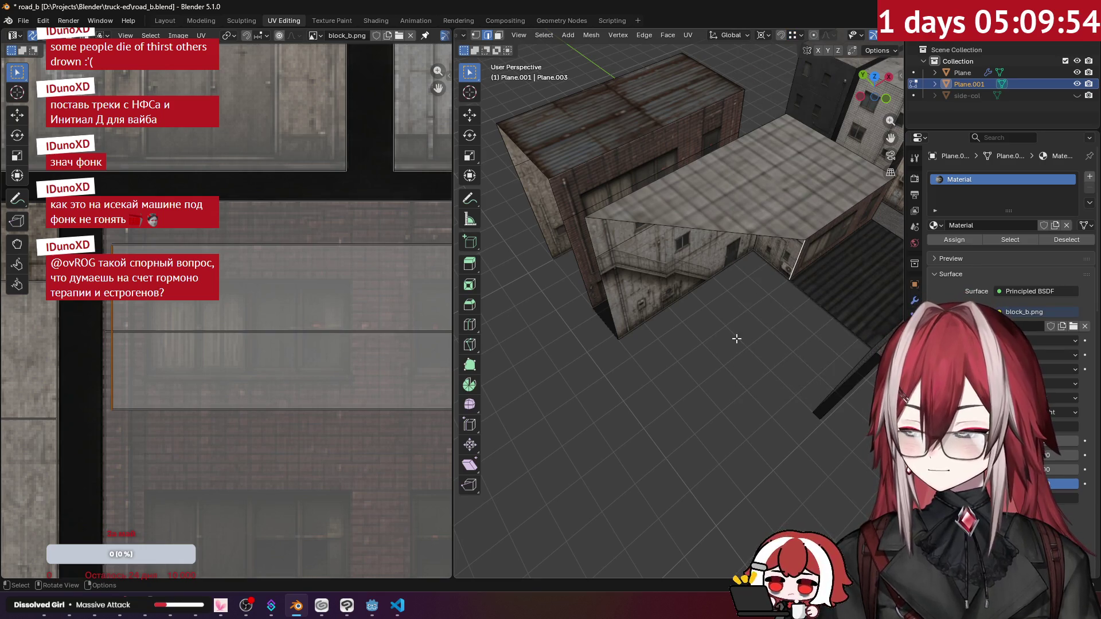
key(g)
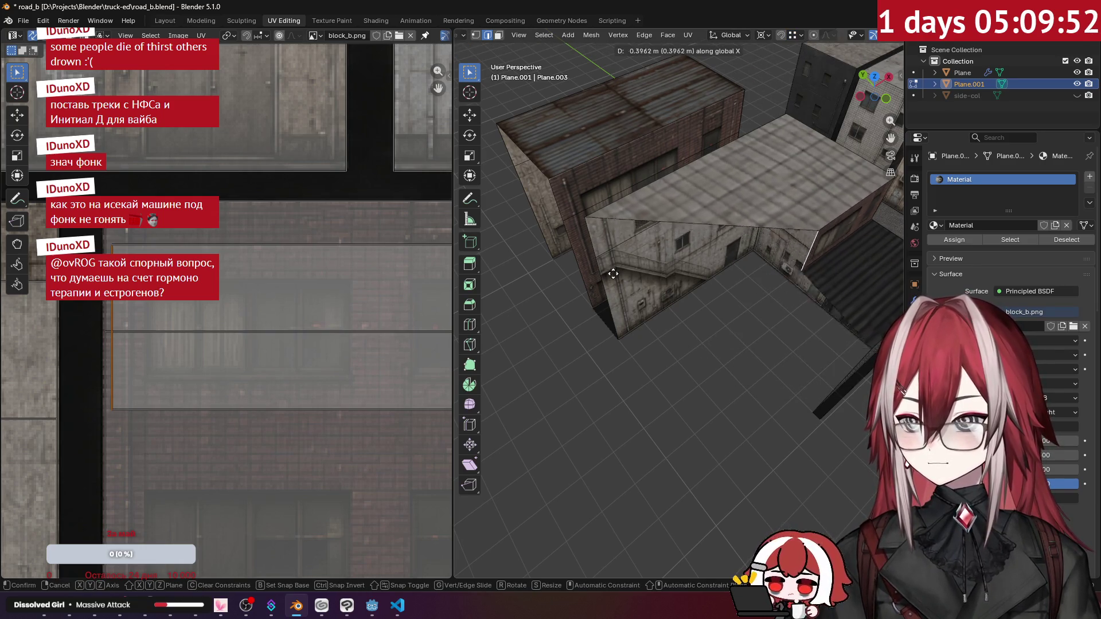
Move the top edge to reshape the building's roof, then leave Edit Mode.
click(589, 226)
mouse_move(588, 226)
middle_down()
mouse_move(624, 196)
mouse_move(609, 199)
middle_up()
mouse_move(659, 252)
middle_down()
mouse_move(690, 263)
mouse_move(717, 231)
mouse_move(673, 285)
mouse_move(654, 285)
middle_up()
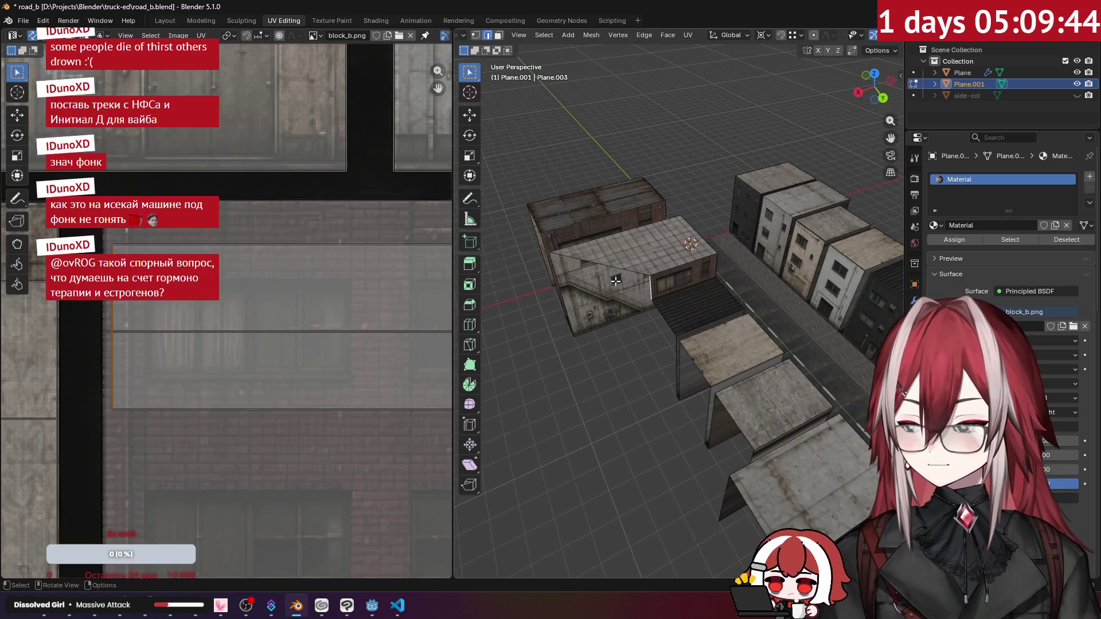
key(g)
click(736, 156)
mouse_move(735, 157)
middle_down()
mouse_move(552, 168)
mouse_move(618, 233)
mouse_move(600, 246)
mouse_move(580, 194)
mouse_move(622, 253)
middle_up()
key(Tab)
Reselect Plane.001 and, in vertex select, shift its UVs vertically along Y twice.
click(621, 243)
key(Tab)
scroll(622, 251, down, 3)
scroll(324, 292, down, 5)
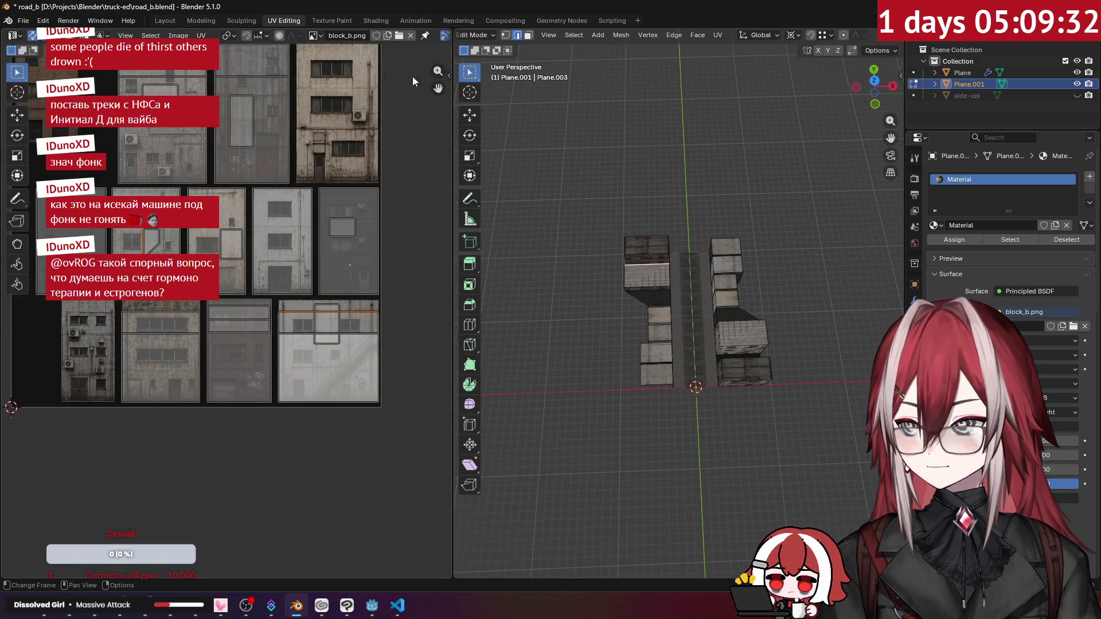
key(1)
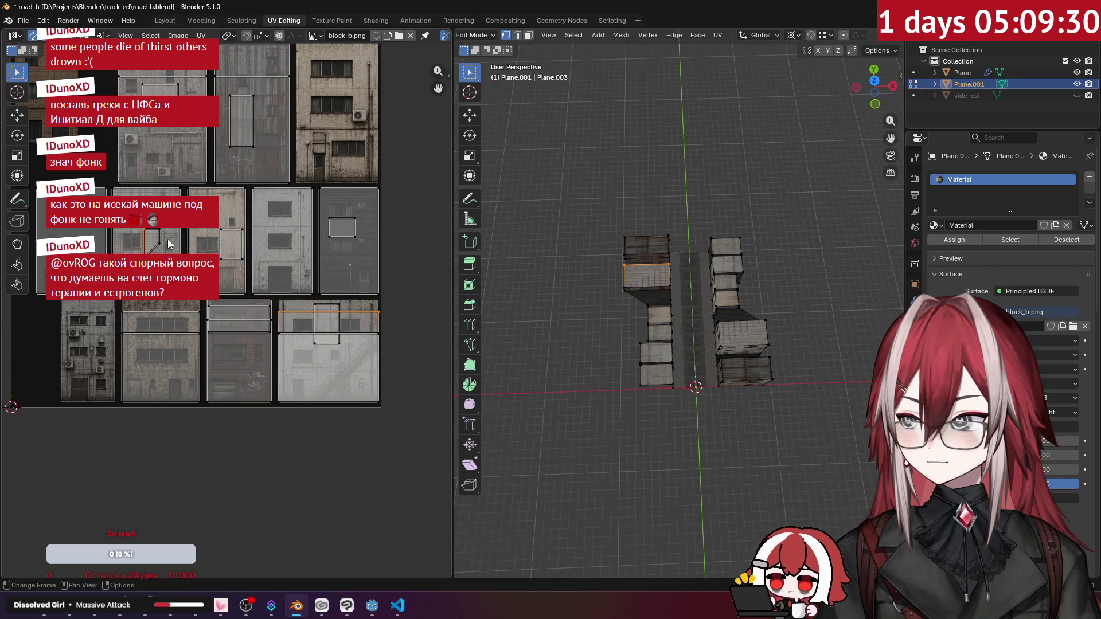
key(g)
key(y)
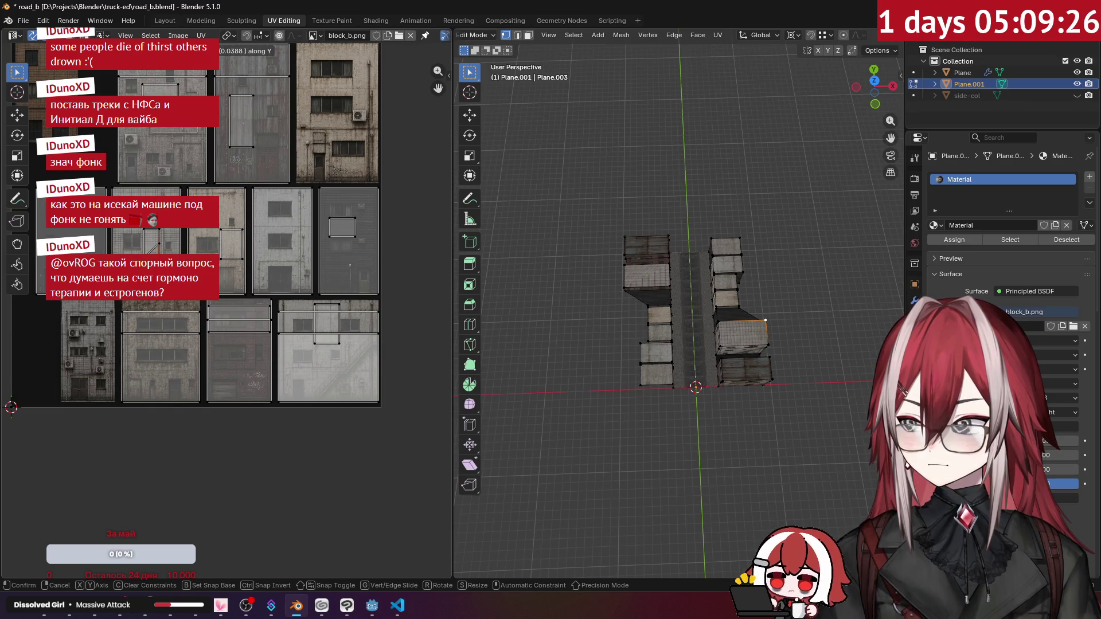
key(Return)
key(g)
key(y)
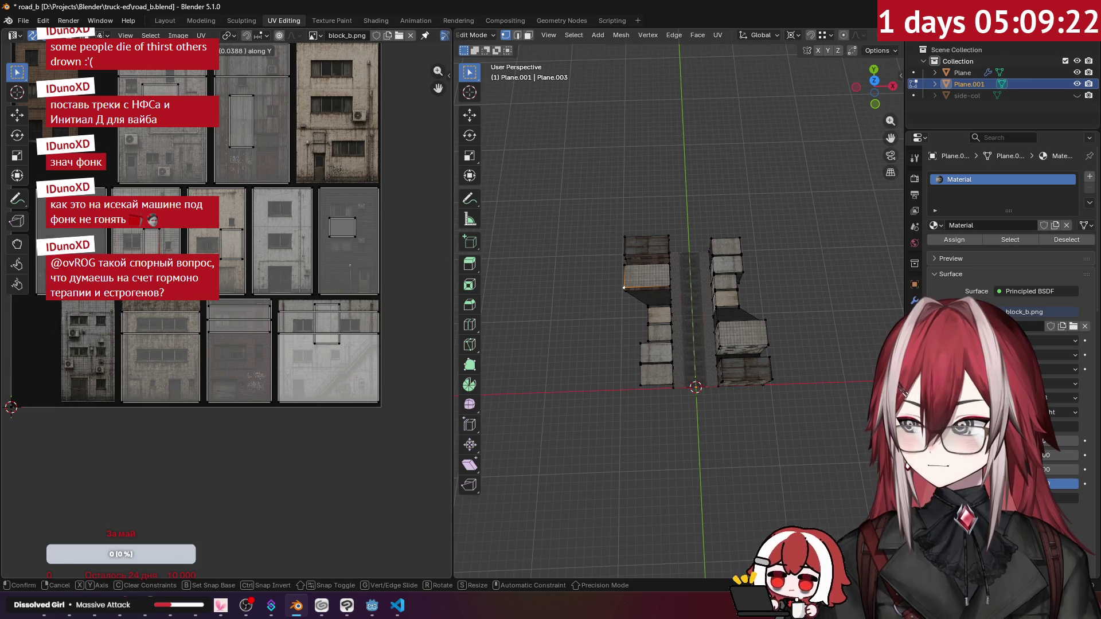
key(Return)
Return to Object Mode, deselect everything, and view the buildings lining the street.
key(Tab)
click(555, 288)
mouse_move(555, 288)
middle_down()
mouse_move(573, 247)
mouse_move(611, 225)
mouse_move(577, 234)
mouse_move(533, 267)
mouse_move(649, 296)
mouse_move(663, 232)
mouse_move(617, 263)
mouse_move(617, 249)
mouse_move(671, 266)
mouse_move(660, 249)
mouse_move(635, 260)
mouse_move(645, 265)
mouse_move(684, 257)
mouse_move(597, 304)
mouse_move(621, 269)
mouse_move(663, 262)
middle_up()
scroll(573, 246, up, 6)
mouse_move(725, 246)
middle_down()
mouse_move(631, 256)
mouse_move(526, 223)
mouse_move(738, 256)
mouse_move(781, 211)
mouse_move(734, 206)
mouse_move(718, 219)
mouse_move(723, 229)
middle_up()
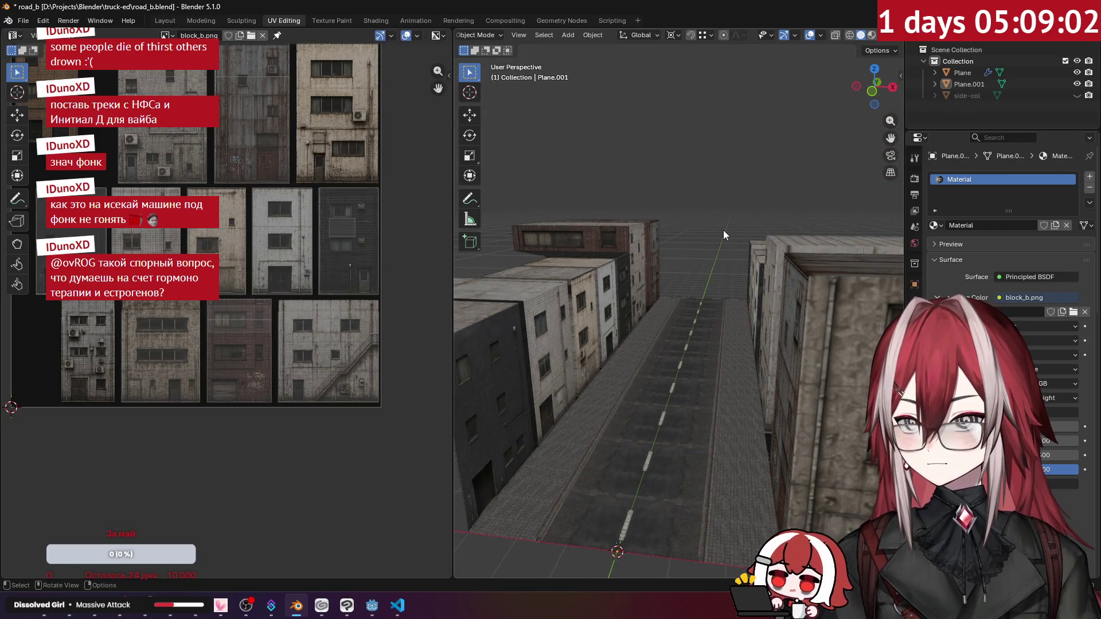
Rename Plane.001 to side-col, which becomes side-col.001.
double_click(974, 84)
text(side-col)
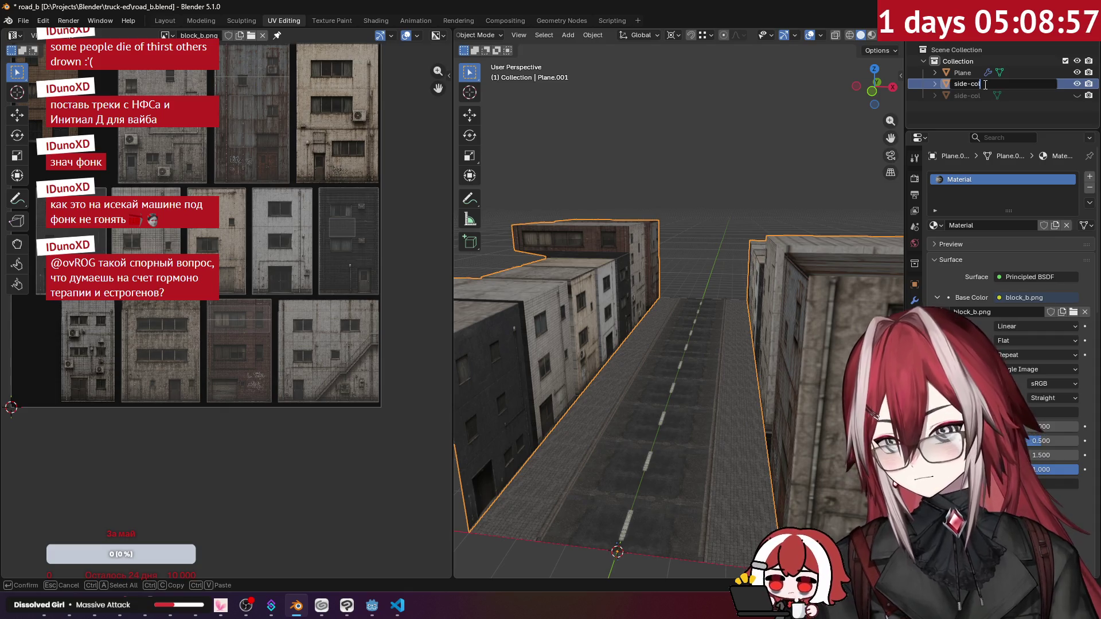
key(Return)
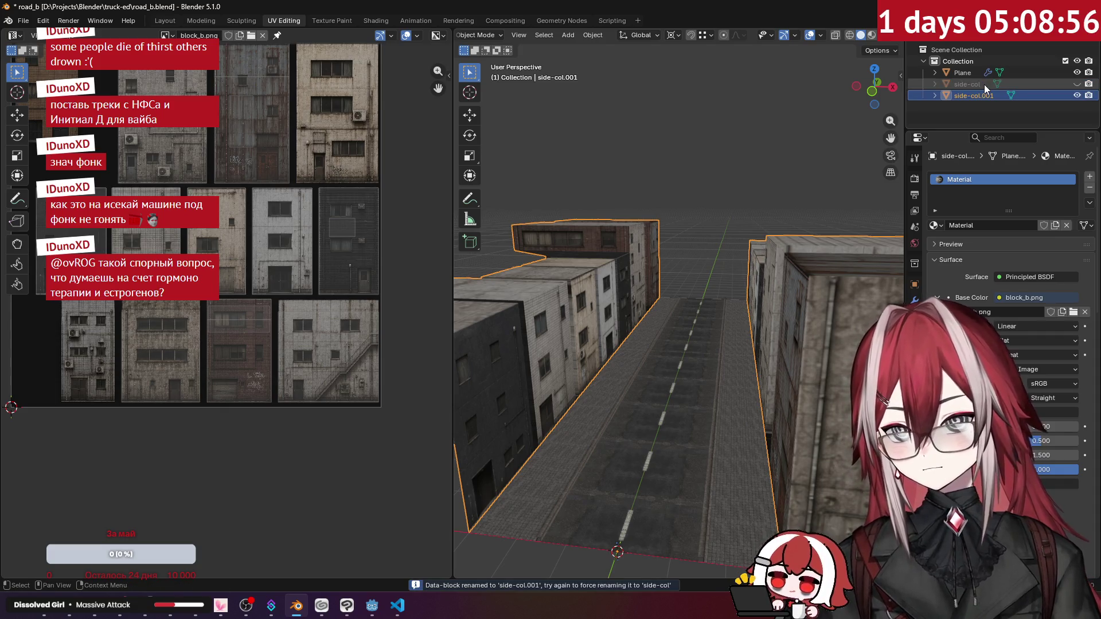
click(984, 85)
middle_drag(772, 136, 785, 156)
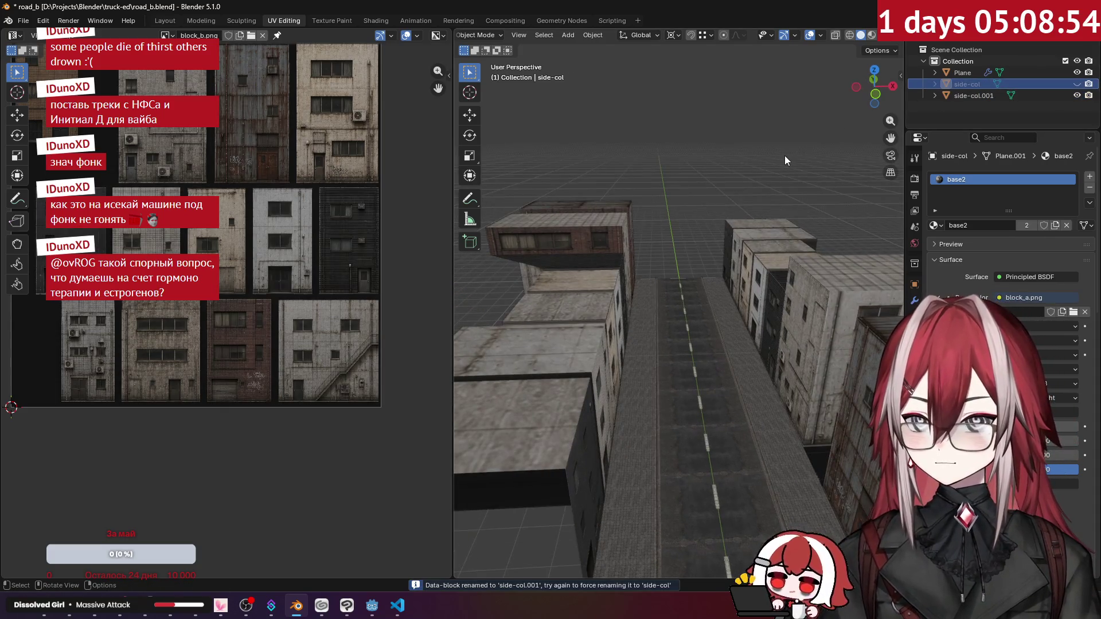
click(947, 95)
Unhide the old side-col object and delete it.
click(971, 87)
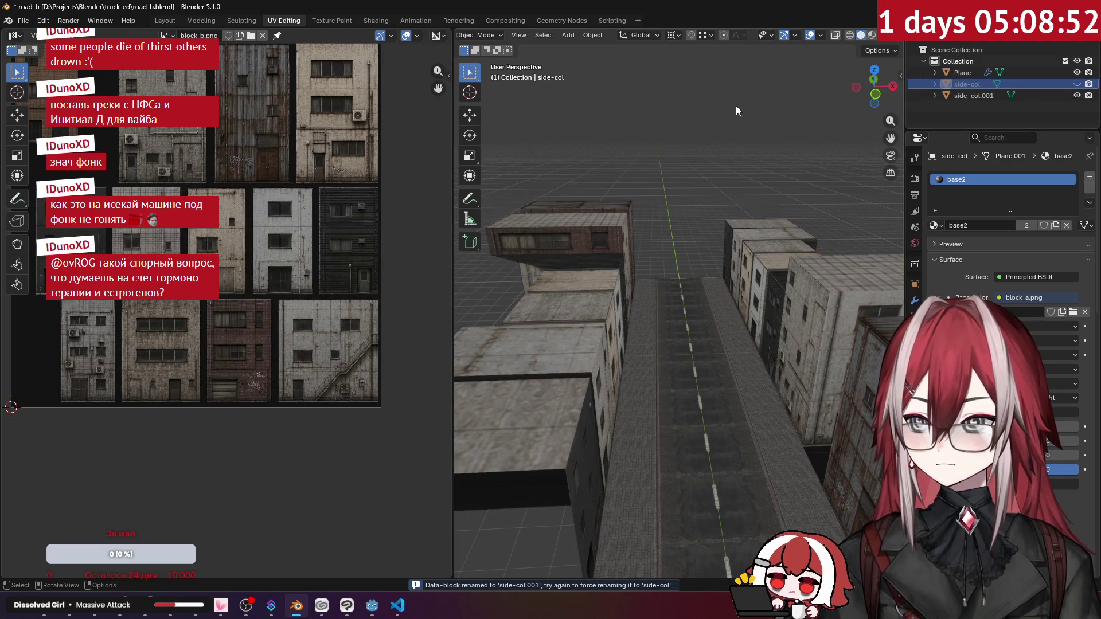
key(x)
scroll(713, 132, down, 4)
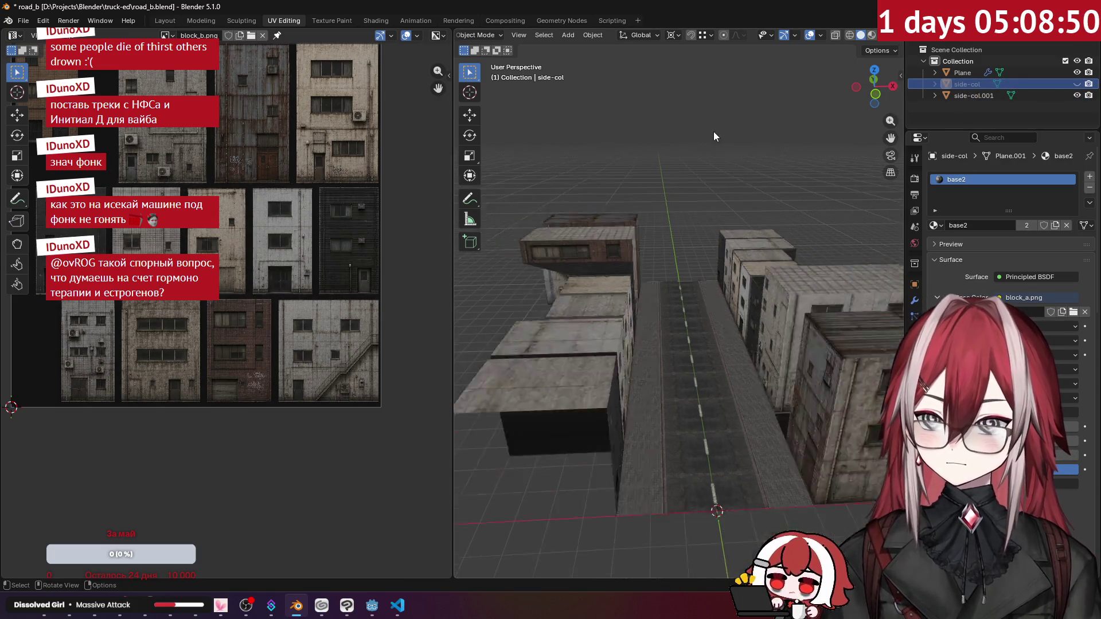
click(1077, 84)
click(969, 86)
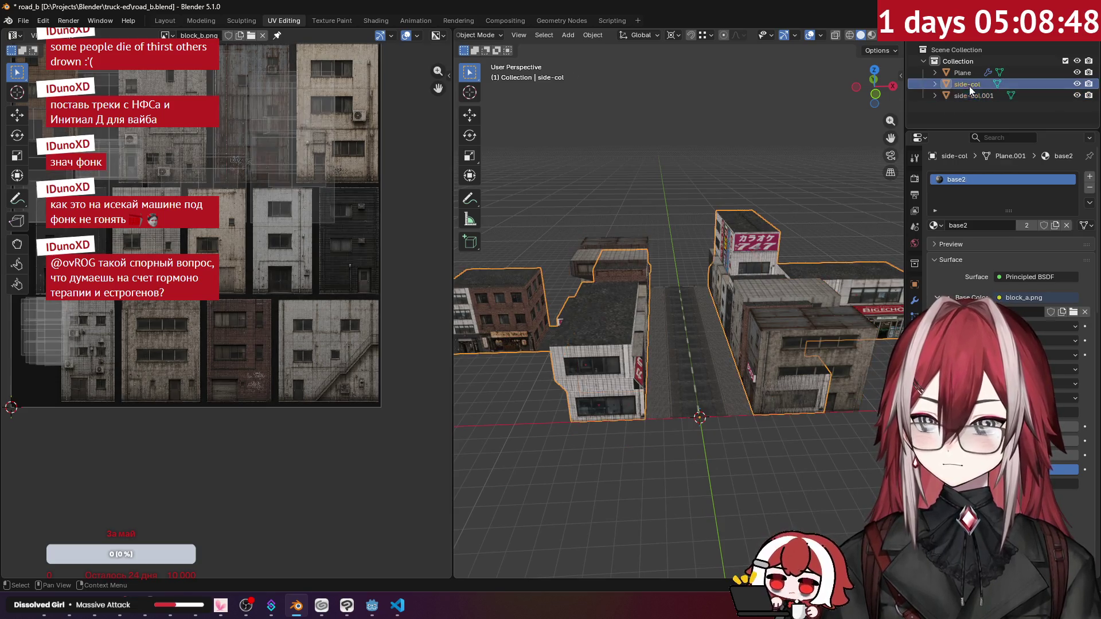
key(x)
click(705, 186)
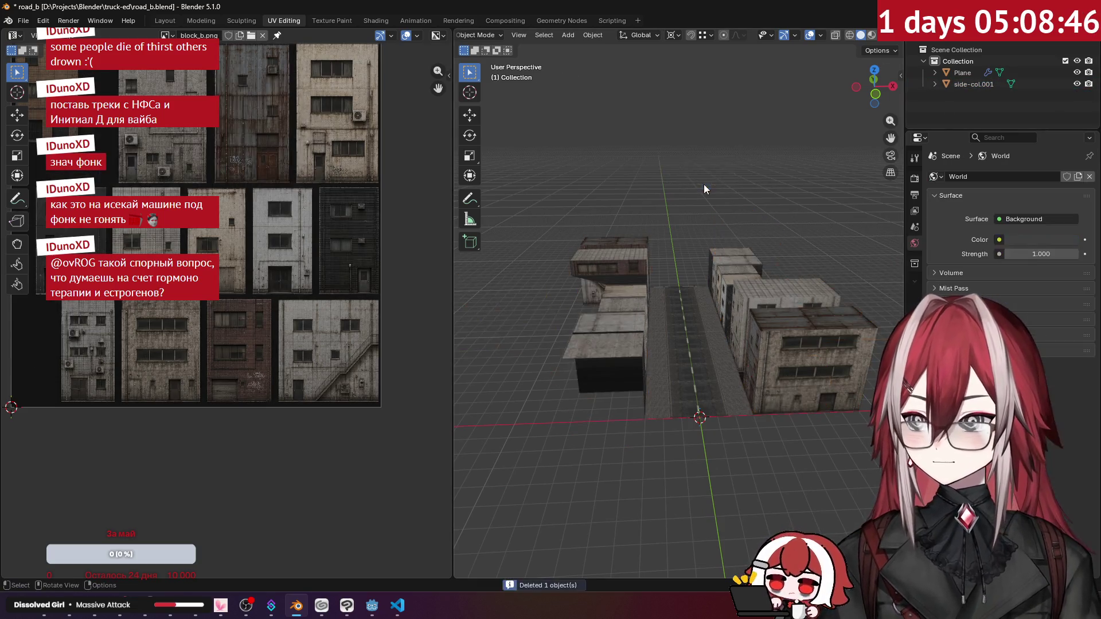
Rename side-col.001 to plain side-col.
middle_drag(769, 194, 754, 223)
middle_drag(551, 180, 620, 189)
double_click(996, 85)
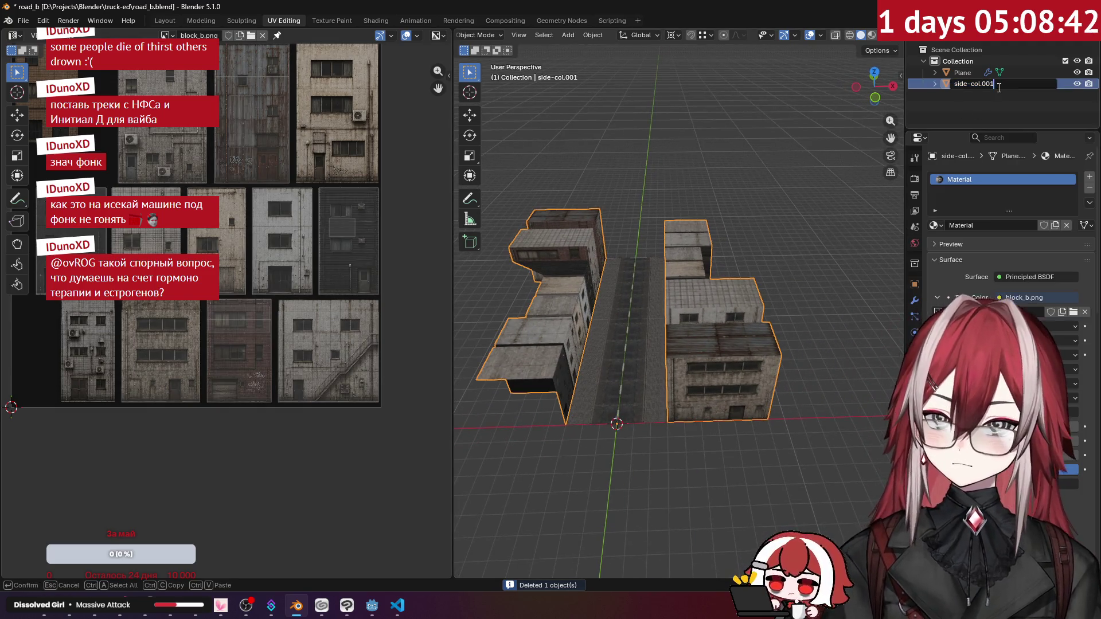
key(Return)
key(Tab)
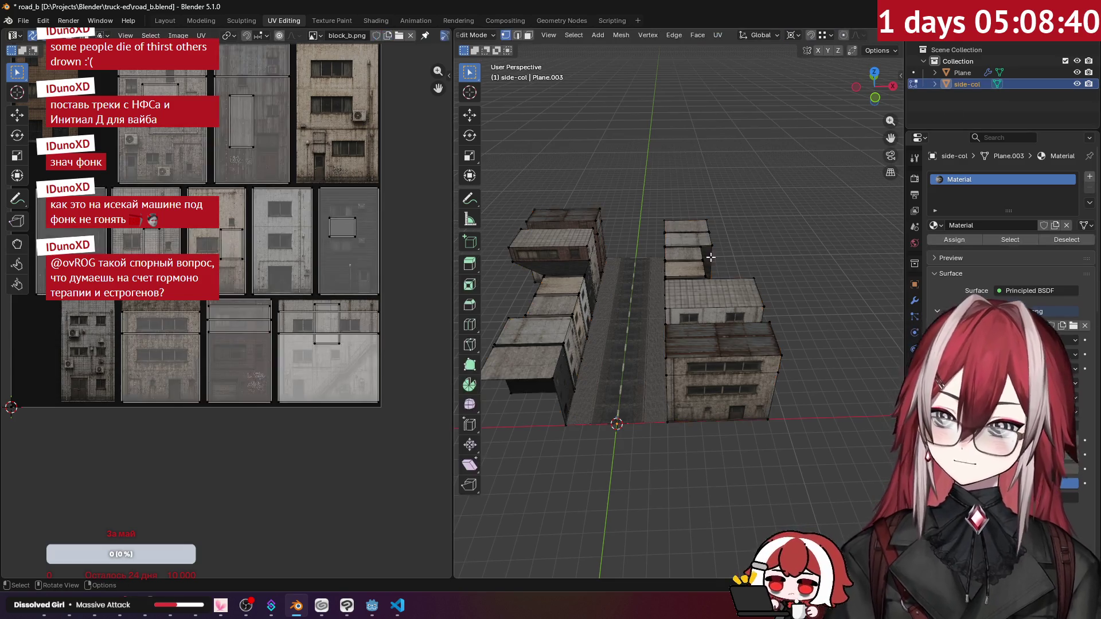
Select the right-hand building row in top view and duplicate it beside the original.
key(ctrl+l)
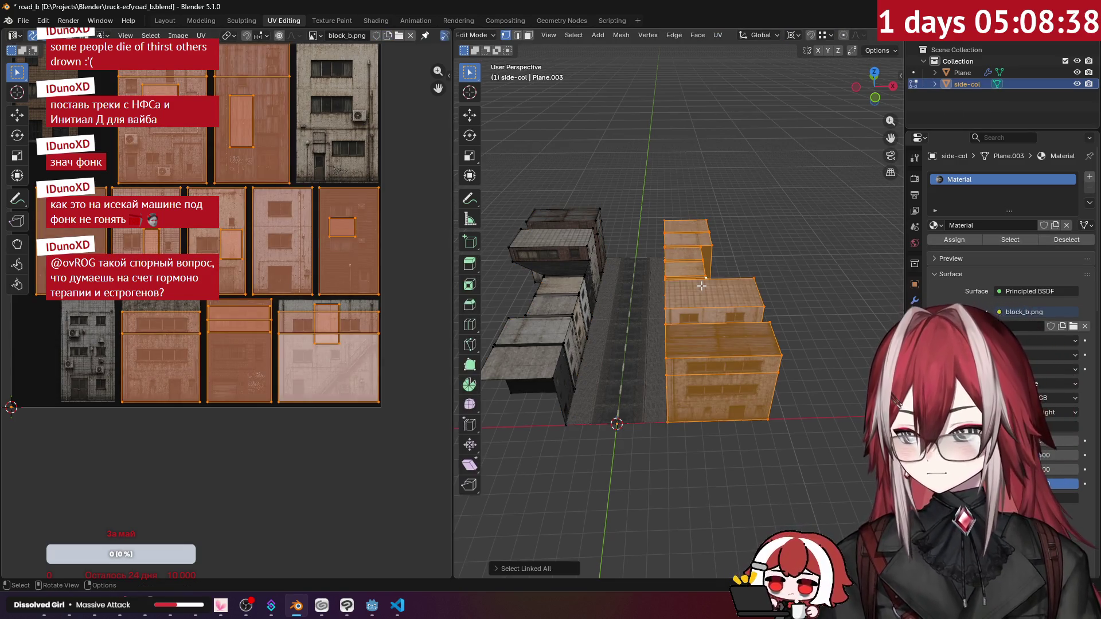
key(KP_7)
shift+middle_drag(701, 285, 648, 314)
key(shift+d)
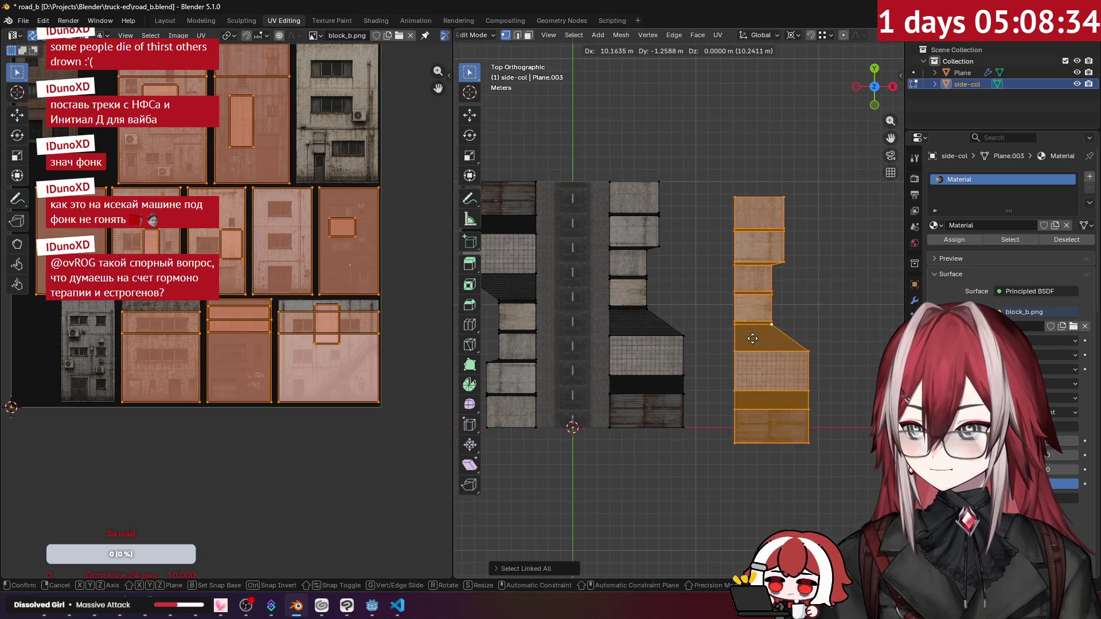
click(780, 280)
Rotate the duplicated row 90° and move it off to the right of the street.
key(r)
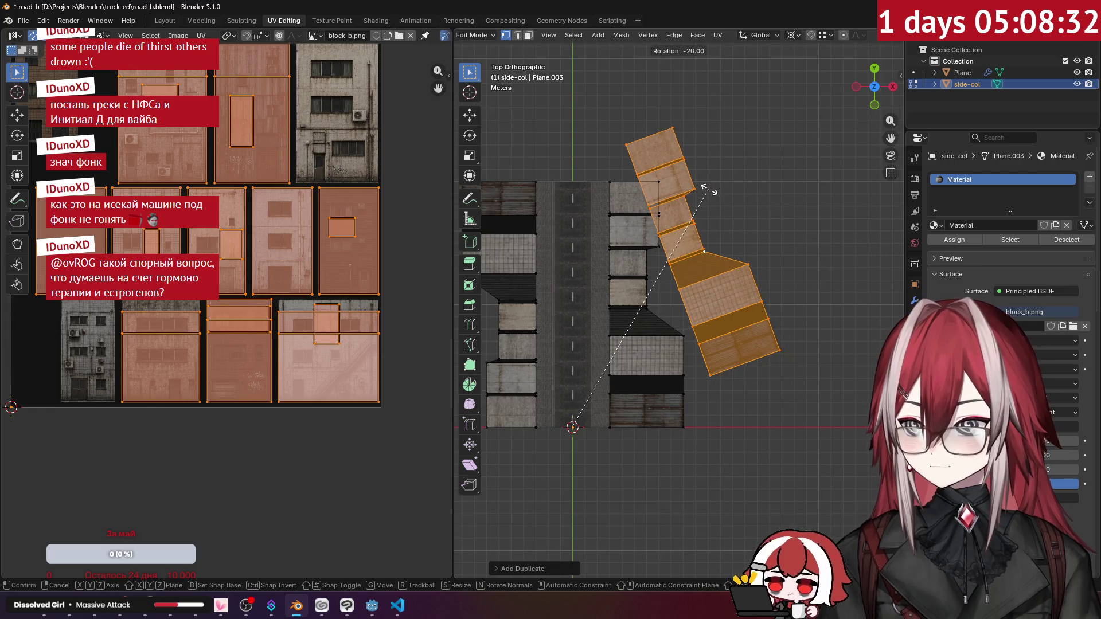
right_click(709, 190)
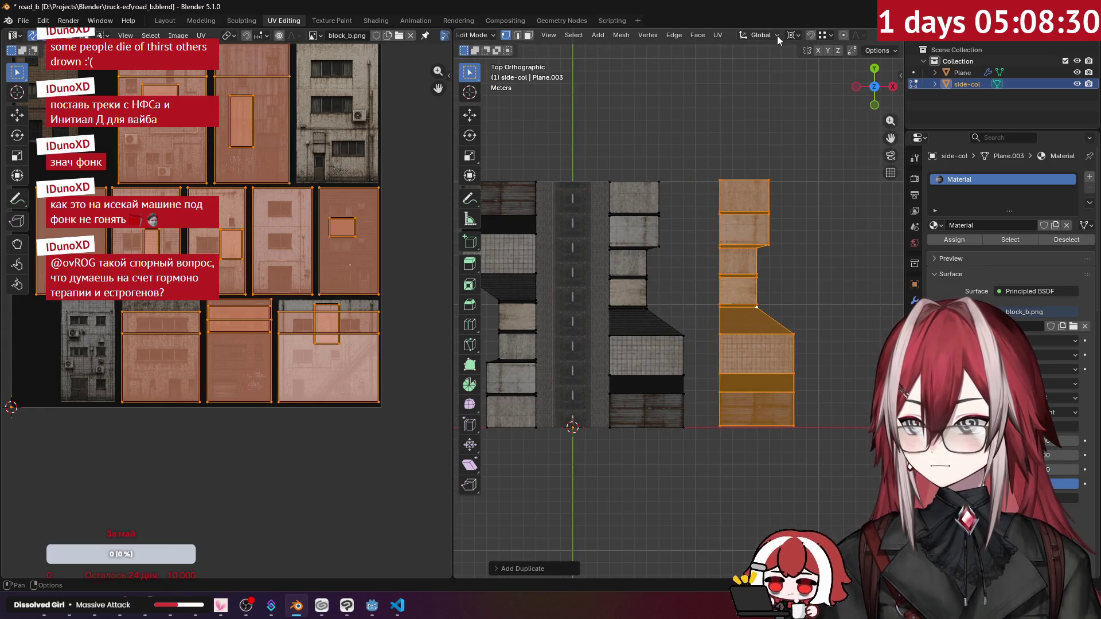
click(793, 35)
key(r)
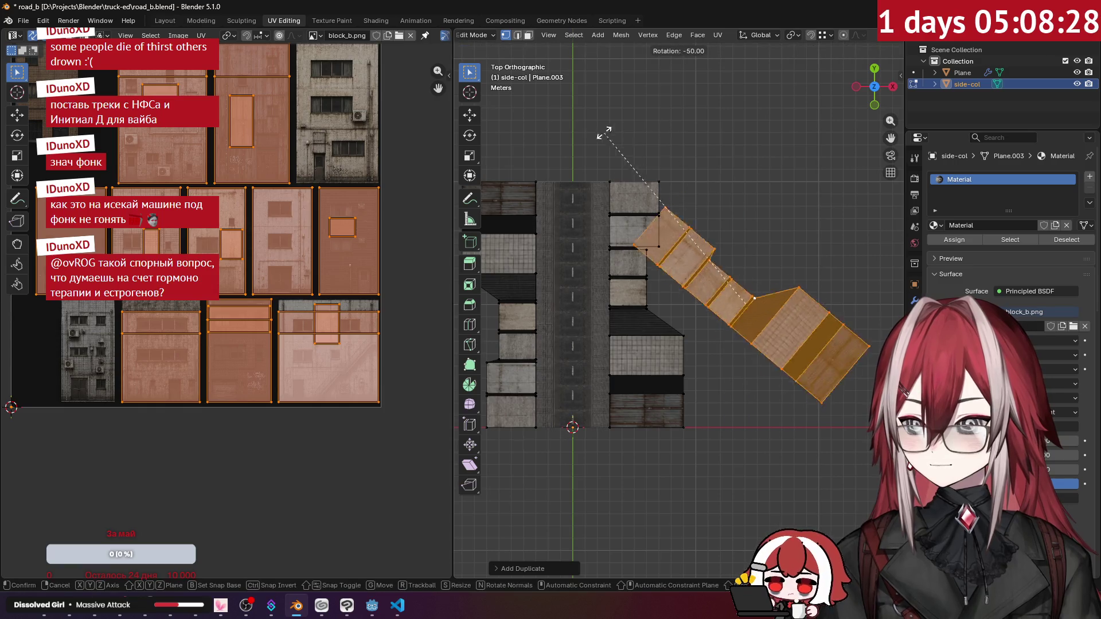
click(640, 285)
key(g)
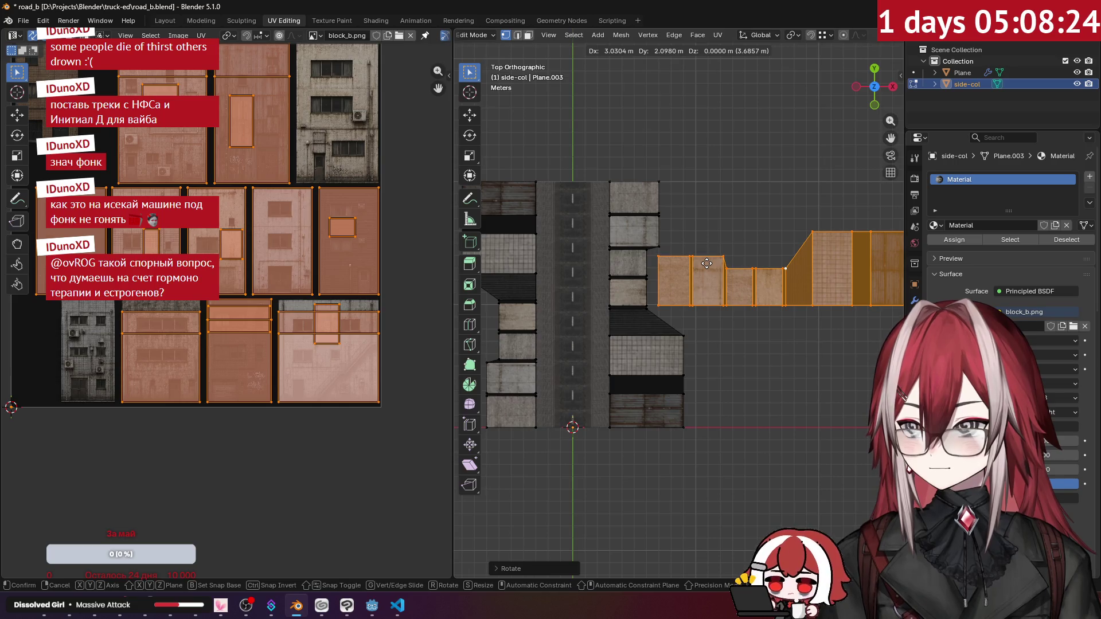
click(707, 263)
Reselect the whole copied building row from a perspective view.
click(831, 37)
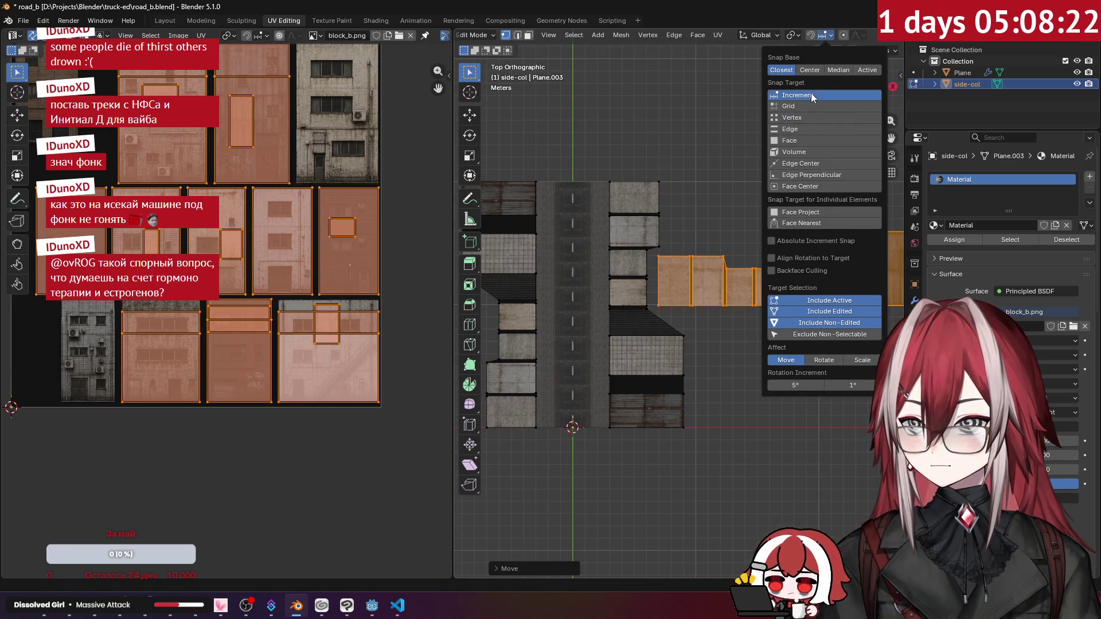
mouse_move(746, 126)
middle_down()
mouse_move(708, 84)
mouse_move(713, 195)
middle_up()
click(708, 84)
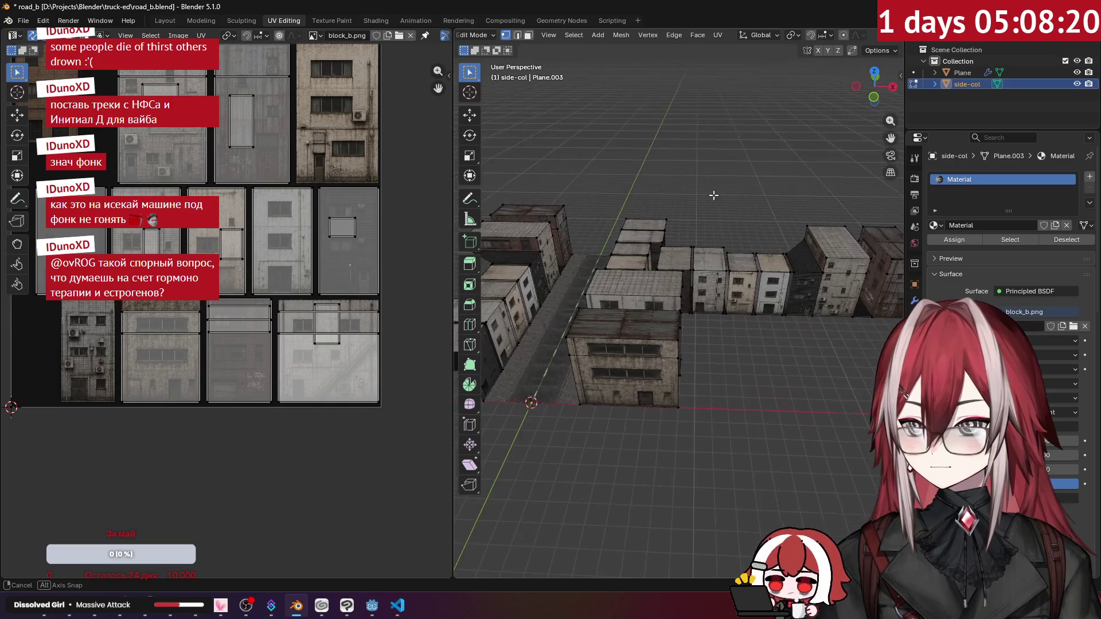
click(749, 276)
key(ctrl+l)
Nudge the duplicated row slightly along the Y axis.
middle_drag(749, 272, 819, 245)
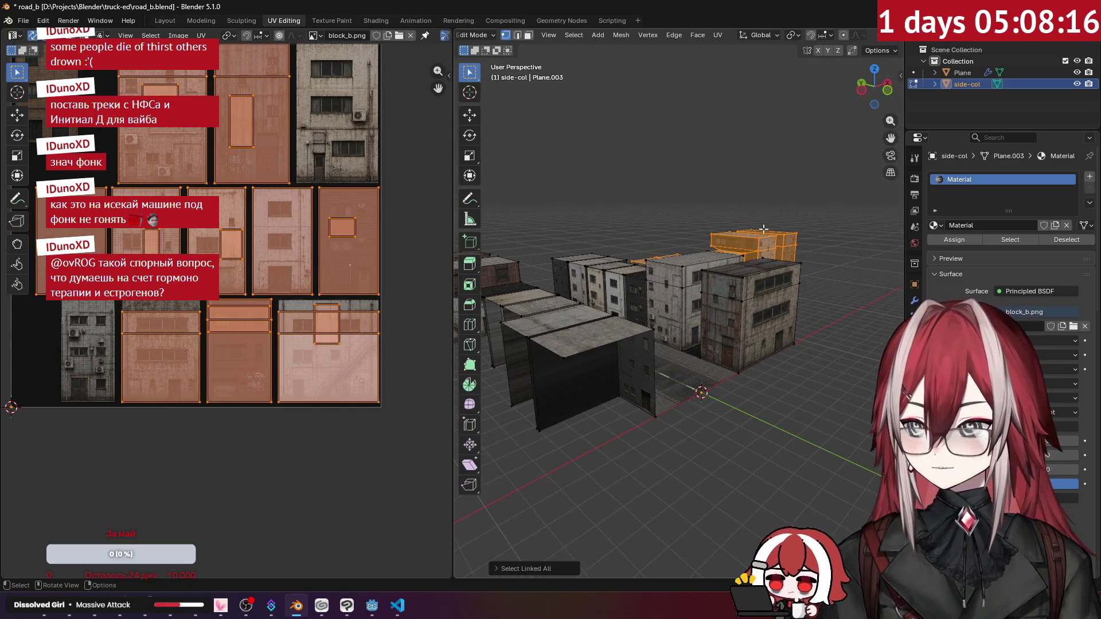
key(g)
key(y)
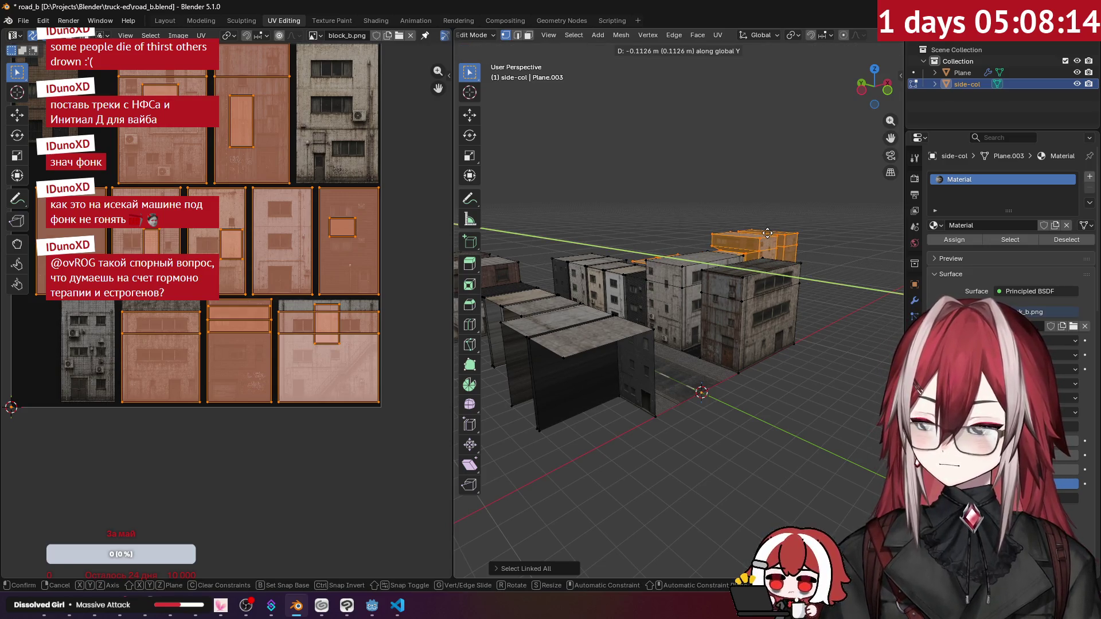
click(770, 230)
mouse_move(770, 230)
middle_down()
mouse_move(692, 331)
mouse_move(632, 288)
mouse_move(652, 250)
mouse_move(675, 265)
mouse_move(706, 233)
mouse_move(706, 258)
middle_up()
In top view, rotate the row to a diagonal angle and reposition it beside the street.
key(KP_7)
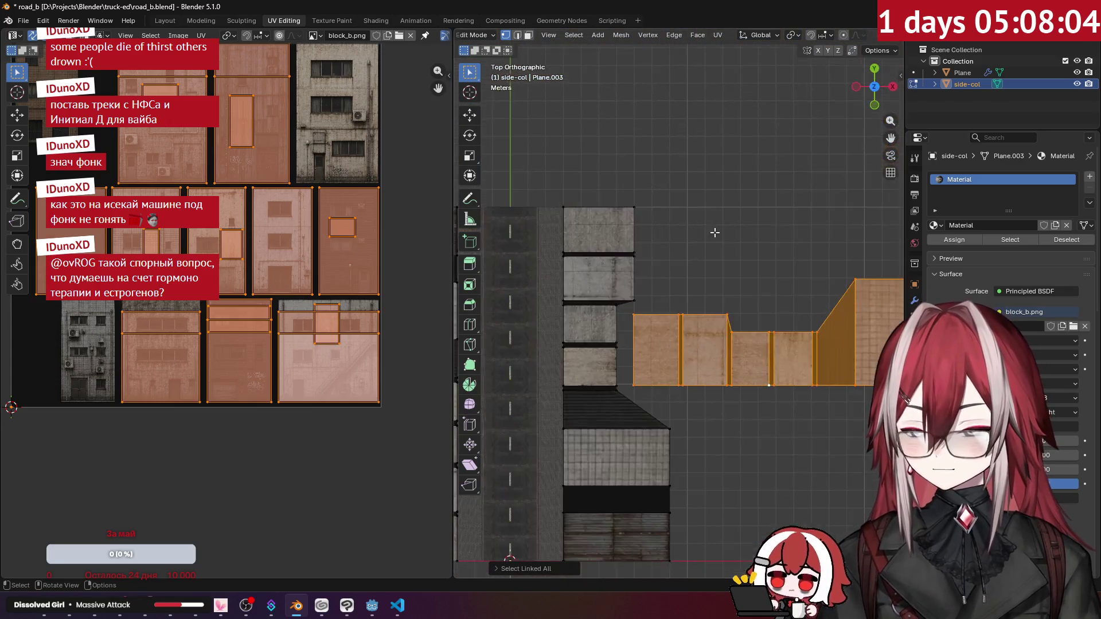
key(r)
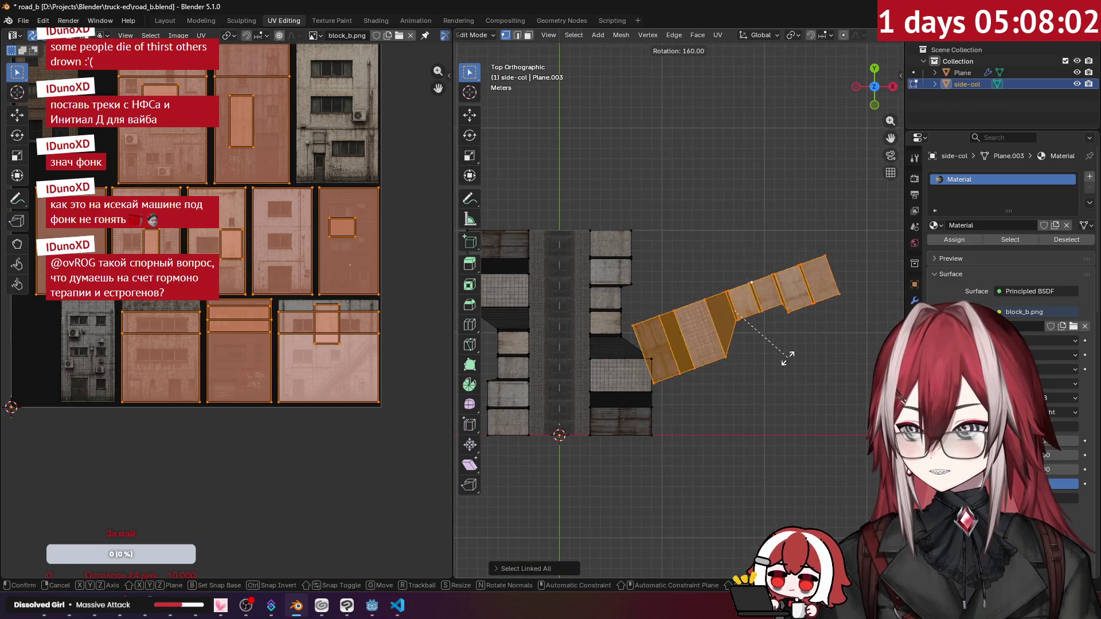
click(755, 270)
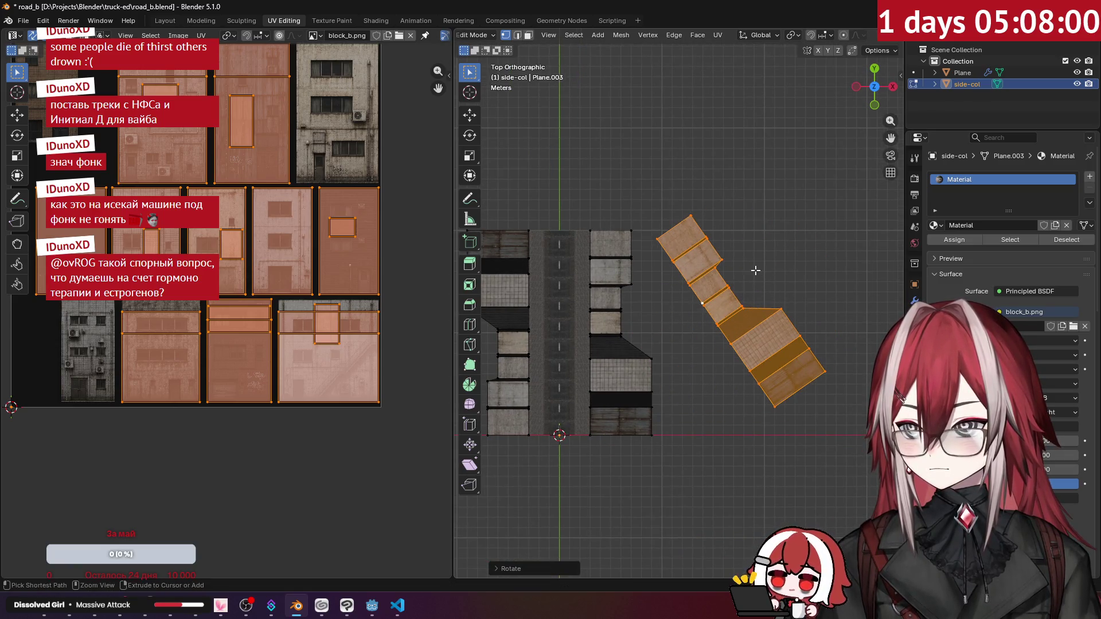
key(g)
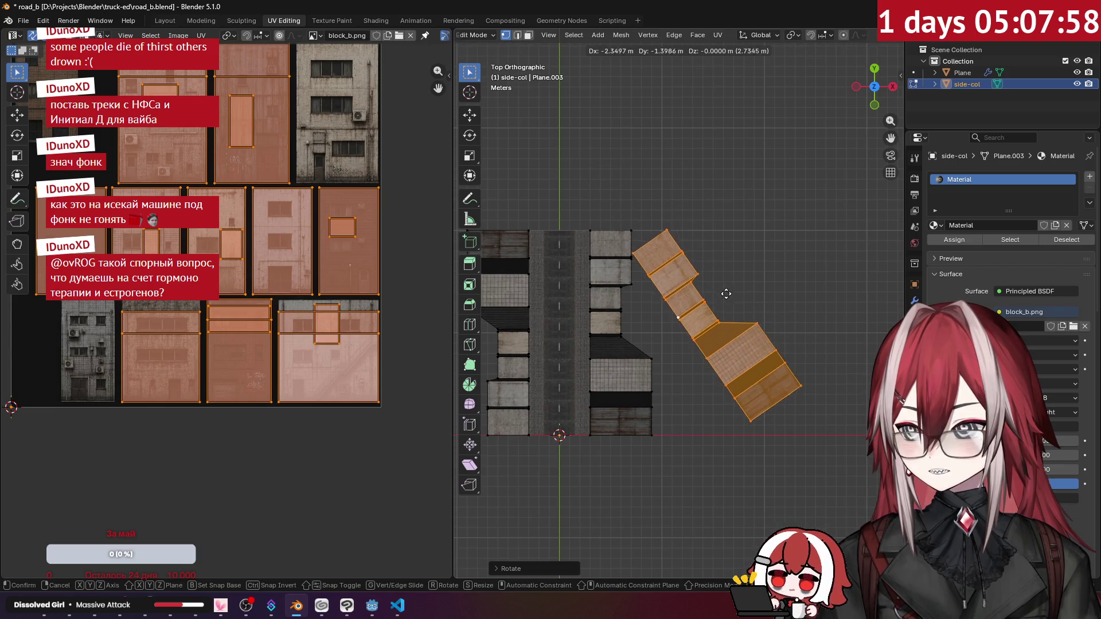
click(726, 295)
mouse_move(728, 298)
middle_down()
mouse_move(780, 223)
mouse_move(760, 185)
mouse_move(765, 198)
mouse_move(683, 226)
mouse_move(651, 261)
middle_up()
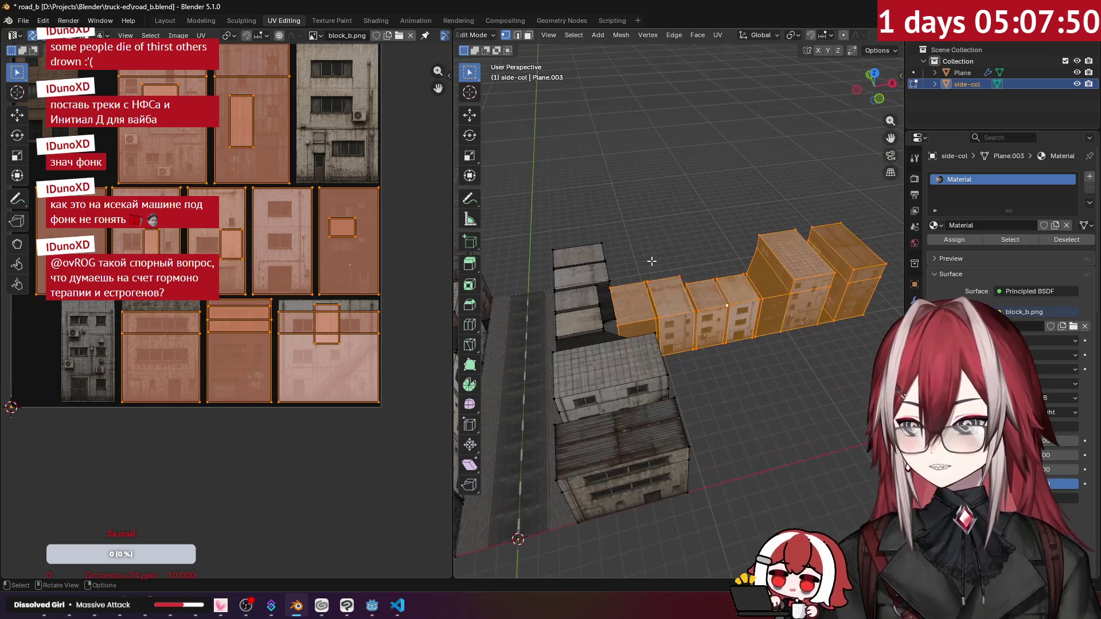
In top view, move the selected faces to the left of the road.
key(KP_7)
shift+middle_drag(721, 249, 784, 168)
key(g)
click(794, 277)
Start a vertical move of the faces in front view, then cancel it.
mouse_move(794, 277)
middle_down()
mouse_move(746, 197)
mouse_move(716, 175)
mouse_move(689, 186)
middle_up()
key(KP_1)
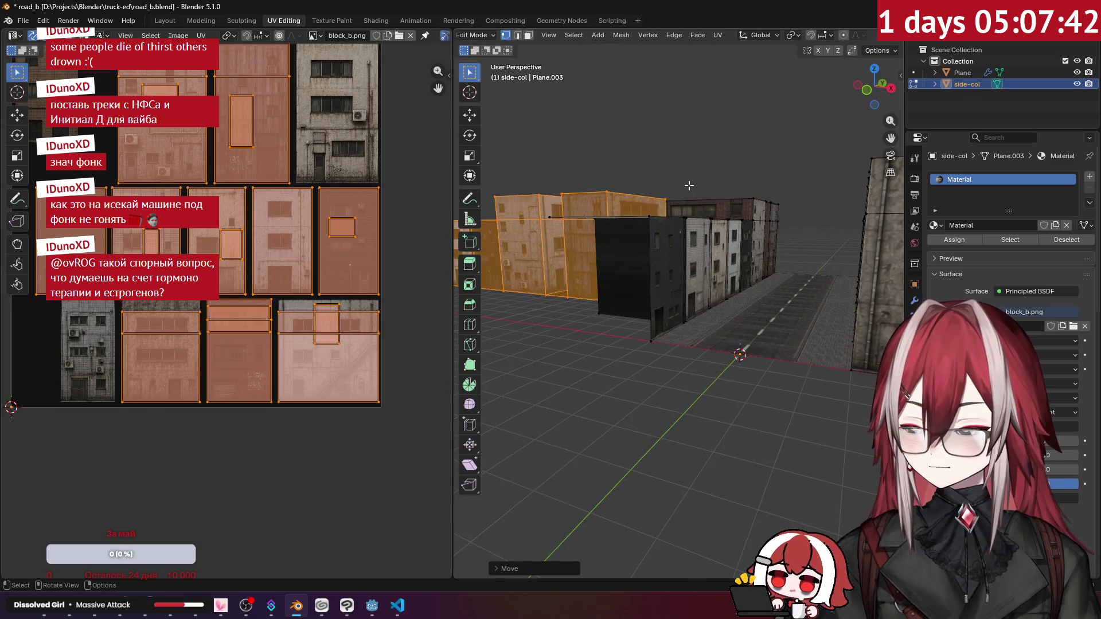
key(g)
key(y)
key(z)
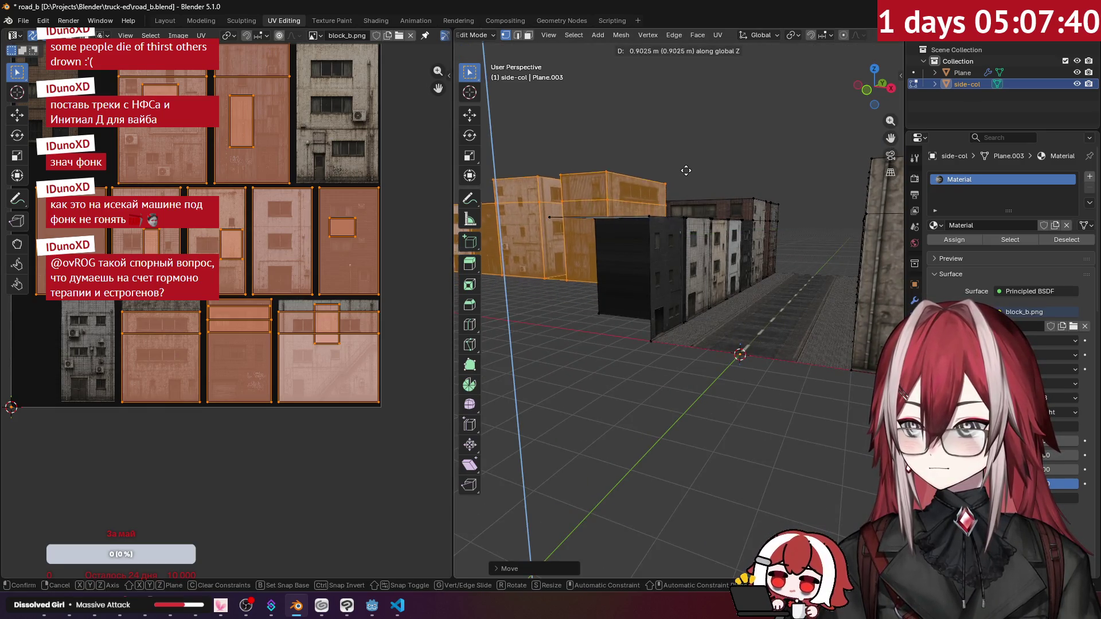
right_click(686, 158)
Select the whole connected left row of side-col buildings in Edit Mode, viewed from above.
key(Tab)
click(735, 140)
mouse_move(735, 140)
middle_down()
mouse_move(703, 144)
mouse_move(753, 139)
mouse_move(592, 159)
mouse_move(666, 211)
middle_up()
key(Tab)
click(671, 218)
key(ctrl+l)
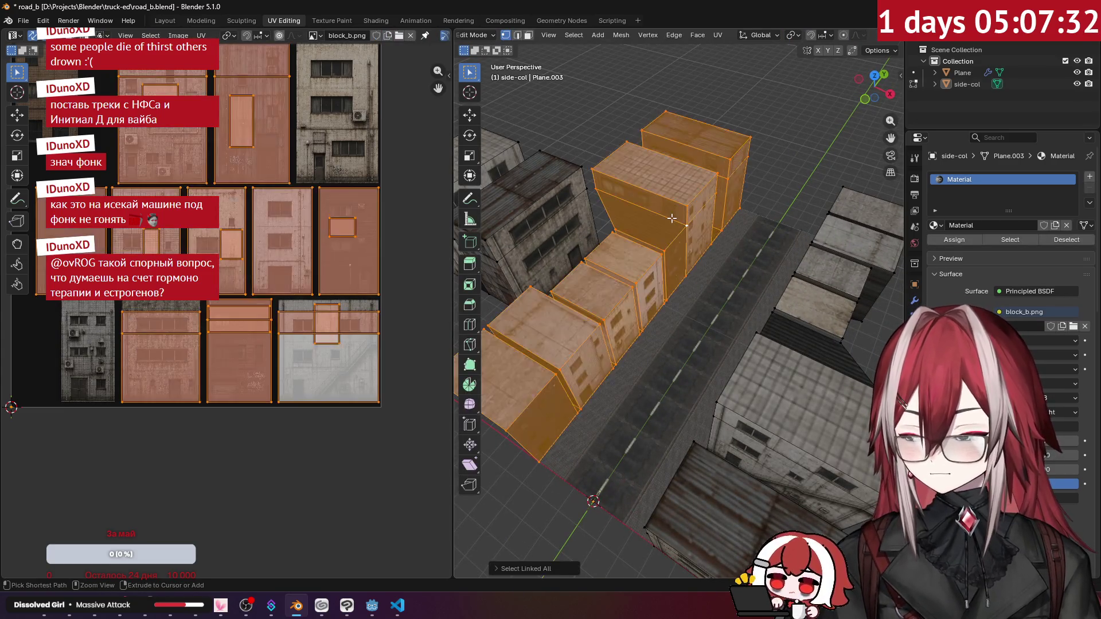
key(KP_7)
scroll(660, 287, down, 3)
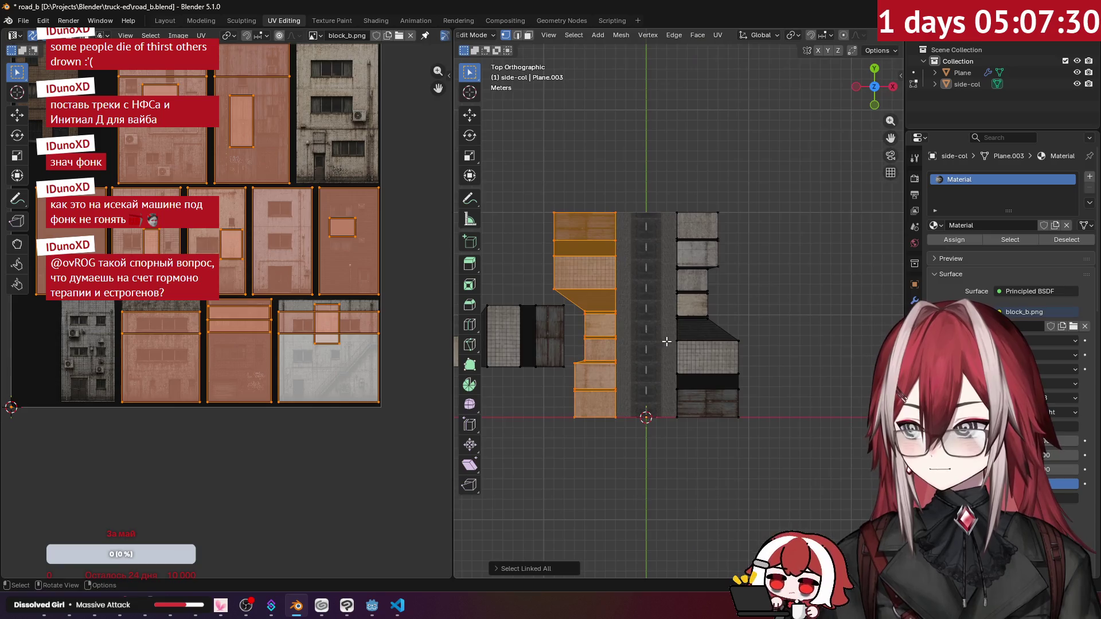
Place a copy of the row, rotated about 90°, beside the right-hand building row.
key(g)
click(854, 287)
key(r)
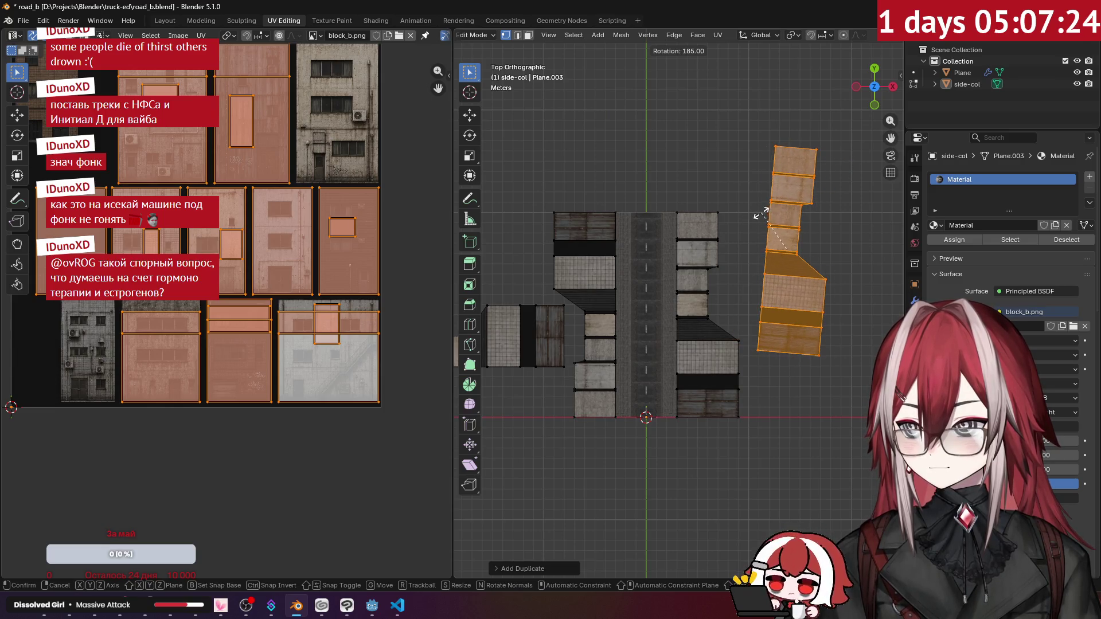
click(728, 299)
key(g)
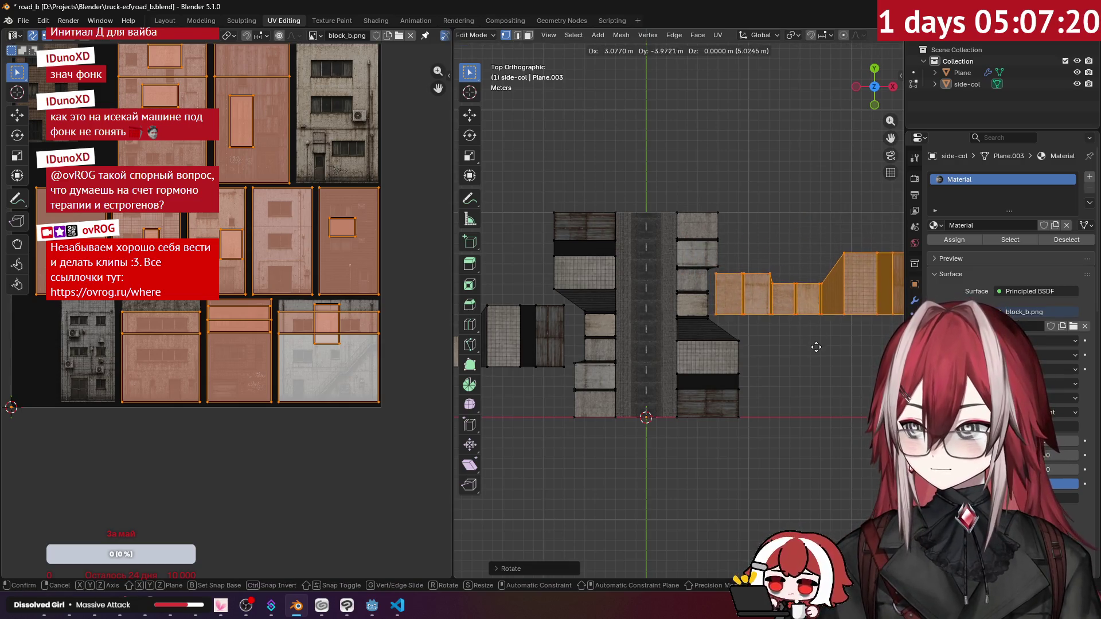
click(816, 346)
Adjust the height of the copied buildings.
mouse_move(816, 346)
middle_down()
mouse_move(764, 350)
mouse_move(692, 308)
middle_up()
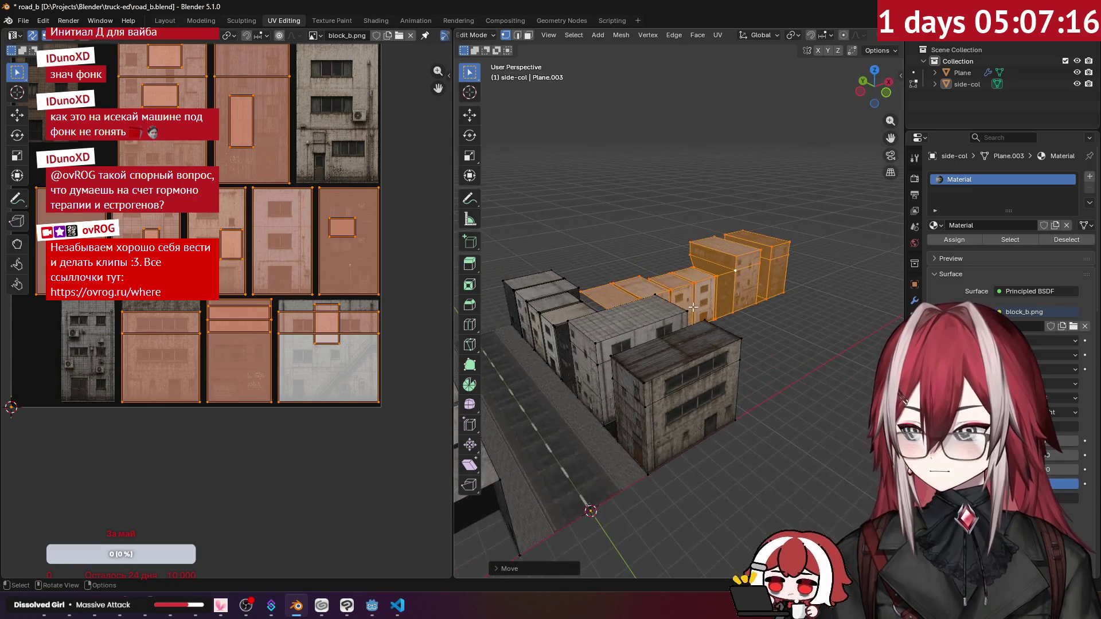
scroll(693, 308, up, 4)
key(g)
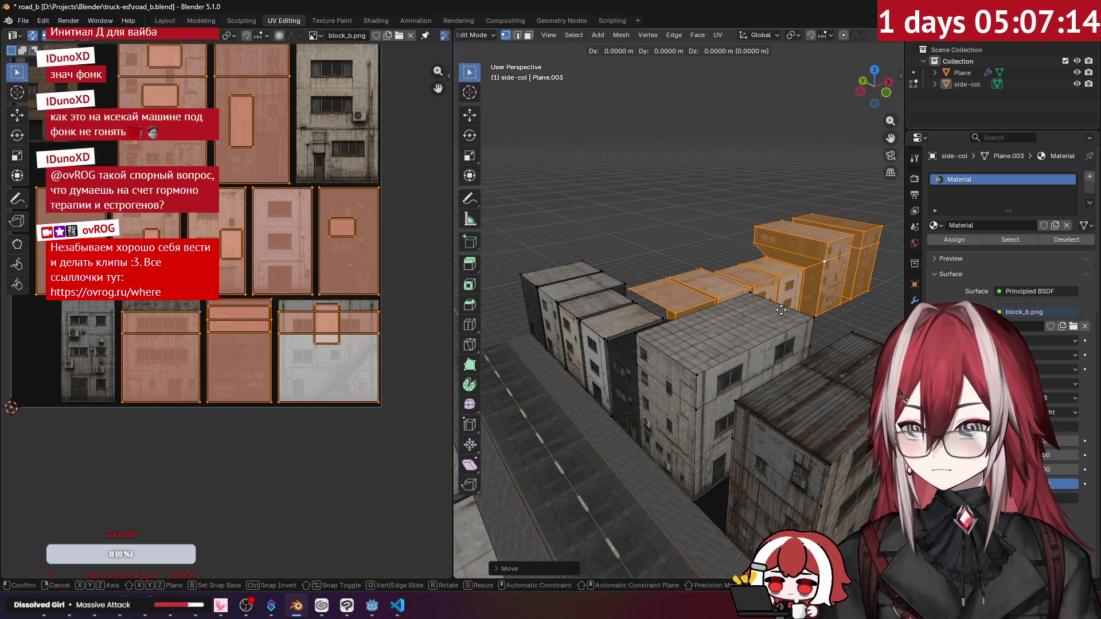
click(745, 259)
Delete the dark building's faces and the leftover edge from the copied row.
click(723, 240)
mouse_move(724, 239)
middle_down()
mouse_move(718, 232)
mouse_move(680, 290)
middle_up()
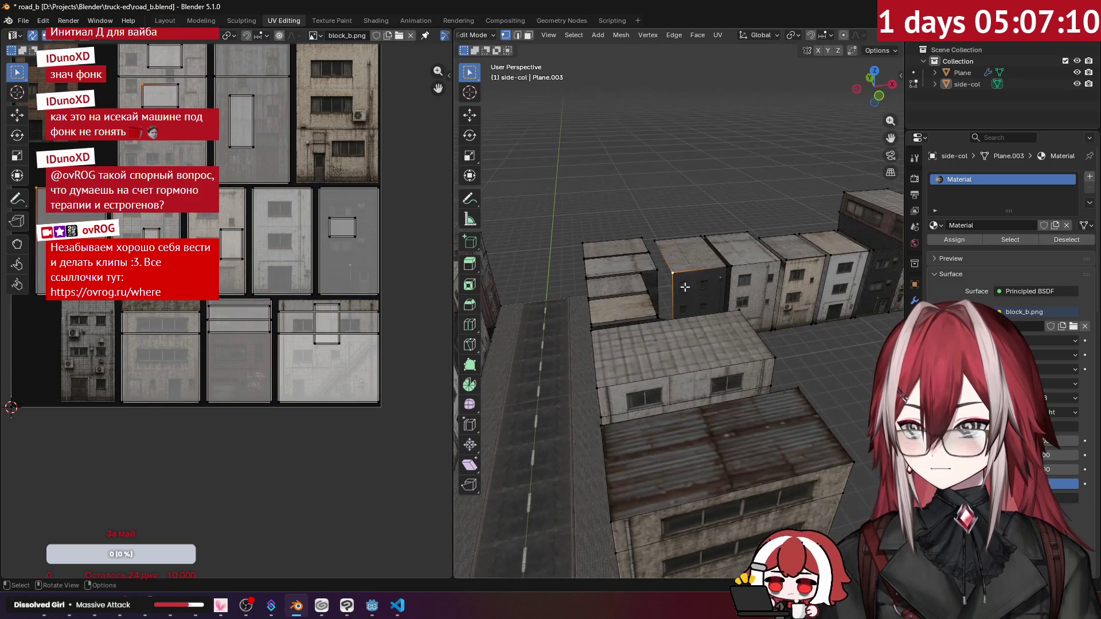
key(x)
click(708, 253)
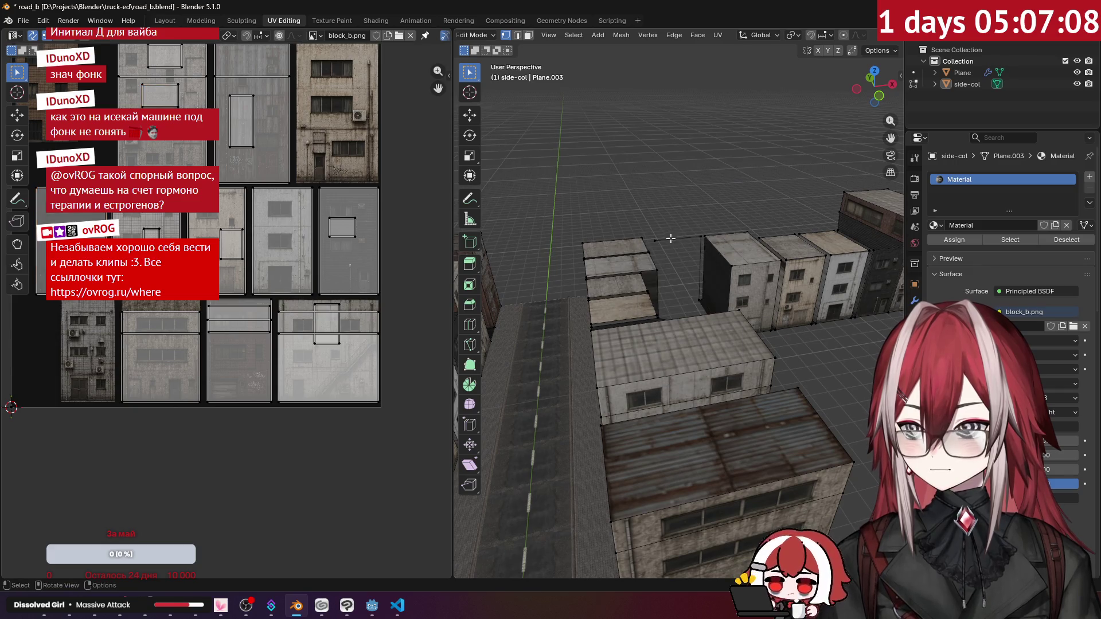
key(x)
click(697, 233)
Select the copied building row and mirror it along X with a scale of -1.
mouse_move(697, 233)
middle_down()
mouse_move(723, 319)
mouse_move(788, 344)
middle_up()
scroll(789, 344, up, 3)
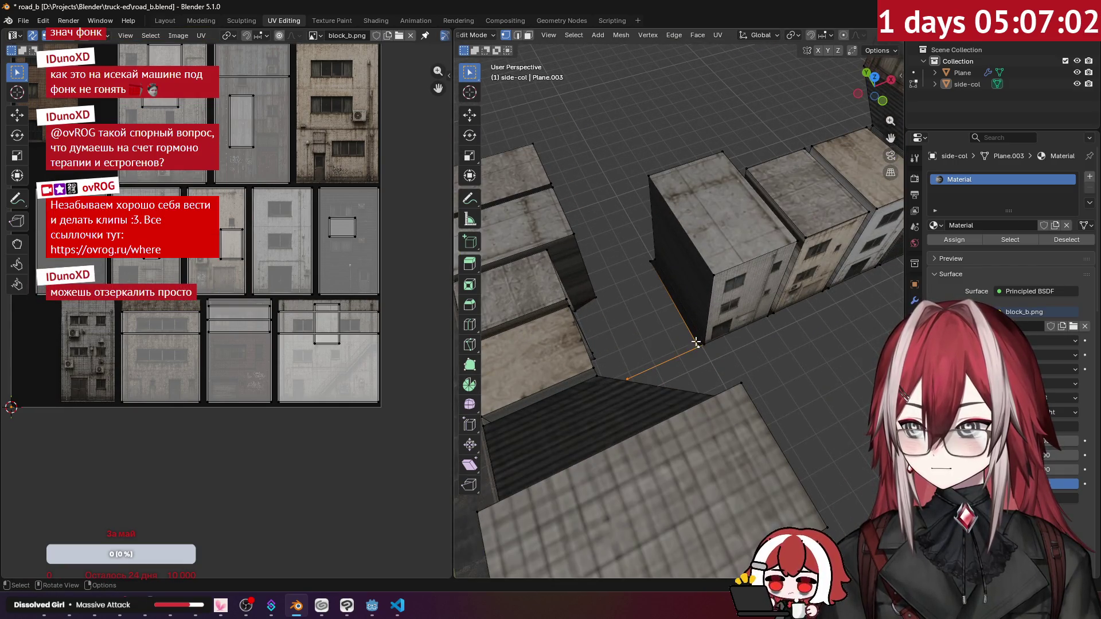
scroll(697, 344, down, 2)
scroll(682, 323, down, 1)
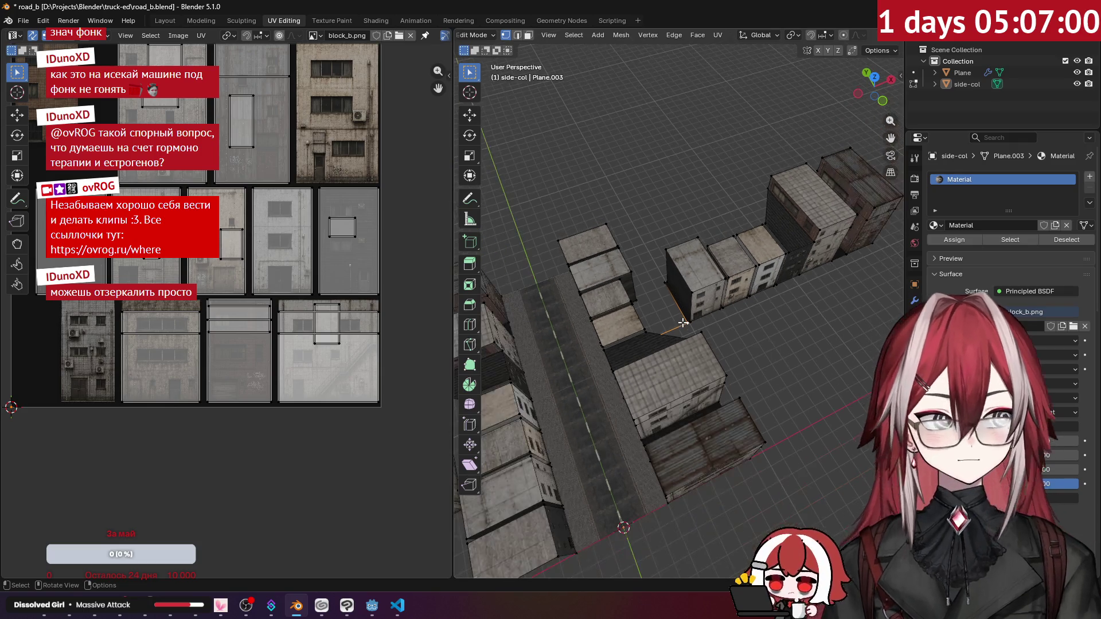
middle_drag(683, 323, 693, 273)
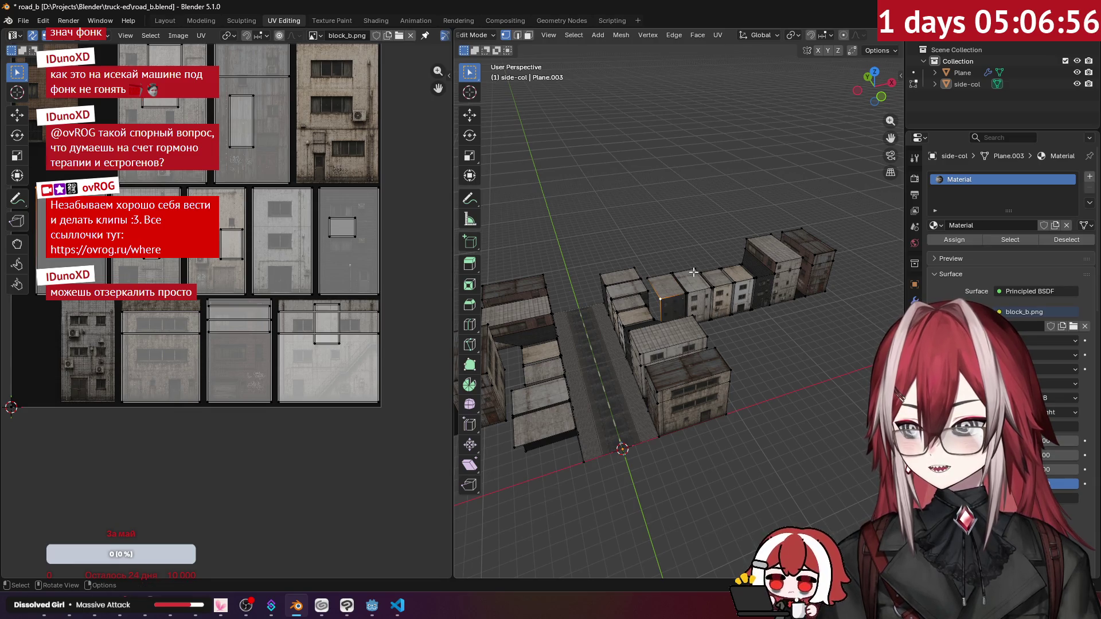
key(ctrl+l)
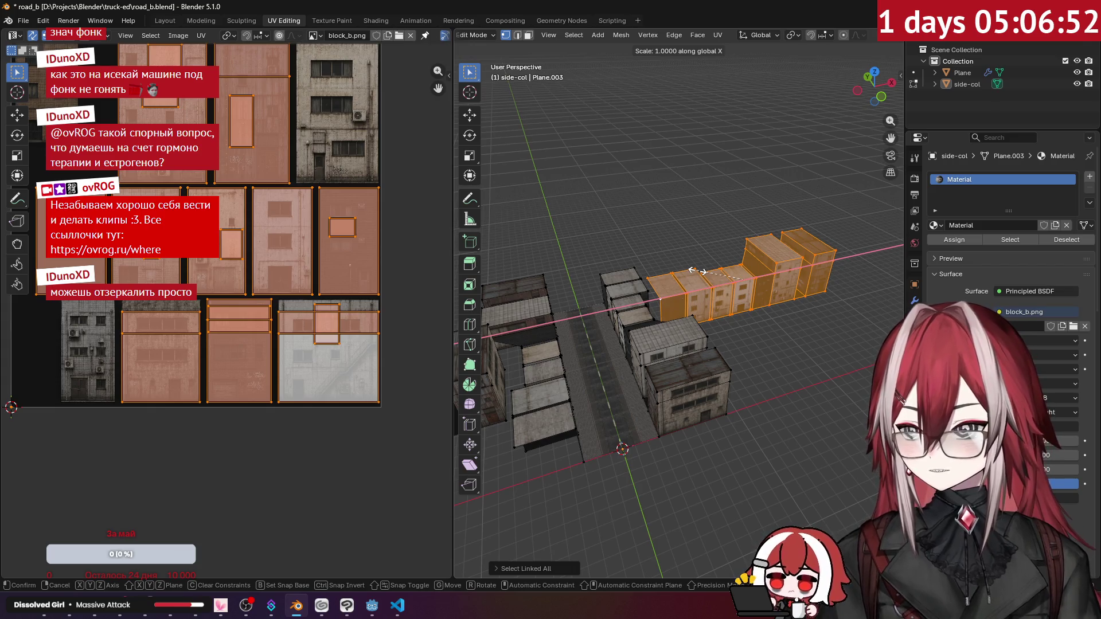
text(-1)
key(Return)
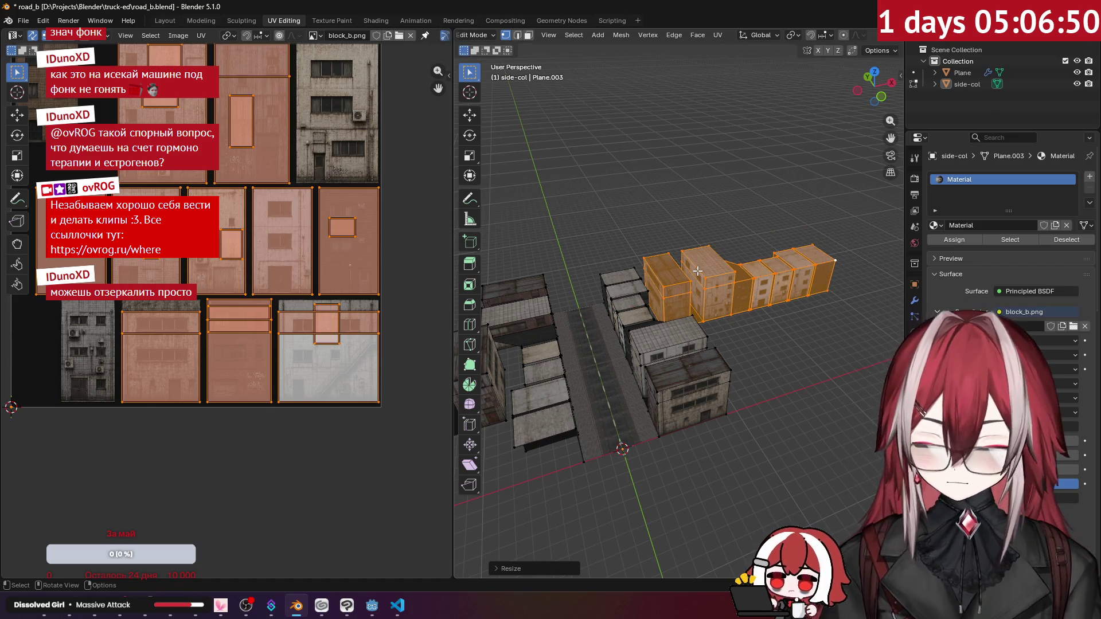
Clear the selection, return to Object Mode and switch to the Layout workspace.
scroll(698, 271, up, 5)
middle_drag(698, 270, 735, 248)
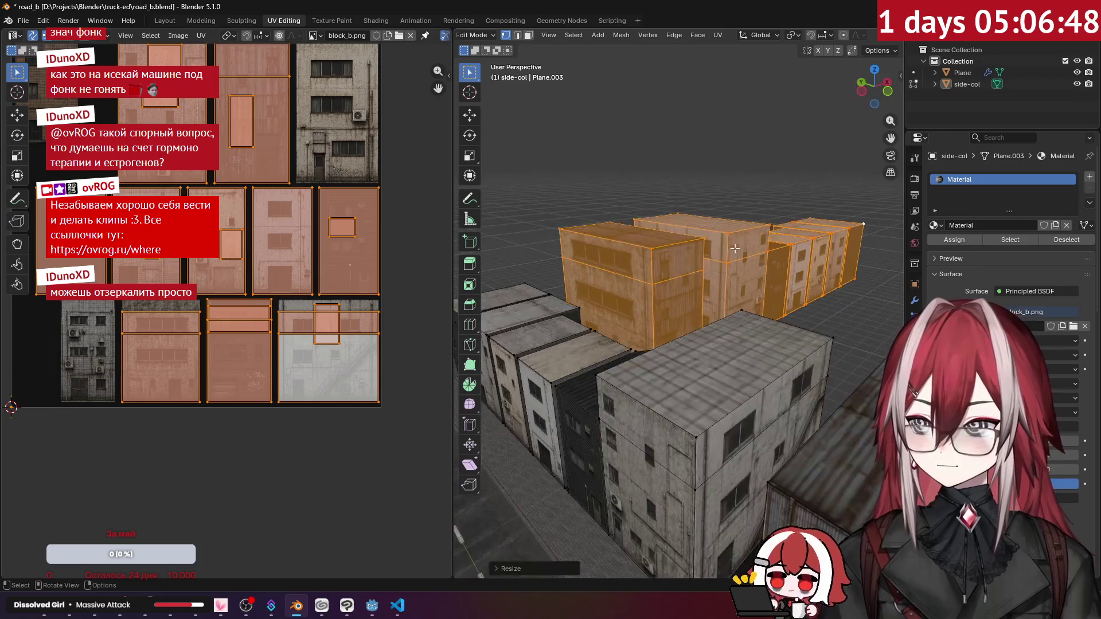
scroll(735, 248, up, 2)
key(KP_7)
mouse_move(752, 251)
middle_down()
mouse_move(719, 159)
mouse_move(687, 218)
mouse_move(711, 161)
mouse_move(692, 167)
mouse_move(707, 180)
mouse_move(690, 180)
mouse_move(773, 185)
mouse_move(695, 177)
mouse_move(673, 192)
mouse_move(777, 247)
mouse_move(735, 216)
mouse_move(803, 195)
mouse_move(648, 208)
mouse_move(806, 199)
mouse_move(777, 222)
mouse_move(733, 215)
mouse_move(680, 238)
middle_up()
click(719, 159)
key(Tab)
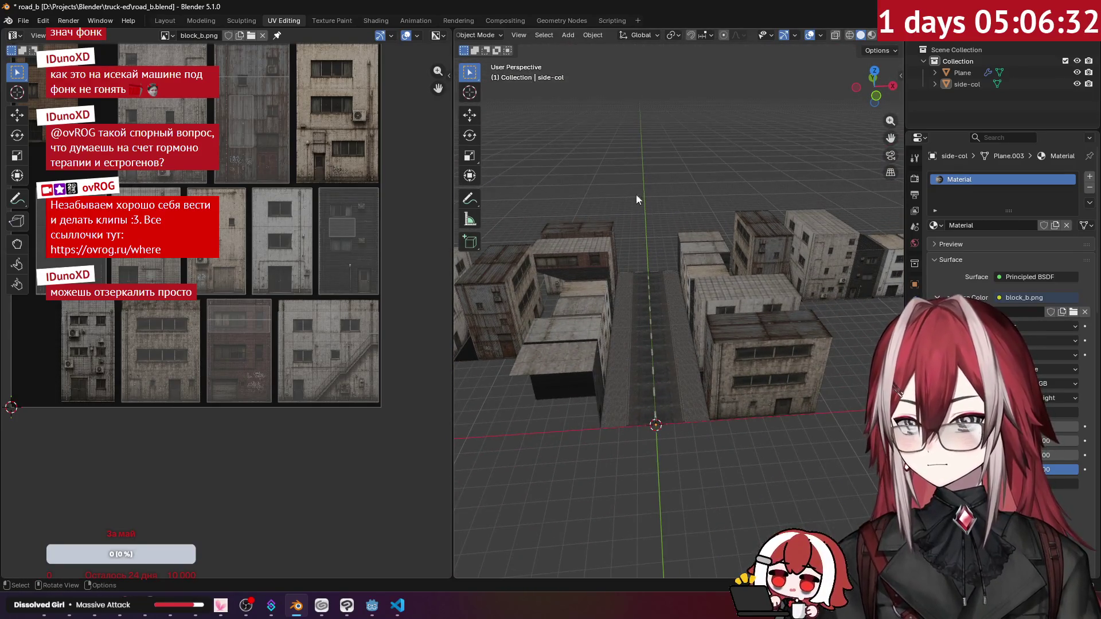
click(165, 21)
Orbit around the street, then select side-col in front view and enter its Edit Mode.
mouse_move(597, 173)
middle_down()
mouse_move(562, 146)
mouse_move(522, 169)
mouse_move(522, 151)
mouse_move(405, 179)
mouse_move(512, 181)
mouse_move(543, 201)
mouse_move(426, 195)
mouse_move(501, 206)
mouse_move(512, 196)
middle_up()
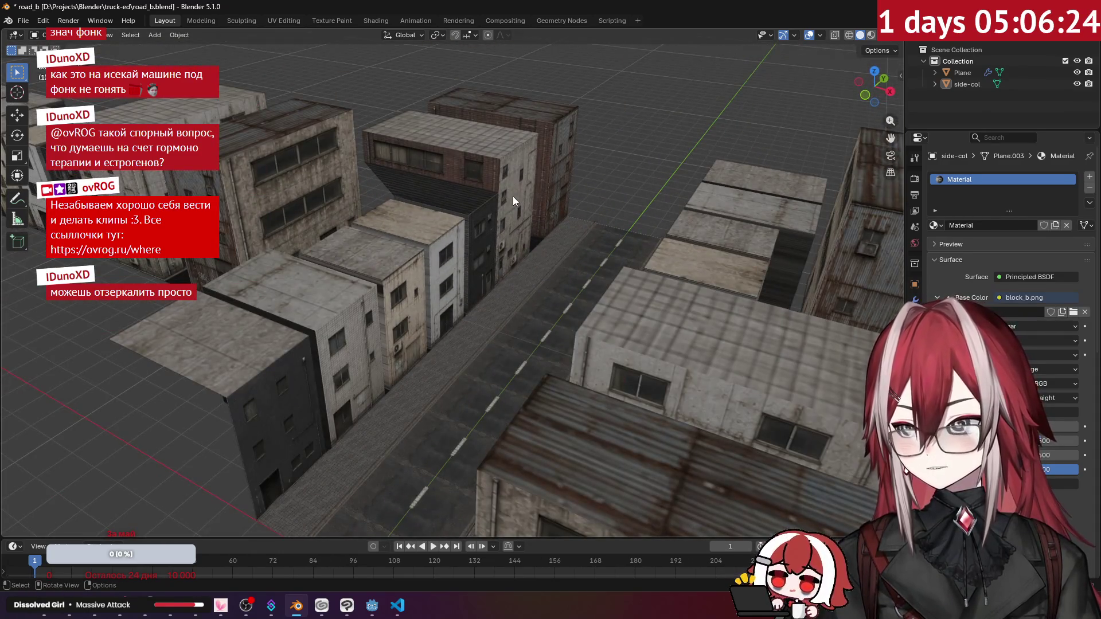
mouse_move(513, 196)
middle_down()
mouse_move(415, 242)
mouse_move(380, 230)
mouse_move(521, 206)
mouse_move(371, 220)
mouse_move(461, 220)
mouse_move(497, 208)
mouse_move(555, 163)
mouse_move(636, 164)
mouse_move(561, 161)
mouse_move(583, 154)
mouse_move(586, 202)
mouse_move(553, 228)
mouse_move(355, 241)
mouse_move(619, 253)
mouse_move(473, 202)
middle_up()
scroll(515, 200, down, 5)
scroll(515, 199, up, 5)
click(498, 212)
click(561, 161)
key(KP_1)
shift+click(479, 199)
key(Tab)
scroll(507, 239, up, 4)
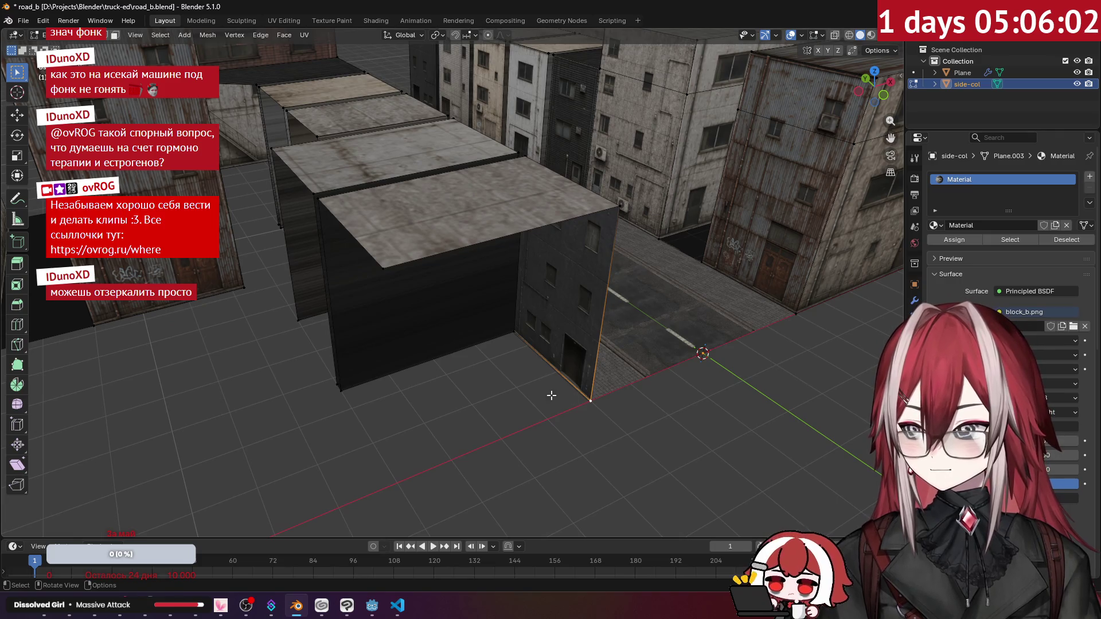
Finish the edge extrusion and fill faces to close the block's open sides.
click(366, 462)
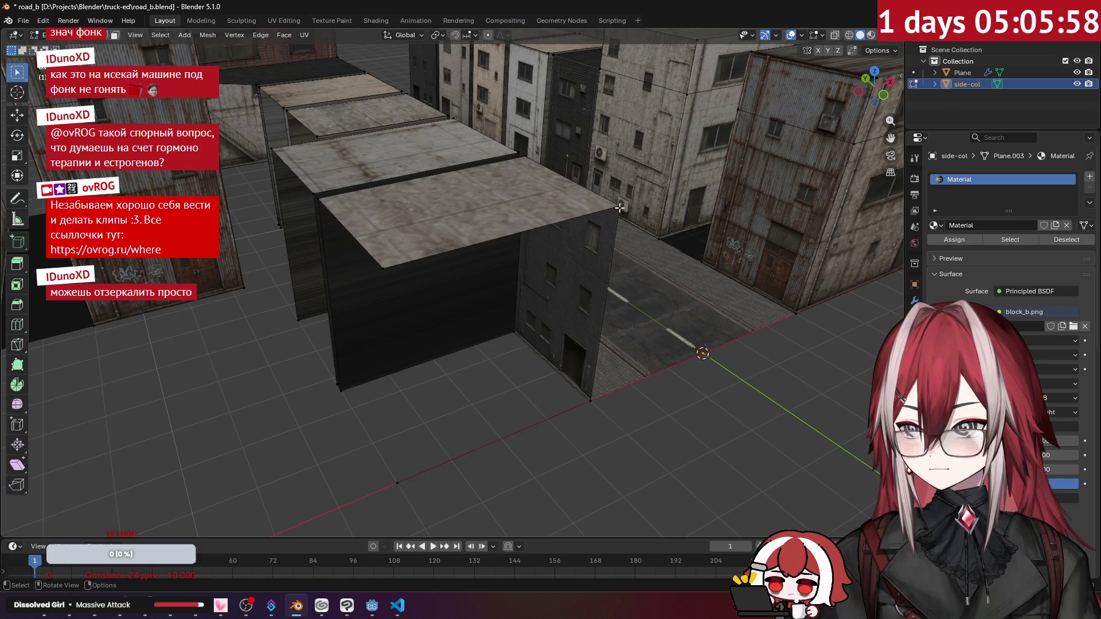
key(f)
middle_drag(643, 352, 514, 303)
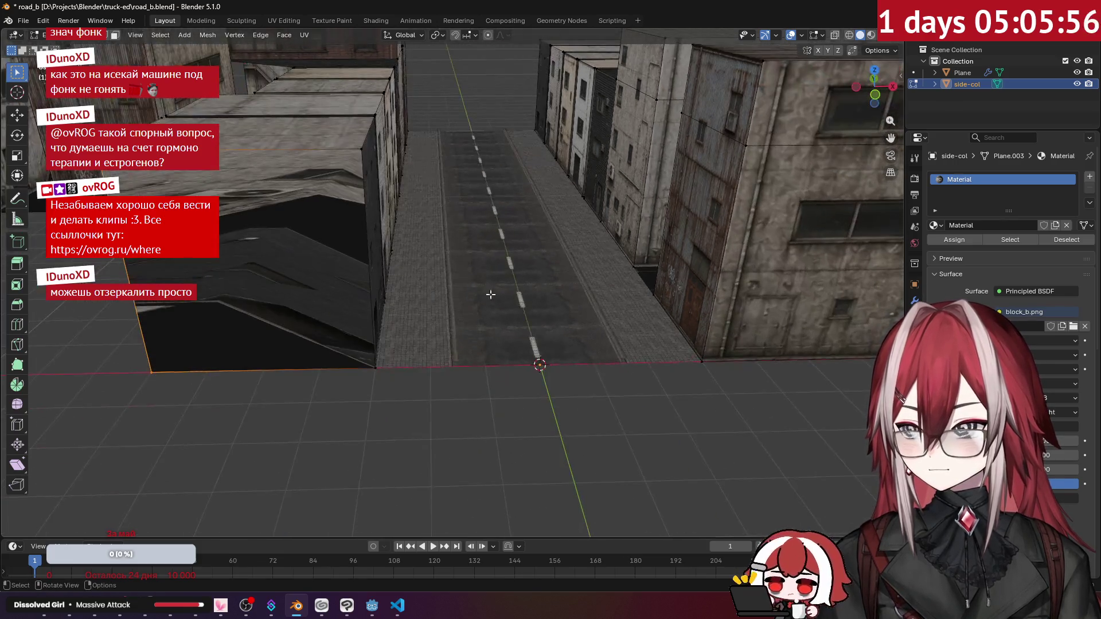
key(f)
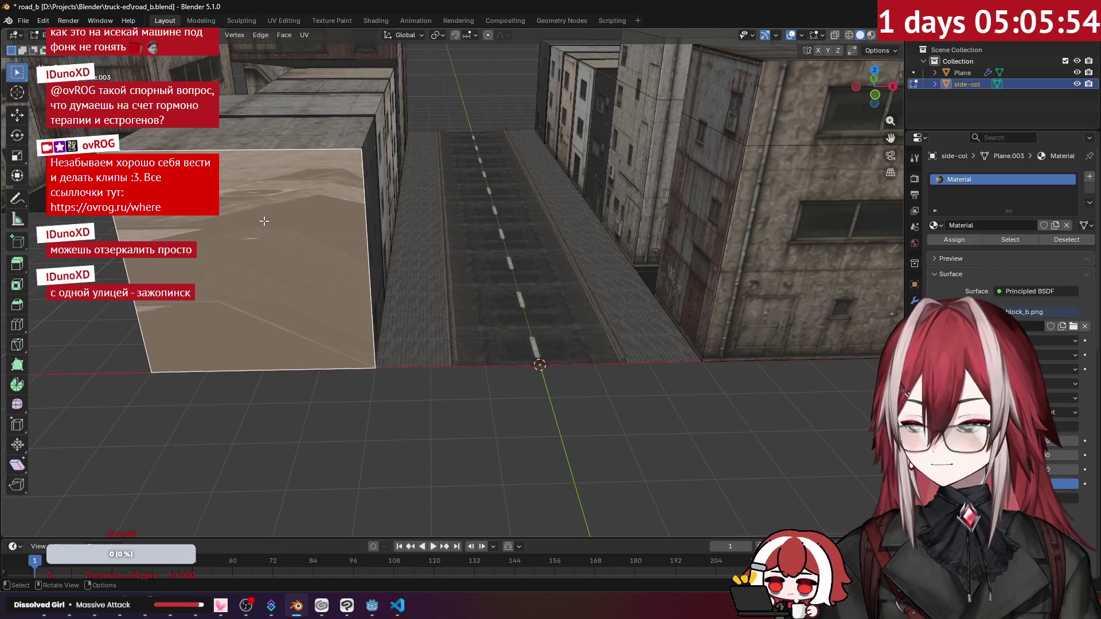
key(KP_1)
shift+middle_drag(264, 221, 334, 246)
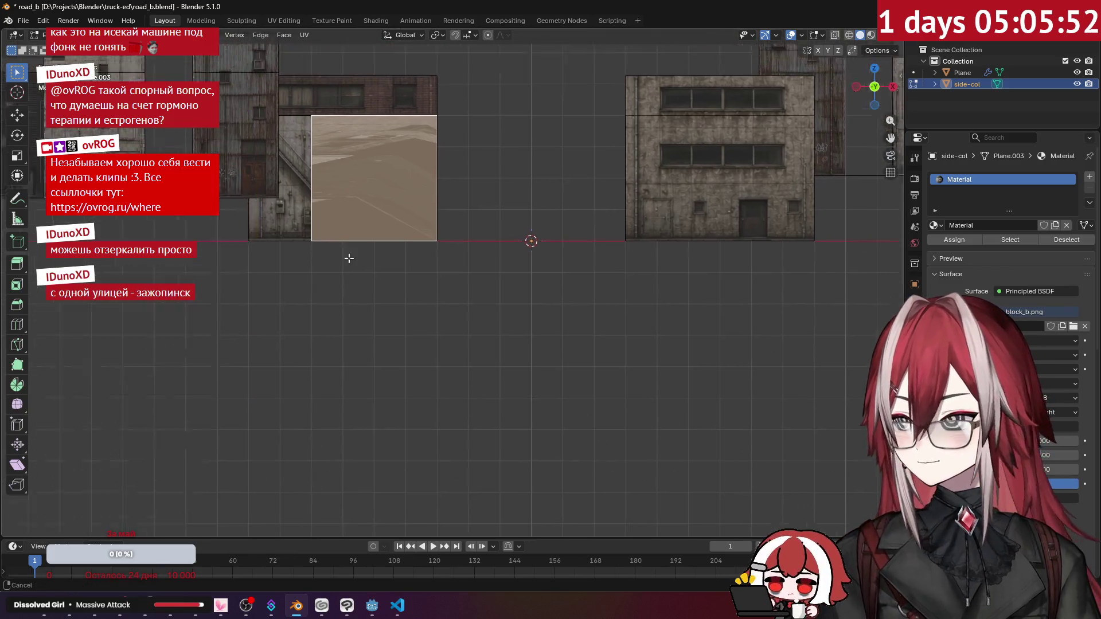
scroll(529, 258, up, 4)
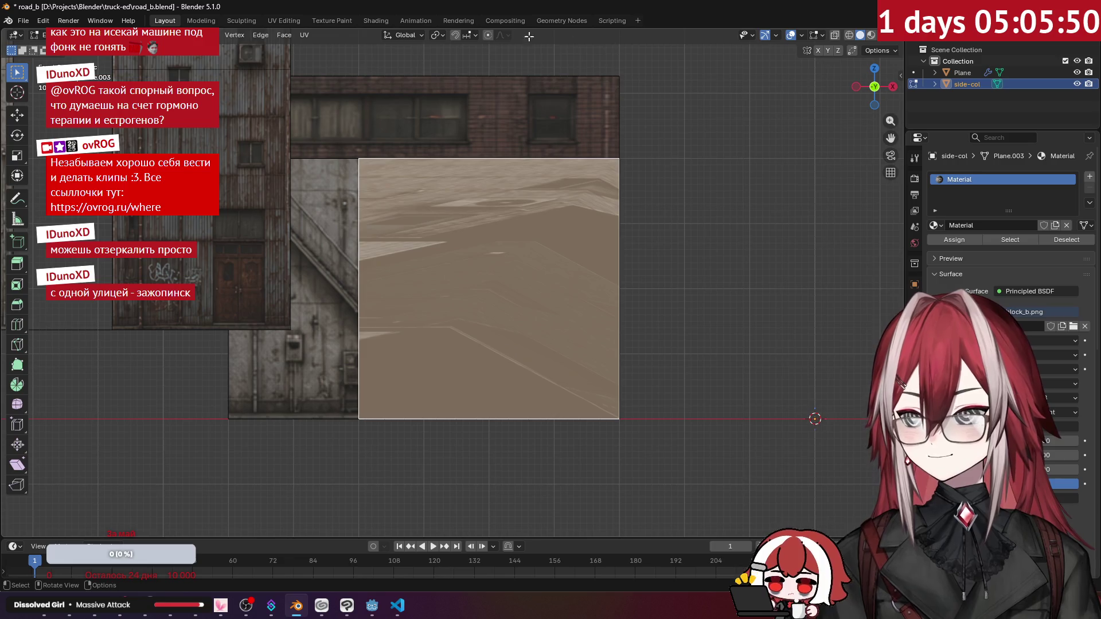
In UV Editing, project the new face's UVs from the front view.
click(281, 20)
key(KP_1)
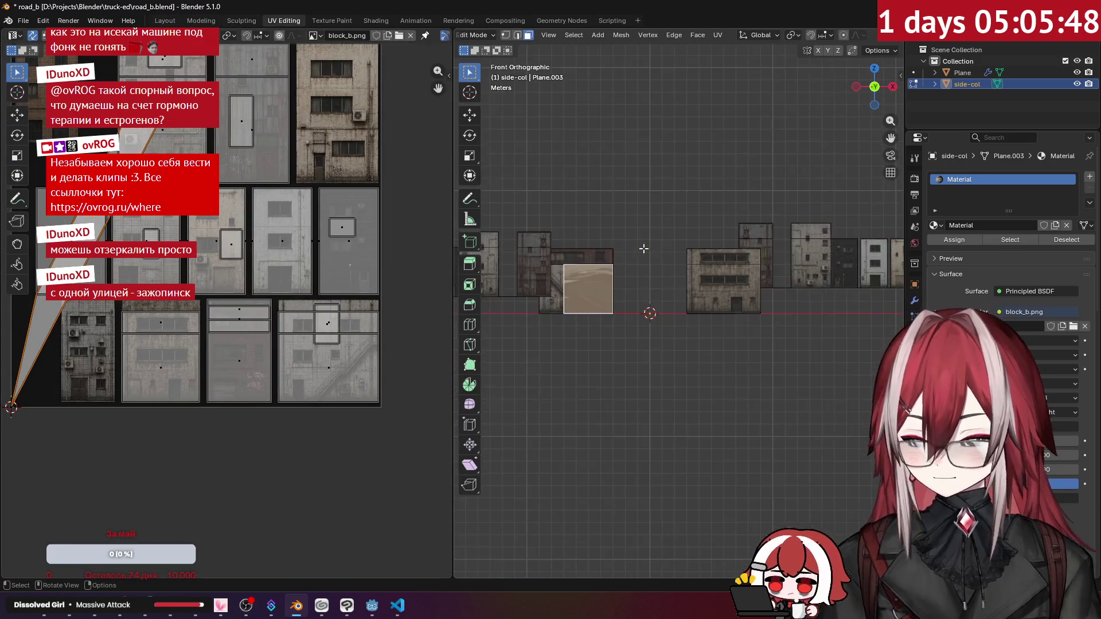
scroll(639, 248, up, 4)
key(KP_Decimal)
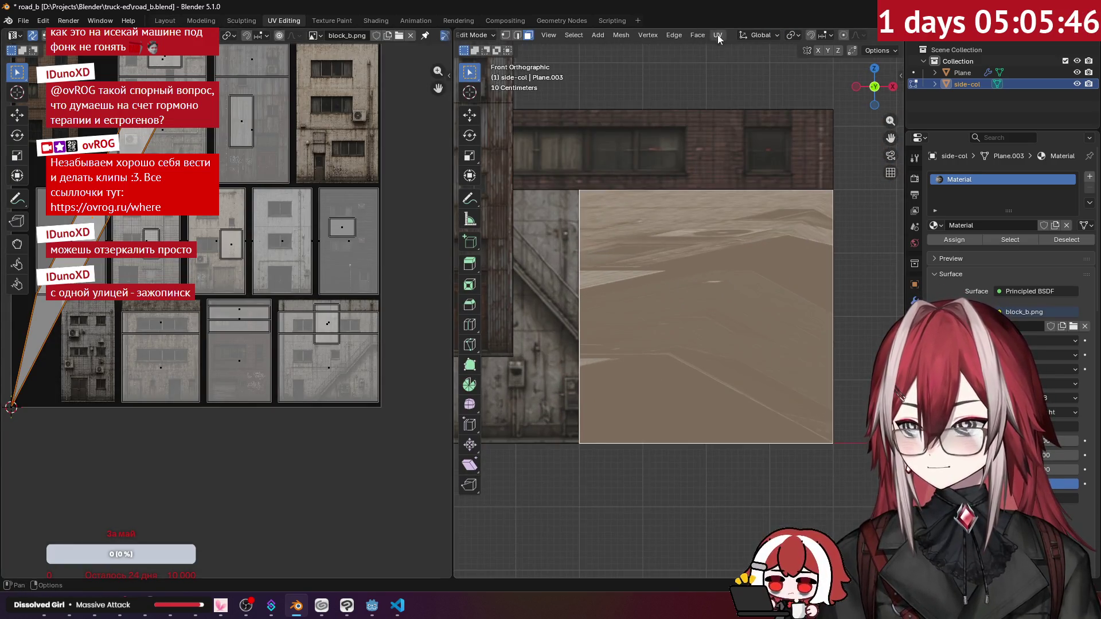
click(718, 35)
click(763, 163)
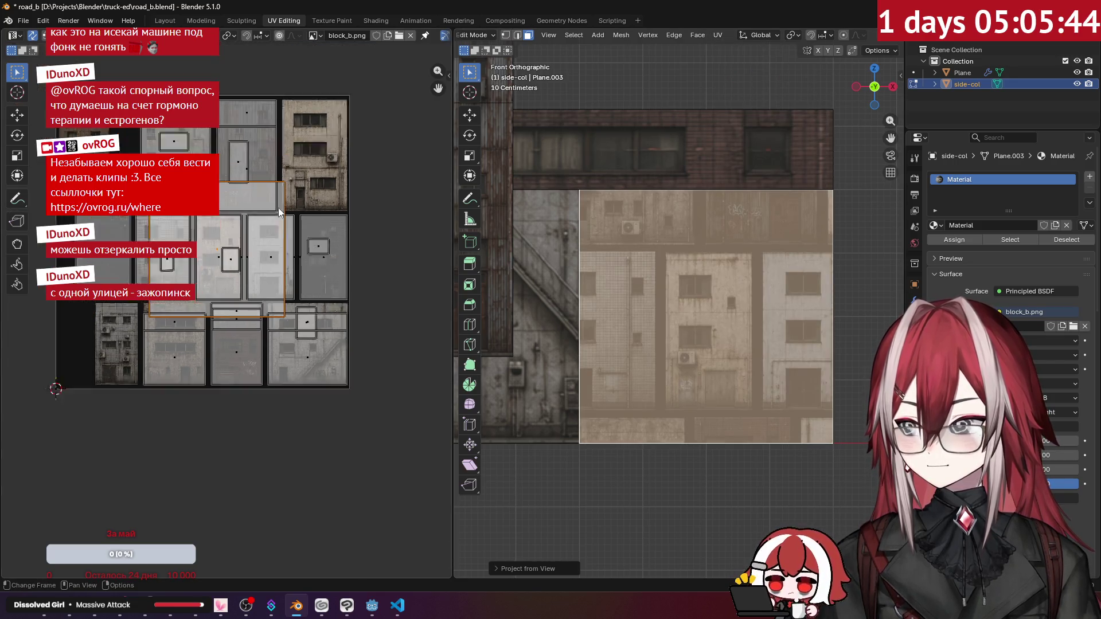
middle_drag(281, 211, 279, 321)
middle_drag(231, 283, 329, 314)
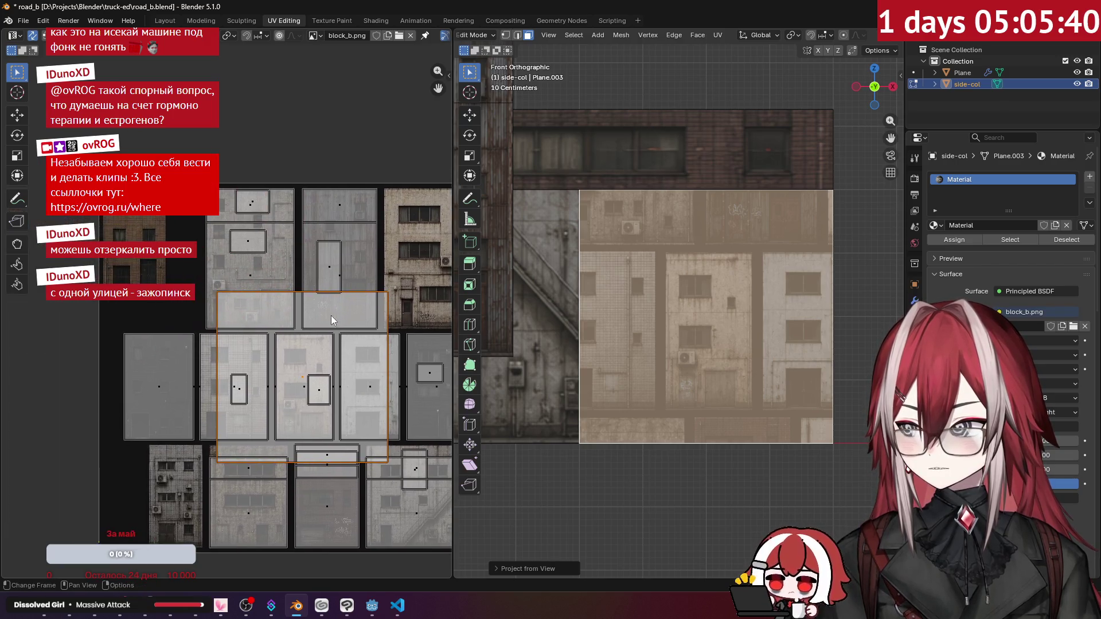
Fit the UV island over block_b.png's lower brick door facade and return to Object Mode.
key(g)
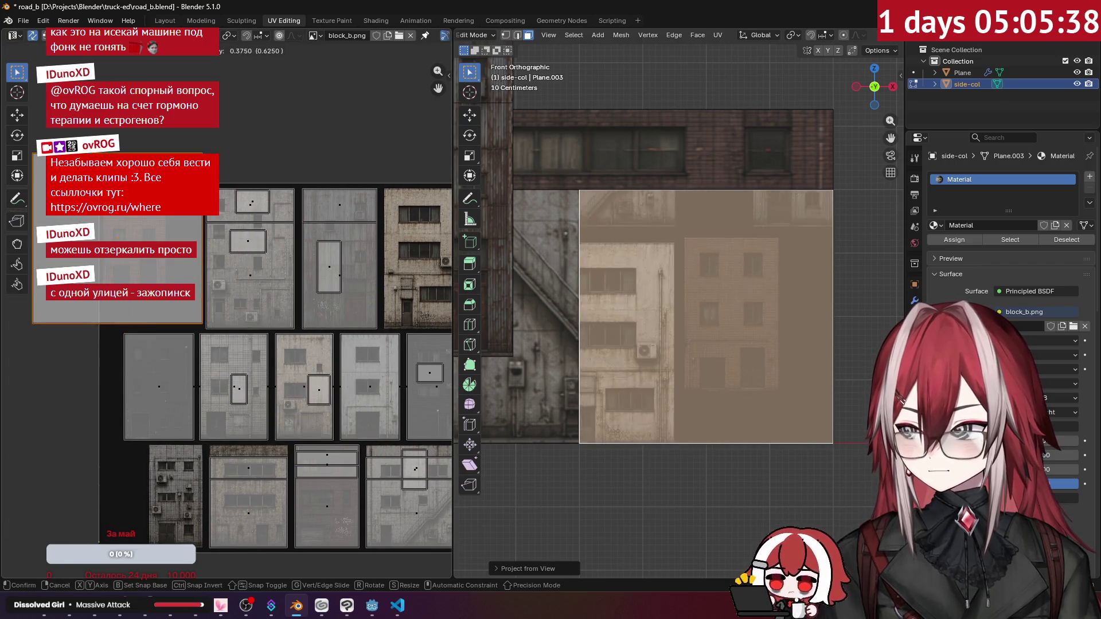
click(165, 155)
click(232, 235)
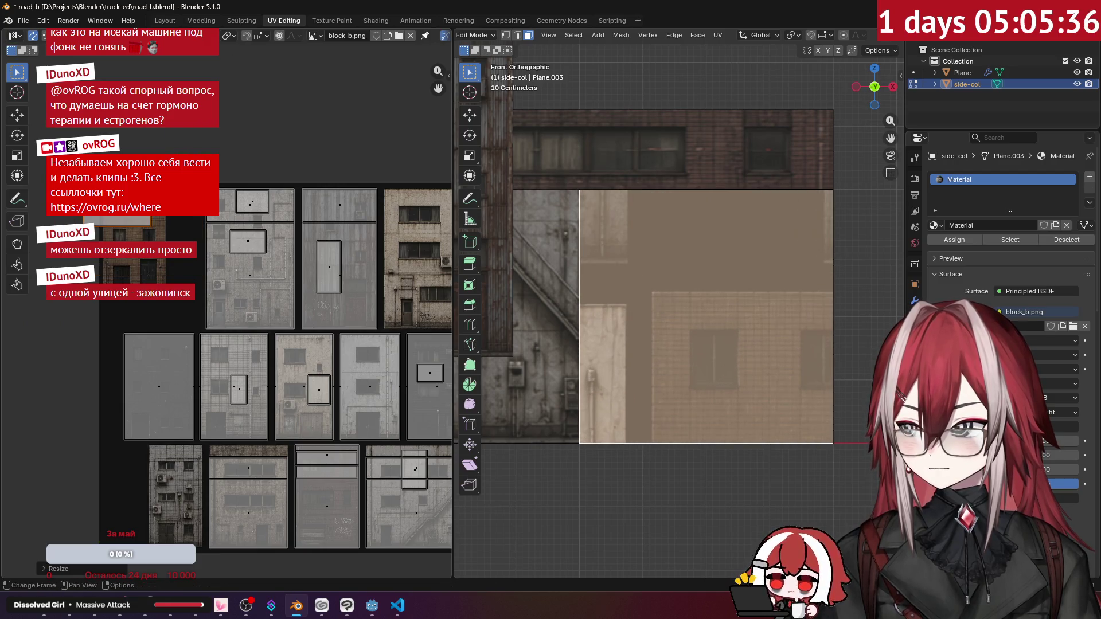
scroll(235, 241, up, 5)
scroll(238, 236, up, 2)
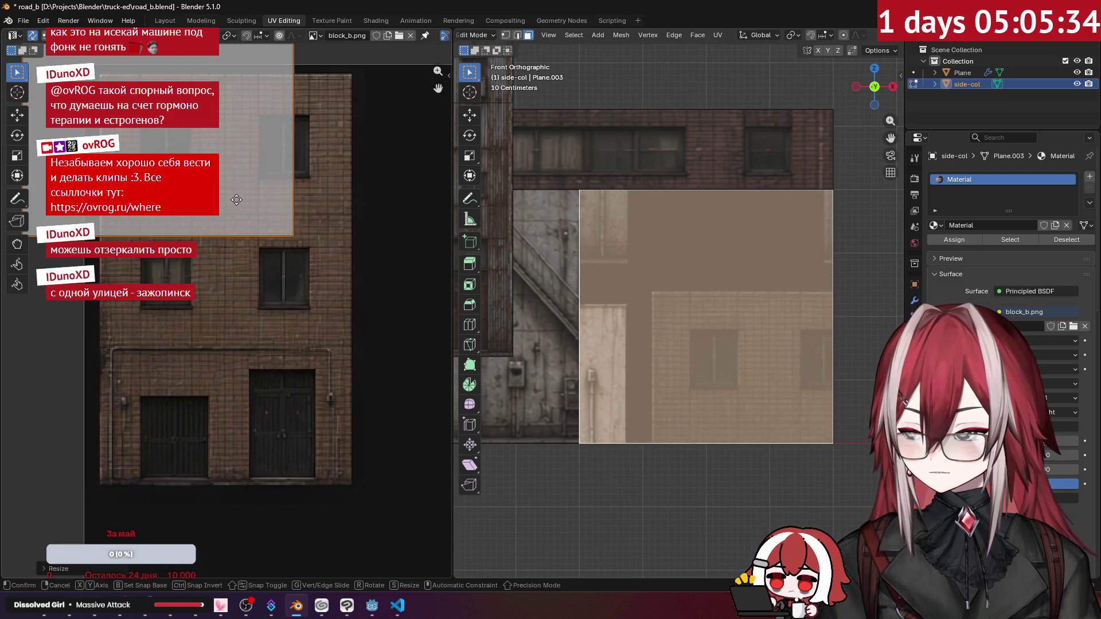
key(g)
click(302, 449)
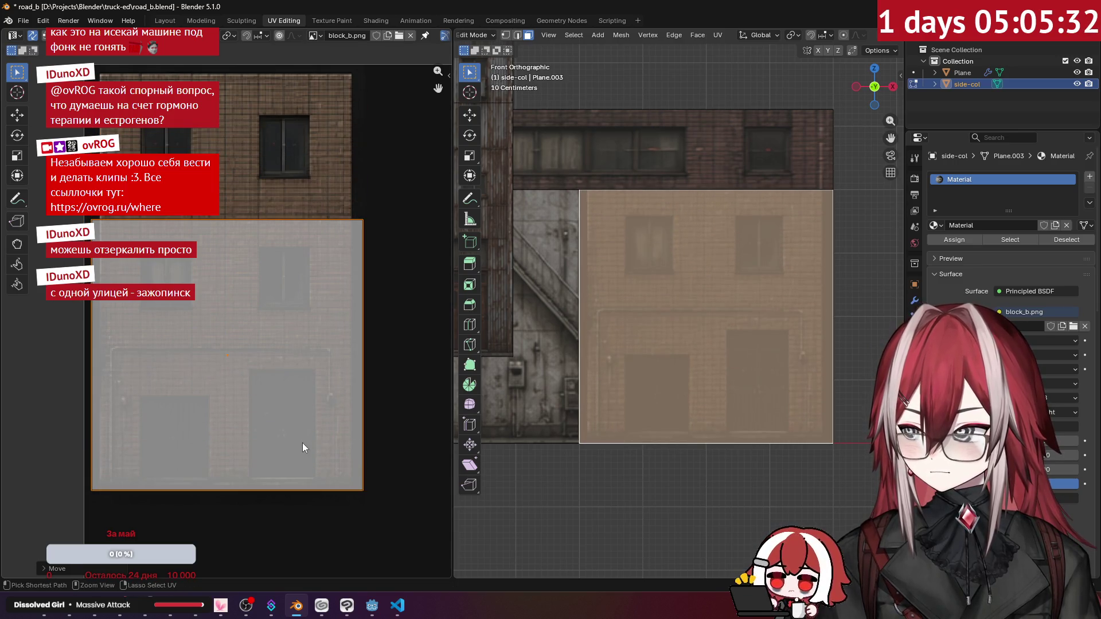
key(s)
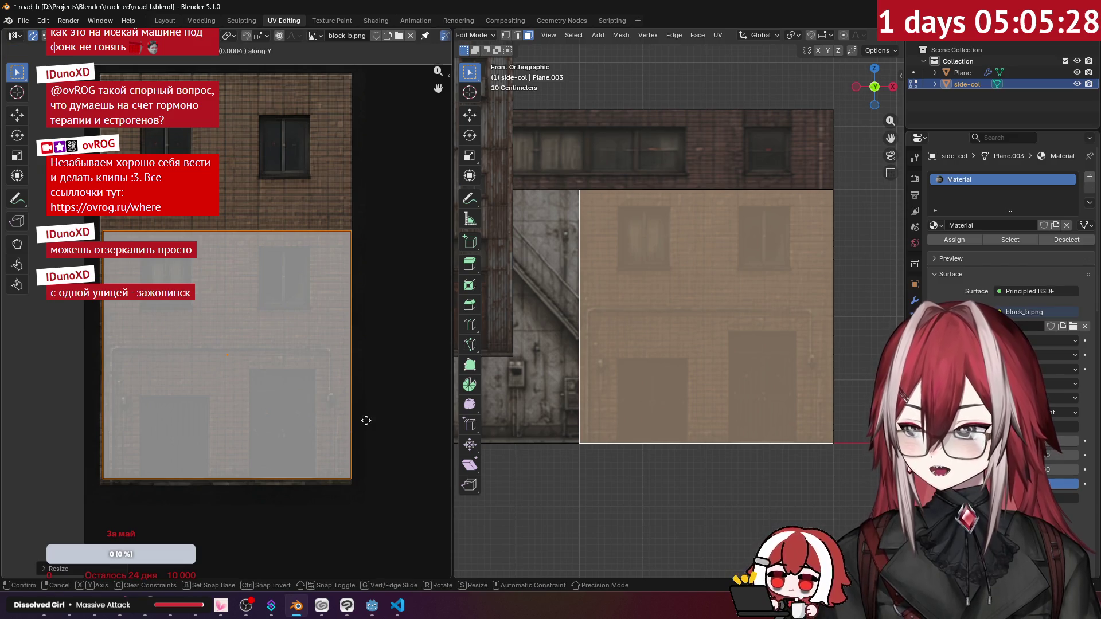
mouse_move(660, 373)
middle_down()
mouse_move(711, 310)
mouse_move(732, 260)
mouse_move(722, 208)
mouse_move(693, 238)
mouse_move(682, 205)
mouse_move(700, 217)
mouse_move(732, 207)
mouse_move(656, 203)
mouse_move(675, 205)
mouse_move(649, 251)
mouse_move(550, 204)
mouse_move(634, 228)
mouse_move(756, 238)
mouse_move(765, 281)
mouse_move(742, 253)
mouse_move(744, 225)
mouse_move(775, 202)
mouse_move(766, 185)
middle_up()
key(Tab)
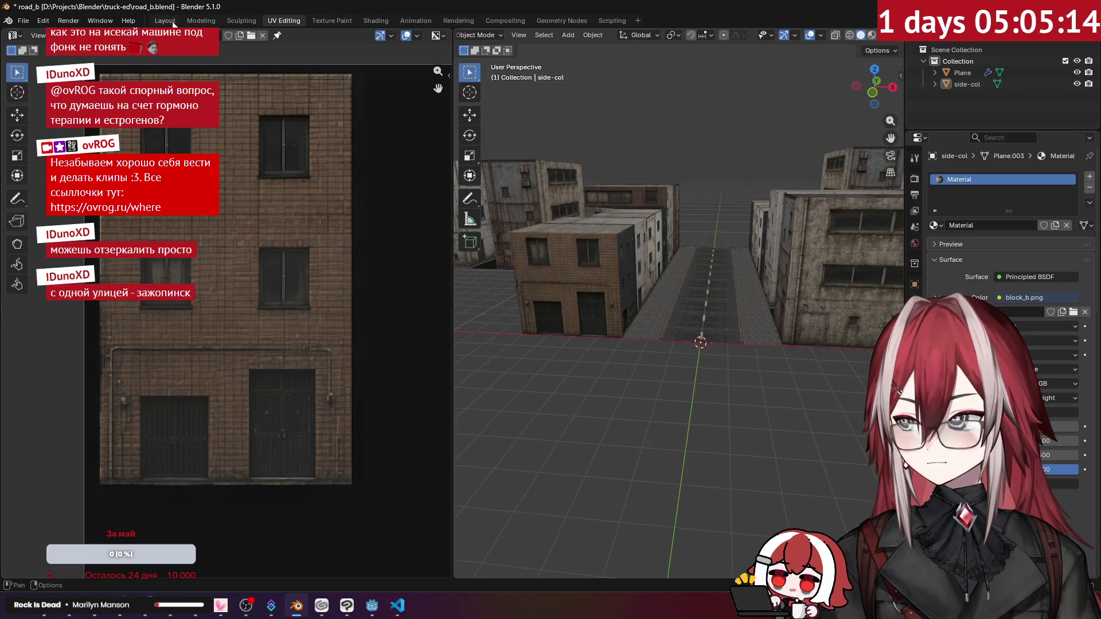
Save road_b.blend from the Layout workspace.
click(175, 23)
mouse_move(460, 173)
middle_down()
mouse_move(552, 200)
mouse_move(457, 197)
mouse_move(480, 221)
middle_up()
key(ctrl+s)
mouse_move(413, 215)
middle_down()
mouse_move(394, 194)
mouse_move(428, 213)
mouse_move(528, 230)
mouse_move(487, 188)
mouse_move(314, 128)
middle_up()
scroll(515, 221, up, 5)
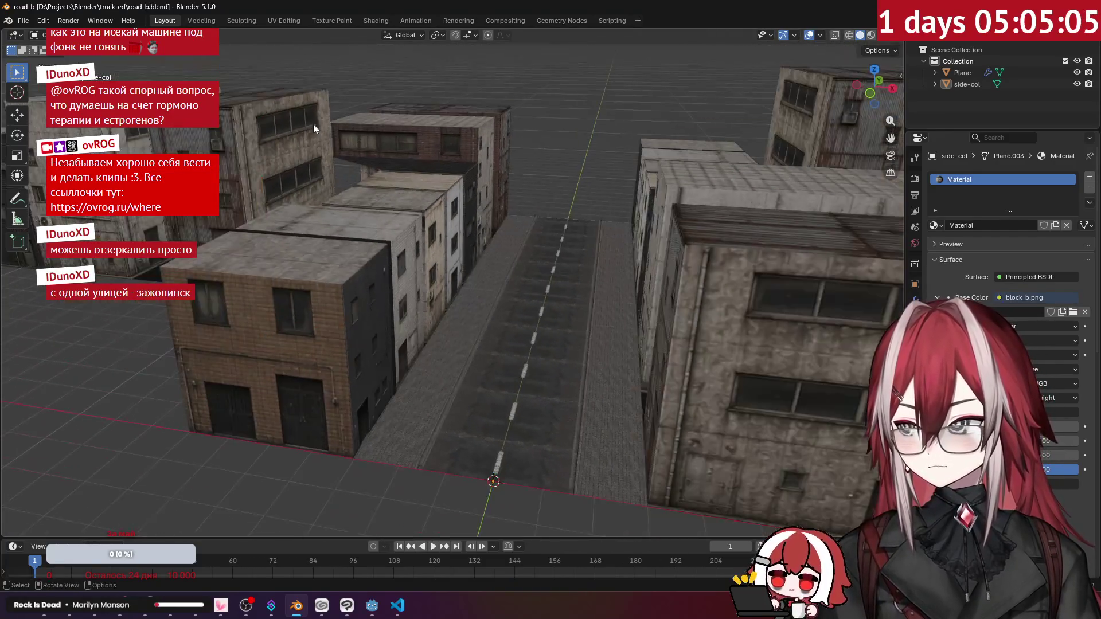
Export the scene as glTF 2.0, renamed from road_a to road_b.glb.
click(23, 20)
mouse_move(39, 195)
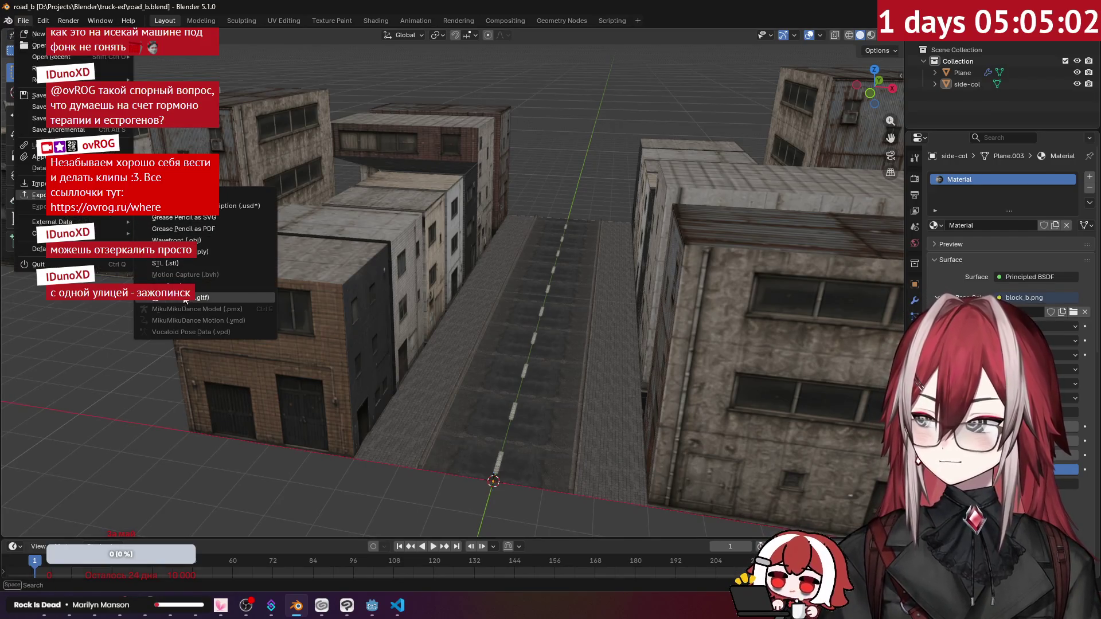
click(185, 298)
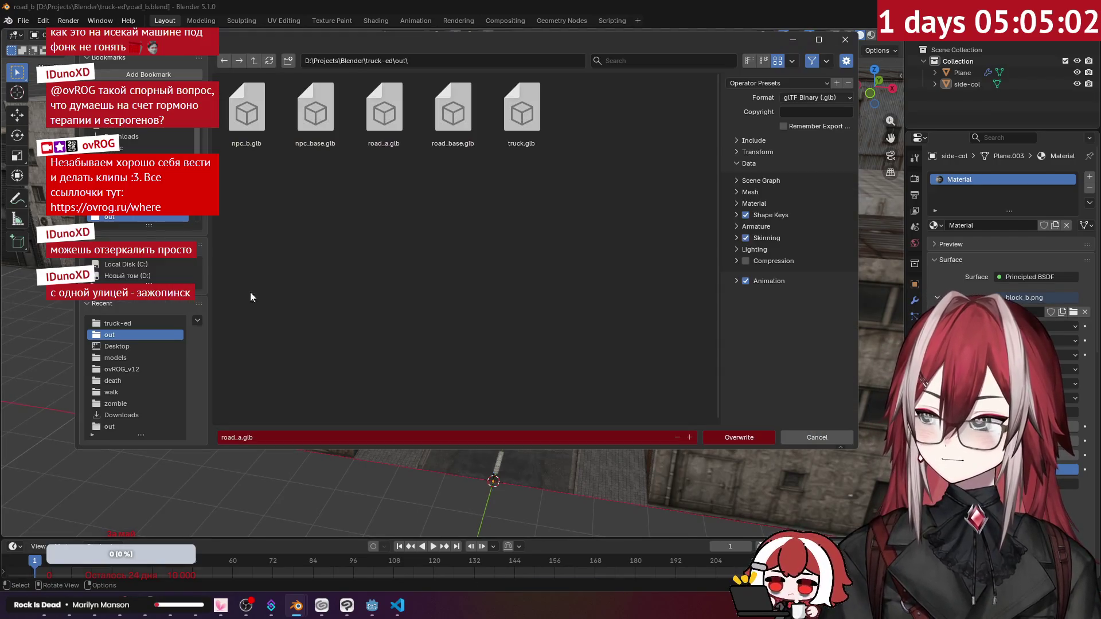
click(763, 193)
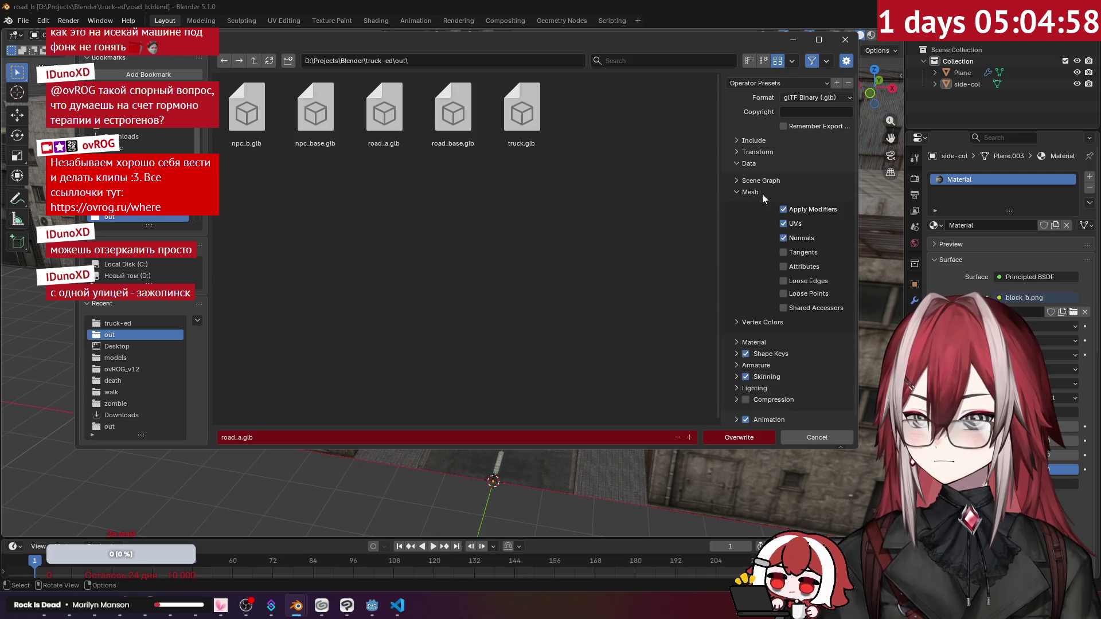
click(762, 194)
click(232, 438)
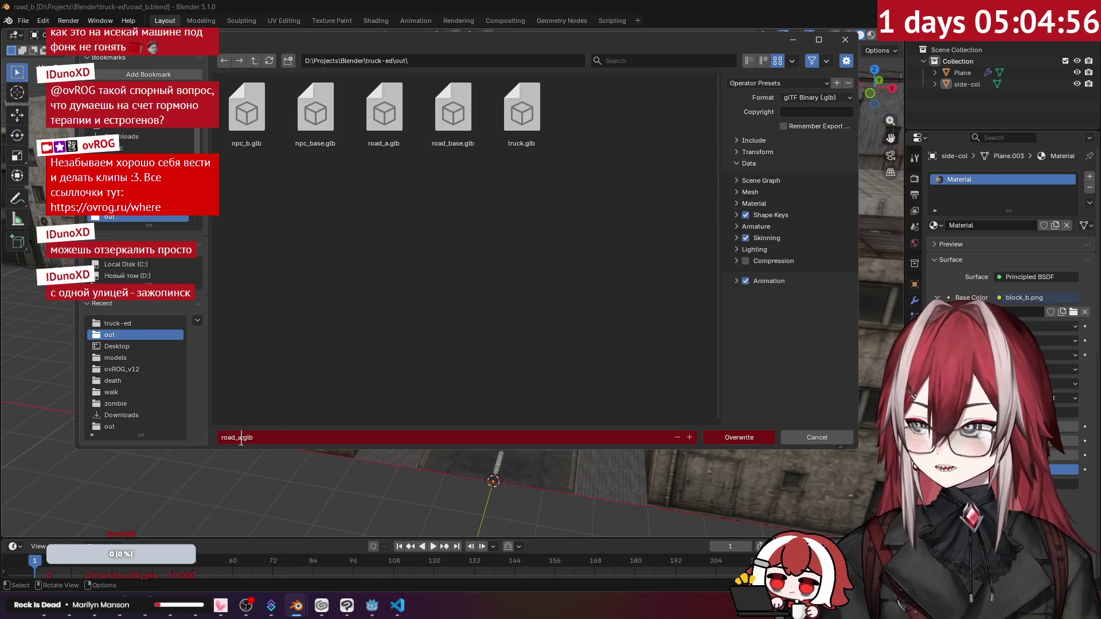
key(BackSpace)
text(b)
key(Return)
click(727, 438)
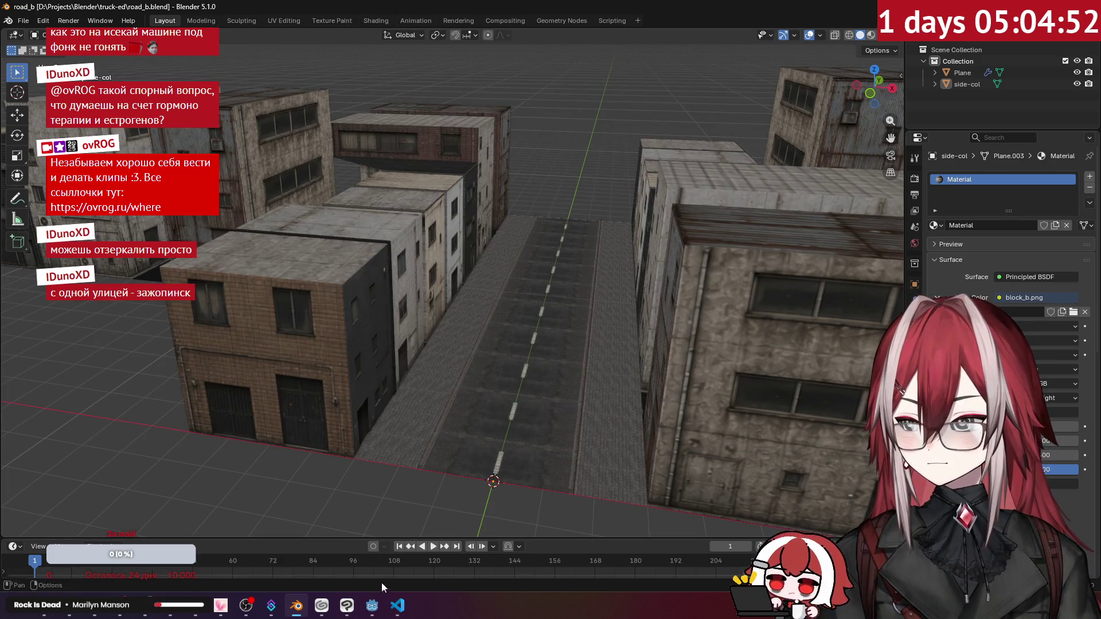
click(372, 606)
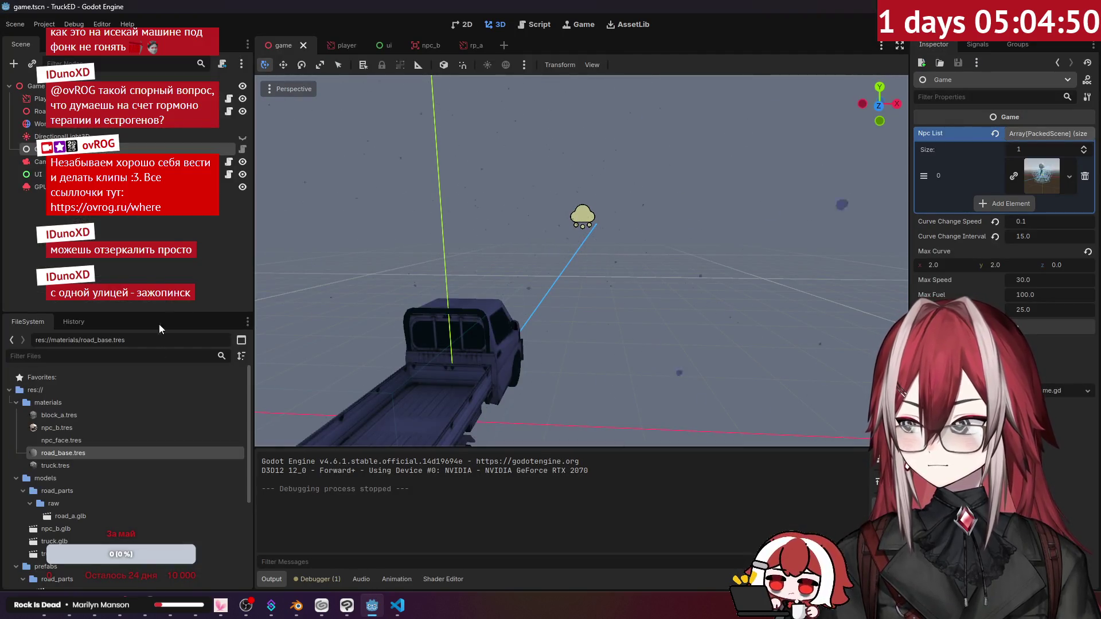
Copy road_b.glb from Blender's out folder into models/road_parts/raw and check Godot imported it.
click(171, 551)
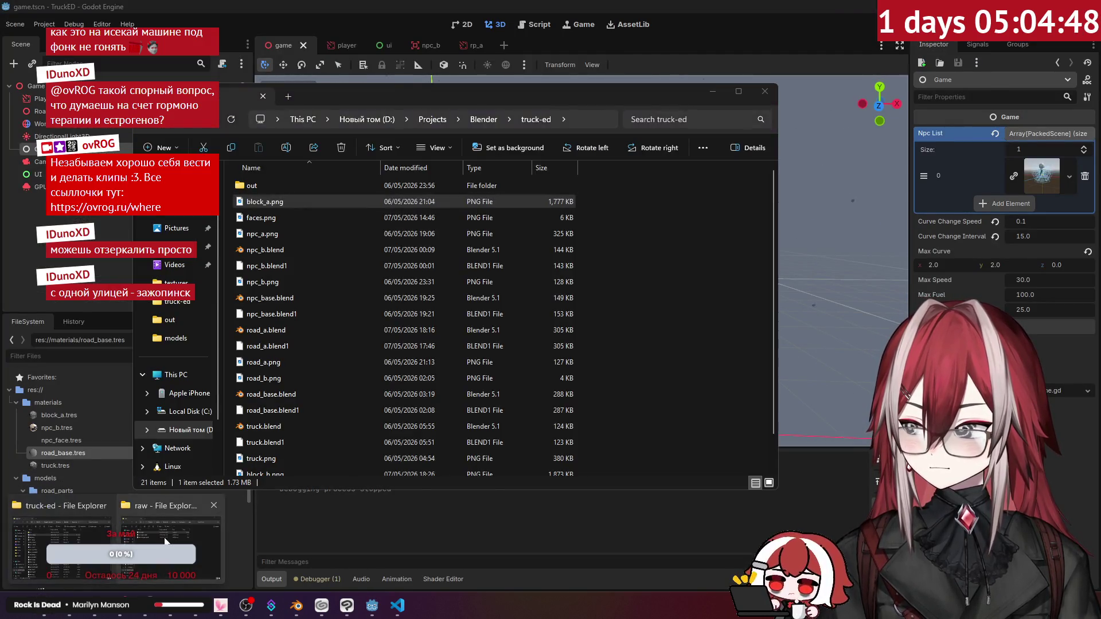
double_click(253, 185)
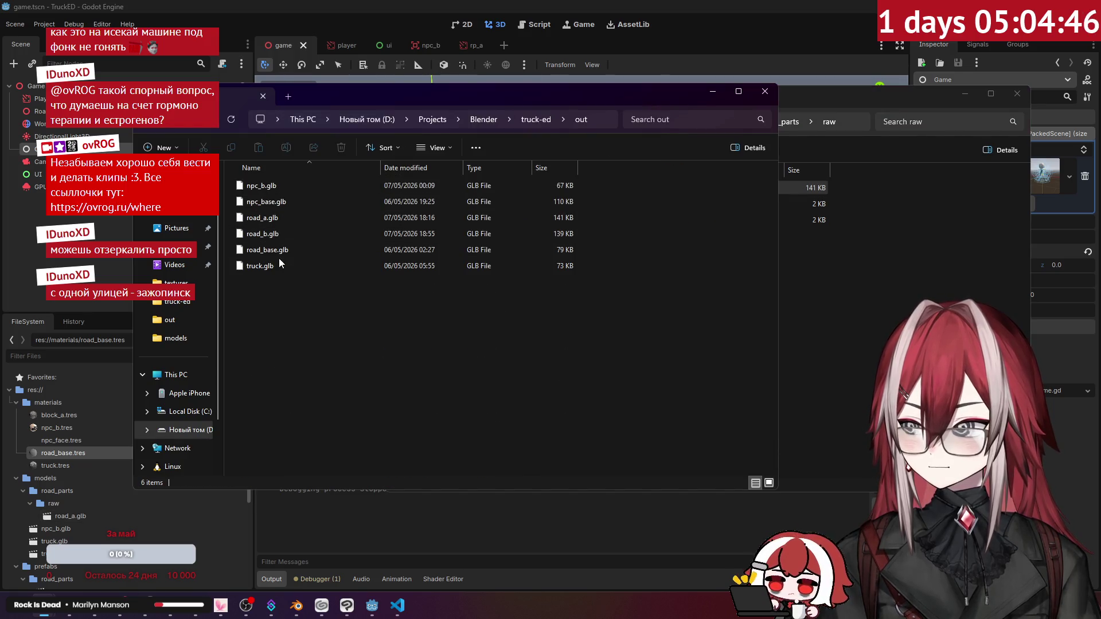
click(264, 233)
click(866, 300)
key(ctrl+v)
click(241, 538)
key(alt+Tab)
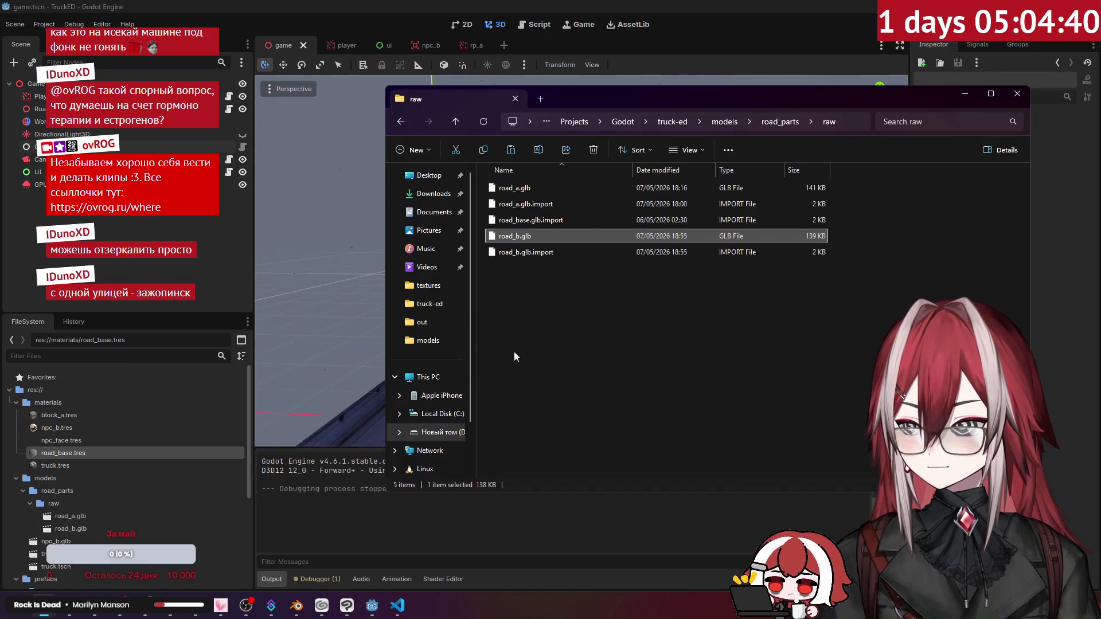
key(Return)
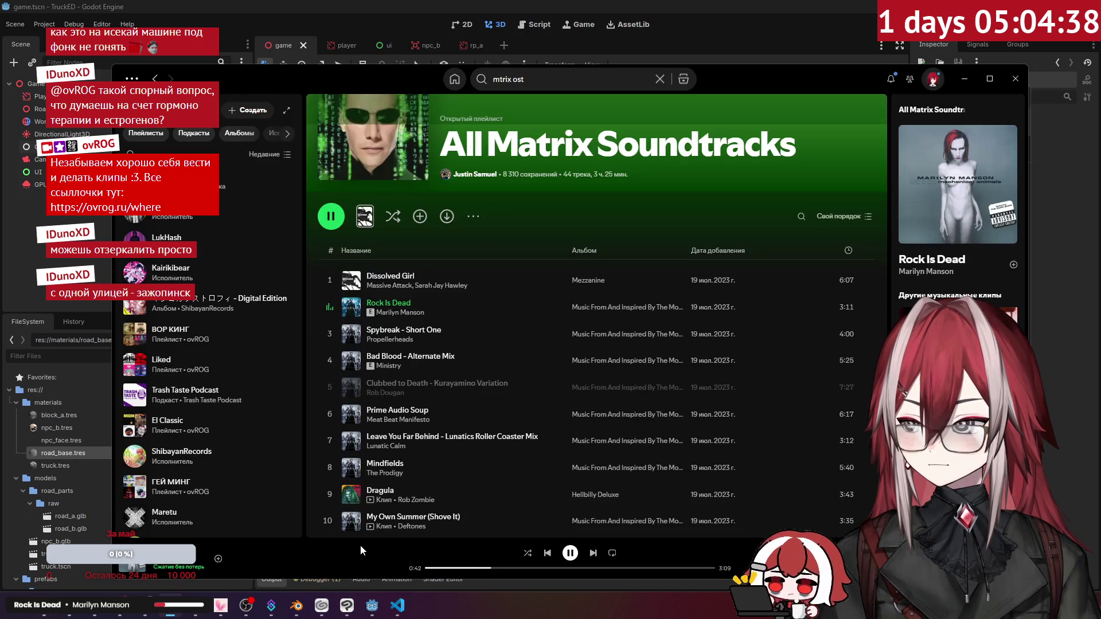
Skip past Spybreak and Bad Blood, play Mindfields then Dragula, and minimize Spotify.
click(593, 554)
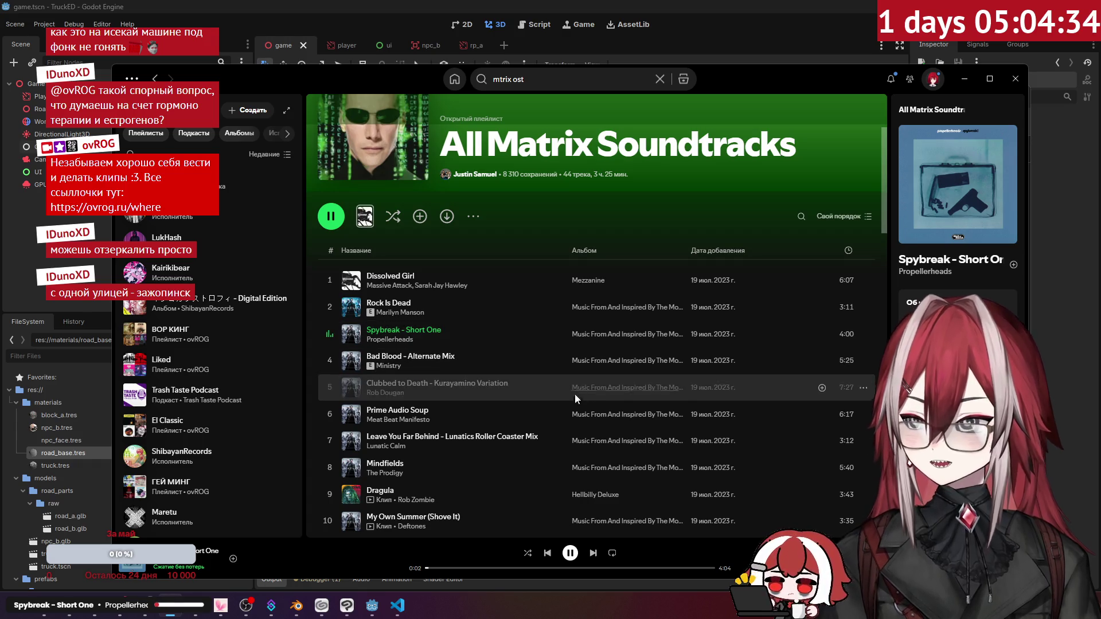
scroll(549, 397, down, 1)
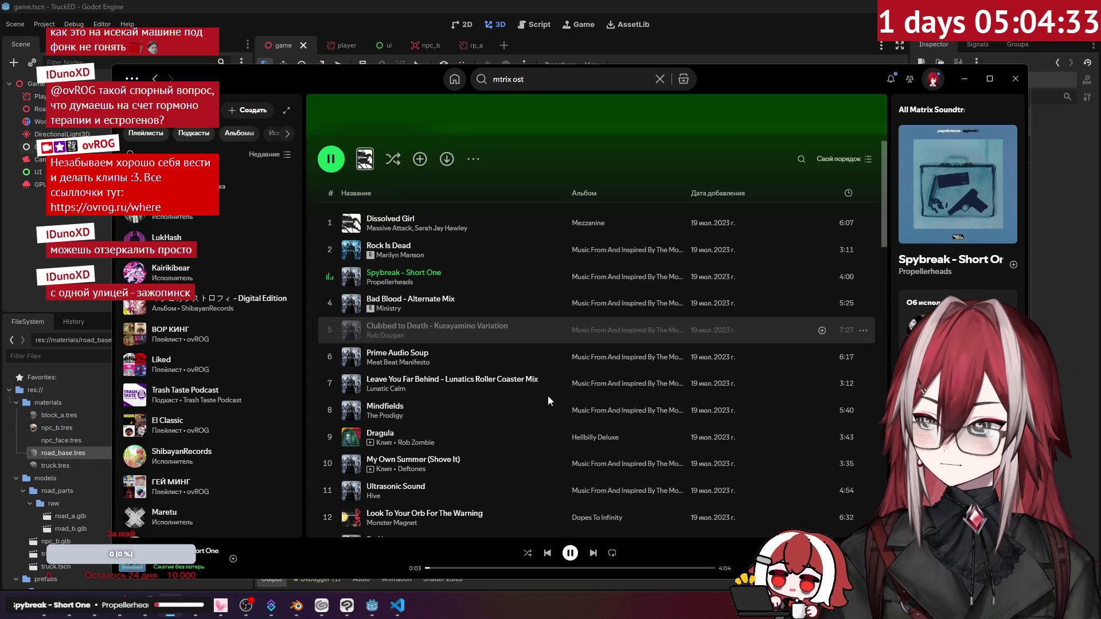
click(596, 557)
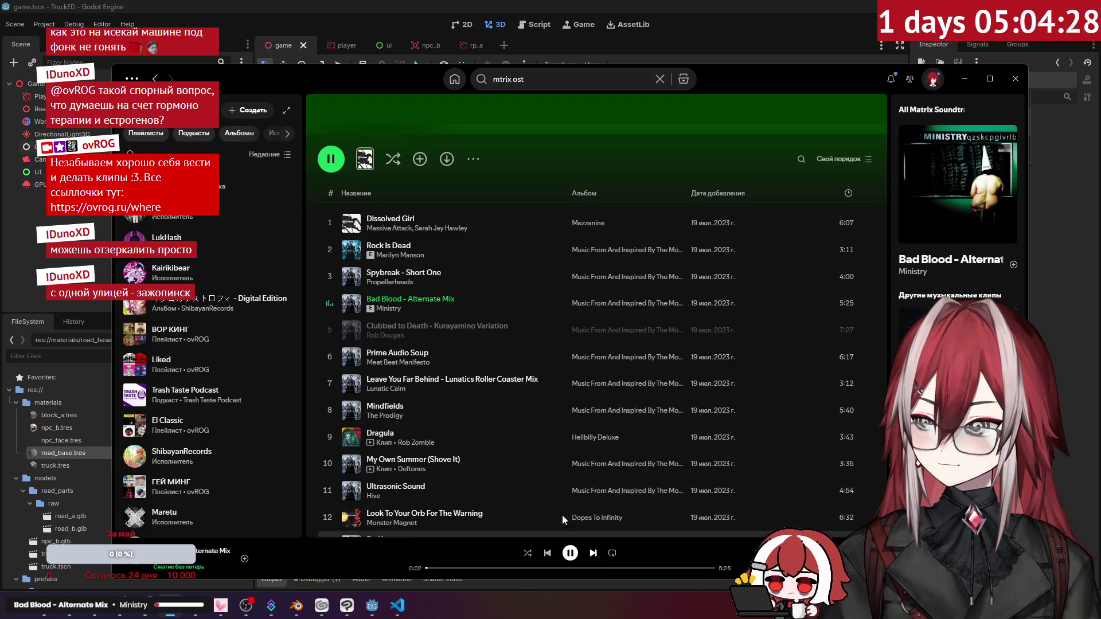
click(331, 407)
click(471, 568)
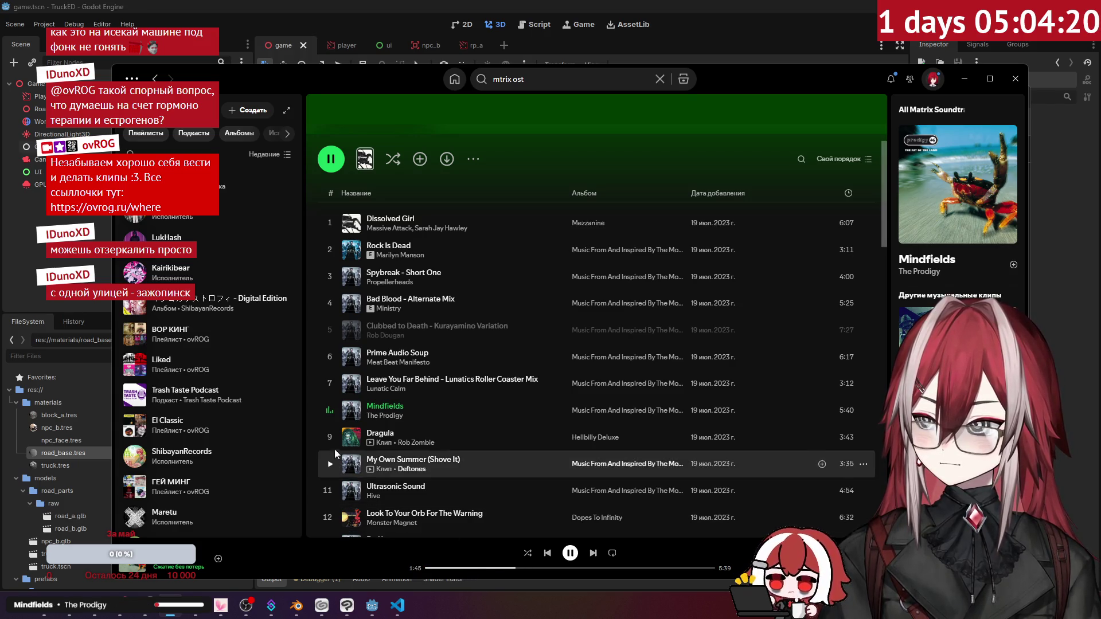
click(334, 434)
scroll(511, 396, down, 2)
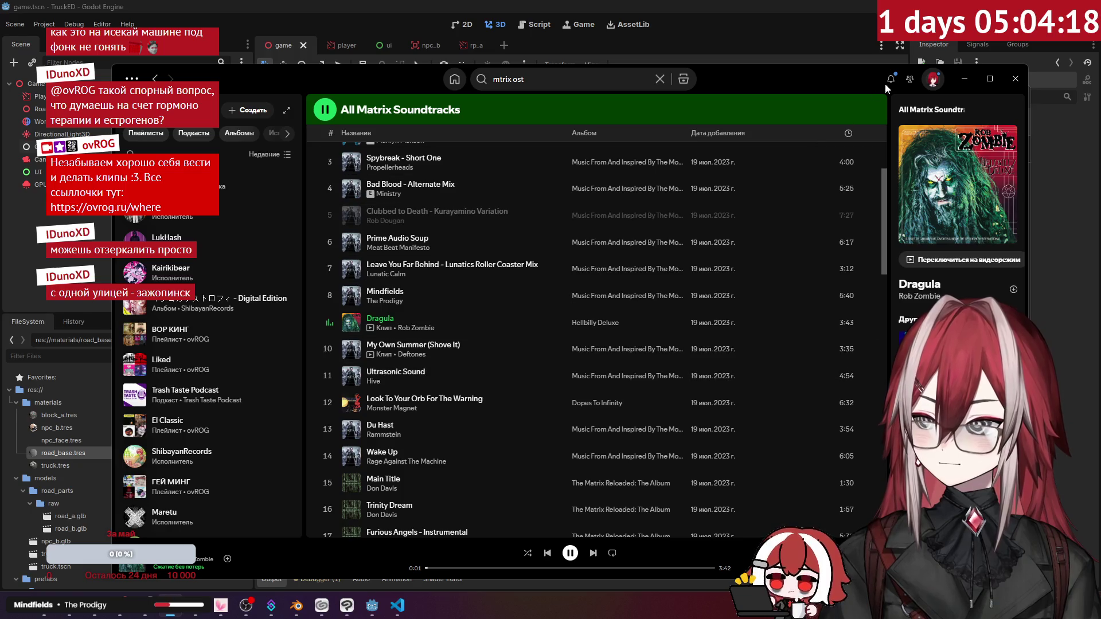
click(964, 78)
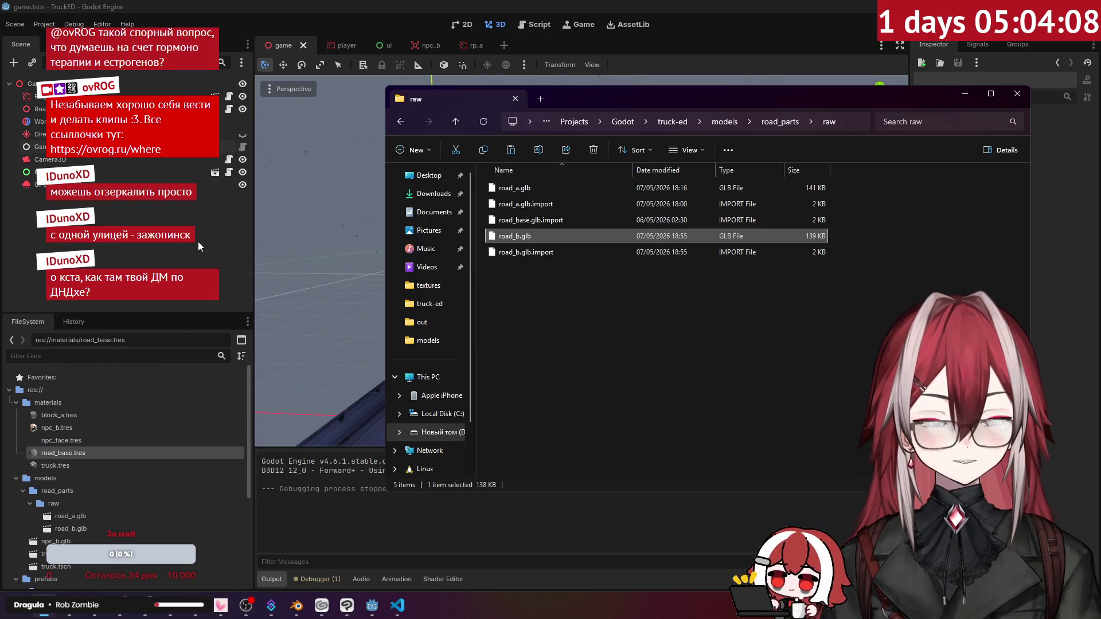
Navigate the Godot project window up to truck-ed and open its textures folder.
click(617, 312)
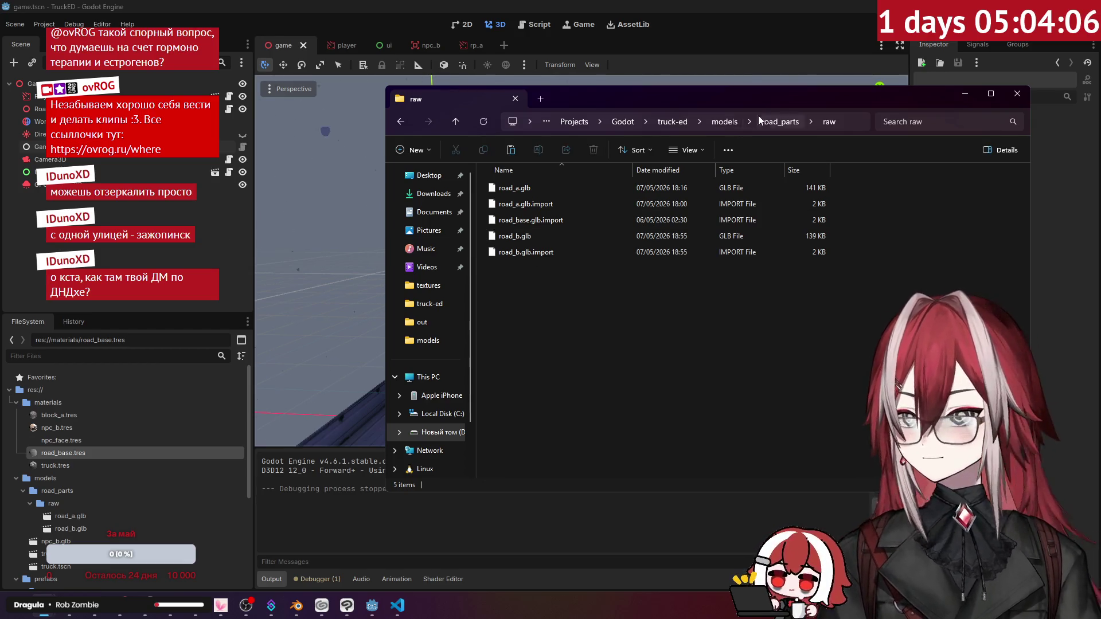
click(784, 122)
click(734, 122)
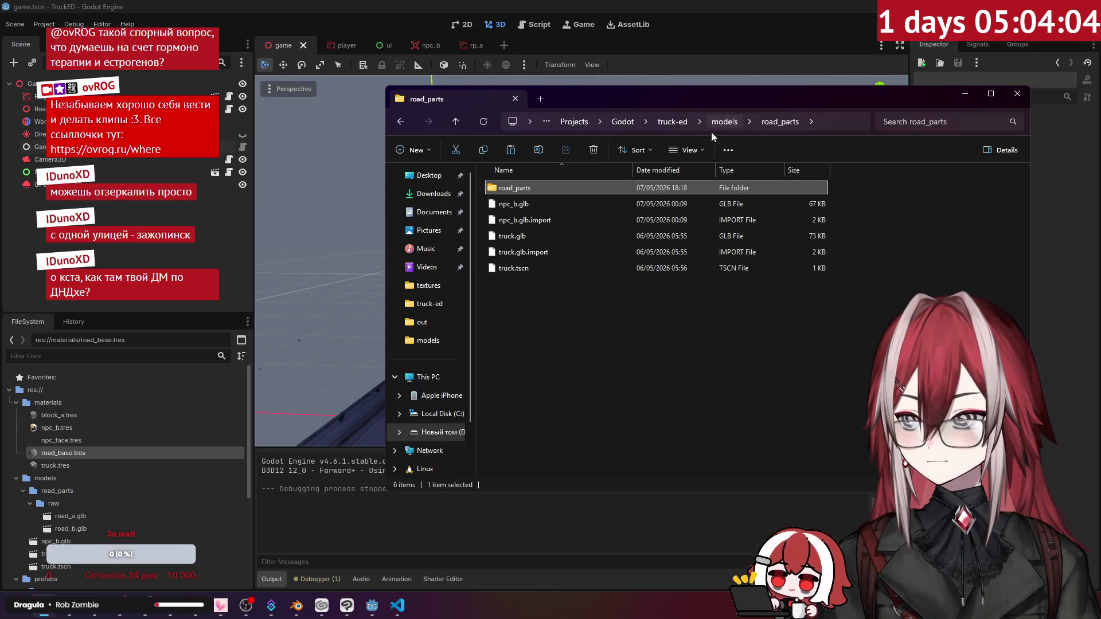
click(570, 329)
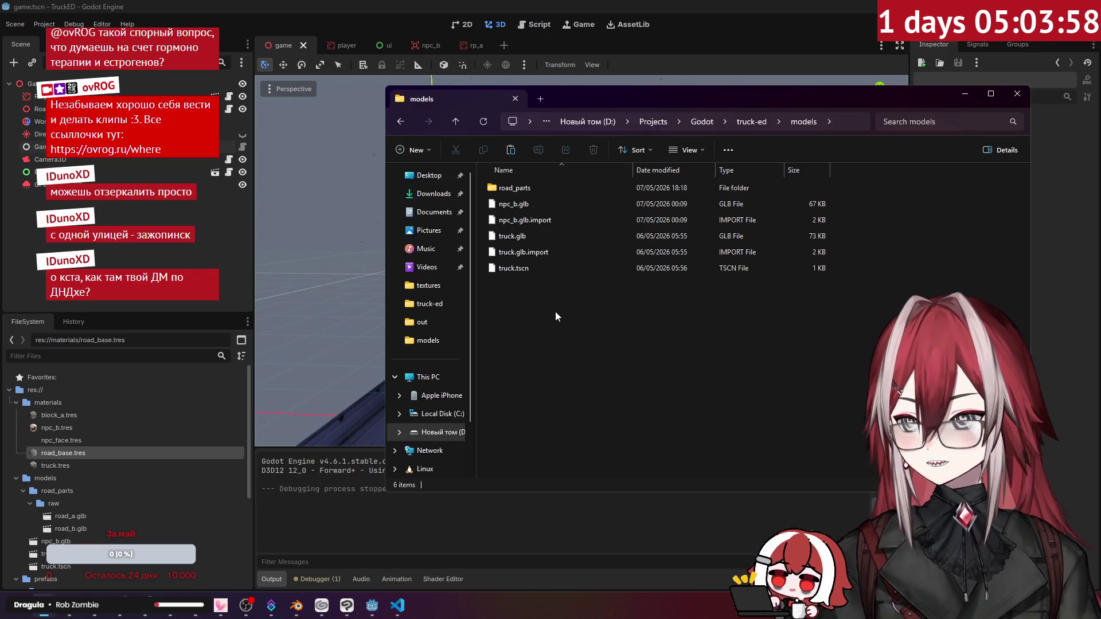
click(747, 121)
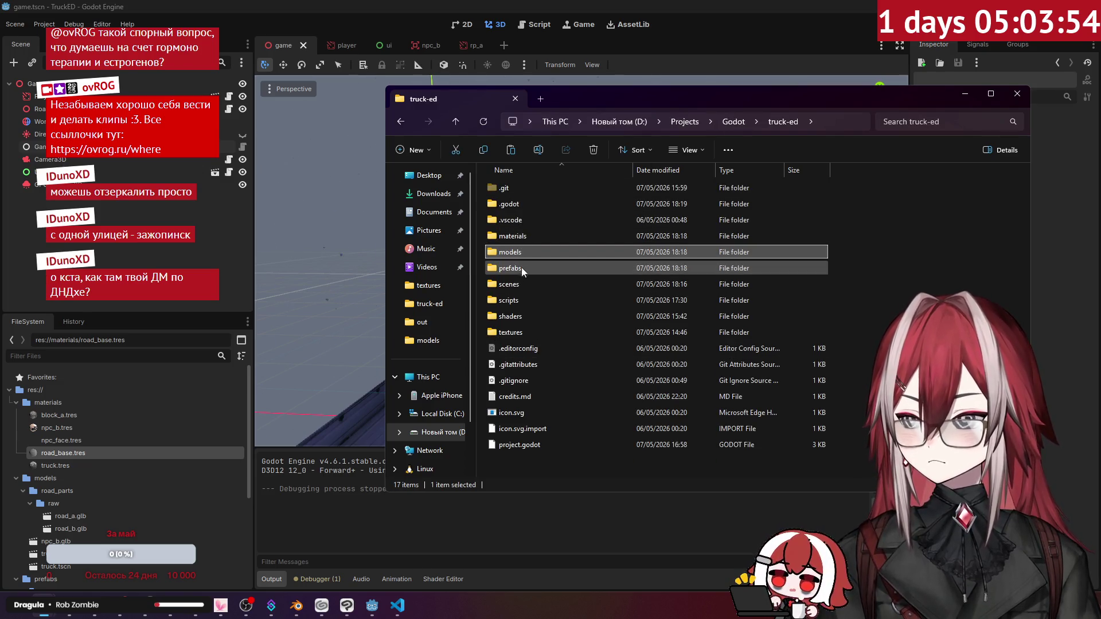
double_click(519, 330)
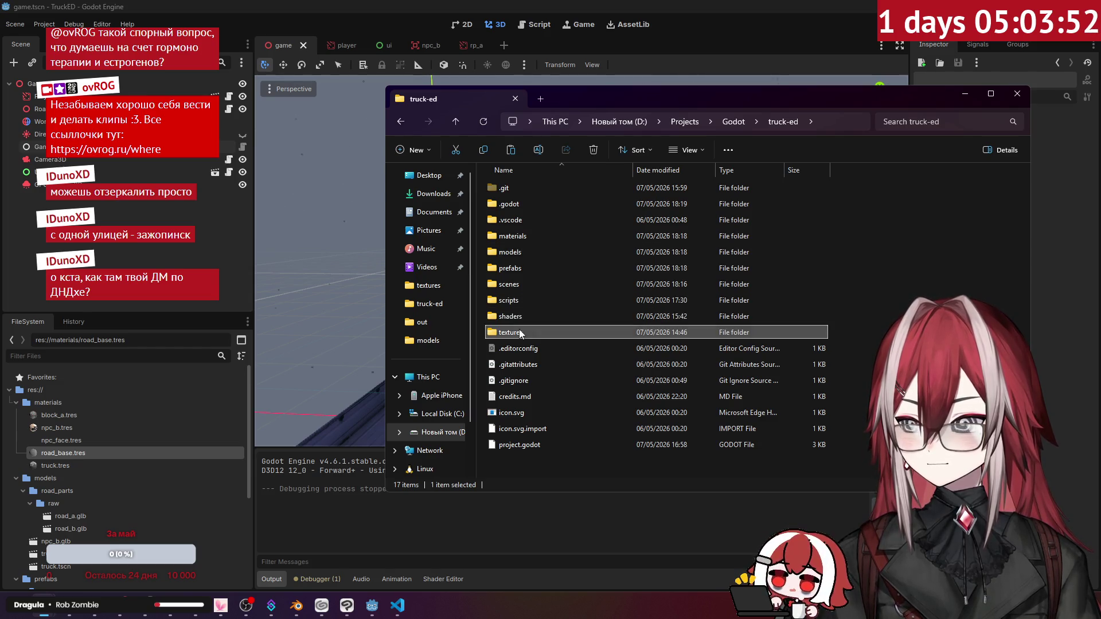
Copy block_b.png from the Blender truck-ed folder into the game's textures folder.
key(alt+Tab)
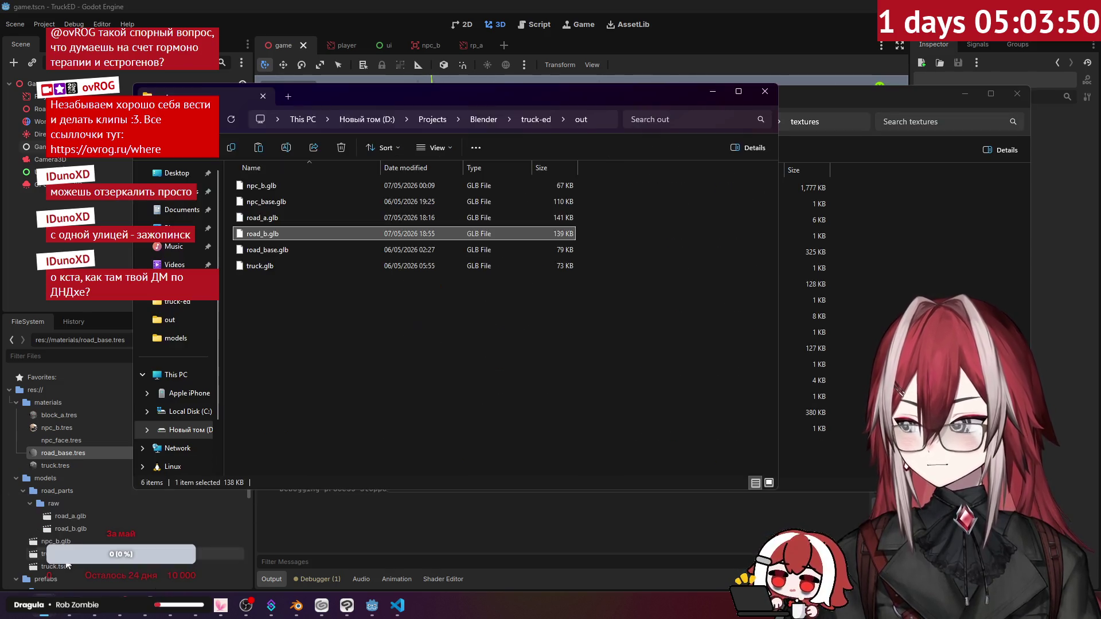
click(521, 120)
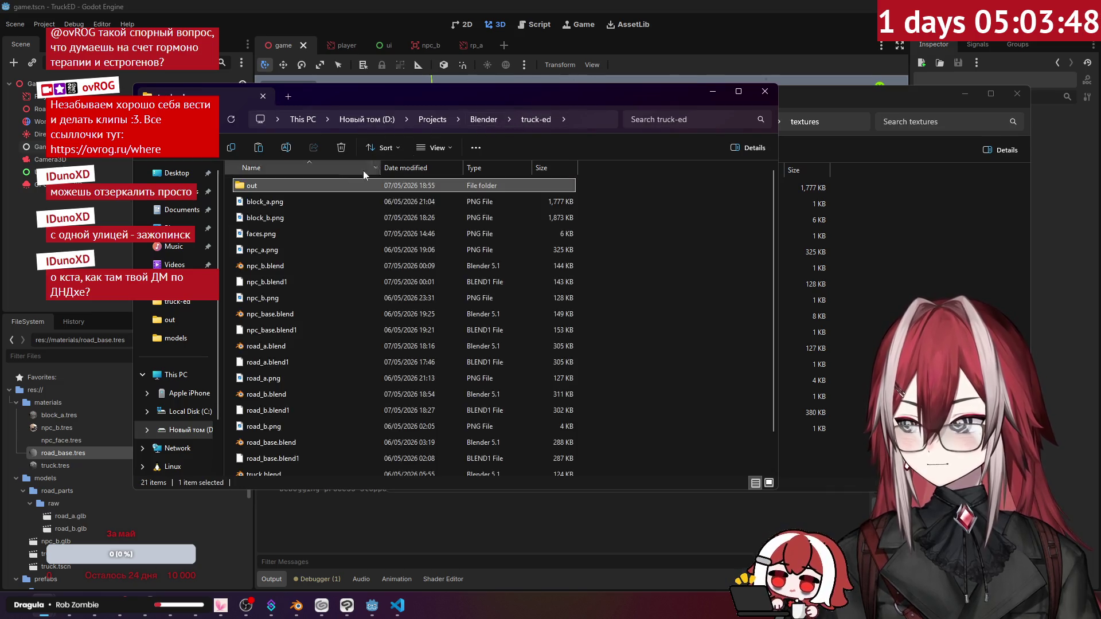
click(286, 217)
key(alt+Tab)
key(ctrl+v)
click(666, 40)
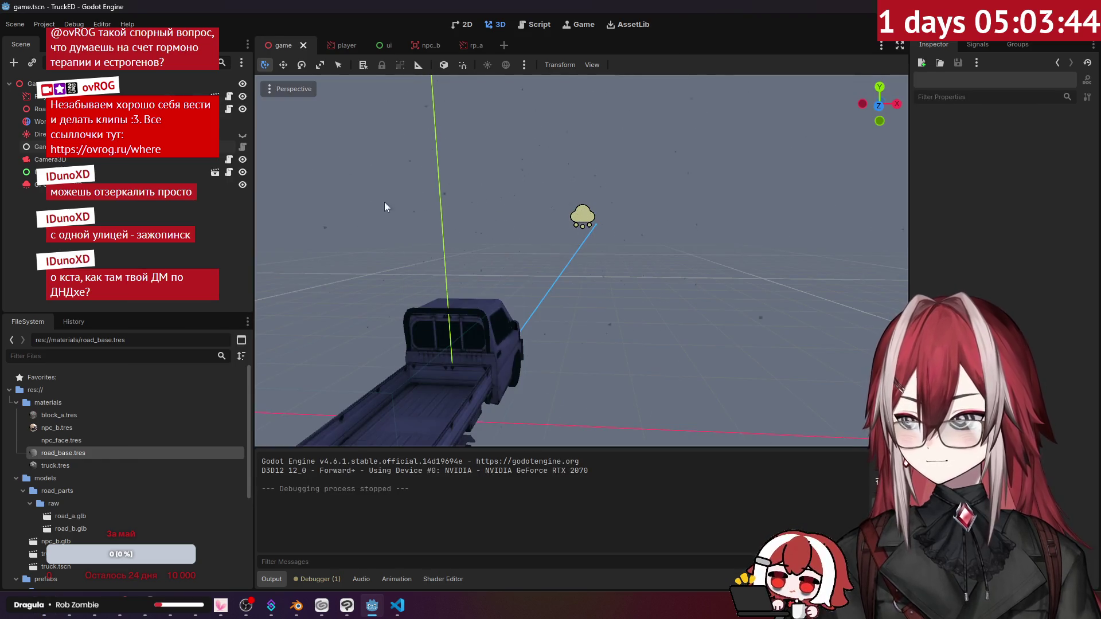
Open prefabs/road_parts/rp_a.tscn and move the camera down into its street.
scroll(105, 428, down, 3)
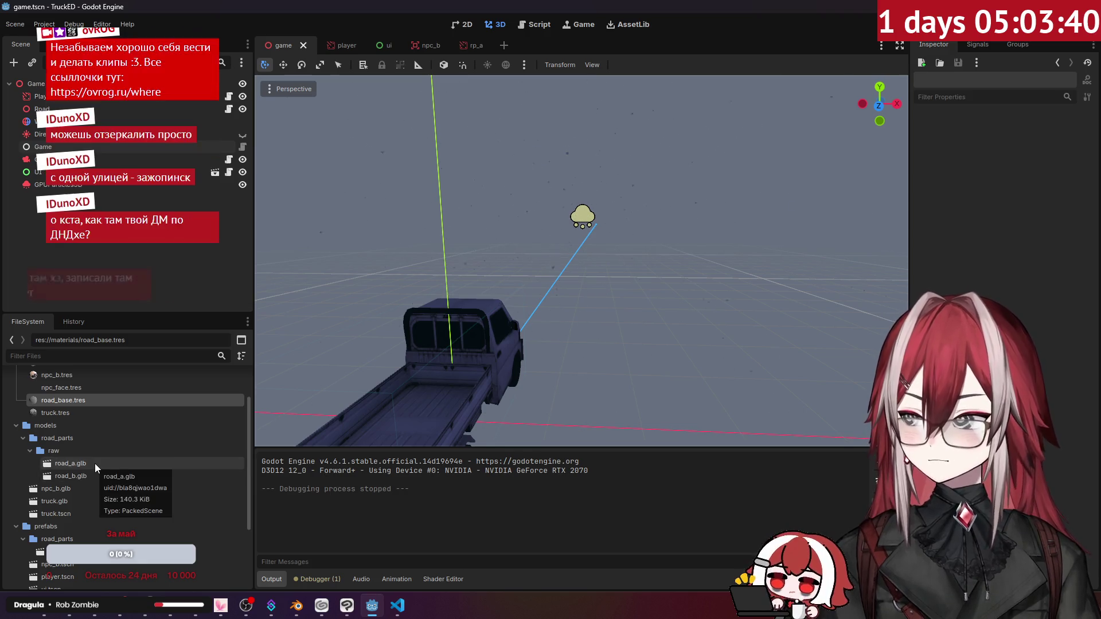
scroll(74, 519, down, 2)
double_click(75, 528)
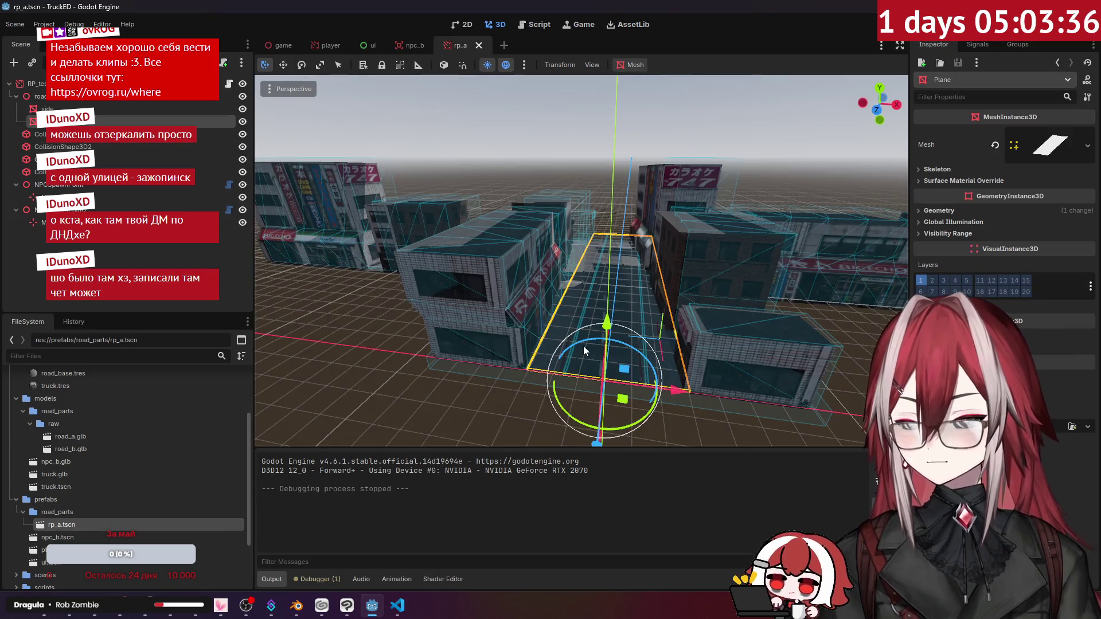
middle_drag(590, 311, 580, 298)
mouse_move(579, 298)
right_down()
mouse_move(579, 279)
mouse_move(587, 313)
mouse_move(608, 321)
mouse_move(602, 287)
mouse_move(602, 304)
right_up()
Save the scene as rp_b.tscn in prefabs/road_parts, editing the name from rp_a.
click(128, 261)
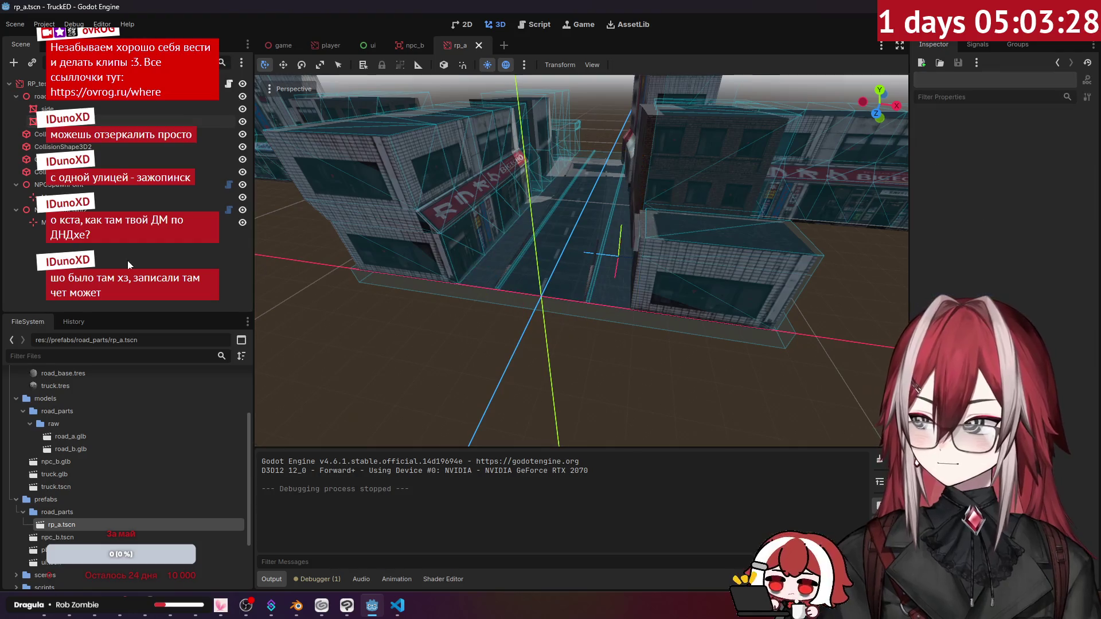
click(15, 24)
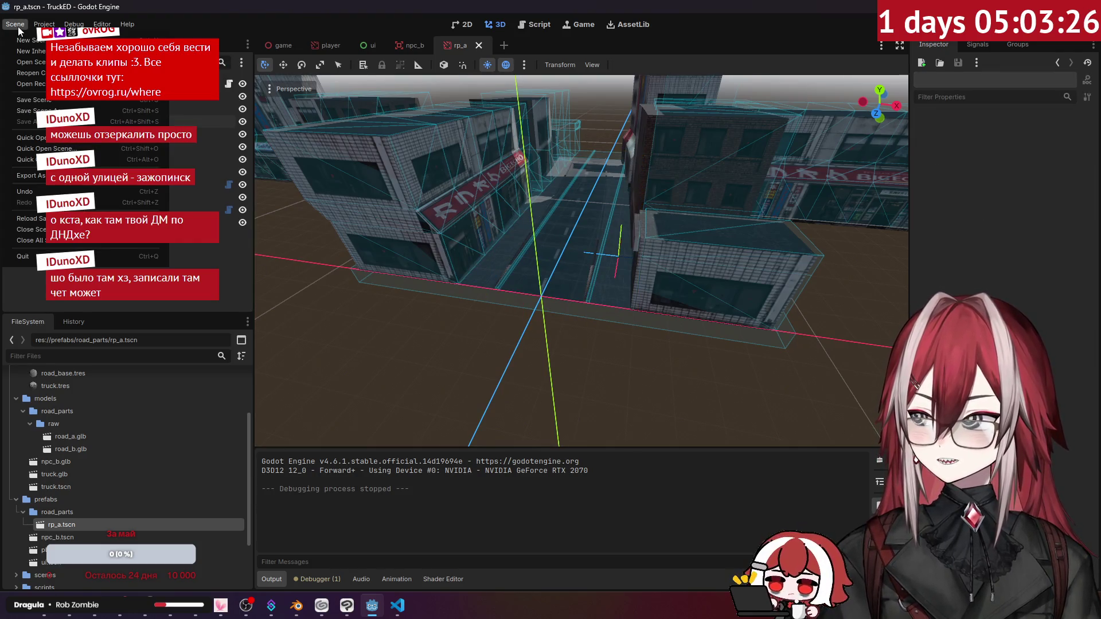
click(86, 109)
click(382, 469)
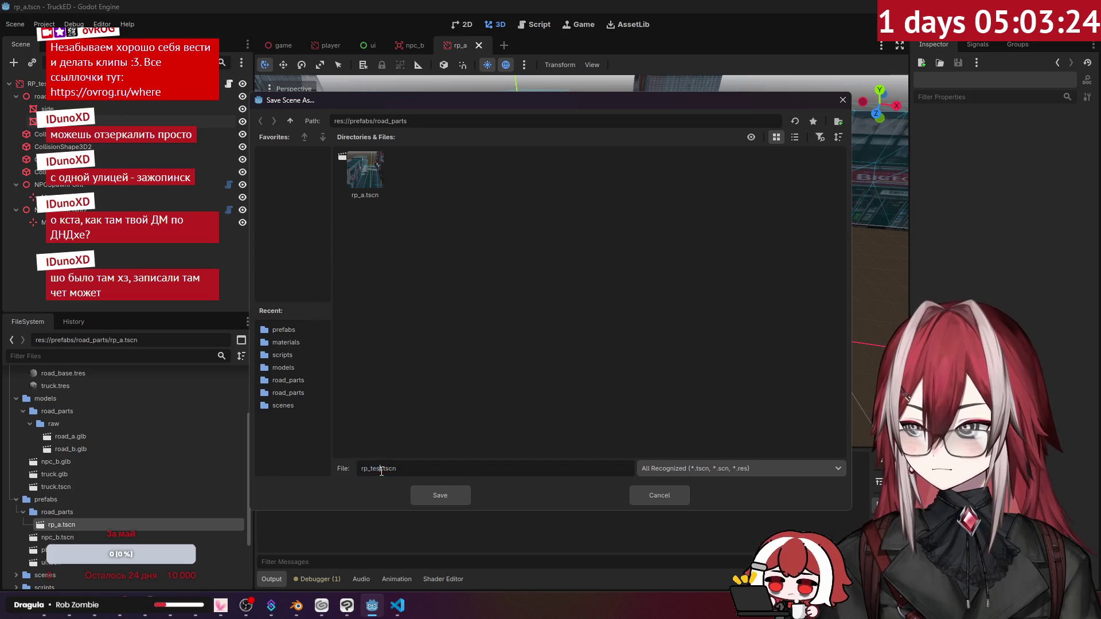
click(370, 187)
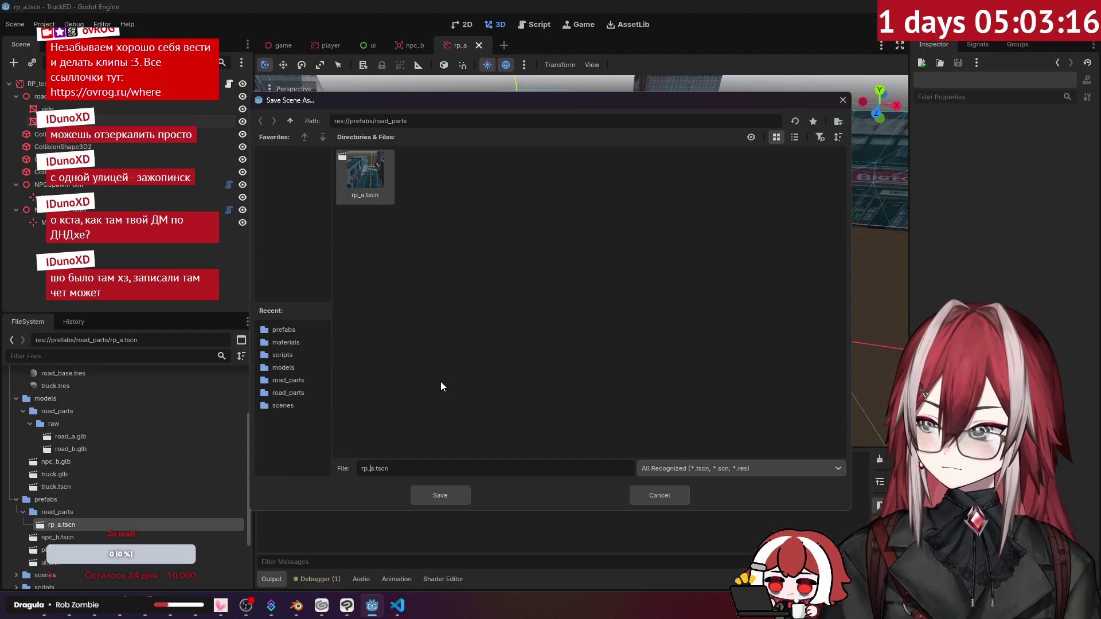
key(BackSpace)
text(b)
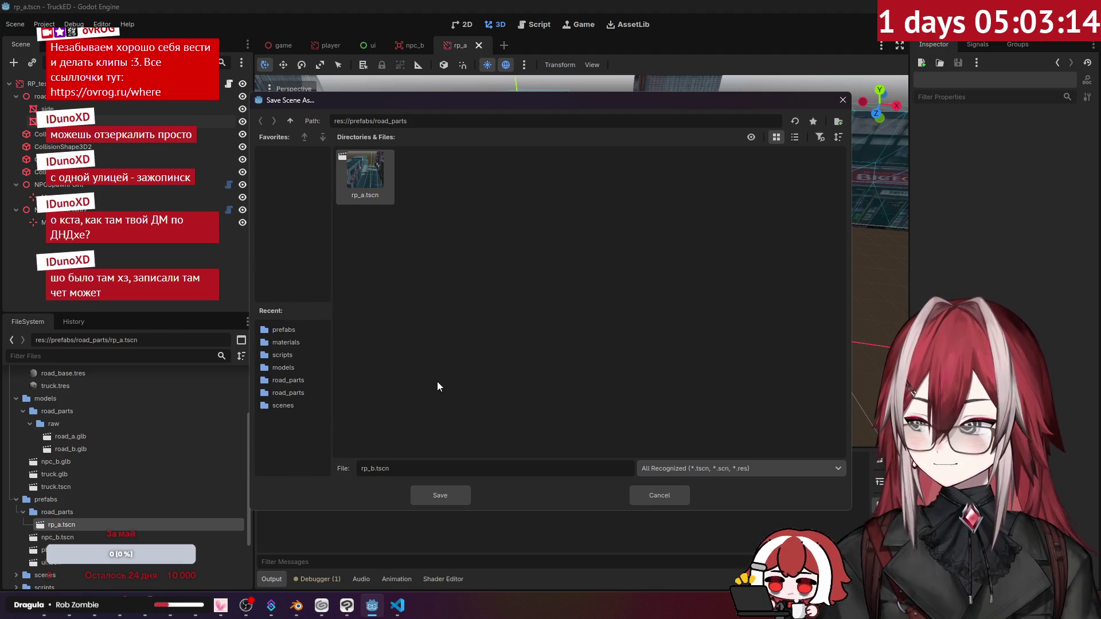
click(425, 493)
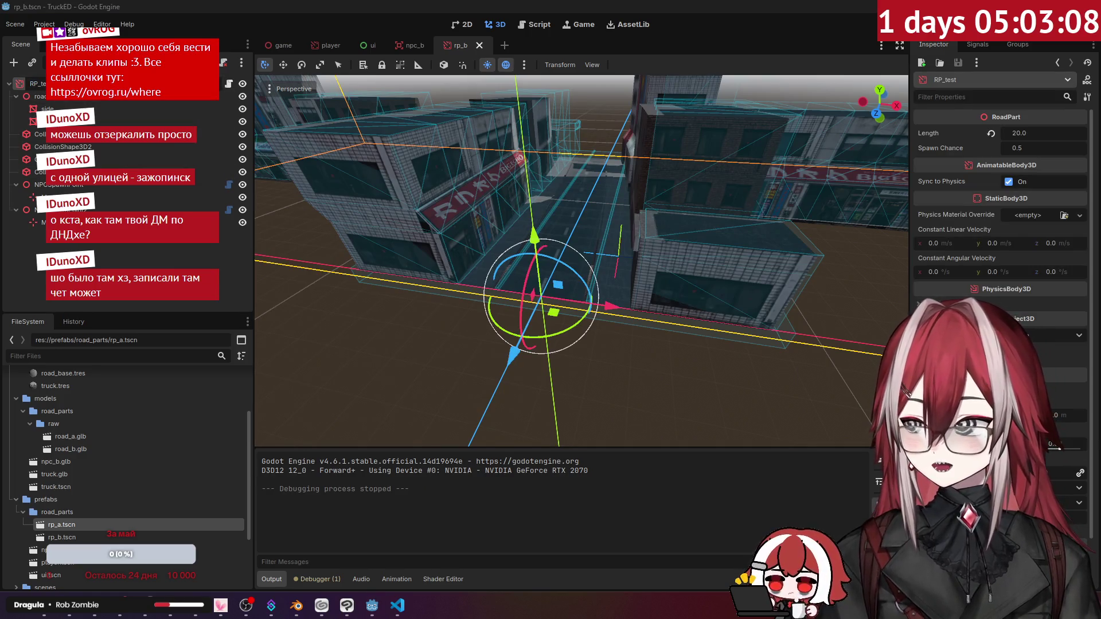
Confirm the RP_b root name, add road_b.glb to the scene and make it local.
key(Return)
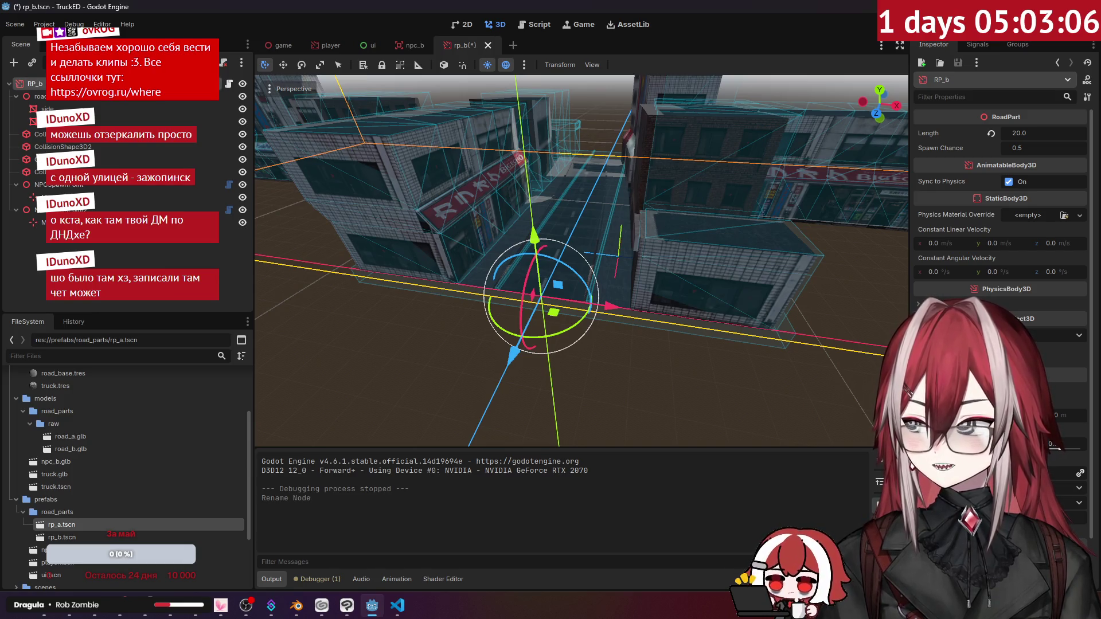
click(113, 254)
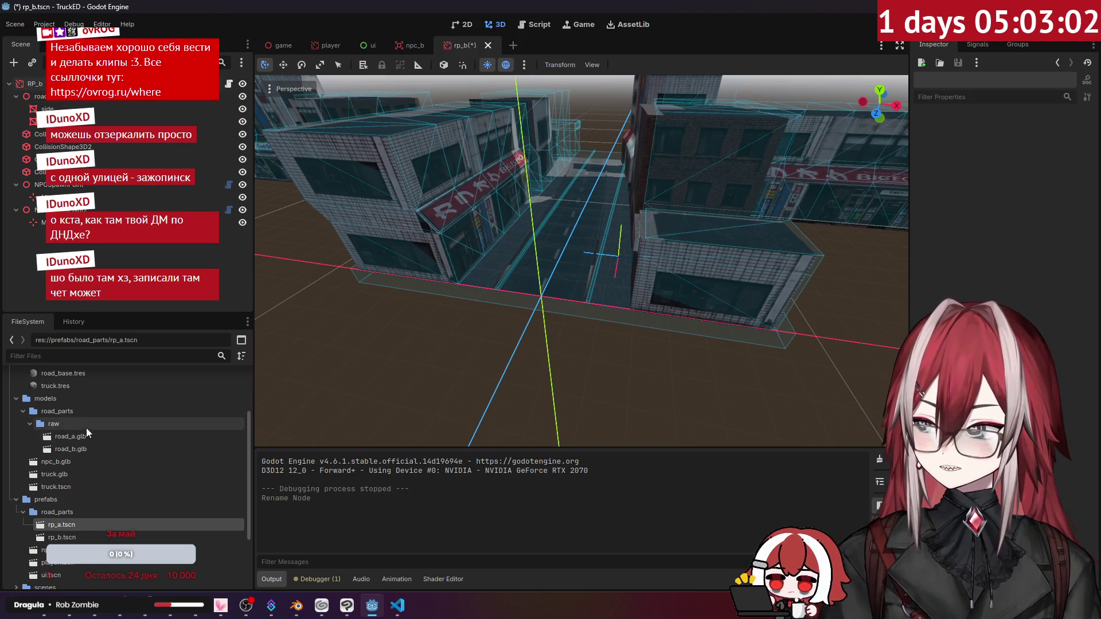
mouse_move(84, 449)
mouse_down()
mouse_move(41, 249)
mouse_move(69, 109)
mouse_up()
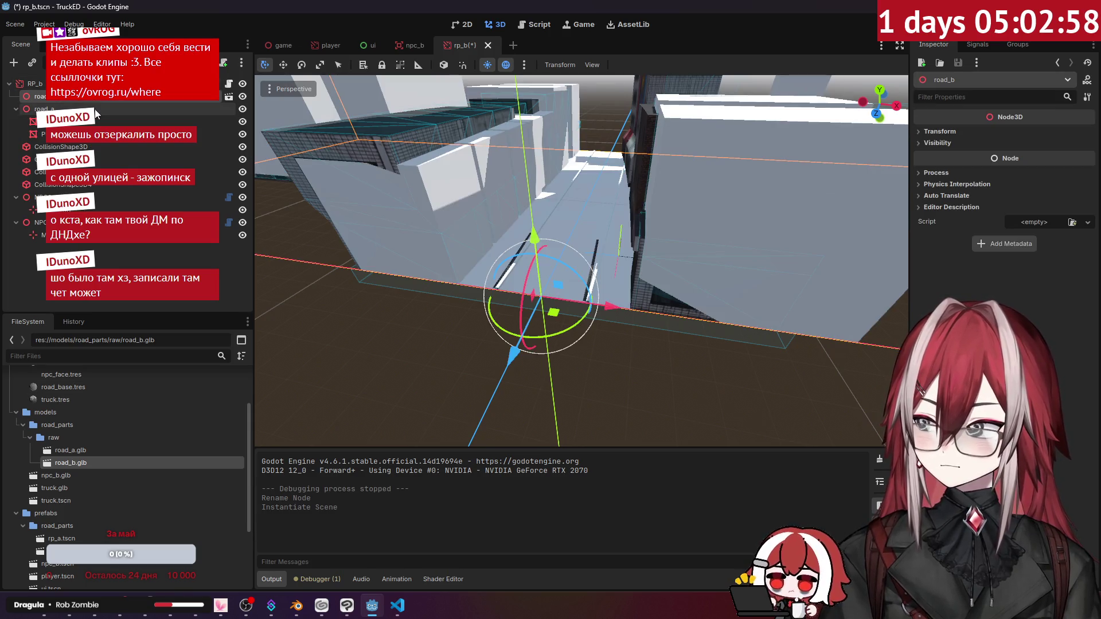
mouse_move(581, 261)
middle_down()
mouse_move(567, 244)
mouse_move(579, 229)
middle_up()
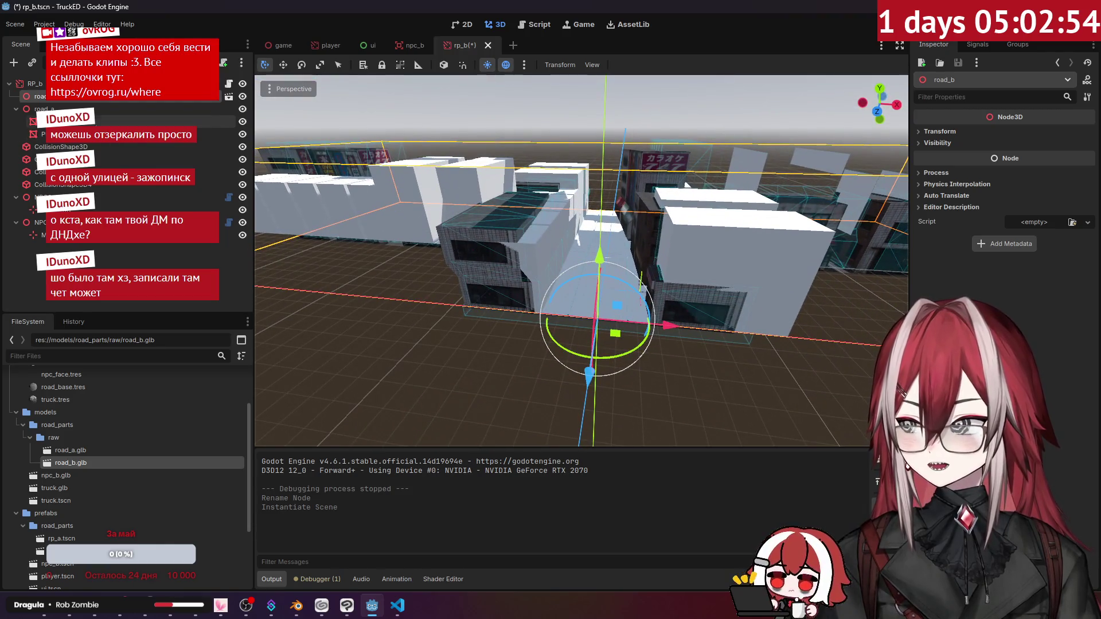
right_click(195, 101)
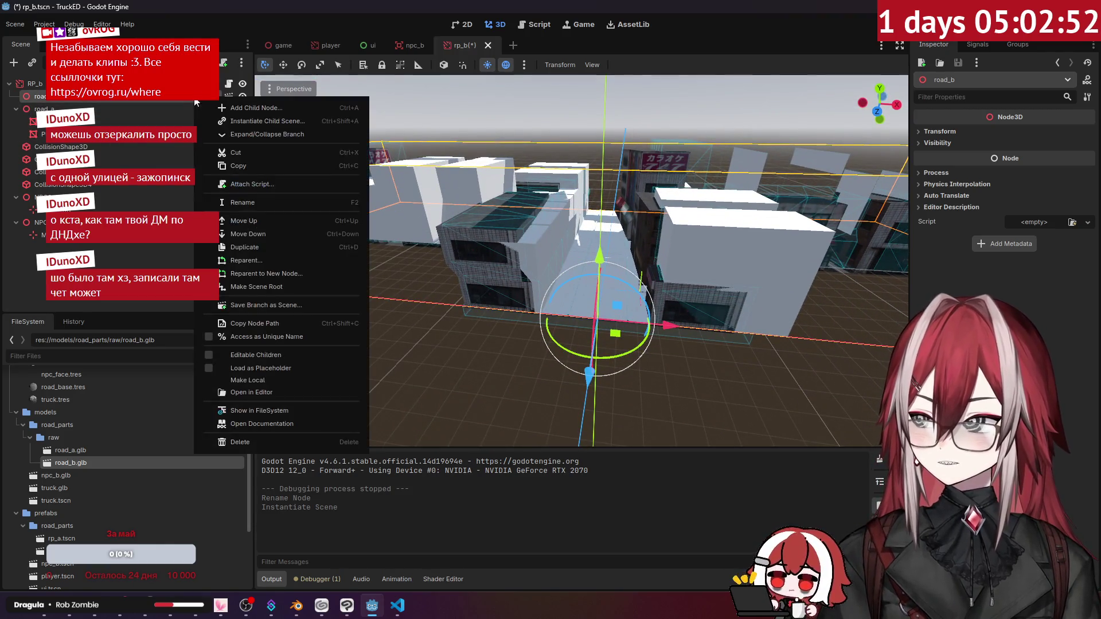
click(273, 381)
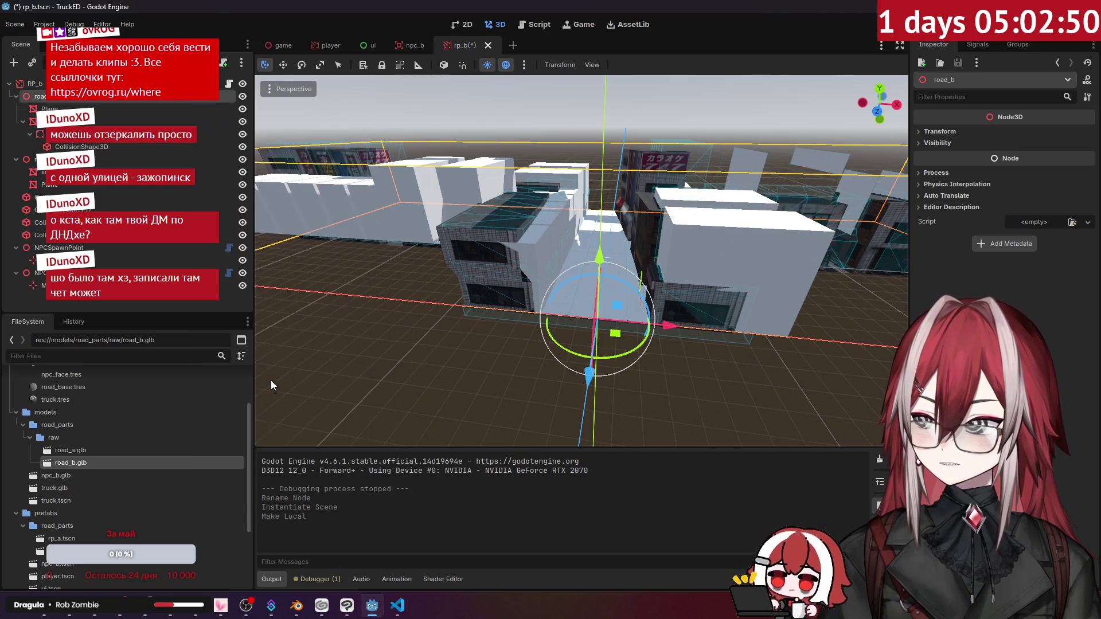
Delete the two old Plane meshes under the previous road node.
click(24, 121)
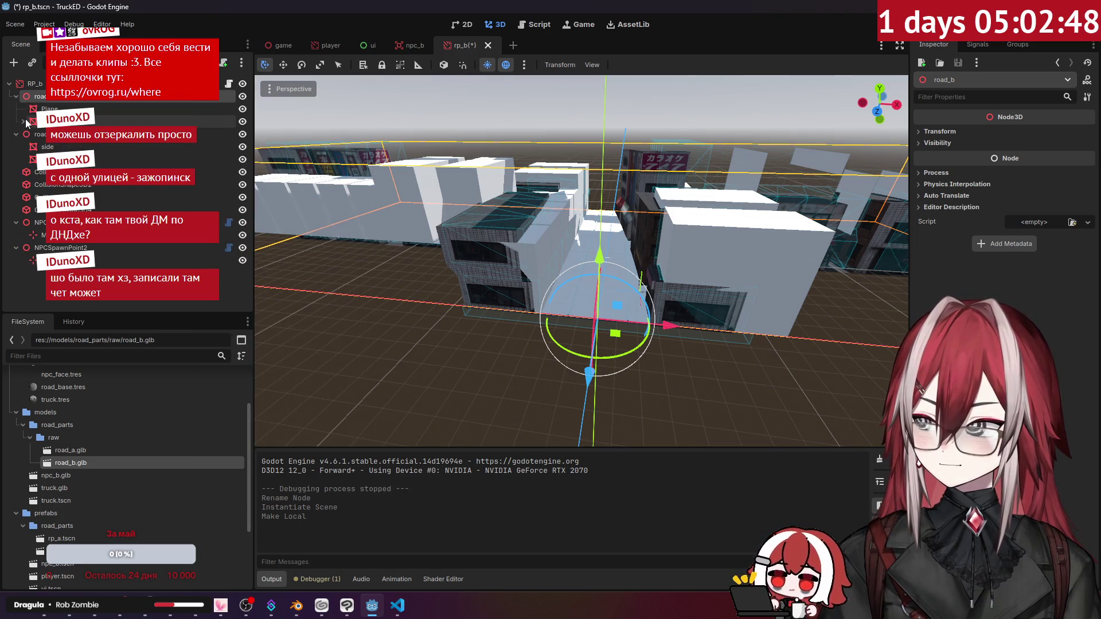
click(50, 108)
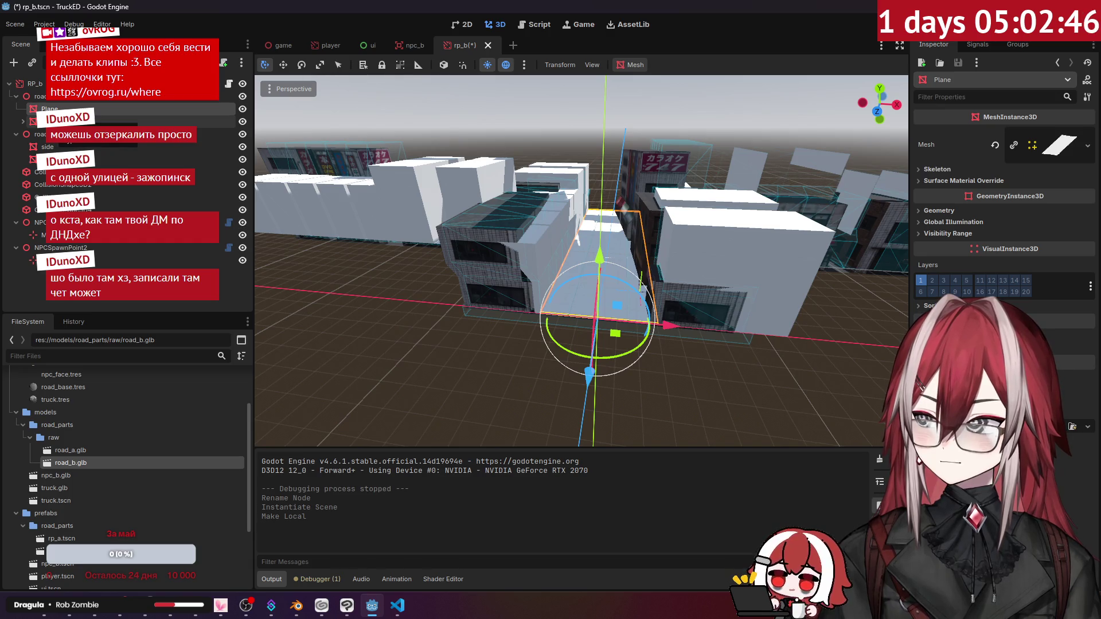
key(F2)
key(Escape)
key(Delete)
key(Return)
click(55, 147)
key(Delete)
key(Return)
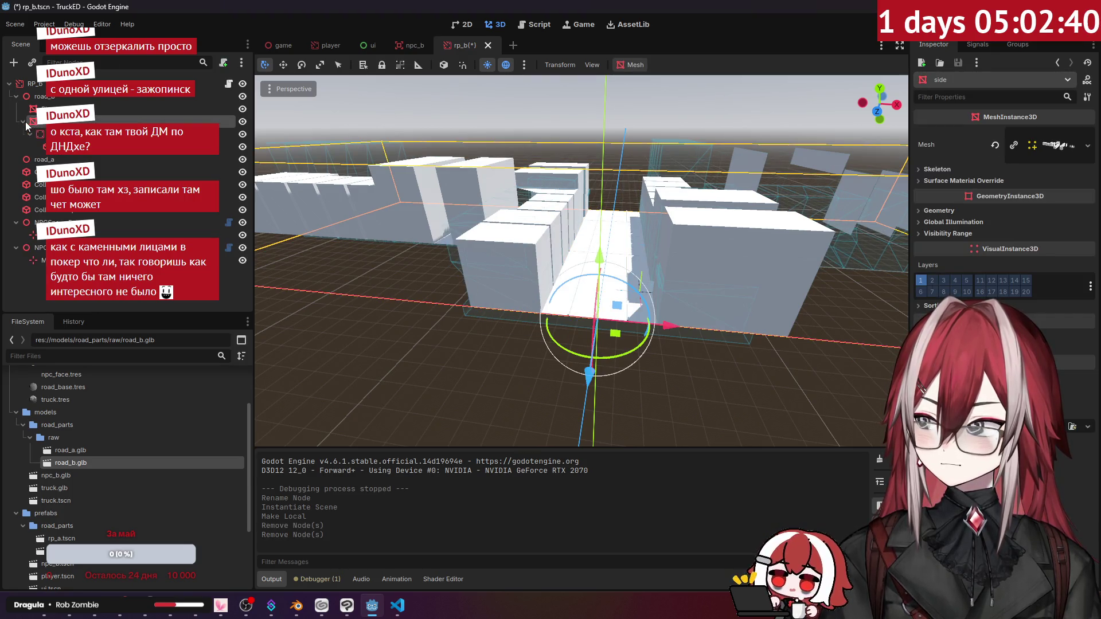
Delete one old road collision shape and move the remaining one below road_a.
click(75, 211)
key(Delete)
key(Return)
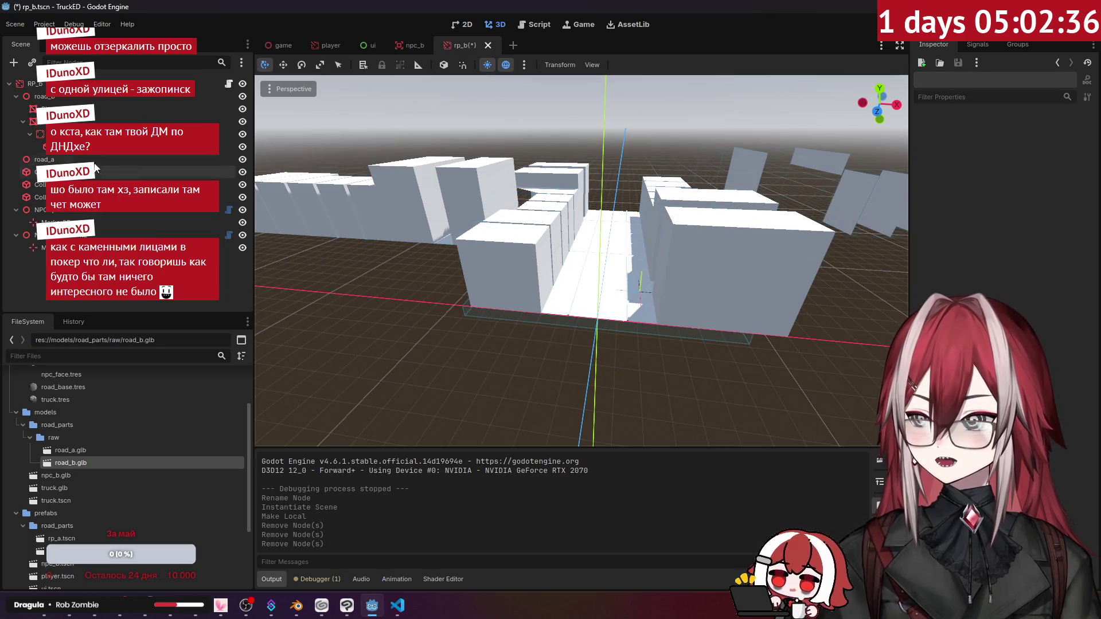
click(41, 185)
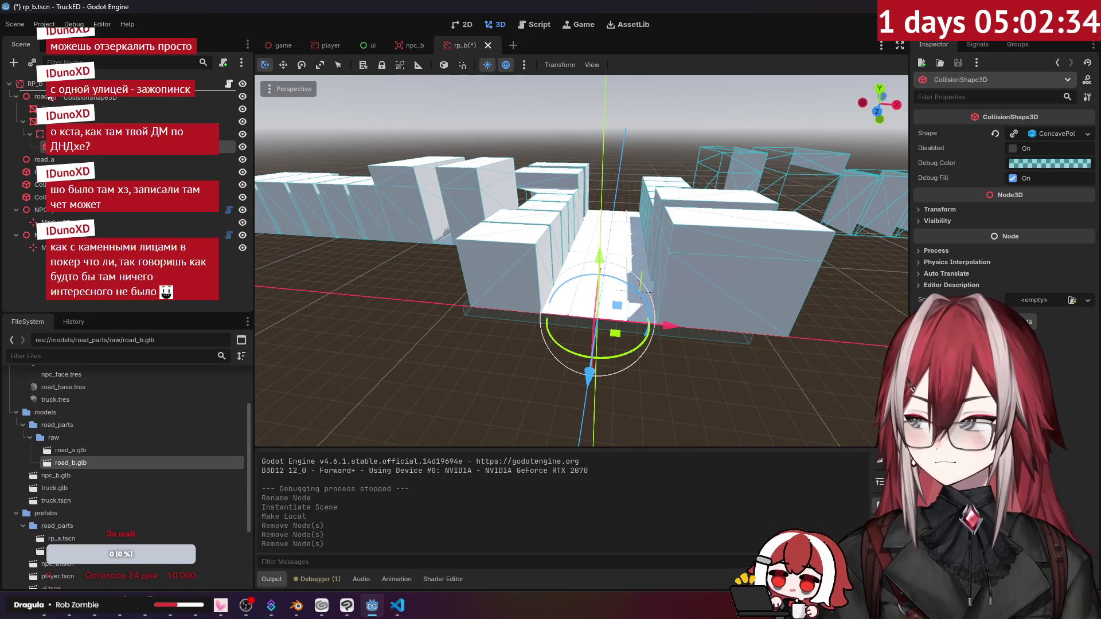
drag(75, 146, 74, 165)
Delete the leftover Plane mesh and the old road_a node, collapsing the NPC spawn entries.
click(74, 121)
key(Delete)
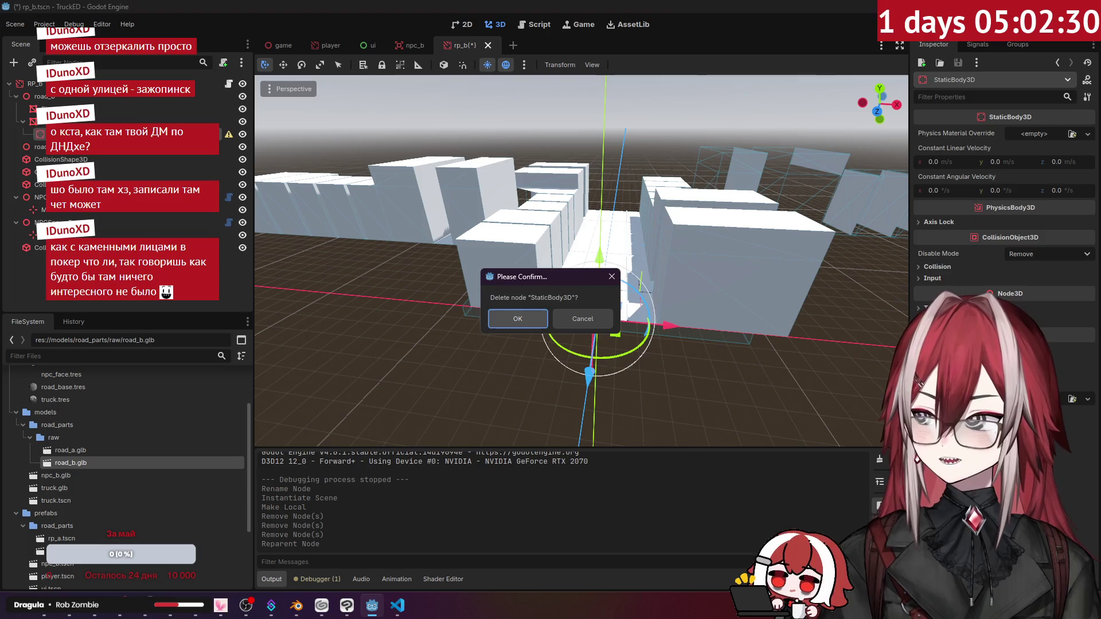
key(Return)
click(40, 134)
key(Delete)
key(Return)
click(16, 197)
click(16, 172)
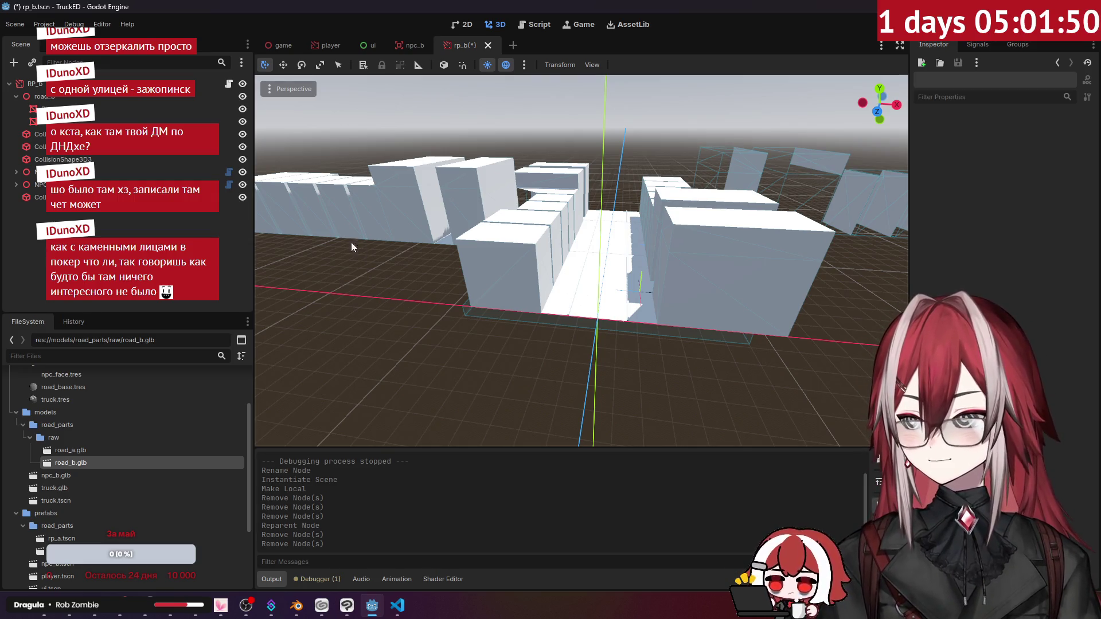
Drop road_base.tres onto the road_b street surface as its material override.
middle_drag(511, 255, 503, 254)
mouse_move(501, 298)
right_down()
mouse_move(526, 270)
mouse_move(512, 263)
mouse_move(580, 235)
mouse_move(459, 261)
mouse_move(621, 222)
mouse_move(405, 219)
right_up()
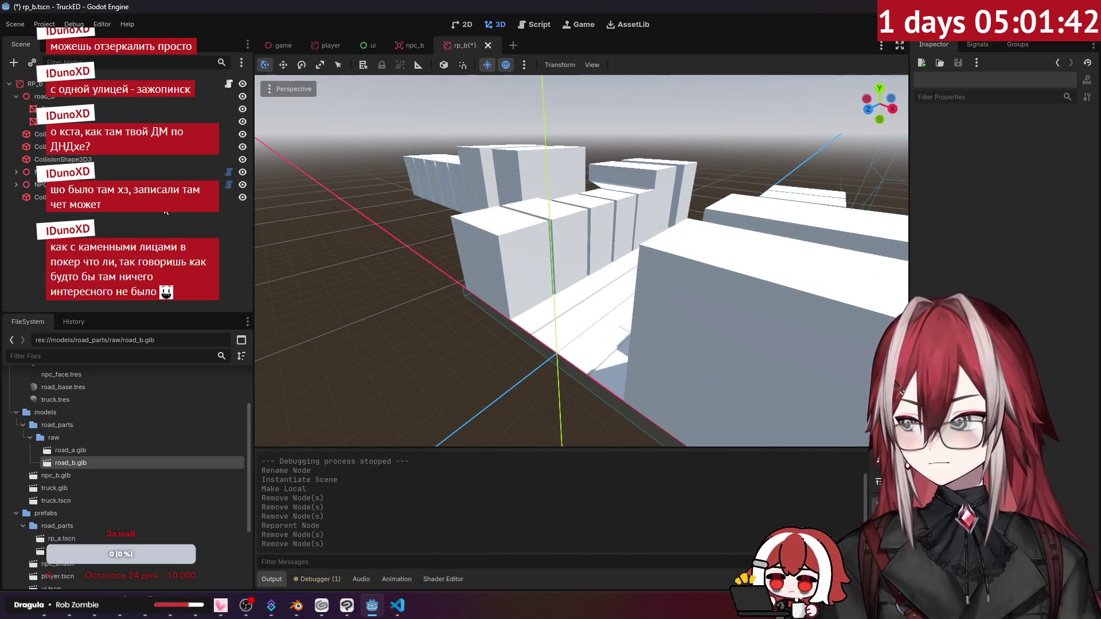
scroll(154, 385, up, 3)
right_drag(484, 290, 503, 250)
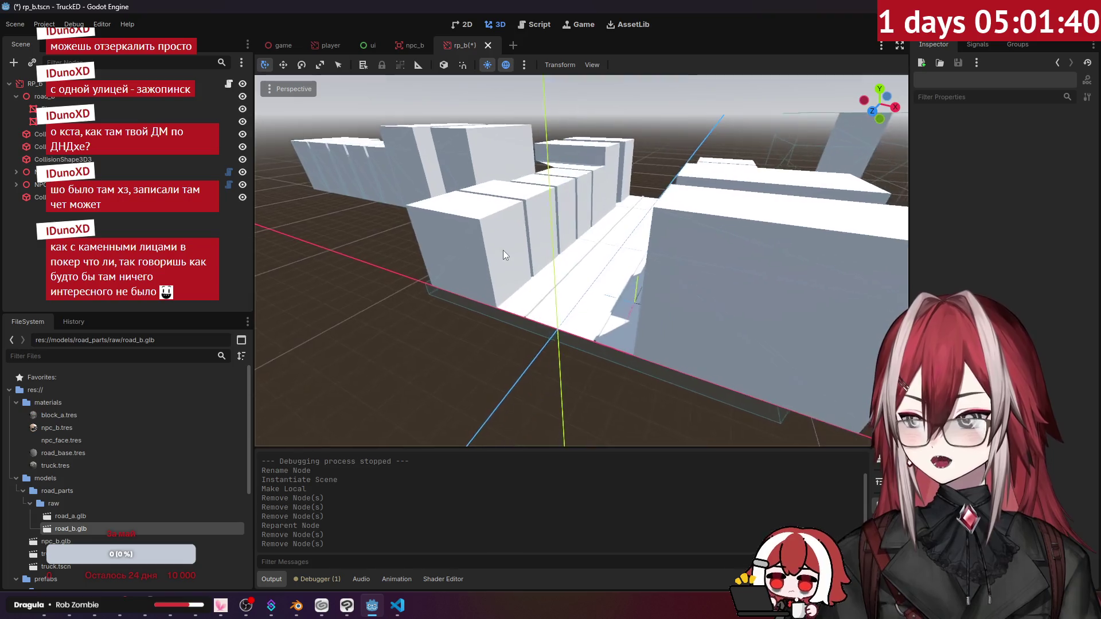
scroll(504, 250, up, 3)
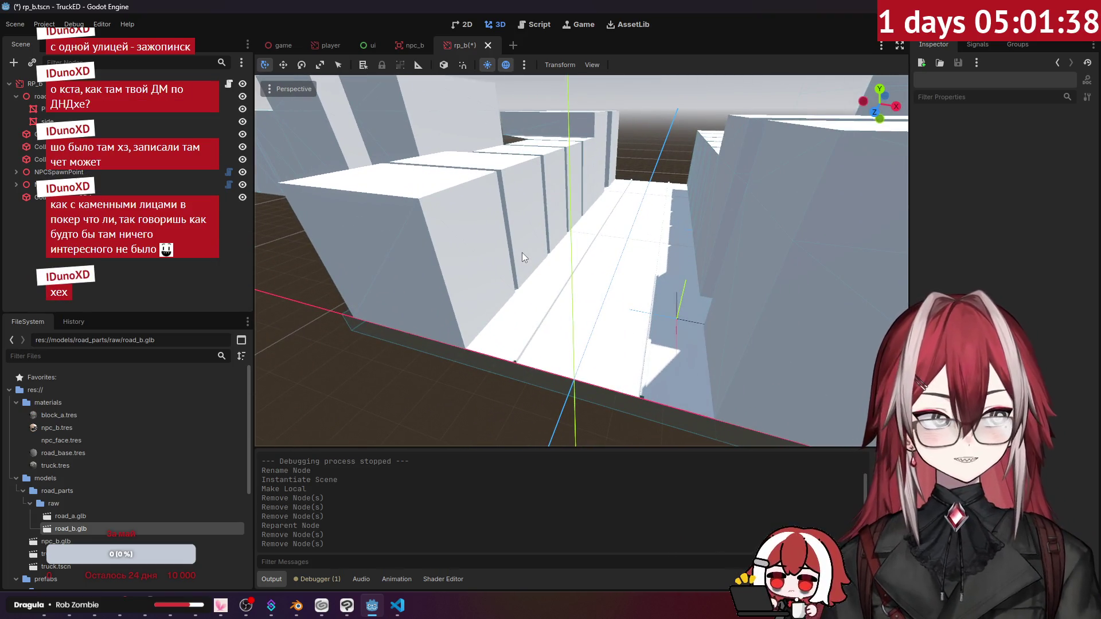
scroll(289, 394, down, 2)
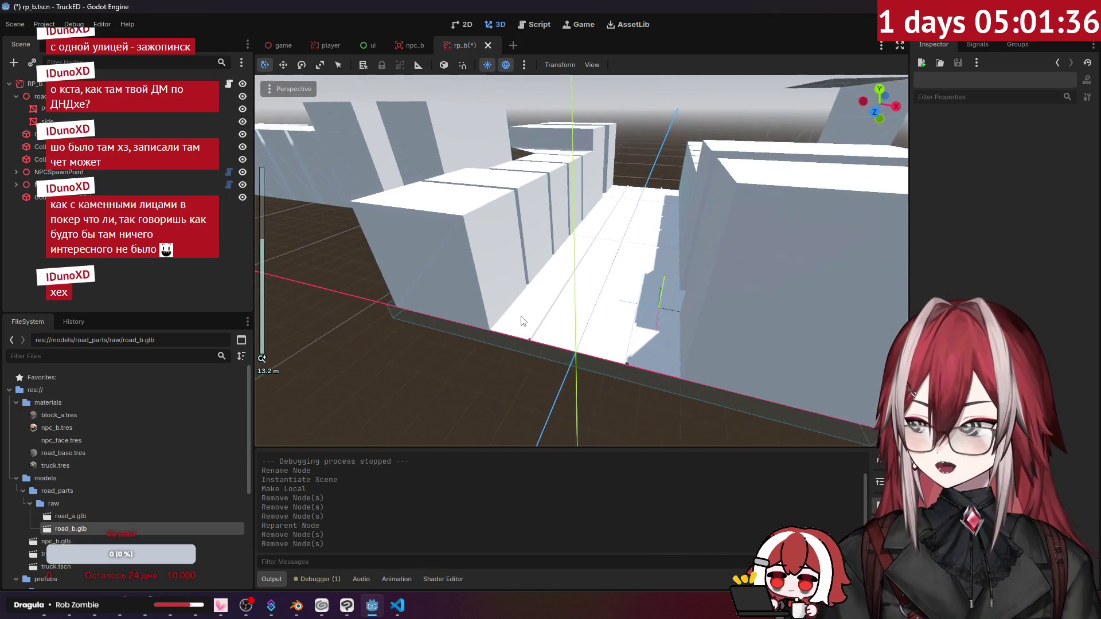
mouse_move(75, 452)
mouse_down()
mouse_move(620, 335)
mouse_move(597, 341)
mouse_up()
key(w)
mouse_move(596, 341)
right_down()
mouse_move(597, 293)
mouse_move(599, 361)
mouse_move(568, 304)
mouse_move(574, 333)
mouse_move(568, 321)
mouse_move(273, 299)
right_up()
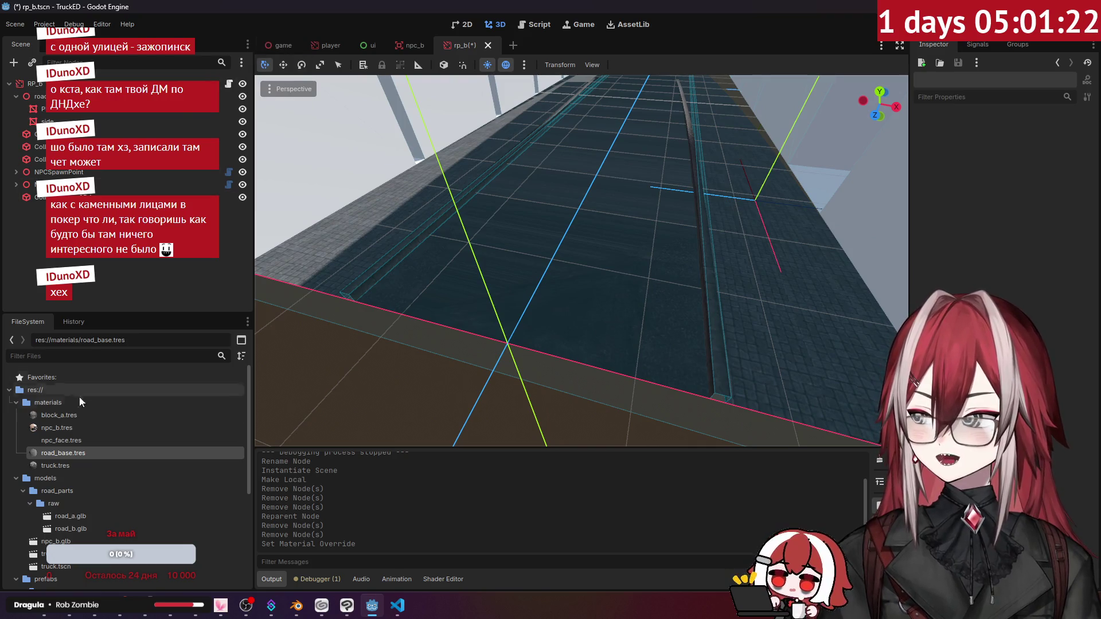
Reimport road_b.glb with Generate LODs turned off.
double_click(61, 530)
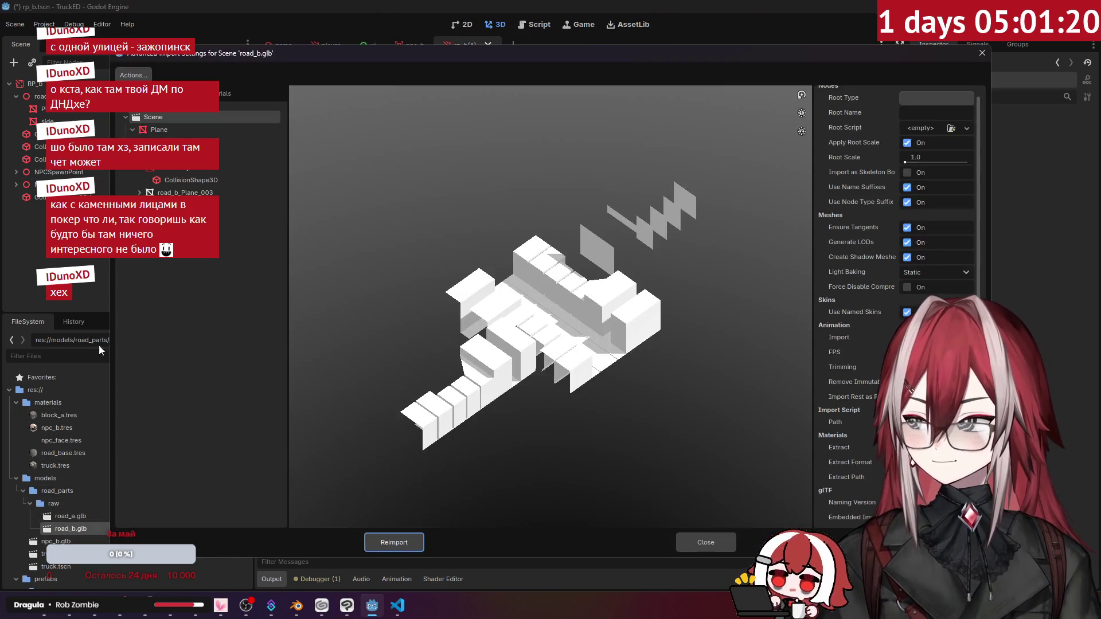
click(981, 53)
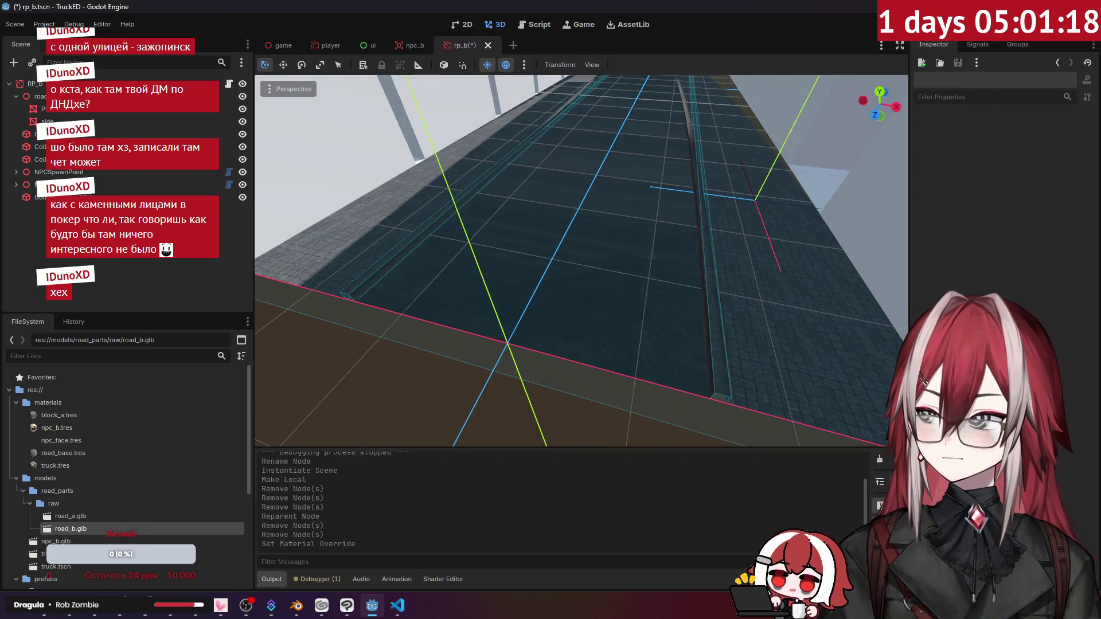
scroll(140, 185, down, 3)
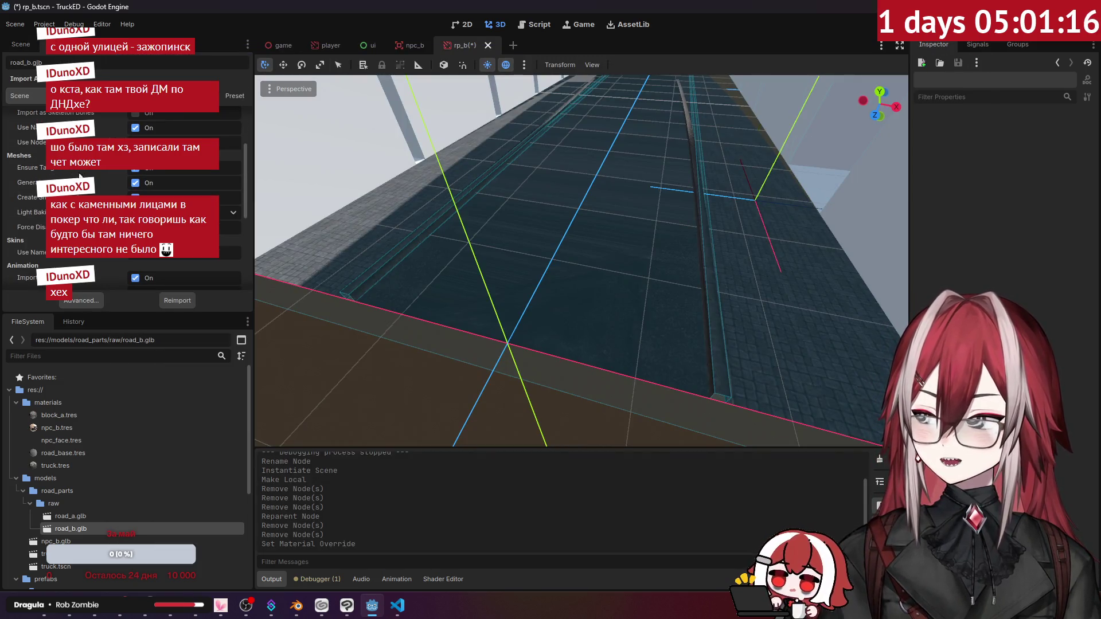
click(137, 184)
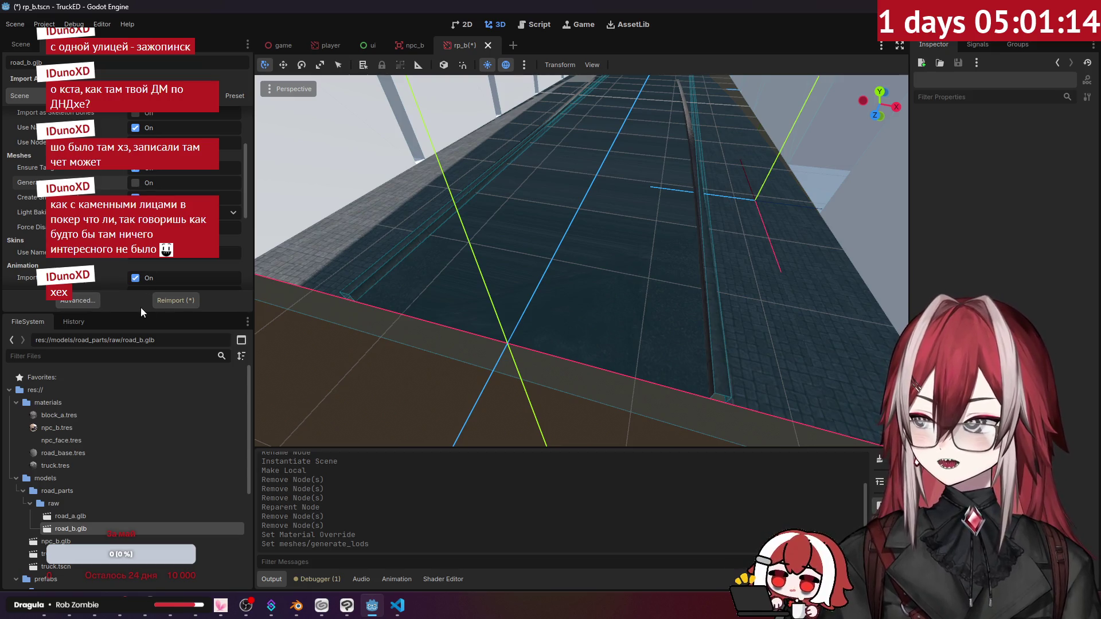
click(174, 300)
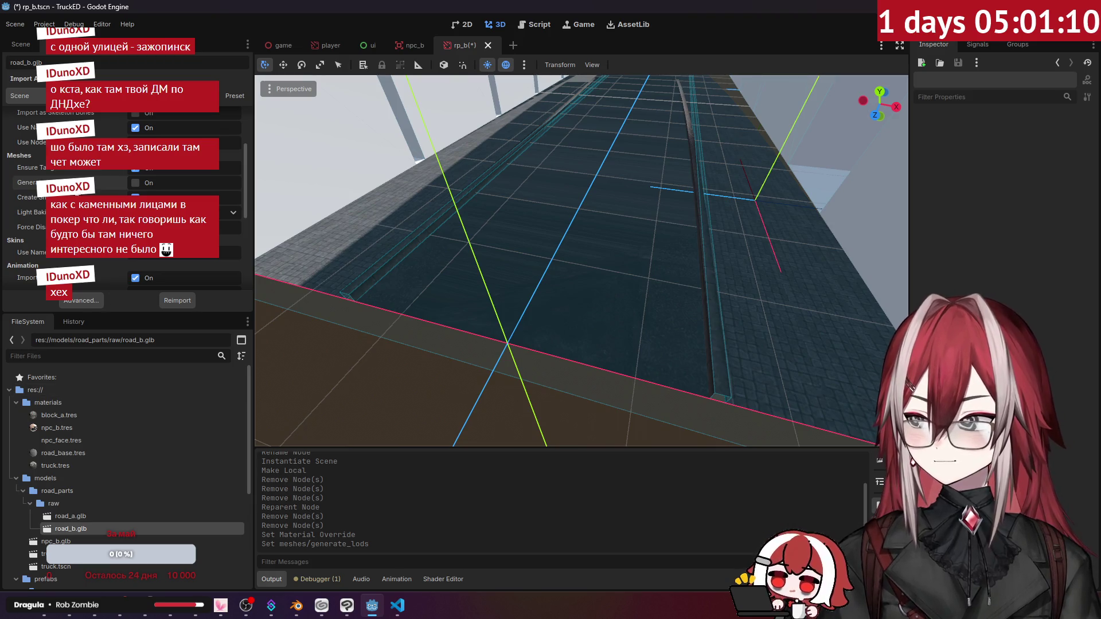
Select the road_b node and its children in the Scene tree and delete them.
click(20, 44)
scroll(448, 204, down, 10)
click(38, 96)
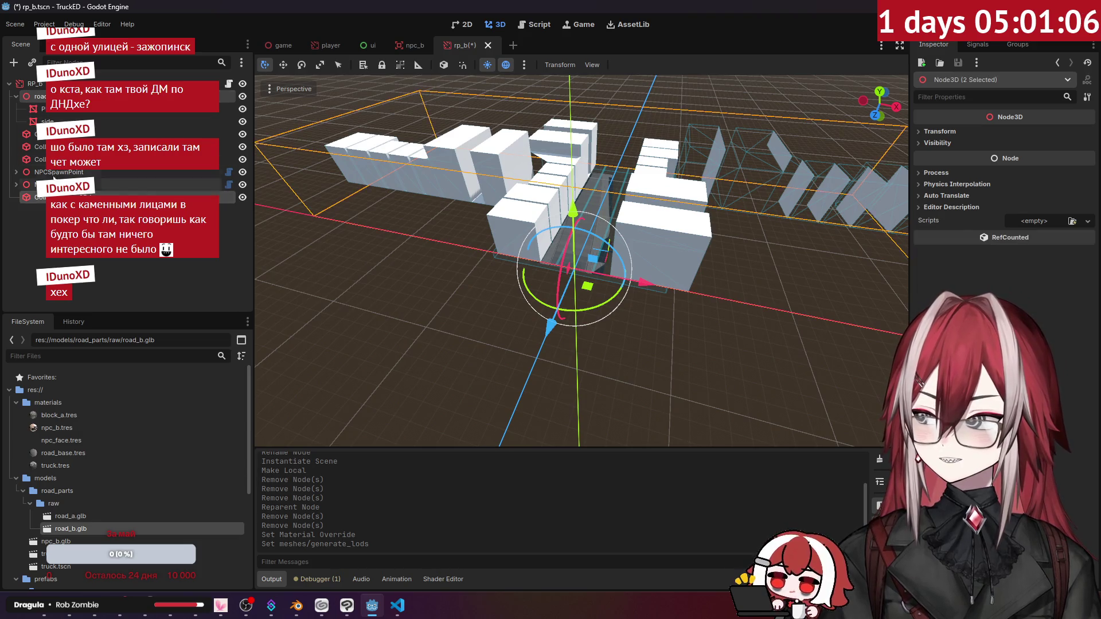
click(57, 110)
ctrl+click(38, 97)
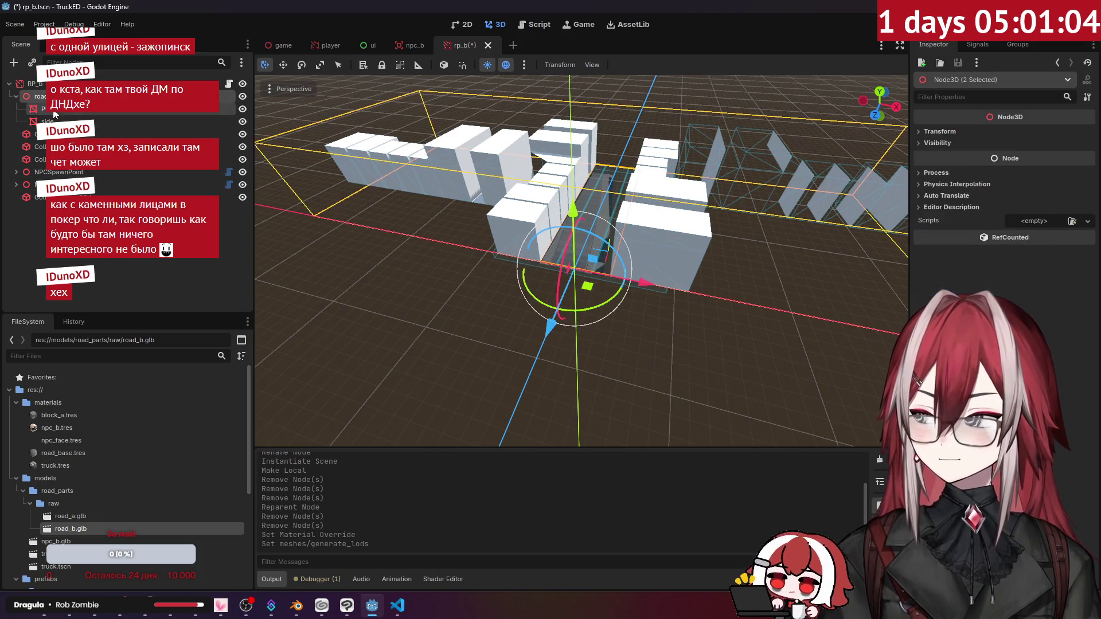
ctrl+click(47, 121)
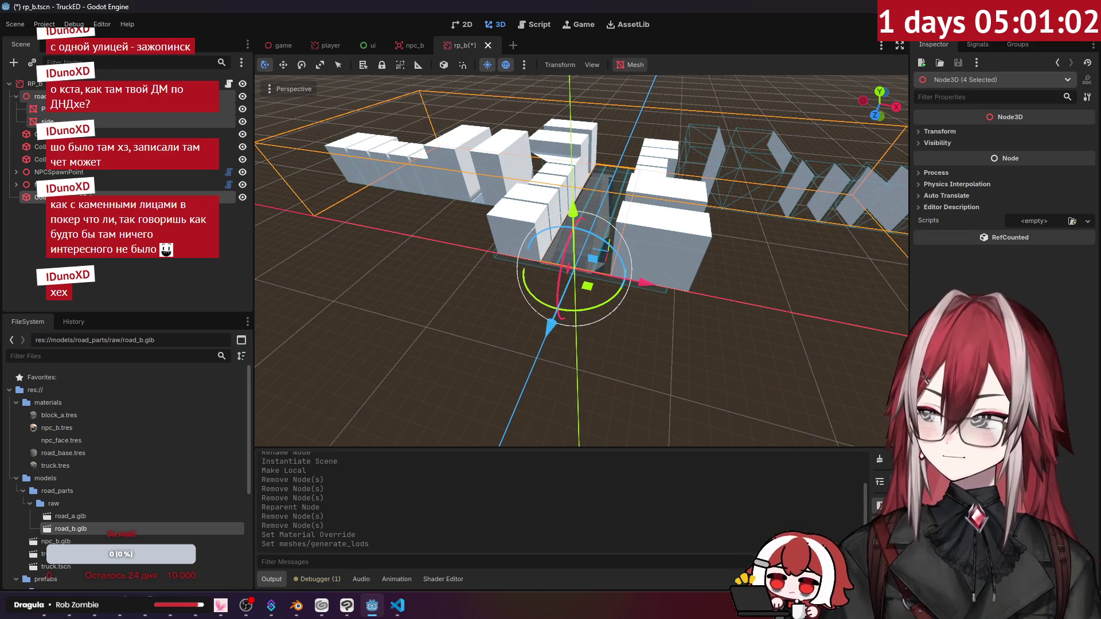
key(Delete)
key(Return)
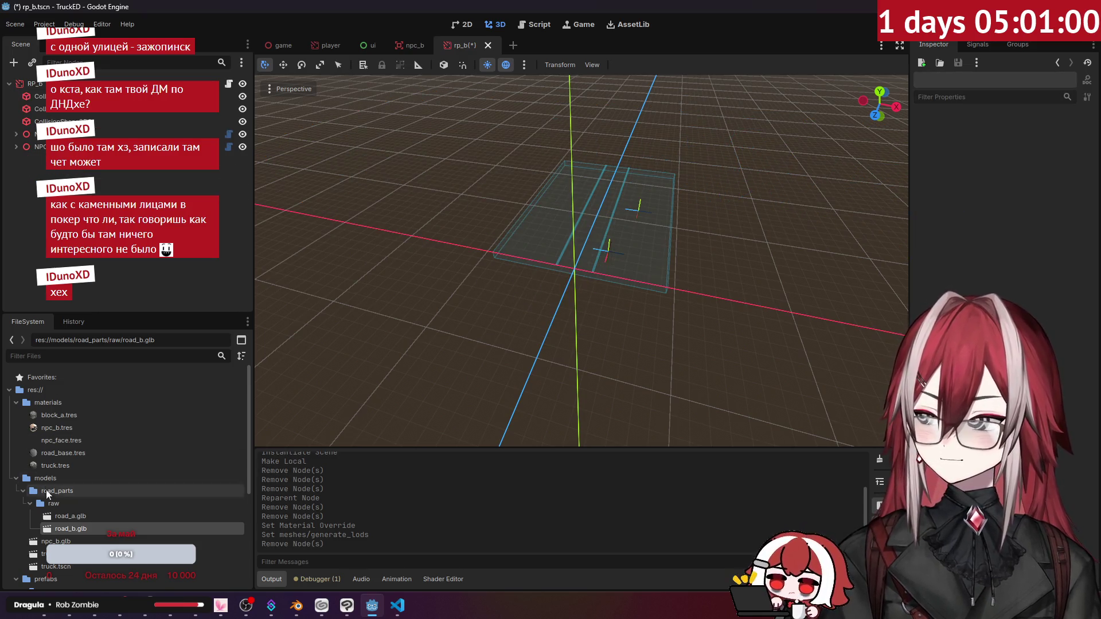
Add the reimported road_b, make it local, and delete StaticBody3D keeping its CollisionShape3D.
drag(66, 505, 86, 85)
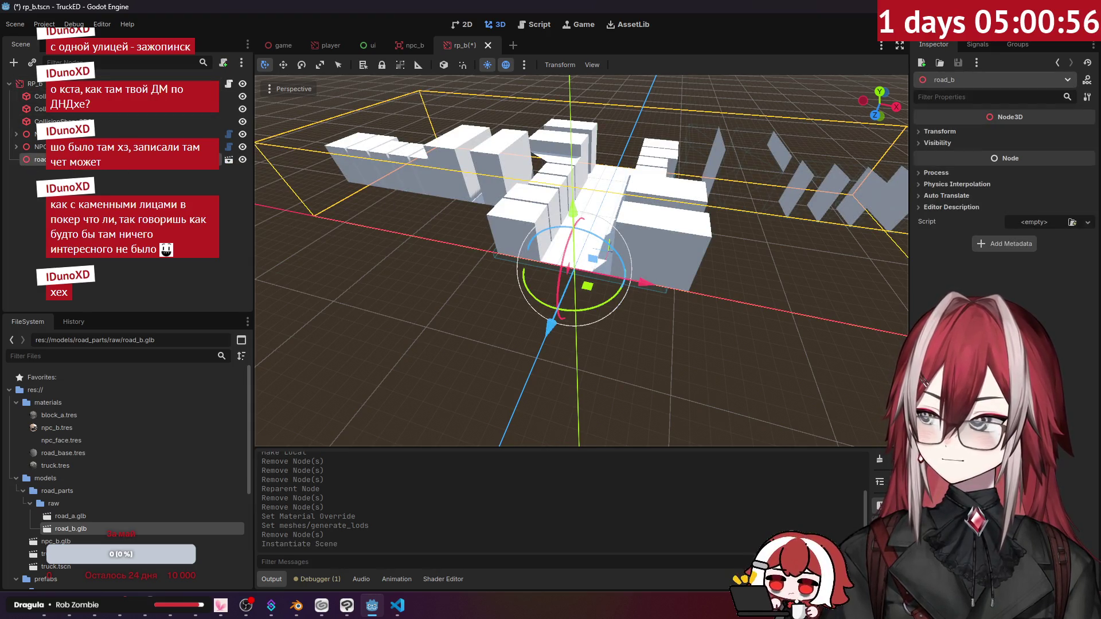
right_click(167, 159)
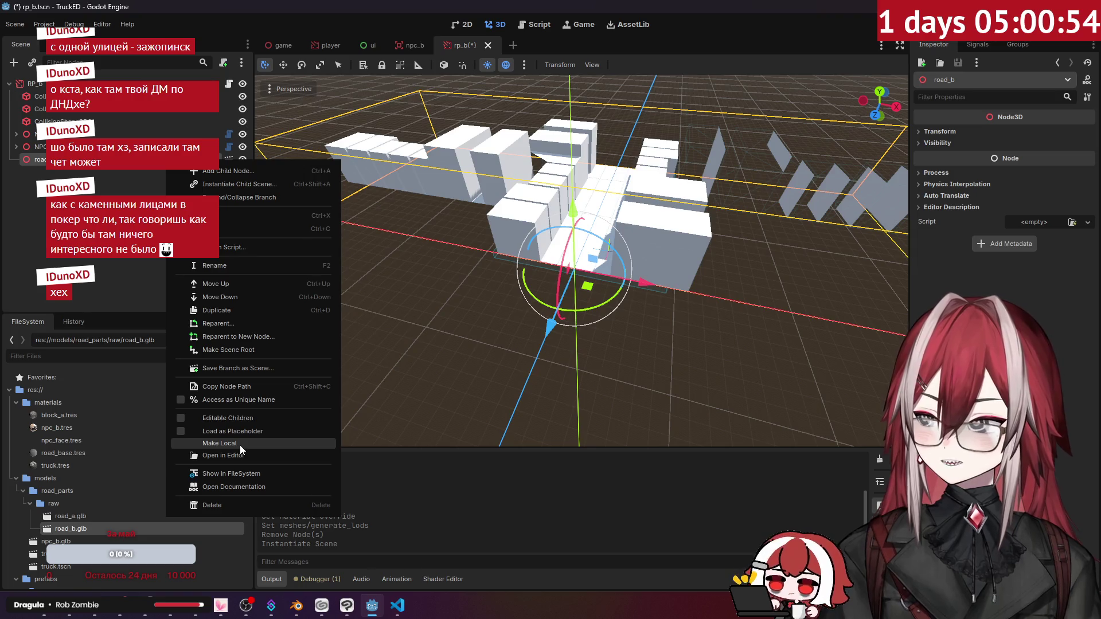
click(240, 444)
click(115, 210)
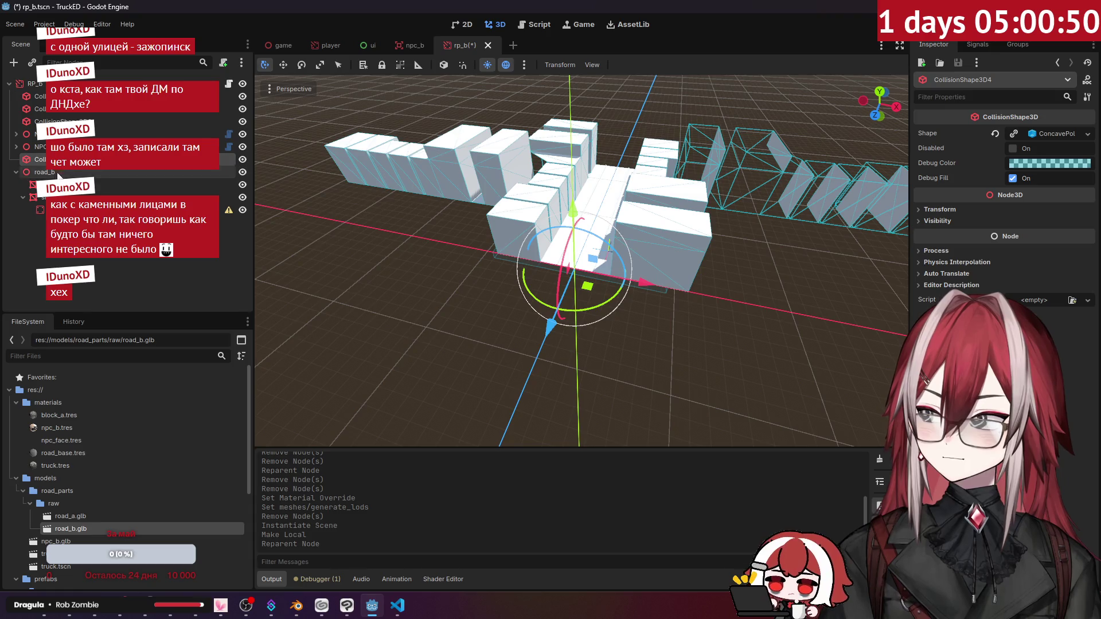
key(Delete)
key(Return)
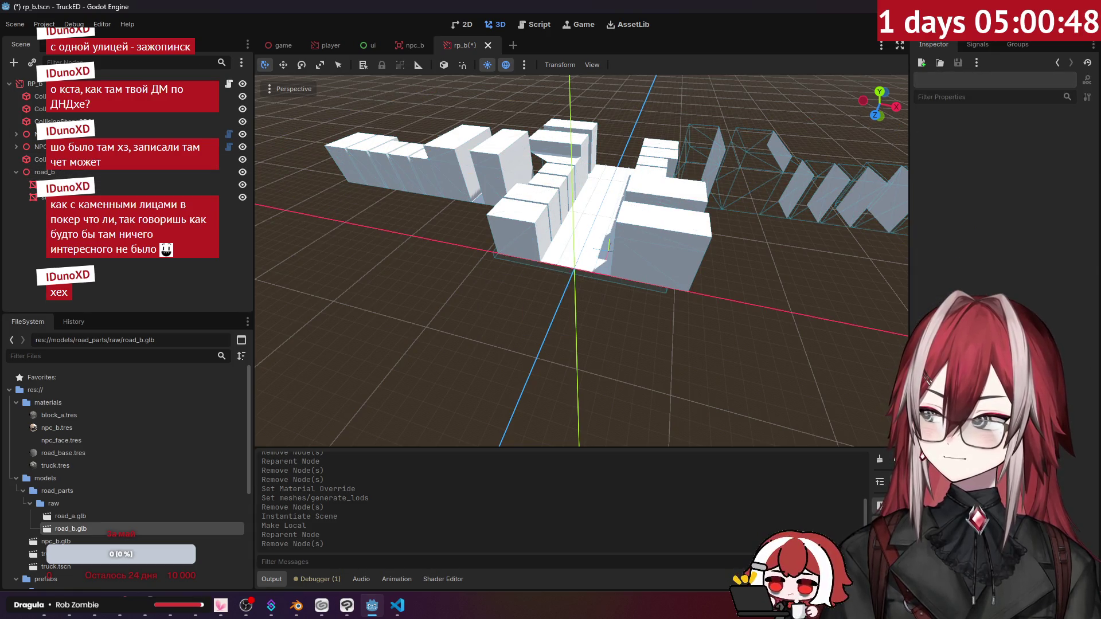
mouse_move(316, 232)
right_down()
mouse_move(327, 241)
mouse_move(333, 218)
mouse_move(281, 241)
mouse_move(258, 229)
mouse_move(361, 566)
right_up()
click(304, 612)
Enable Face Orientation and recalculate the side-col buildings' normals to face outward.
right_click(549, 313)
click(819, 36)
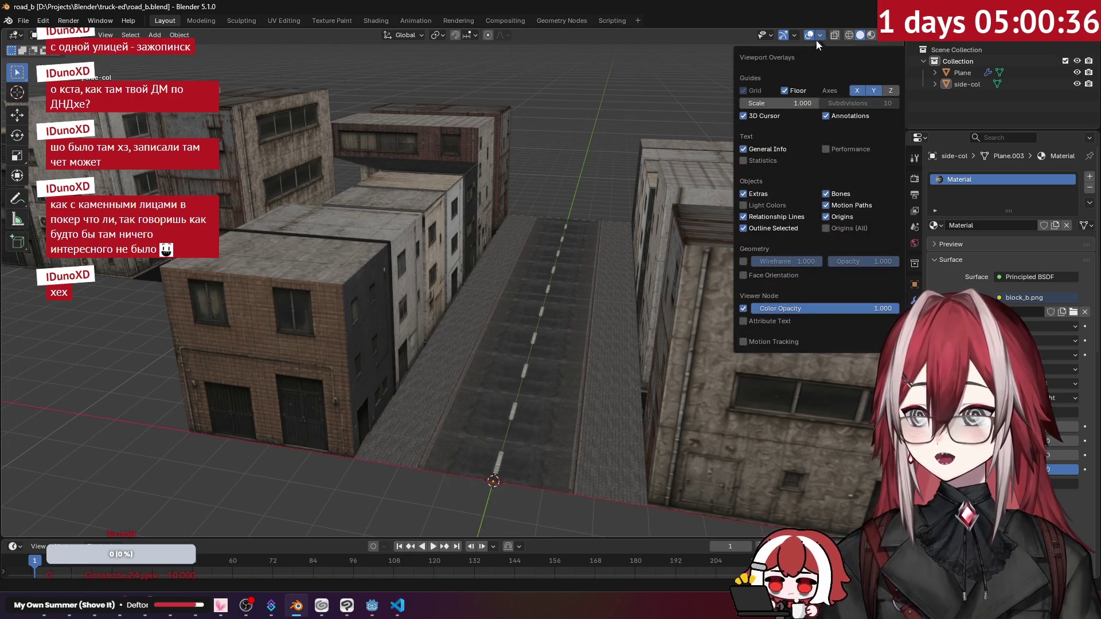
click(744, 275)
mouse_move(611, 189)
middle_down()
mouse_move(556, 139)
mouse_move(649, 146)
mouse_move(579, 174)
mouse_move(597, 191)
middle_up()
key(Tab)
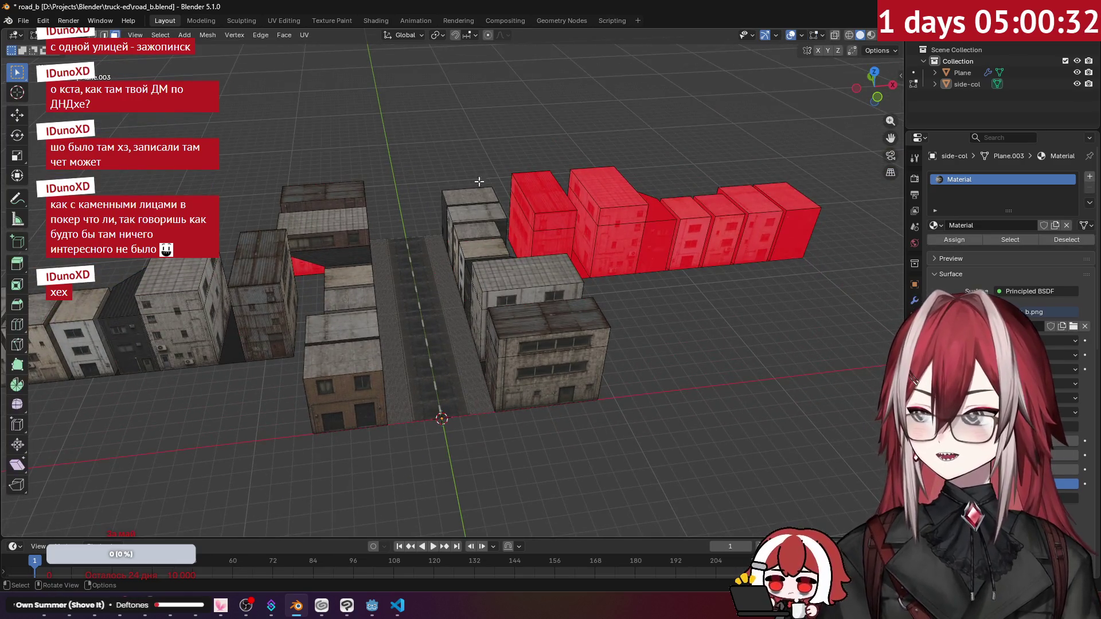
key(a)
key(shift+n)
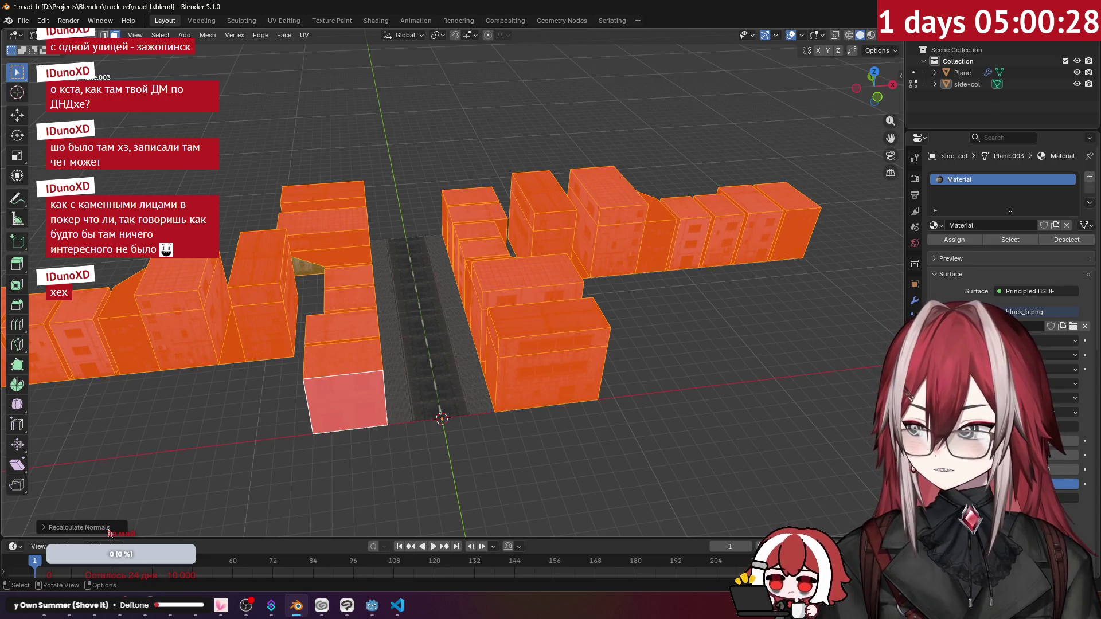
key(alt+a)
middle_drag(679, 339, 402, 206)
Save road_b.blend and re-export road_b.glb as glTF 2.0, overwriting the old file.
key(ctrl+s)
click(23, 20)
mouse_move(35, 195)
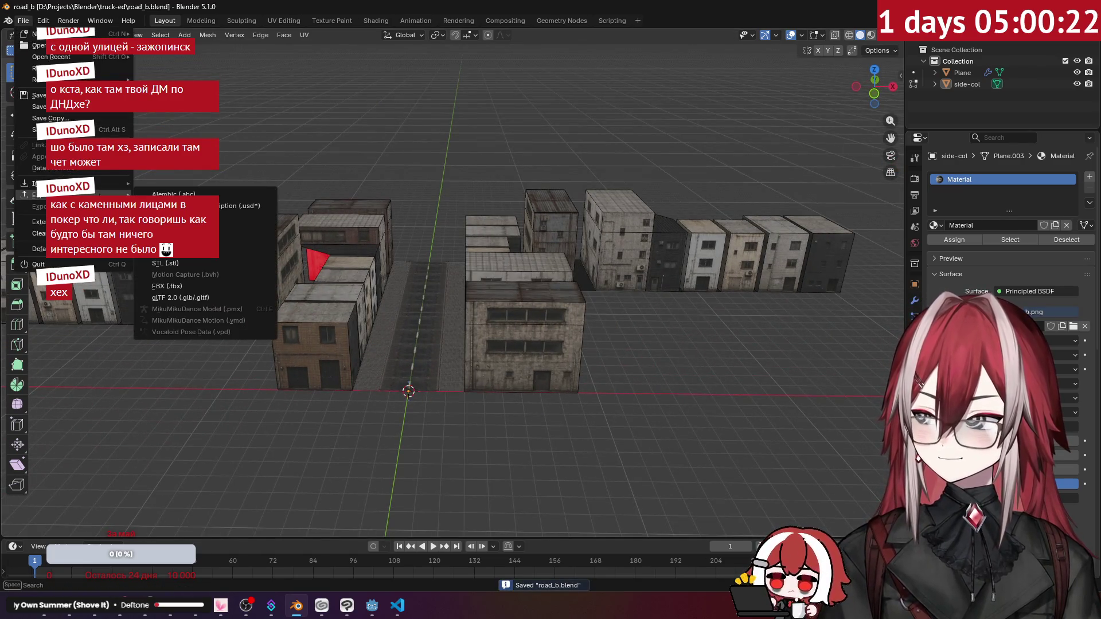
click(177, 297)
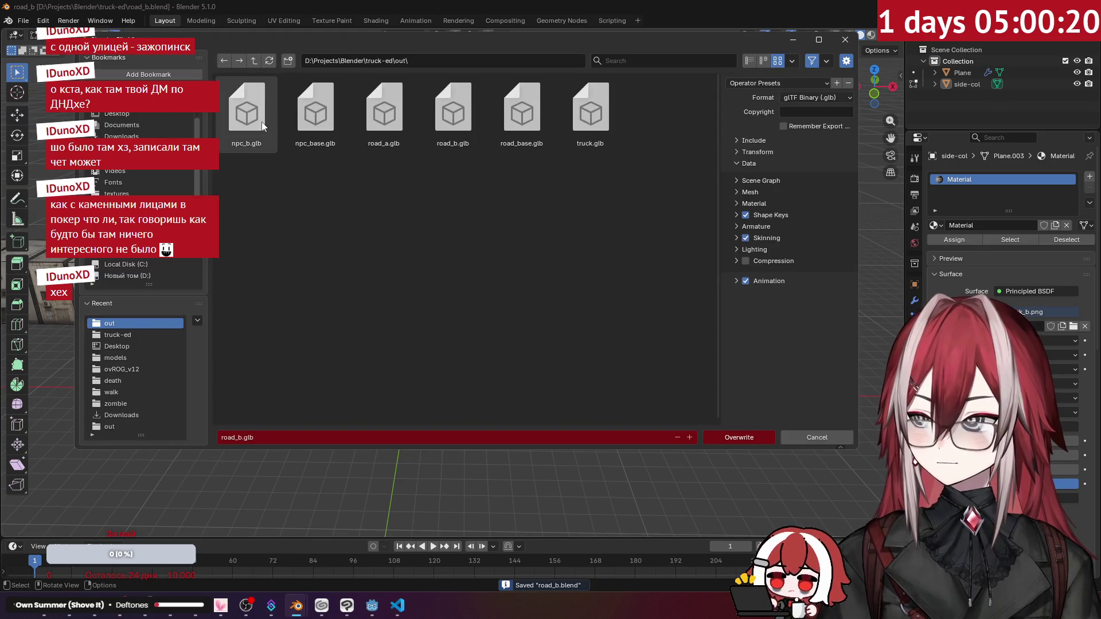
click(733, 438)
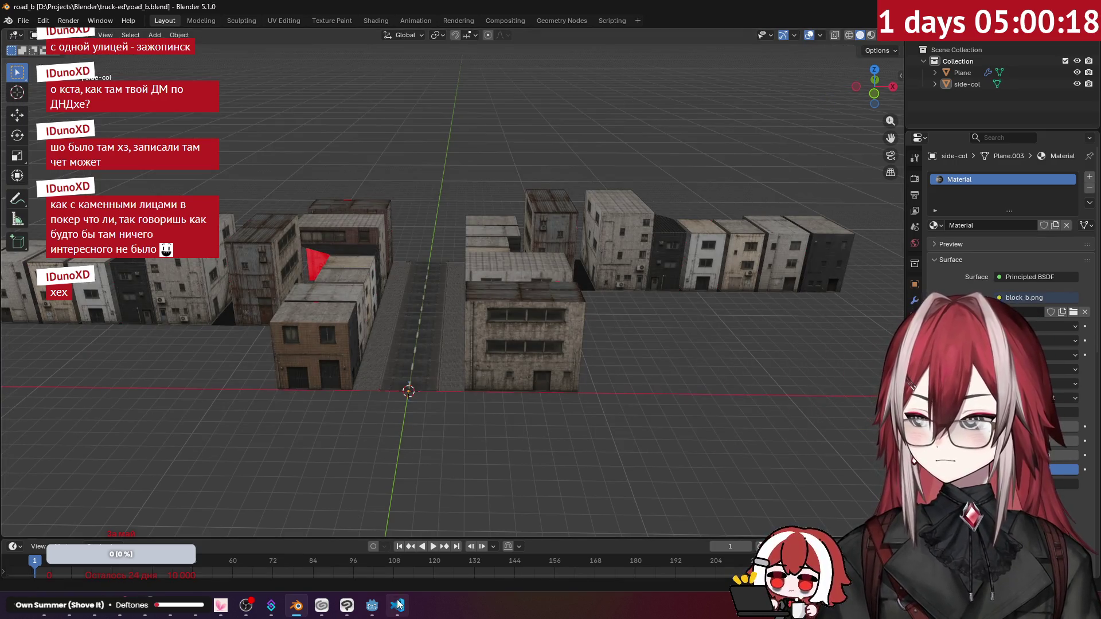
Open the Blender out folder and navigate the Godot project window to truck-ed/models.
mouse_move(400, 606)
mouse_move(44, 614)
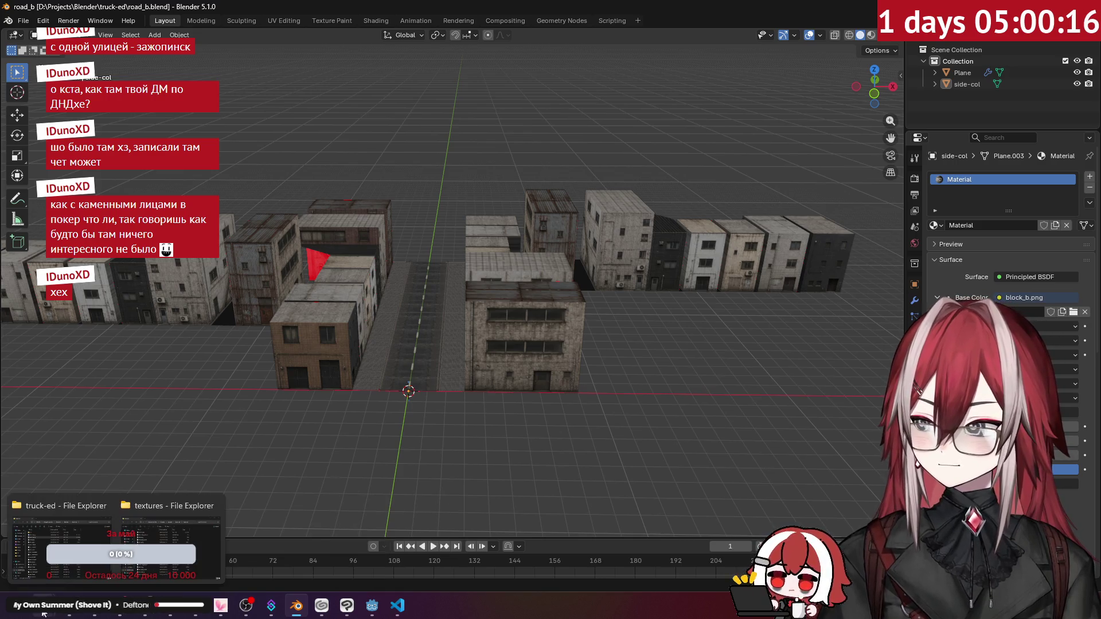
click(61, 539)
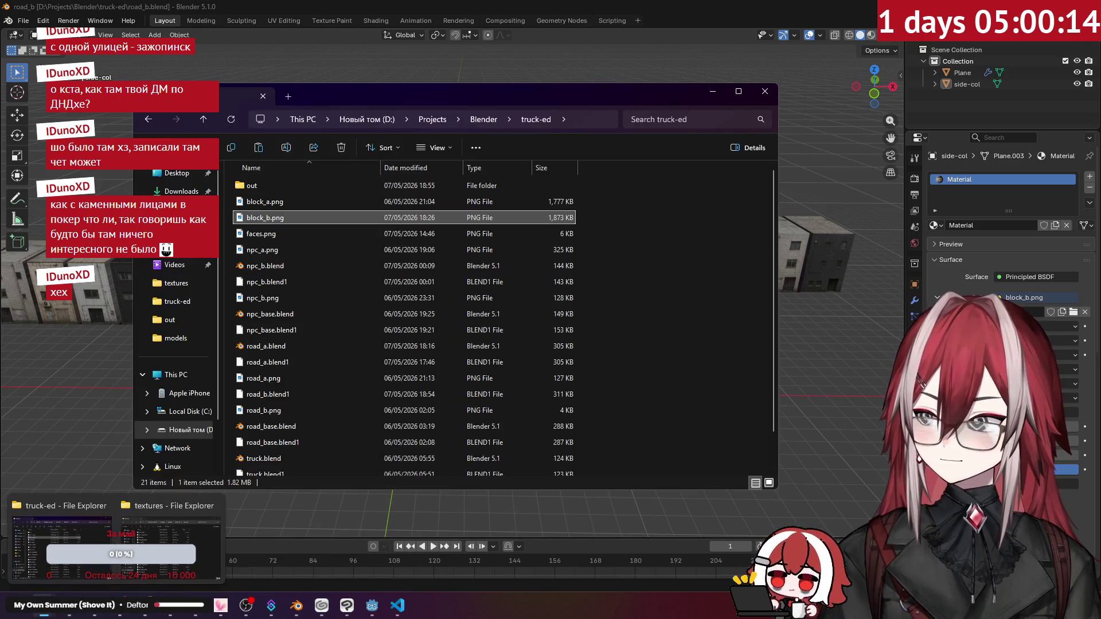
click(118, 579)
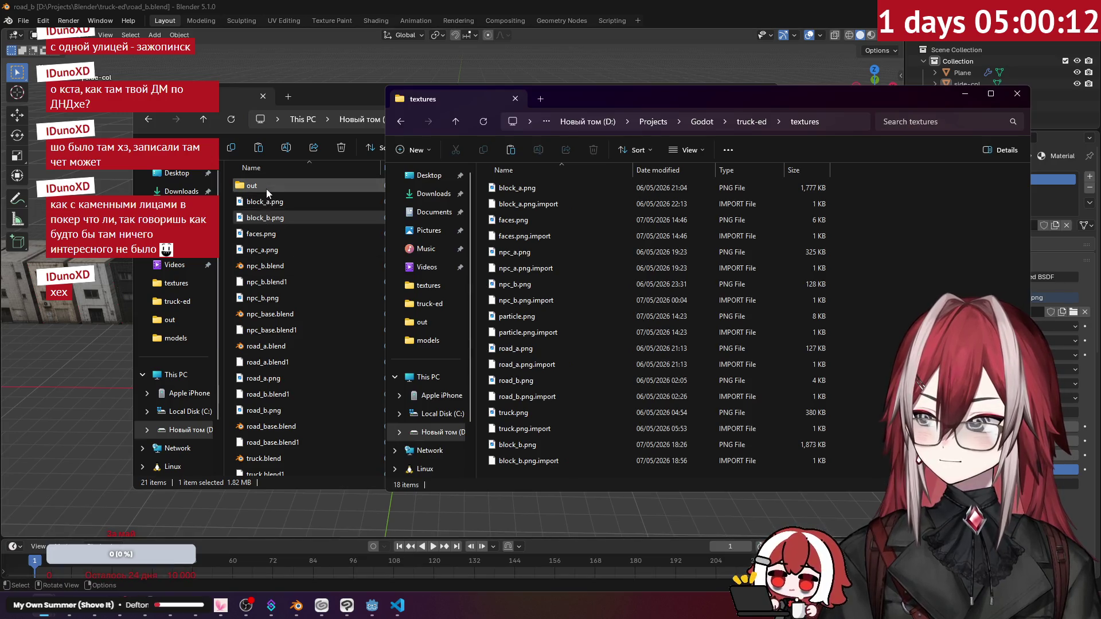
double_click(266, 189)
click(841, 108)
click(765, 122)
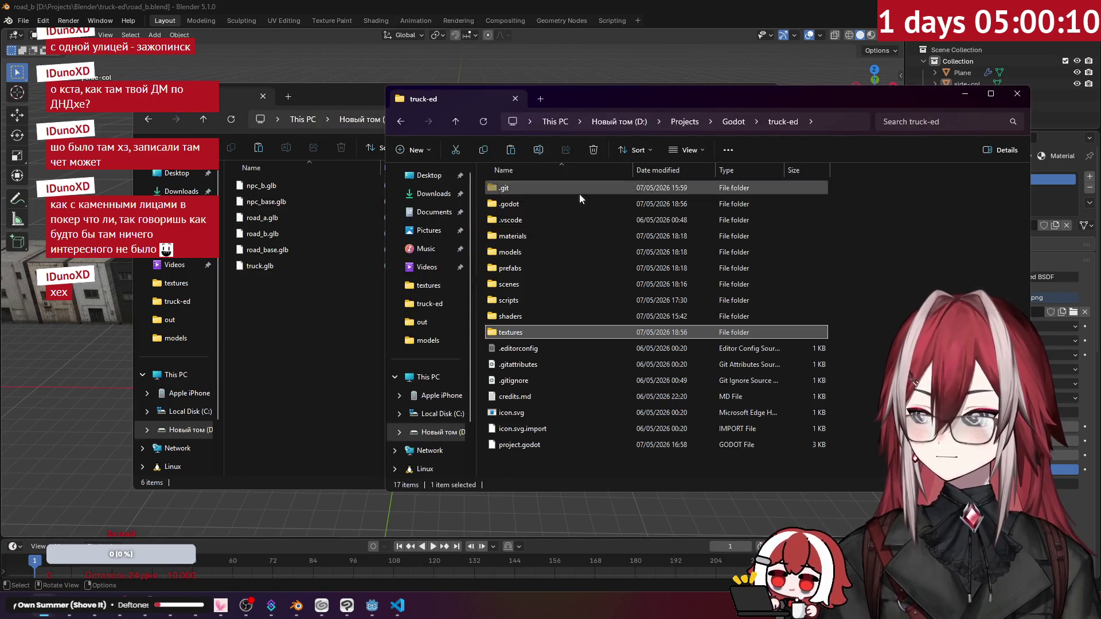
double_click(528, 250)
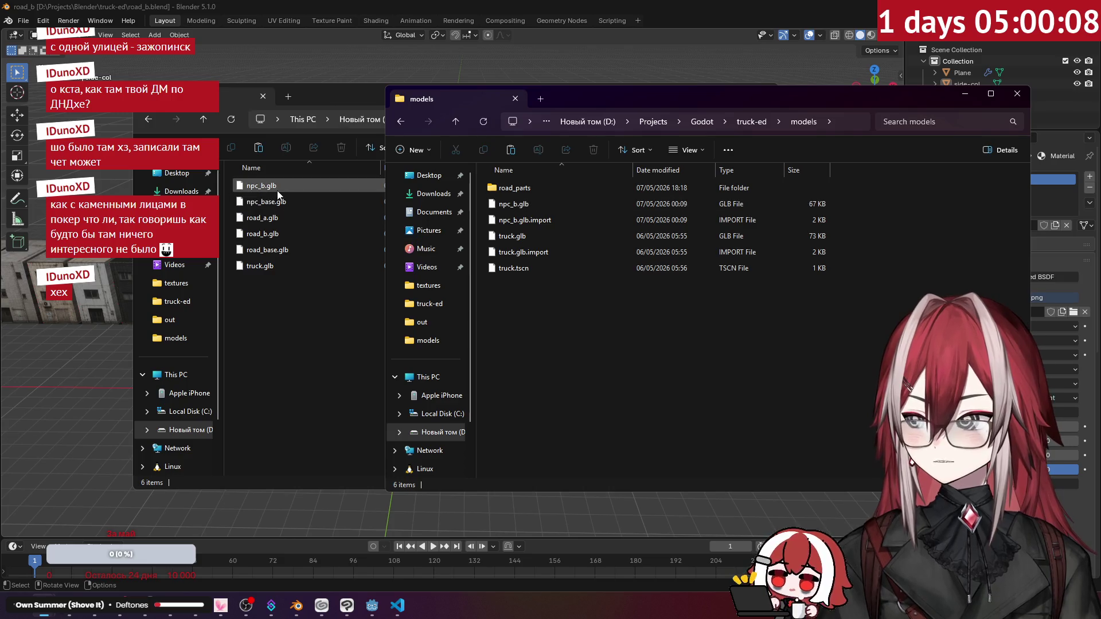
Copy road_b.glb into models/road_parts/raw, replacing the existing file.
click(279, 234)
mouse_move(279, 234)
mouse_down()
mouse_move(811, 353)
mouse_move(692, 304)
mouse_up()
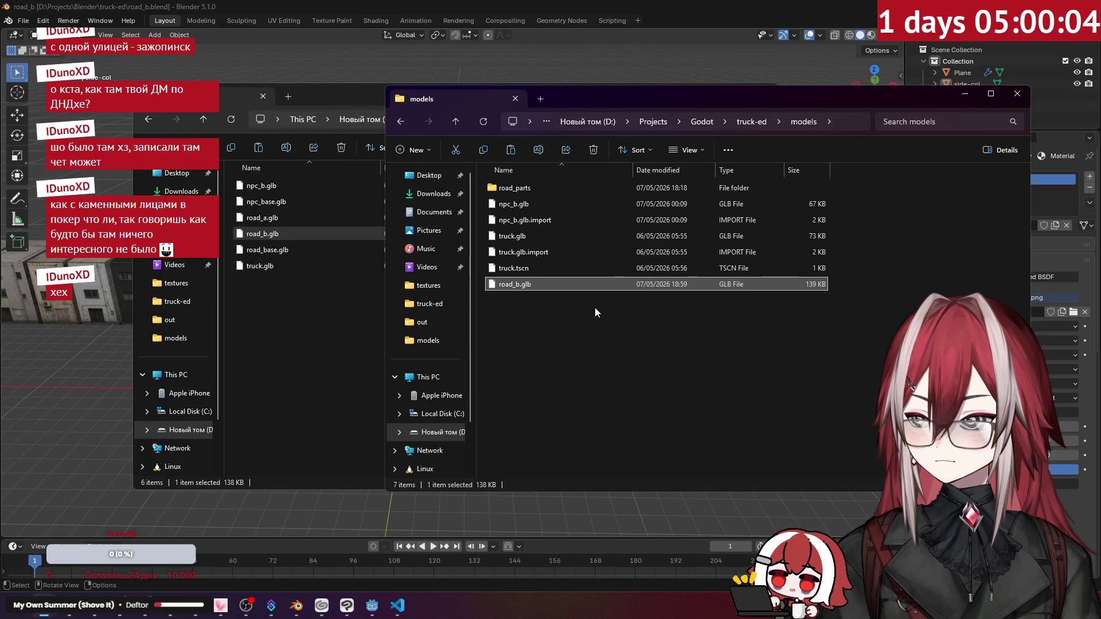
drag(514, 284, 517, 191)
double_click(517, 189)
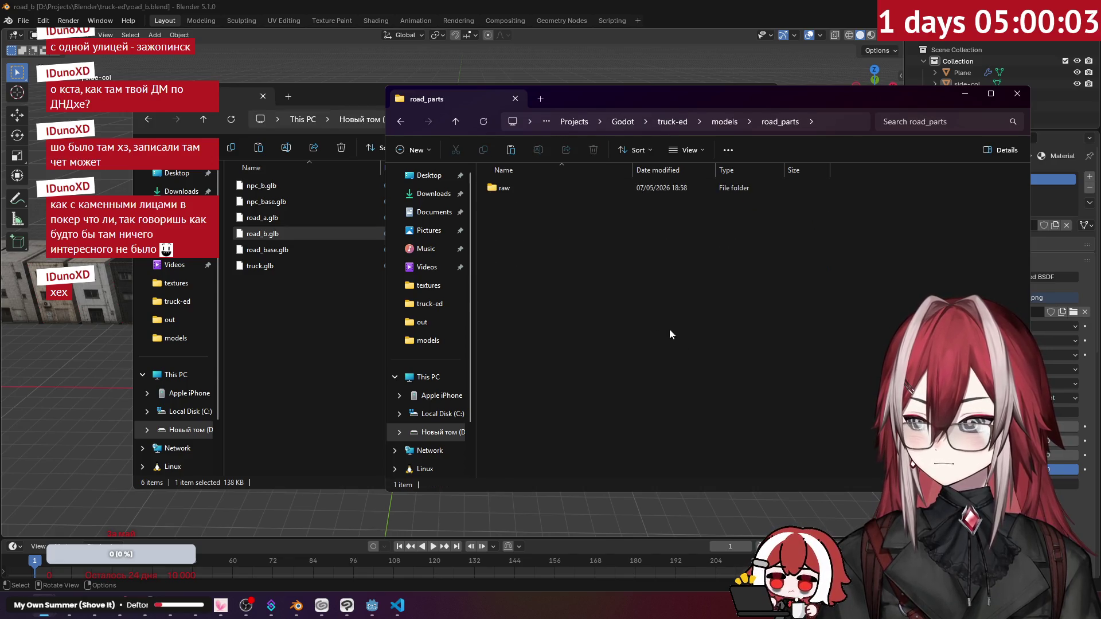
double_click(505, 188)
key(ctrl+v)
click(551, 212)
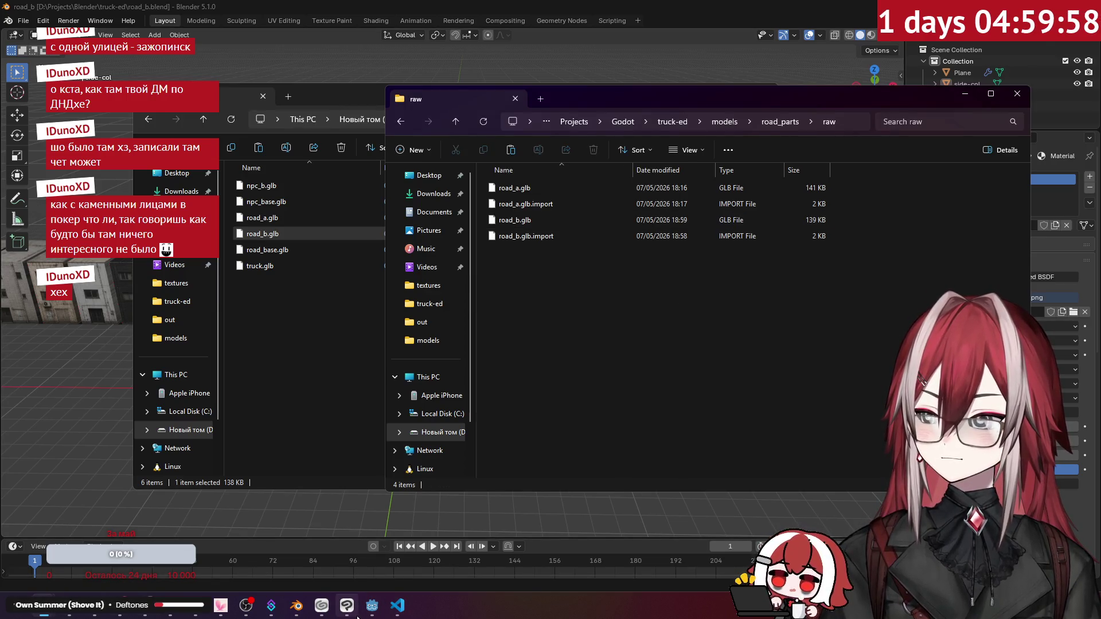
Delete the road_b node and add a fresh road_b.glb instance to the scene.
click(372, 606)
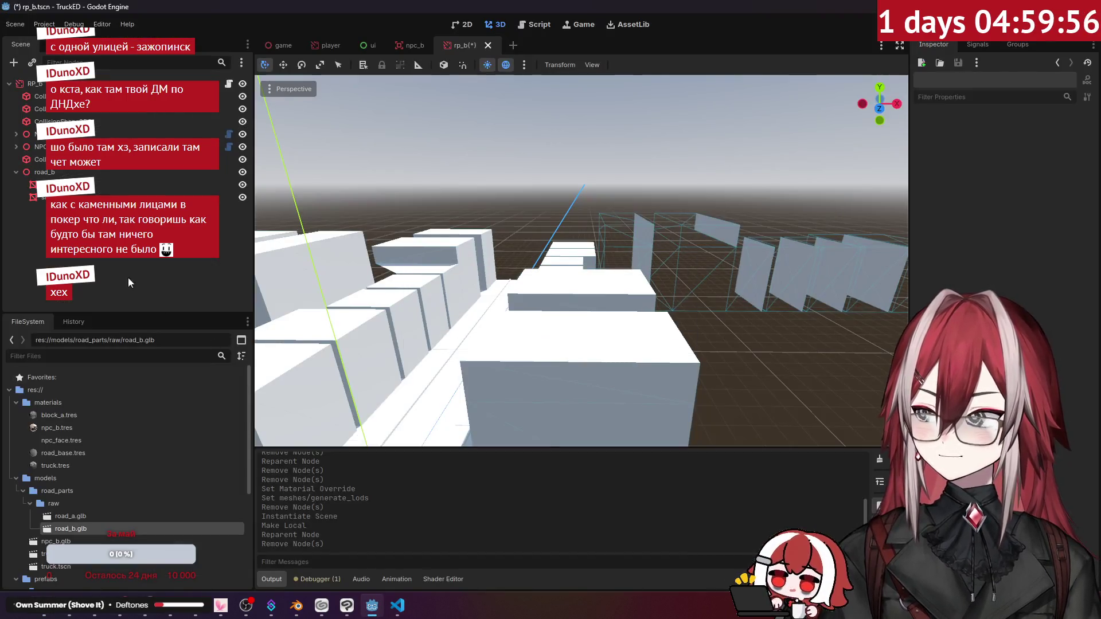
click(50, 175)
key(Delete)
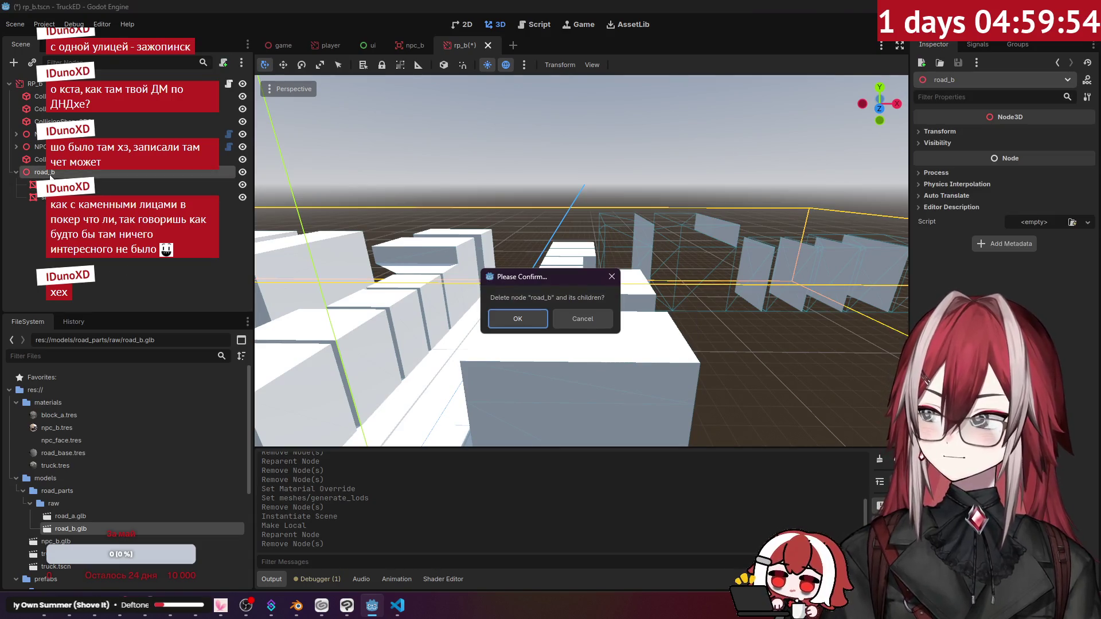
key(Return)
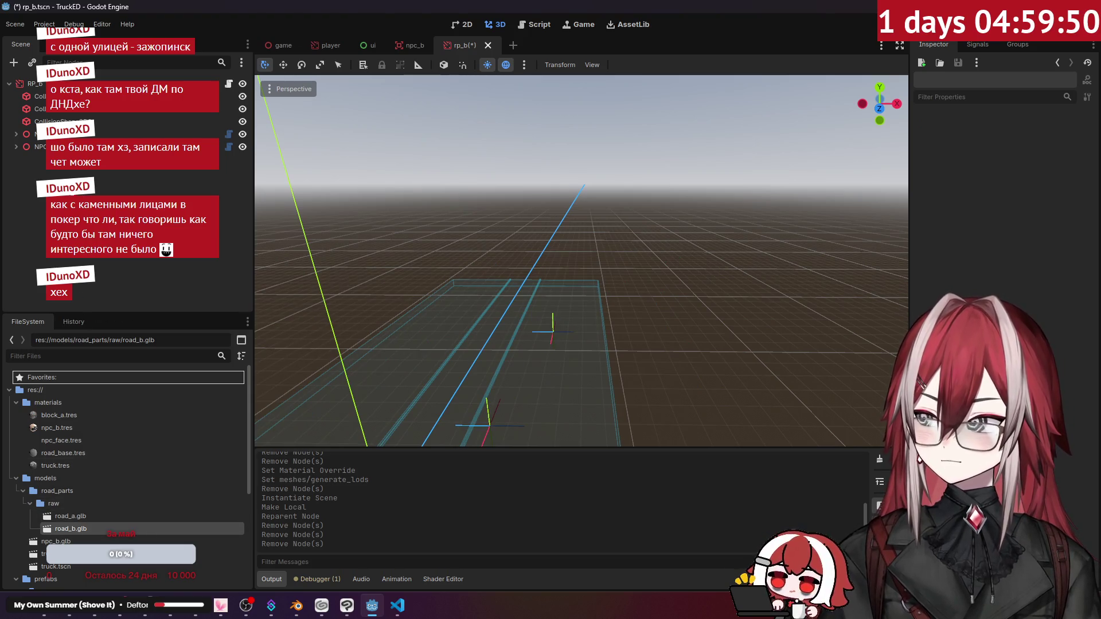
drag(71, 528, 57, 95)
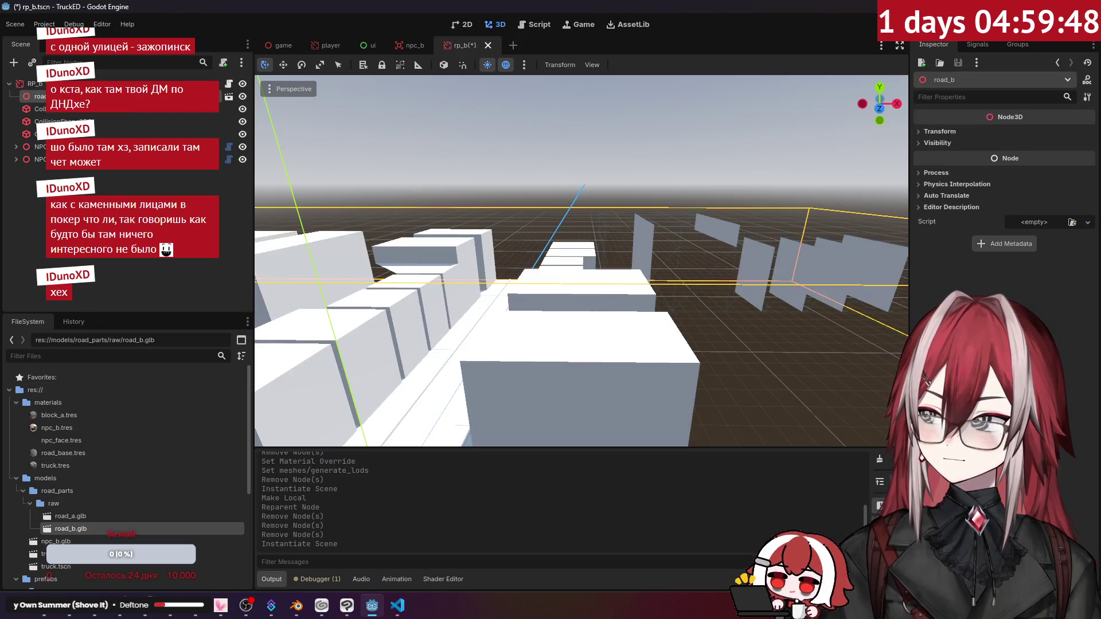
Make the road_b instance local and delete its StaticBody3D, keeping the collision shape.
right_click(50, 95)
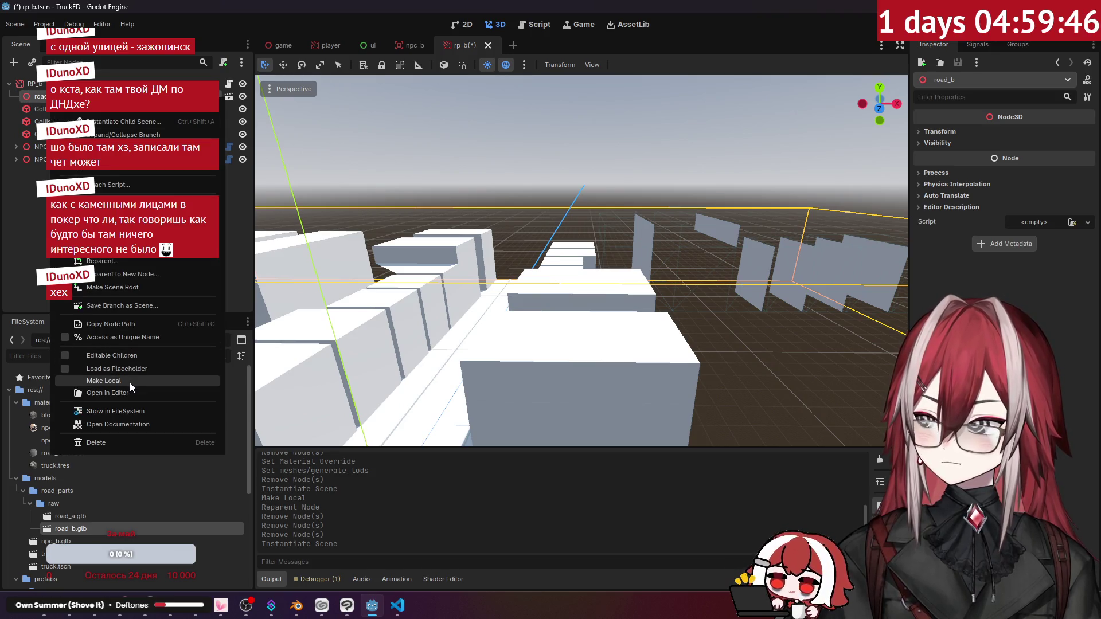
click(129, 383)
click(86, 146)
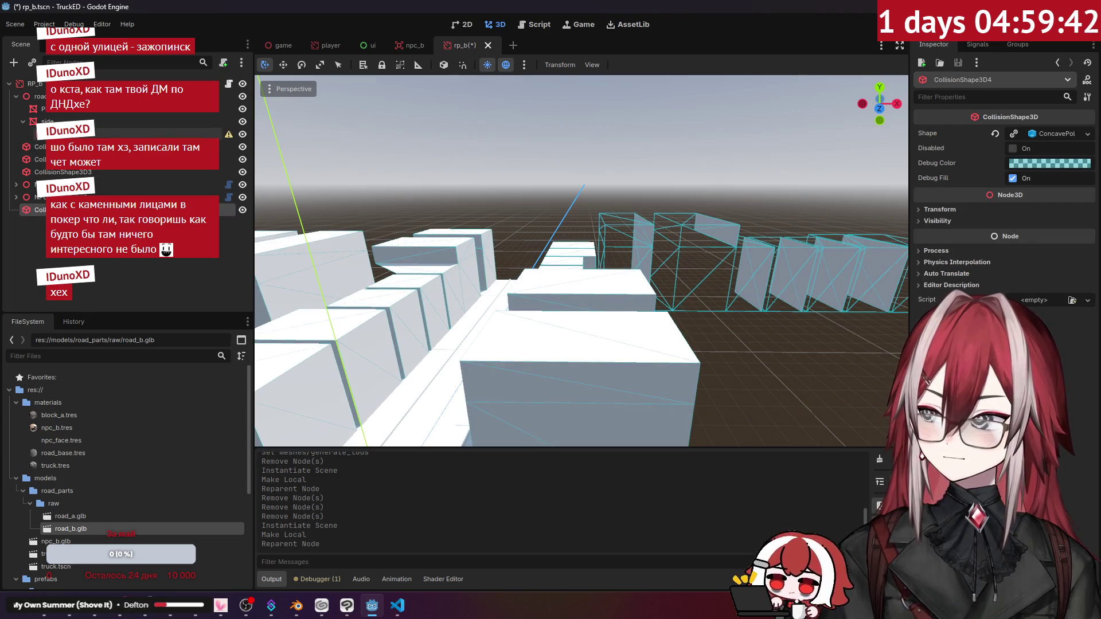
key(Delete)
key(Return)
click(56, 109)
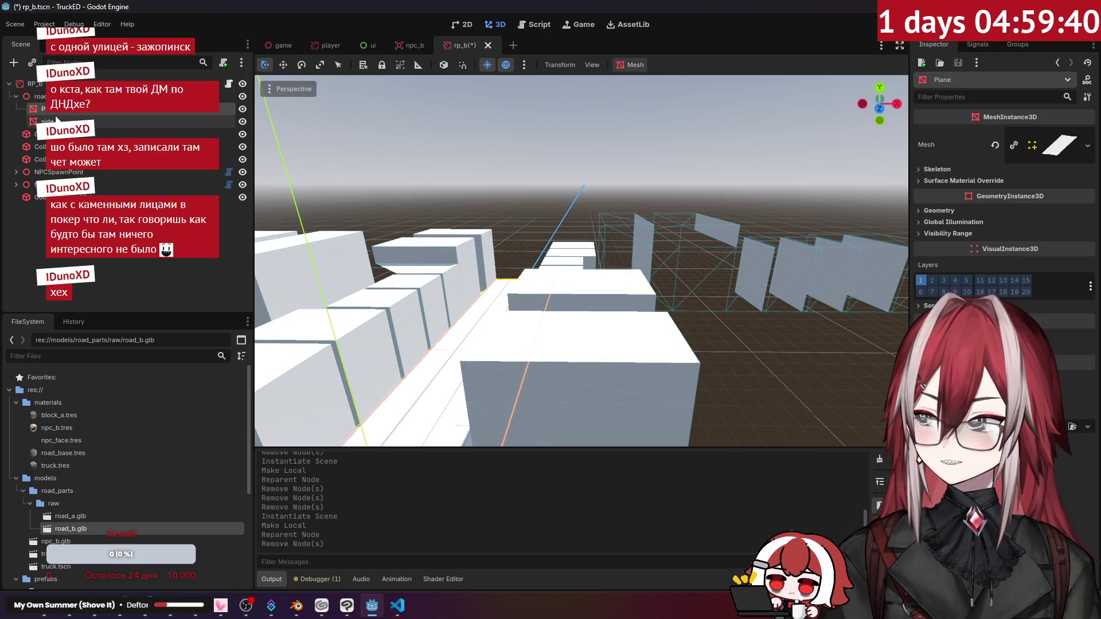
shift+click(57, 122)
Undo those node changes, then delete road_b again and re-add road_b.glb.
mouse_move(573, 258)
middle_down()
mouse_move(527, 264)
mouse_move(594, 262)
middle_up()
key(ctrl+z)
key(ctrl+z)
key(ctrl+z)
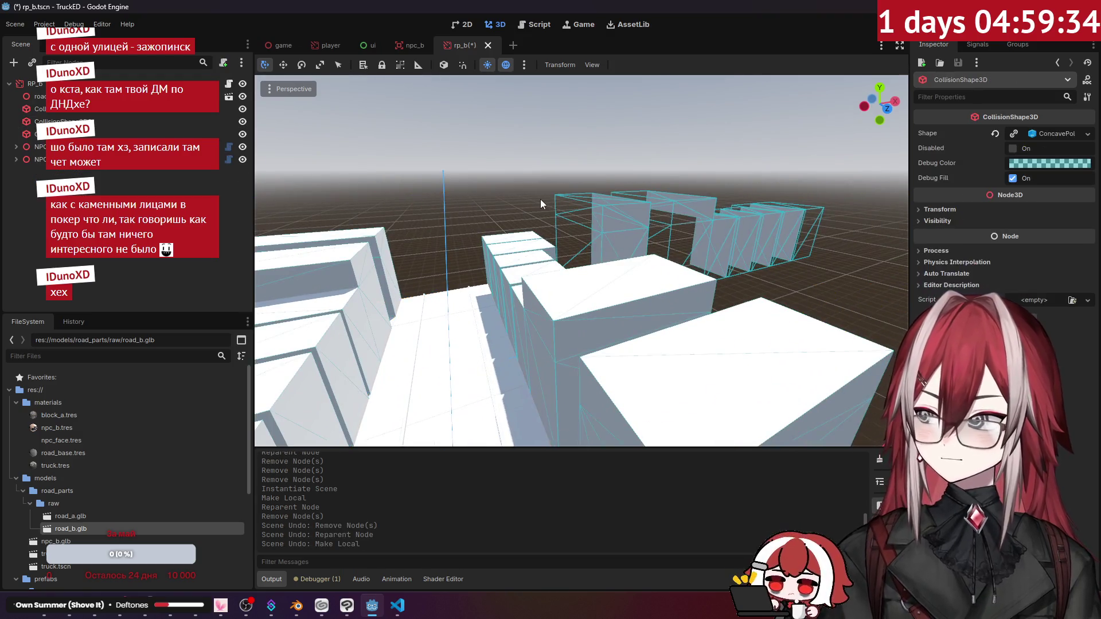
right_drag(541, 199, 539, 199)
click(172, 96)
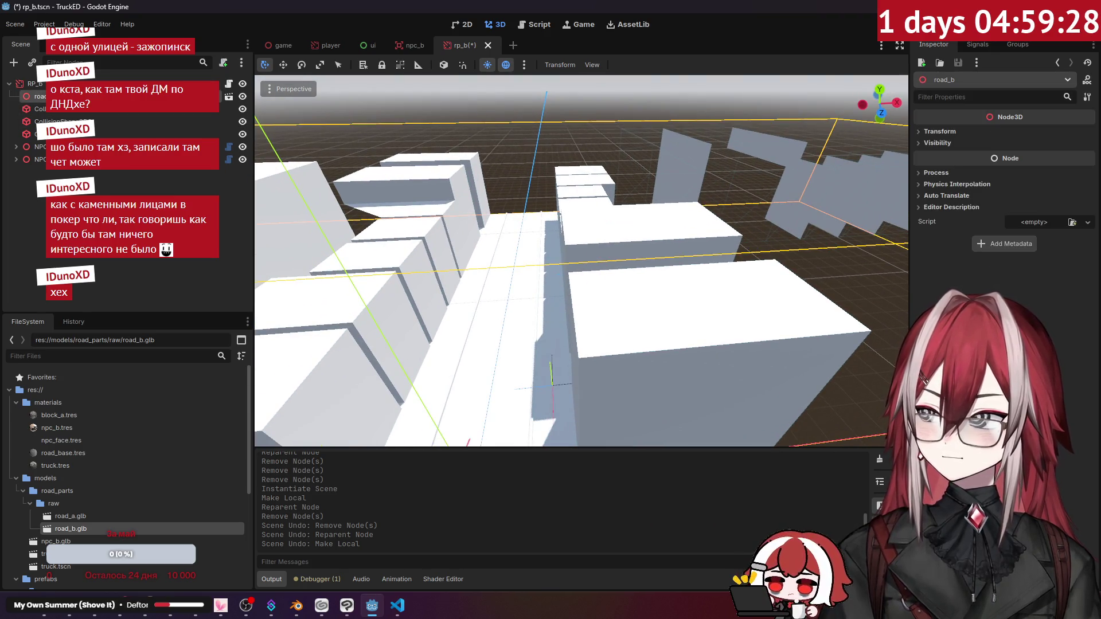
key(Delete)
key(Return)
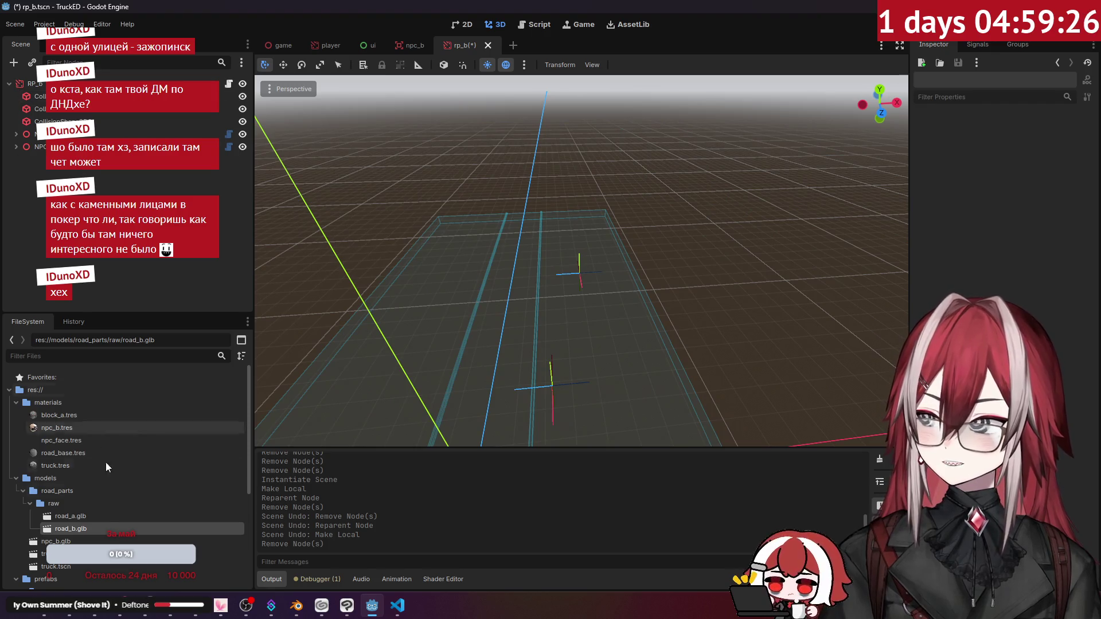
drag(84, 533, 127, 96)
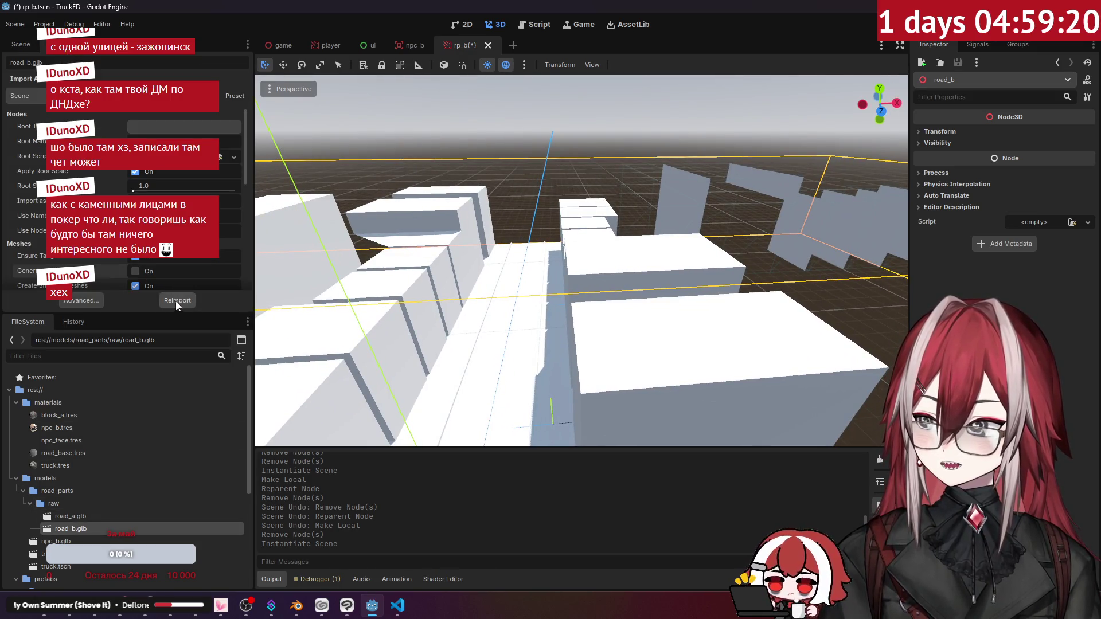
Reimport road_b.glb, make the instance local, and delete the extra CollisionShape3D4.
click(176, 302)
click(21, 44)
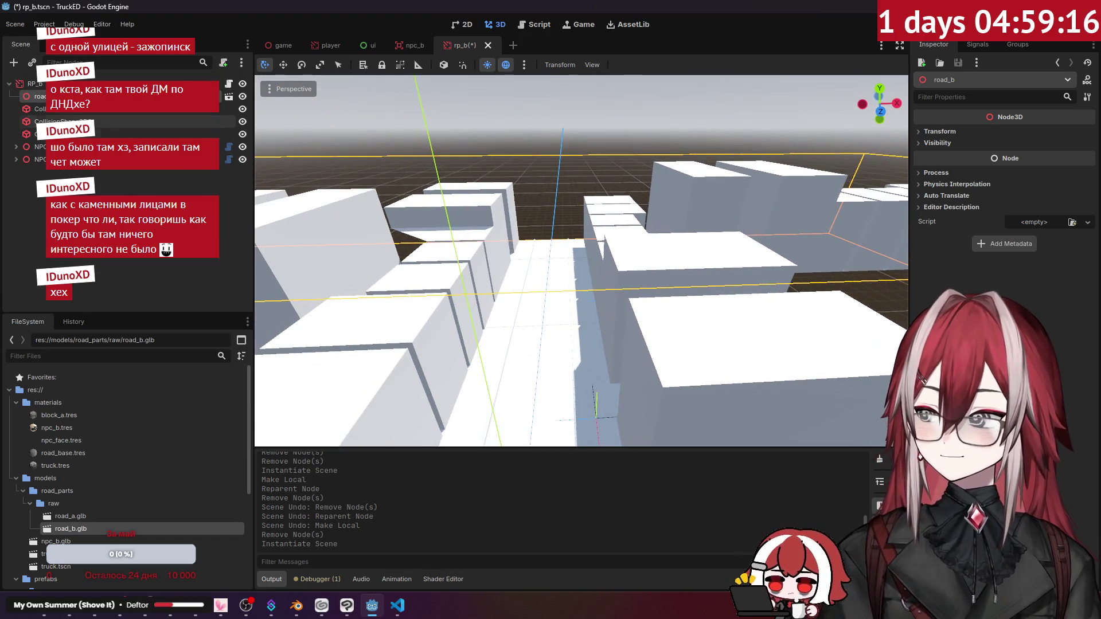
right_click(81, 96)
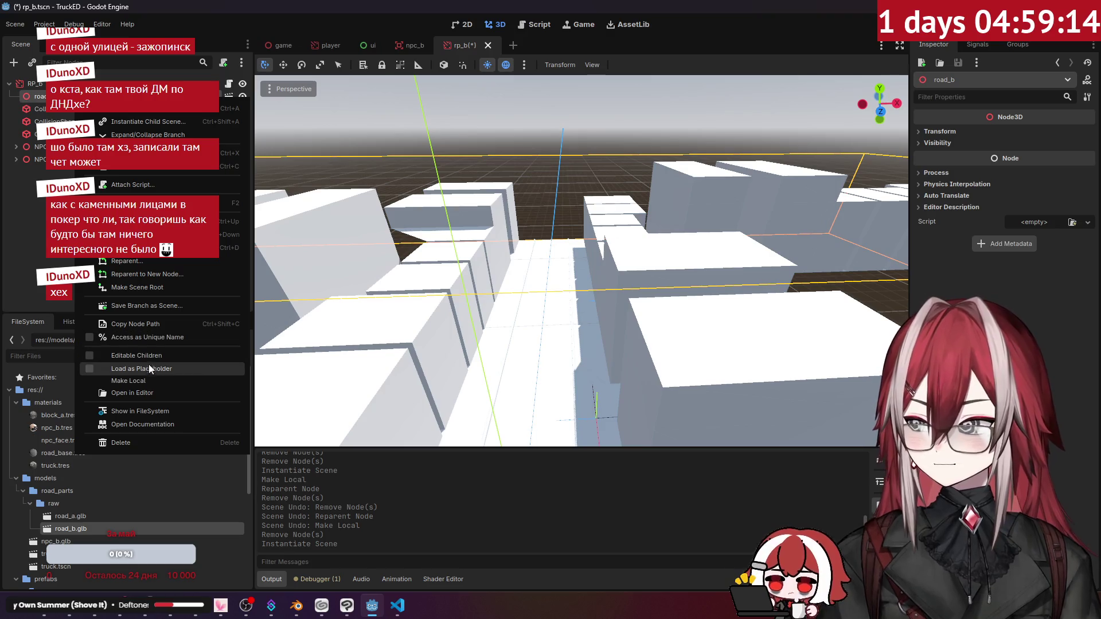
click(144, 380)
click(40, 210)
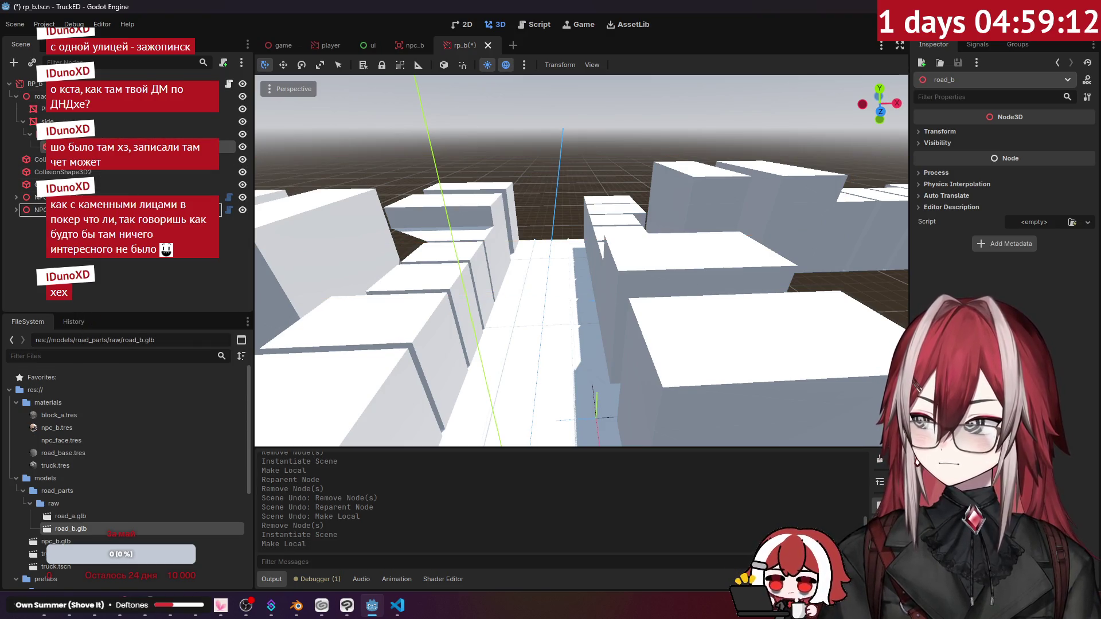
drag(41, 147, 40, 210)
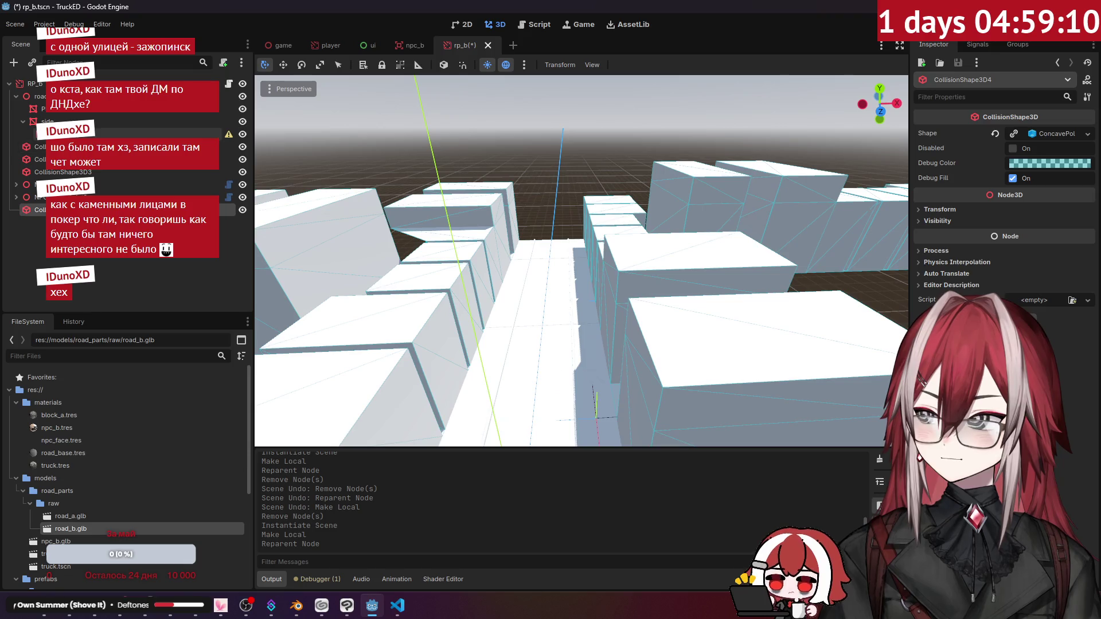
key(Delete)
Apply the road_base.tres material to the road plane surface.
click(57, 109)
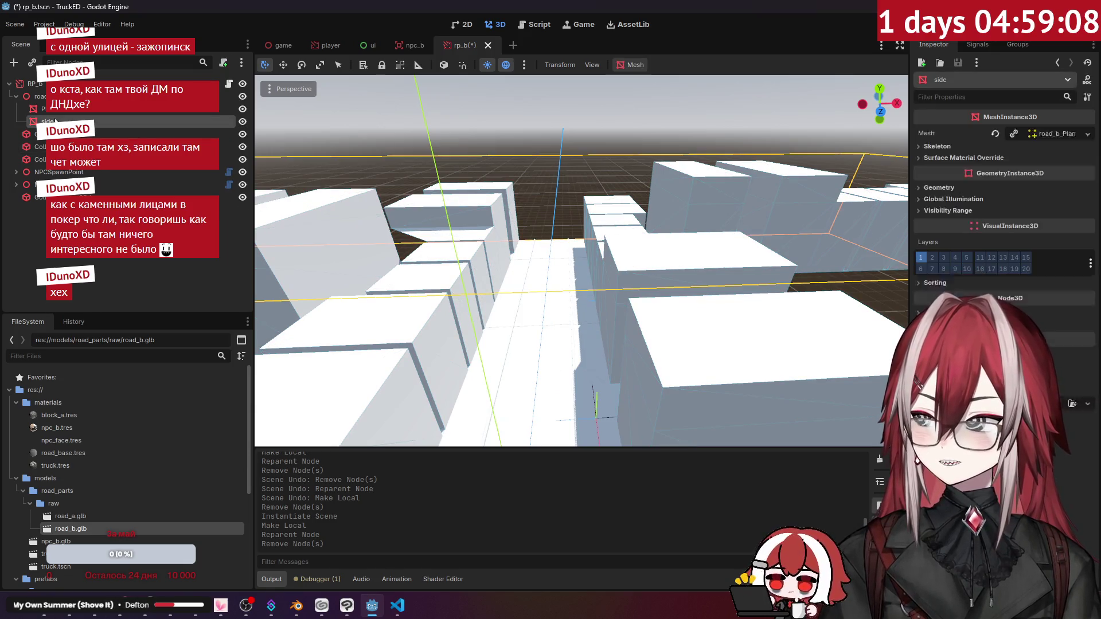
click(525, 160)
mouse_move(525, 160)
right_down()
mouse_move(525, 201)
mouse_move(526, 189)
right_up()
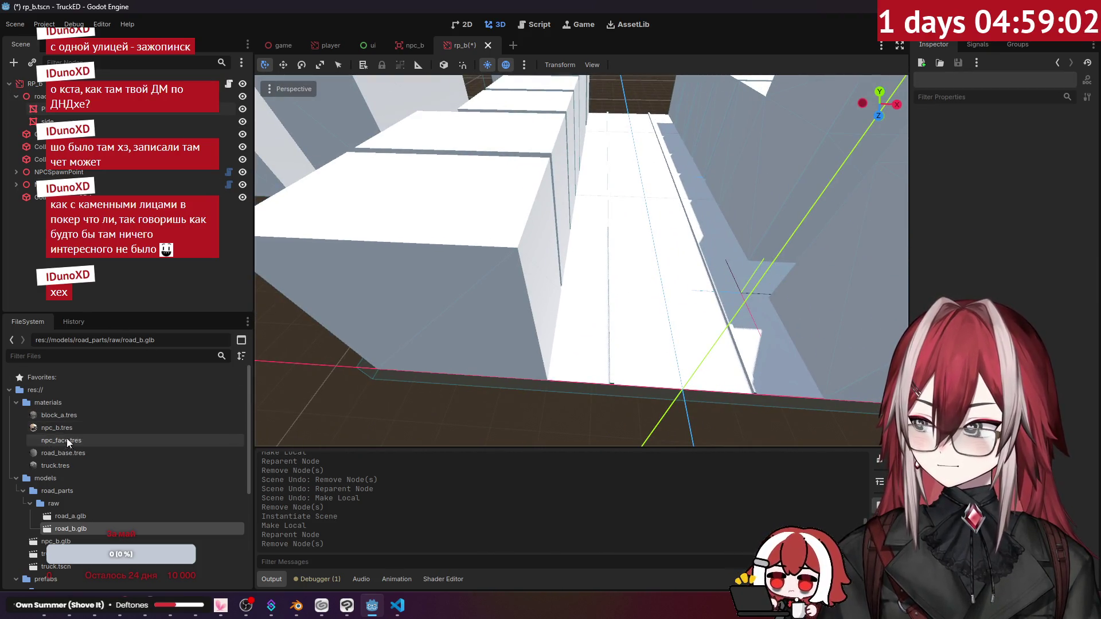
mouse_move(62, 453)
mouse_down()
mouse_move(172, 401)
mouse_move(608, 330)
mouse_up()
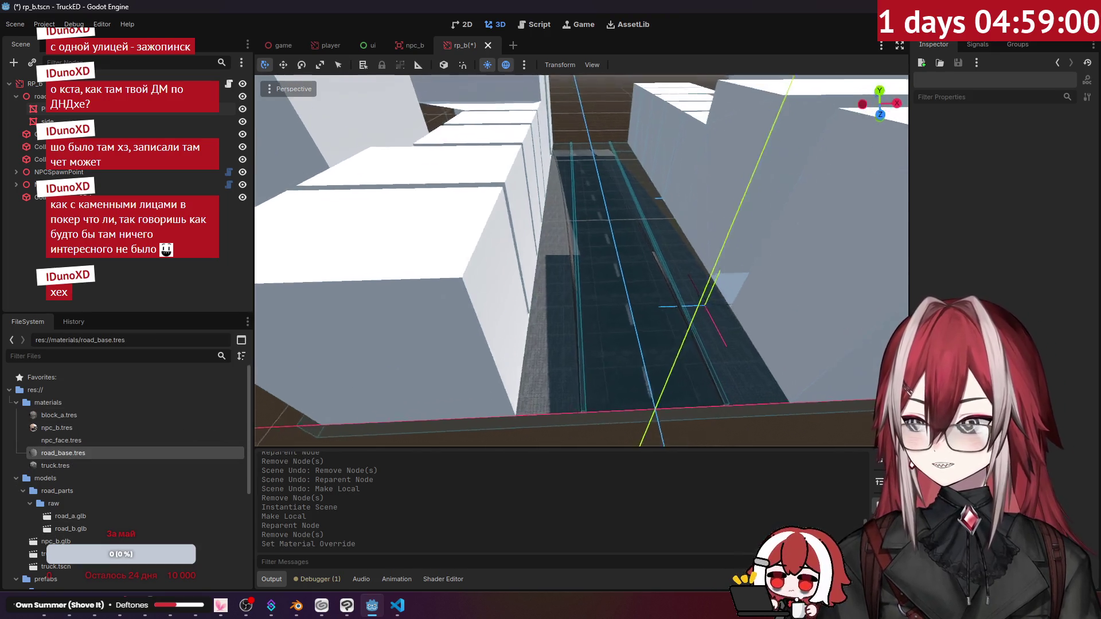
click(70, 415)
Duplicate block_a.tres as block_b.tres and apply it to the road_b buildings.
right_click(70, 415)
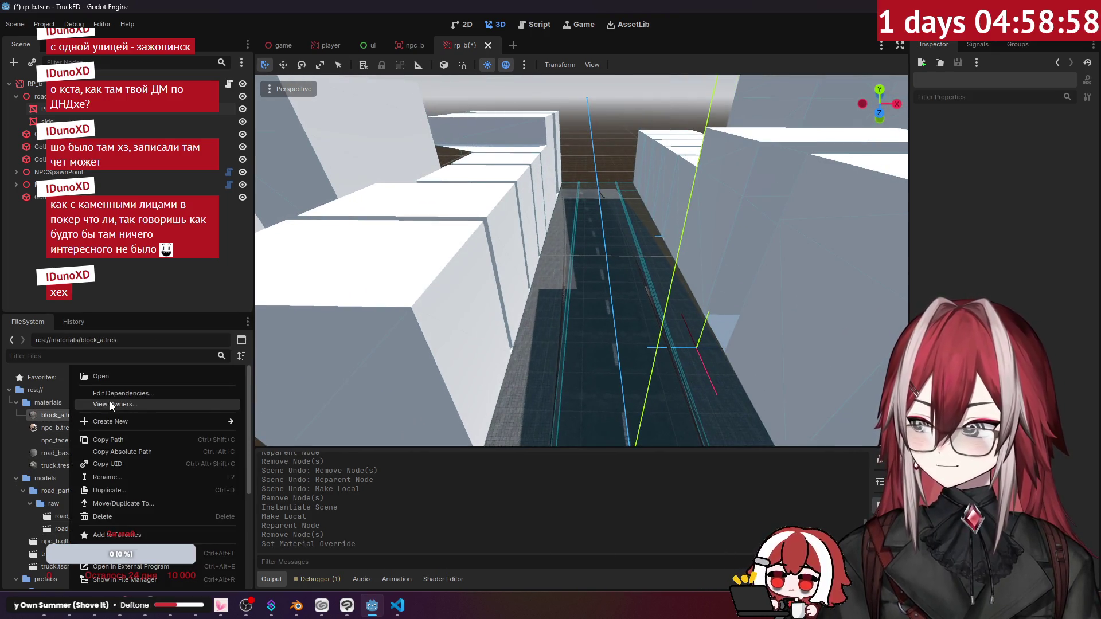
click(117, 490)
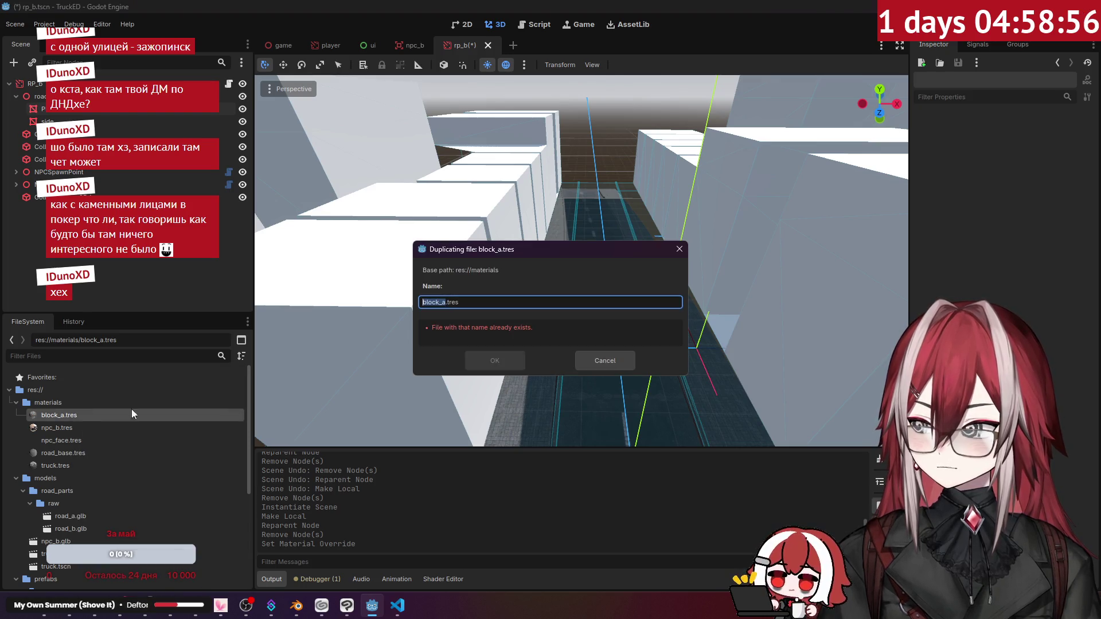
click(443, 305)
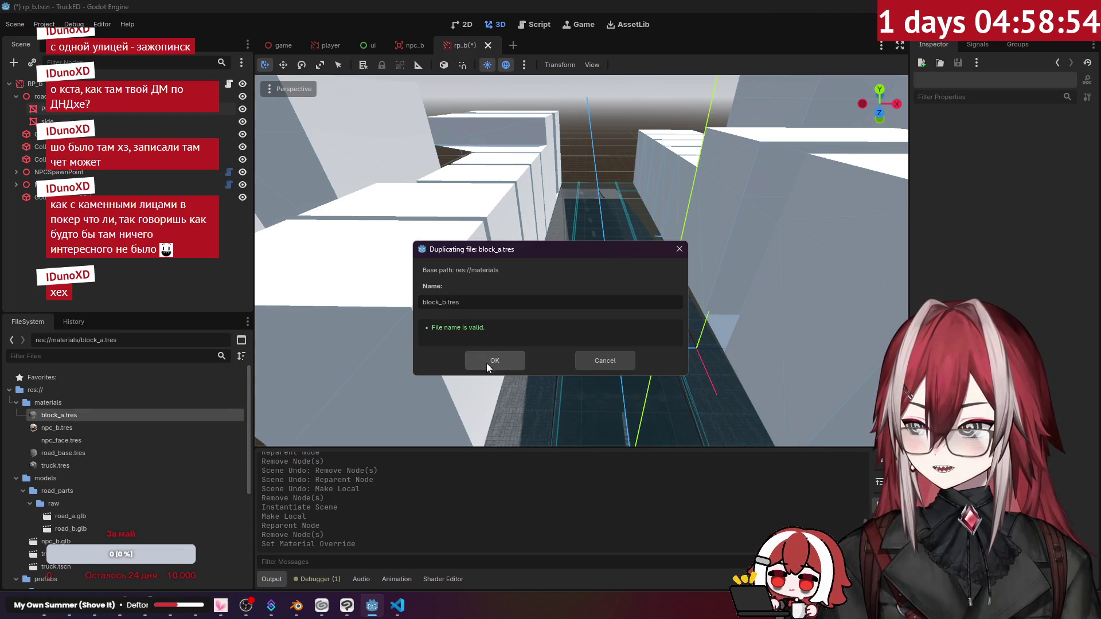
click(486, 363)
mouse_move(80, 429)
mouse_down()
mouse_move(71, 429)
mouse_move(409, 314)
mouse_up()
Load the building texture into block_b's Albedo and inspect the textured facades.
double_click(59, 428)
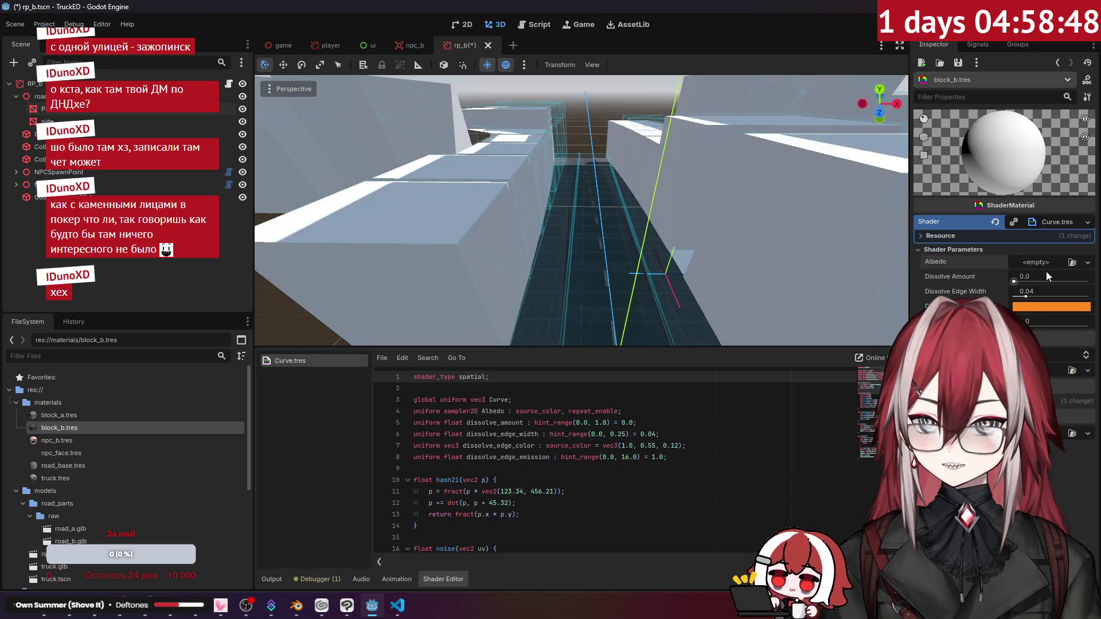
click(1073, 263)
double_click(570, 233)
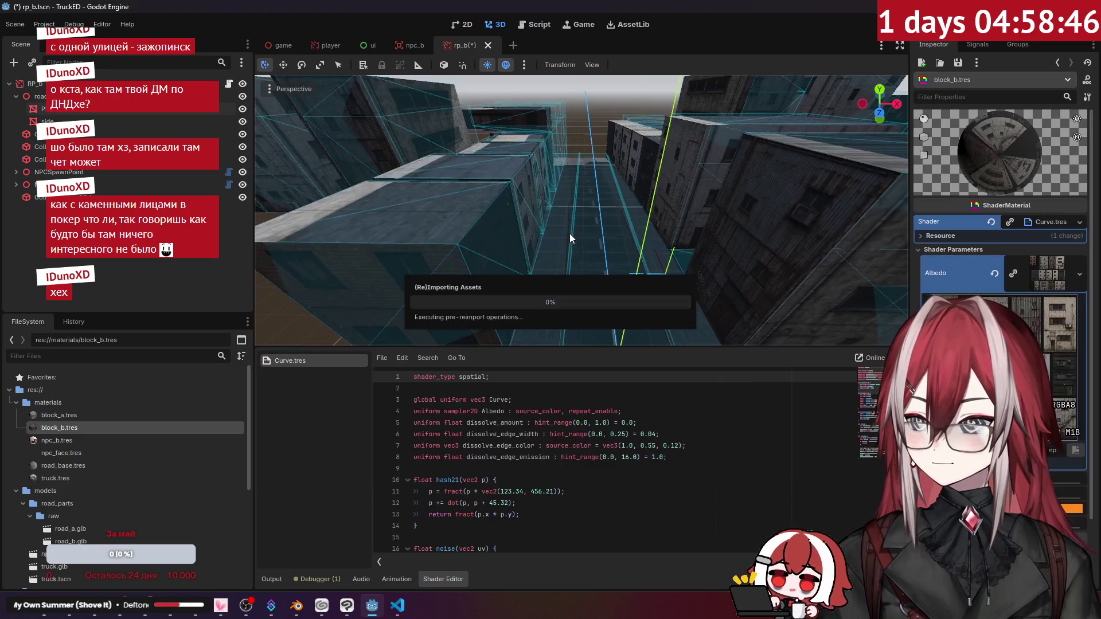
middle_drag(596, 206, 652, 310)
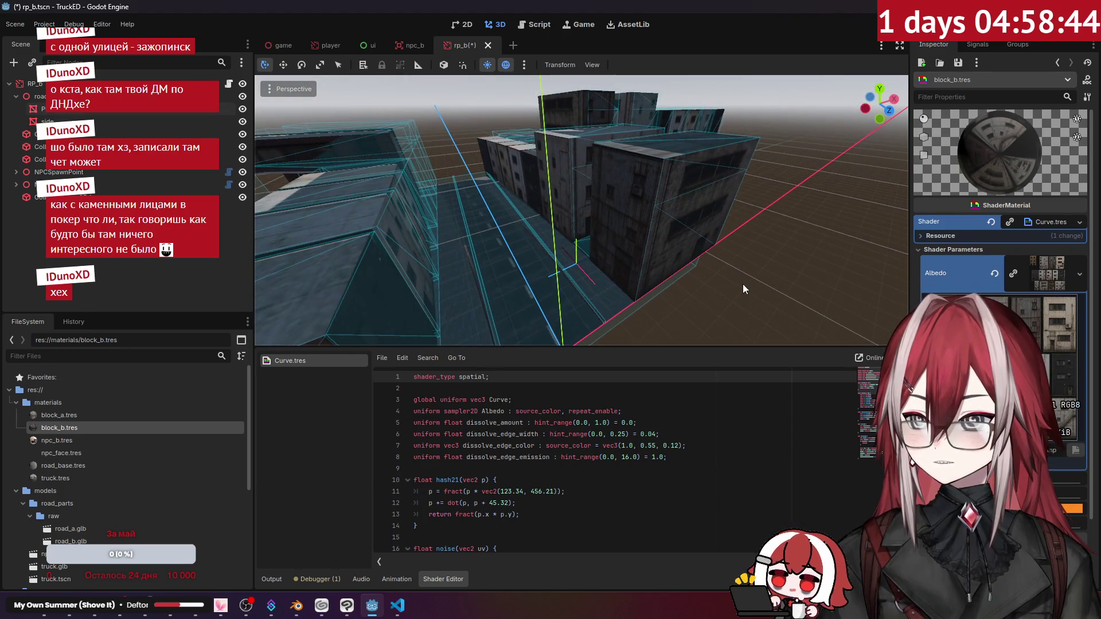
click(459, 156)
click(328, 219)
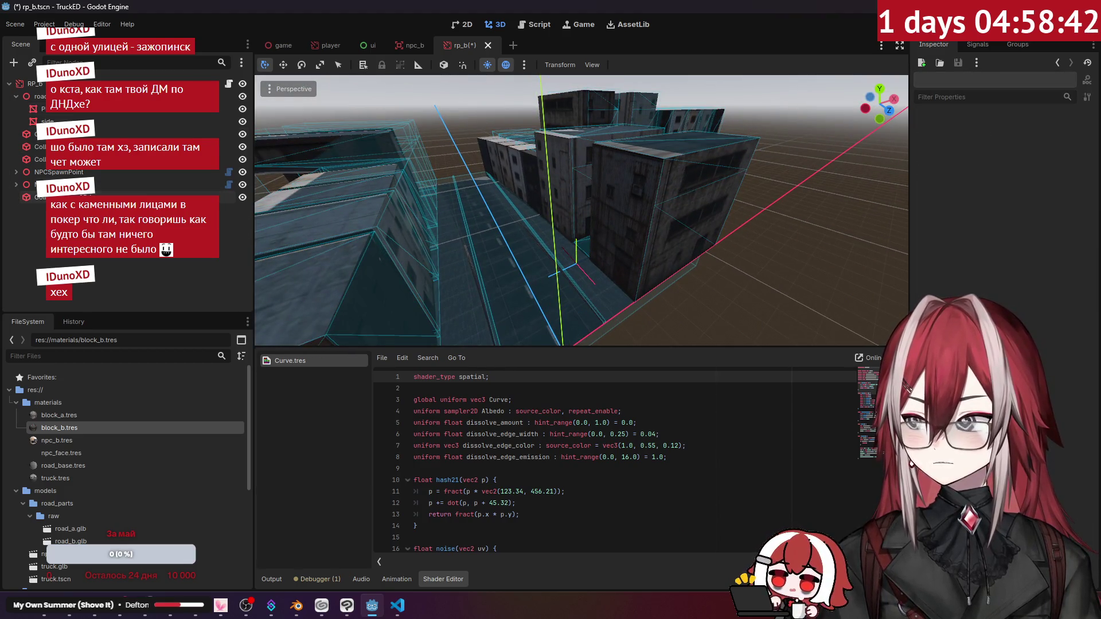
click(16, 96)
mouse_move(436, 136)
right_down()
mouse_move(528, 184)
mouse_move(585, 195)
right_up()
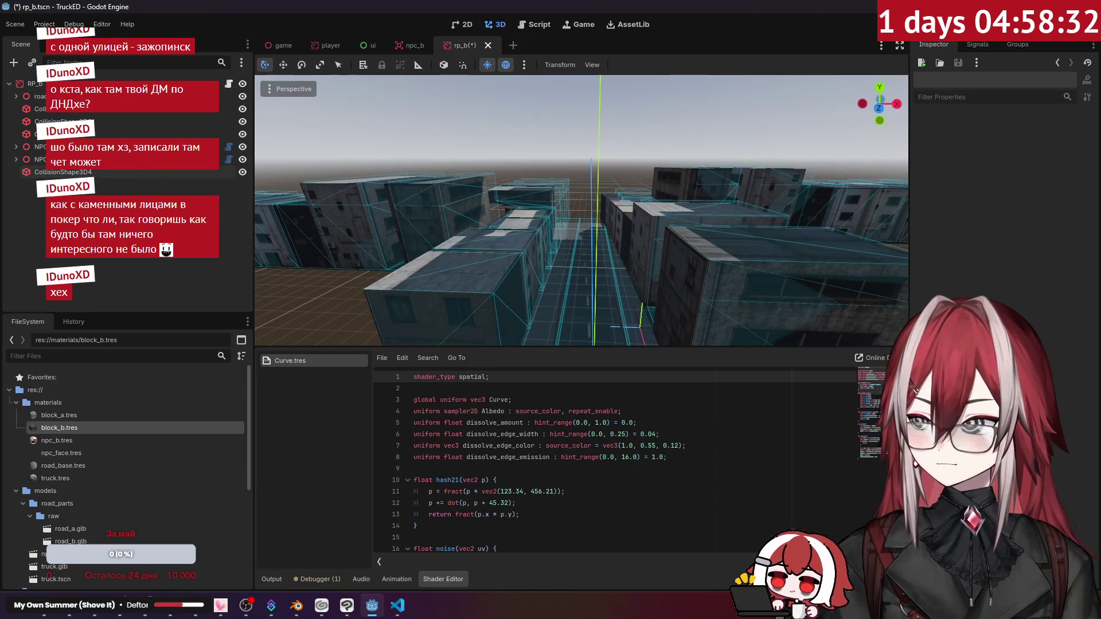
In the game scene, add rp_b.tscn as element 1 of the Npc List.
click(275, 44)
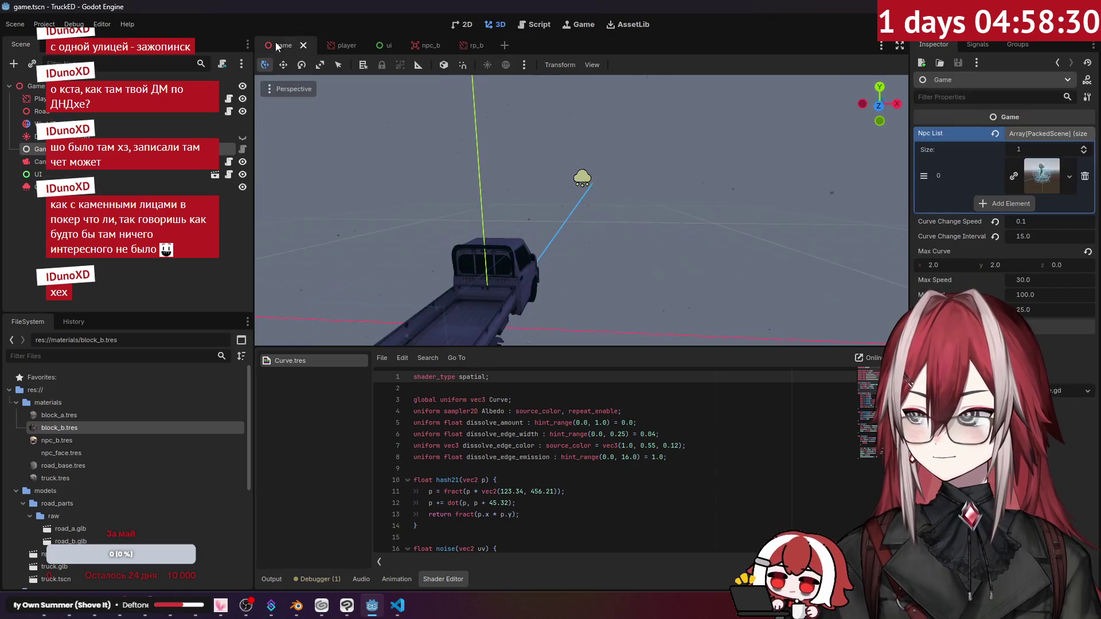
click(1013, 207)
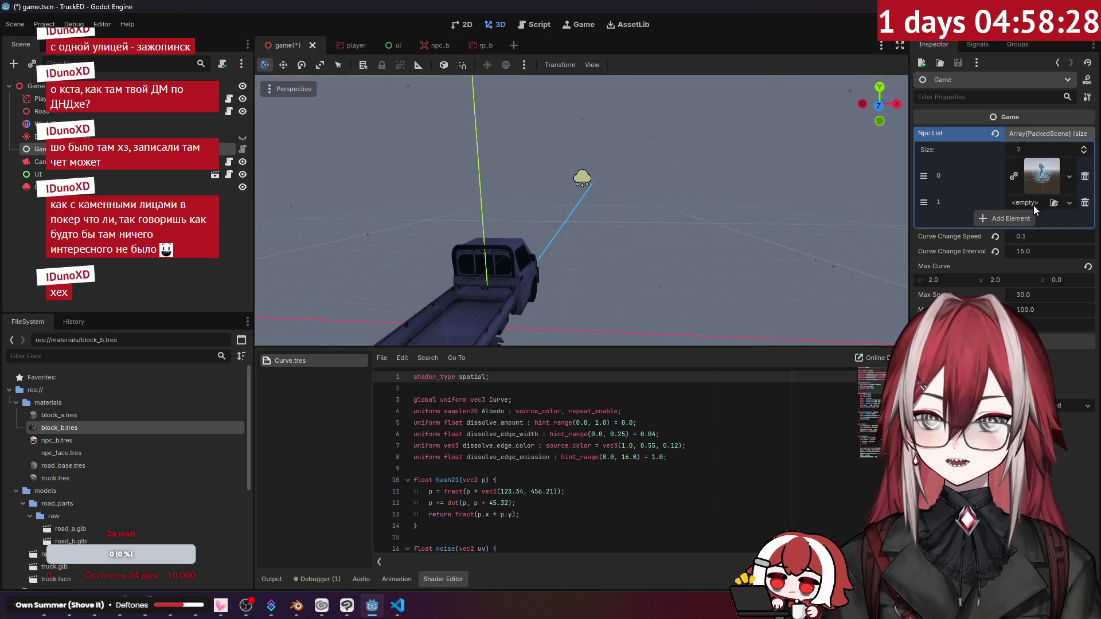
click(1054, 202)
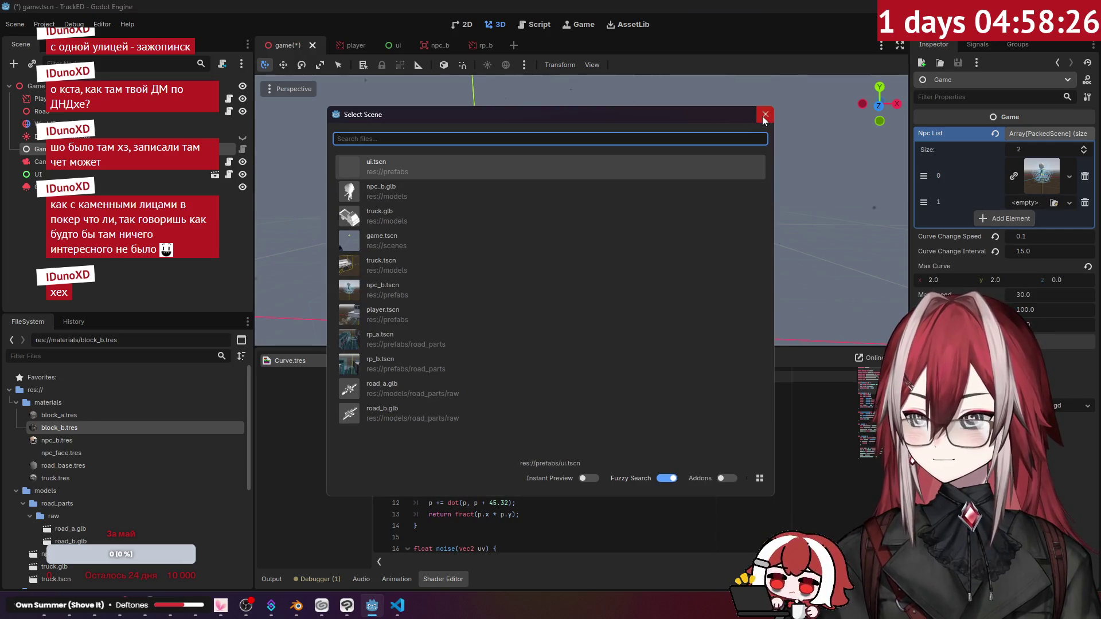
click(764, 118)
scroll(72, 477, down, 5)
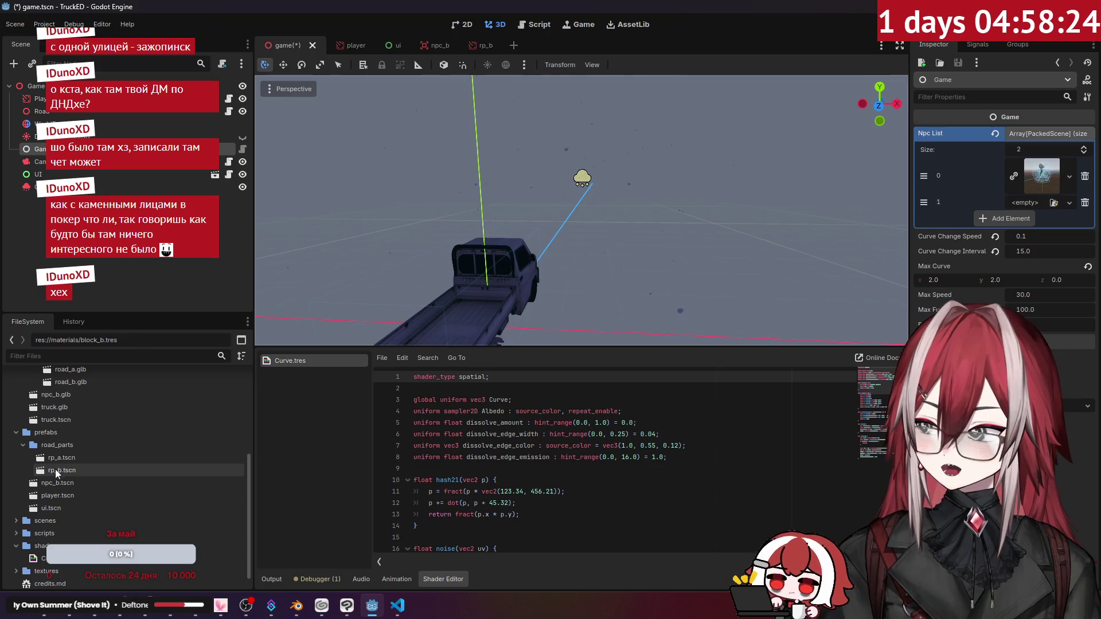
drag(1038, 209, 1037, 210)
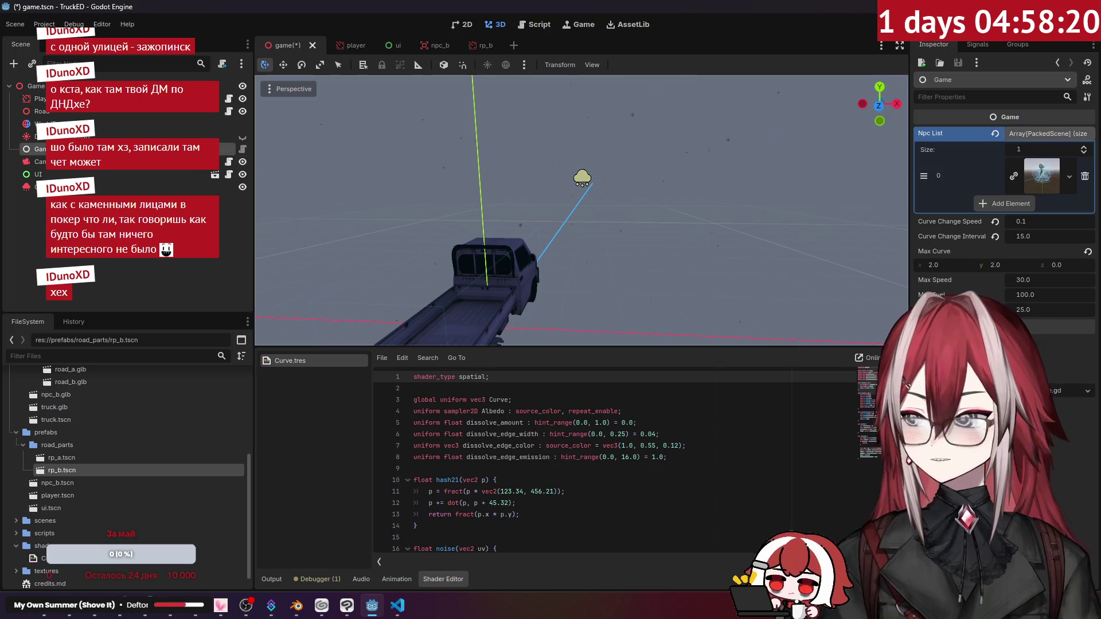
Add rp_b.tscn as element 1 of the Road node's Road Parts and save game.tscn.
click(66, 113)
click(993, 220)
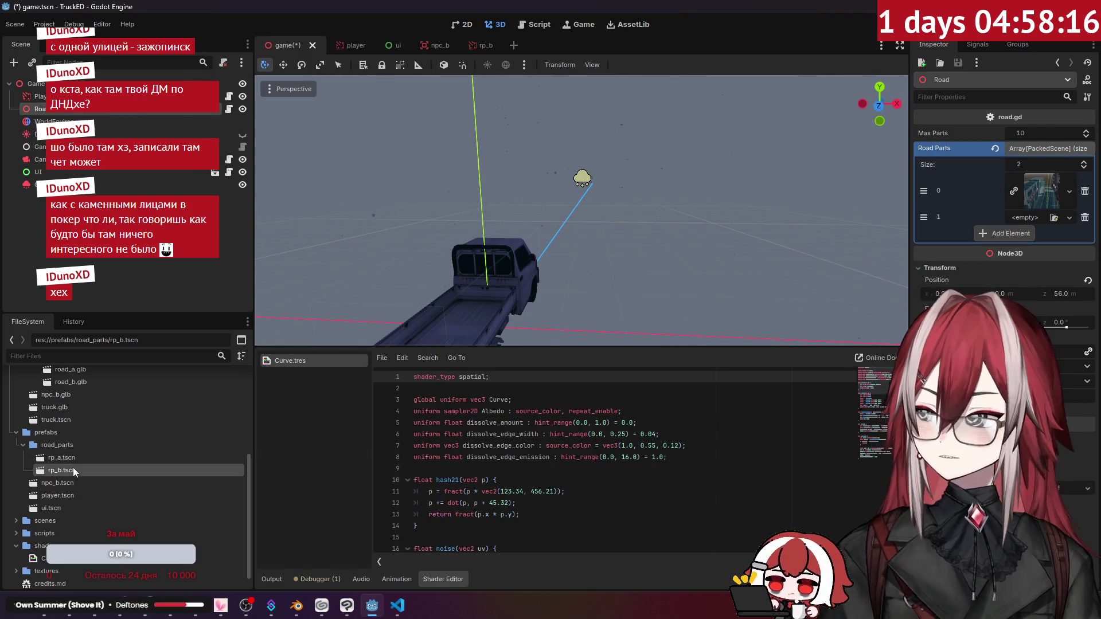
drag(1031, 231, 1037, 224)
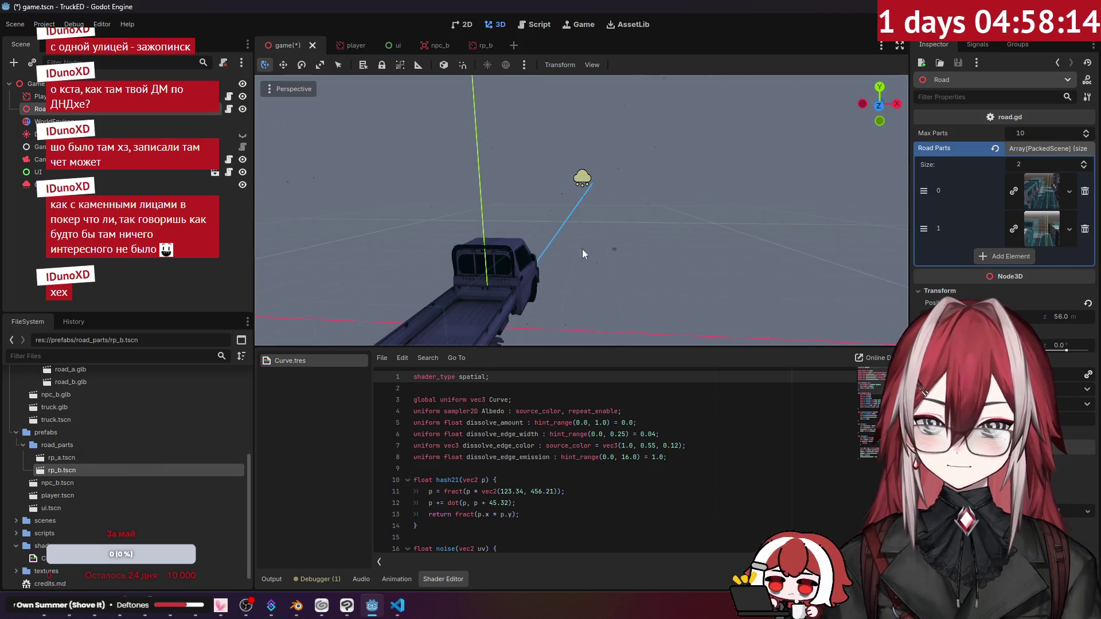
key(ctrl+s)
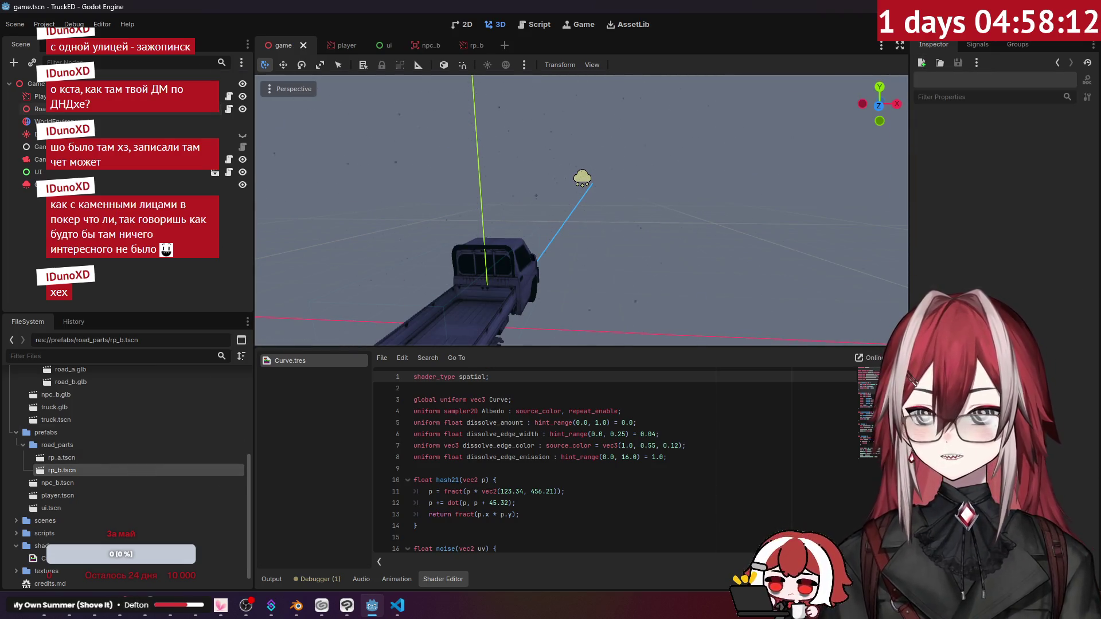
key(F5)
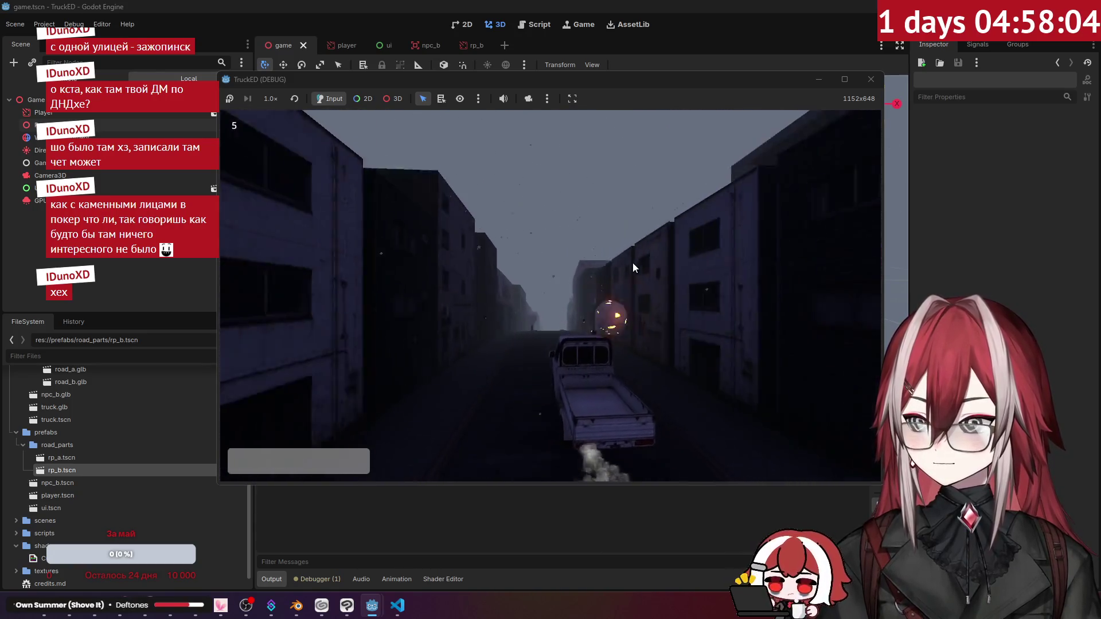
key(F8)
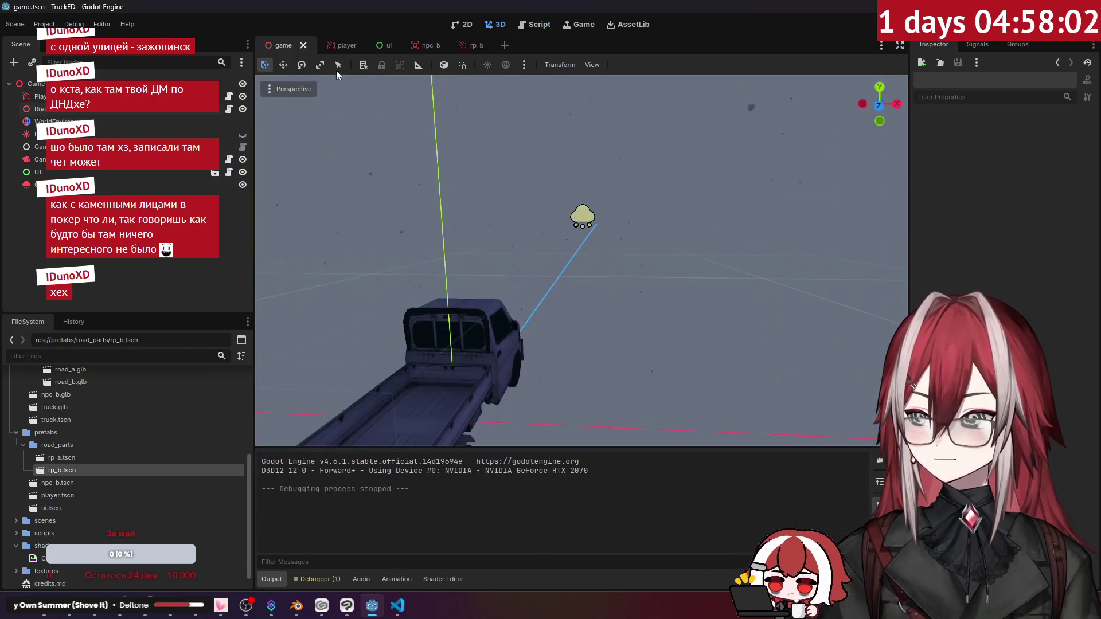
click(471, 45)
Shift NPCSpawnPoint2 along the X axis in rp_b, then run the game with F5.
right_drag(330, 263, 330, 263)
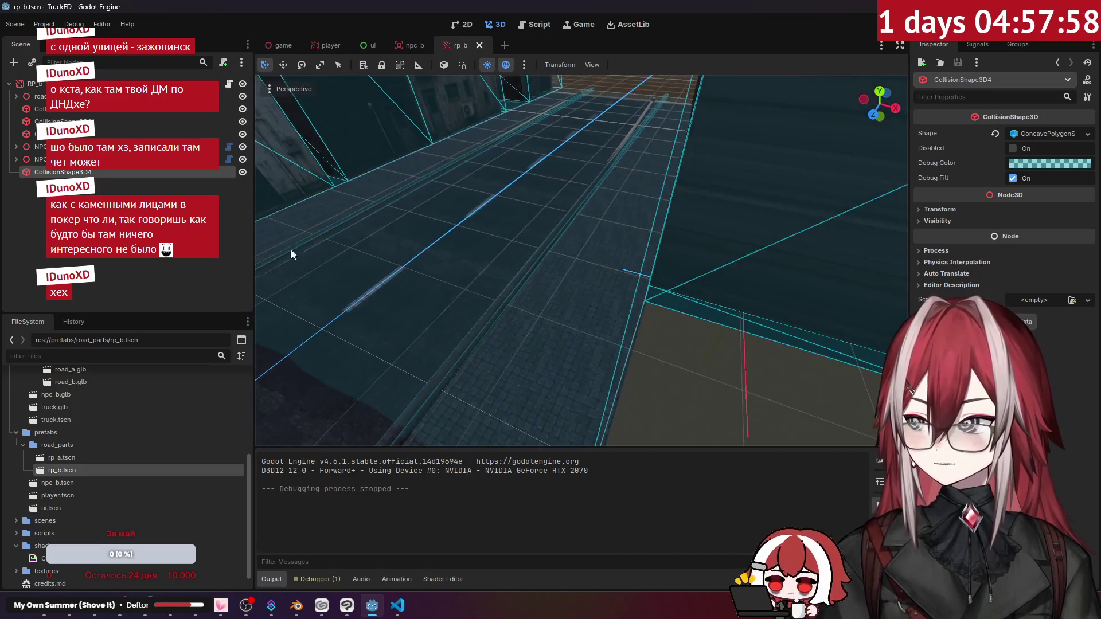
double_click(102, 160)
drag(768, 239, 687, 234)
middle_drag(563, 277, 692, 266)
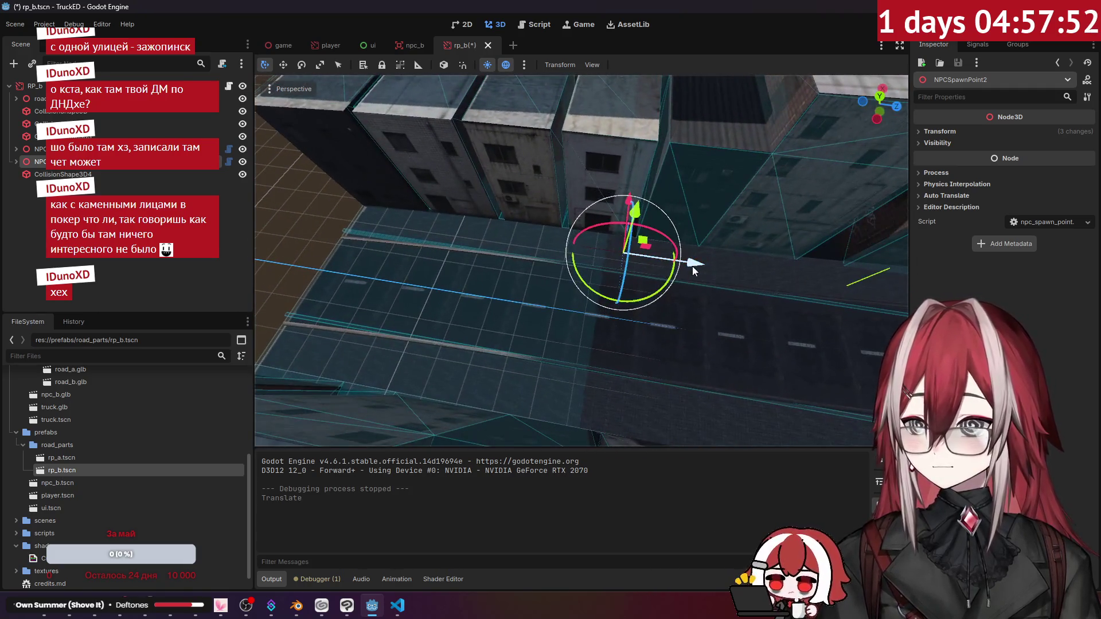
right_drag(584, 297, 504, 139)
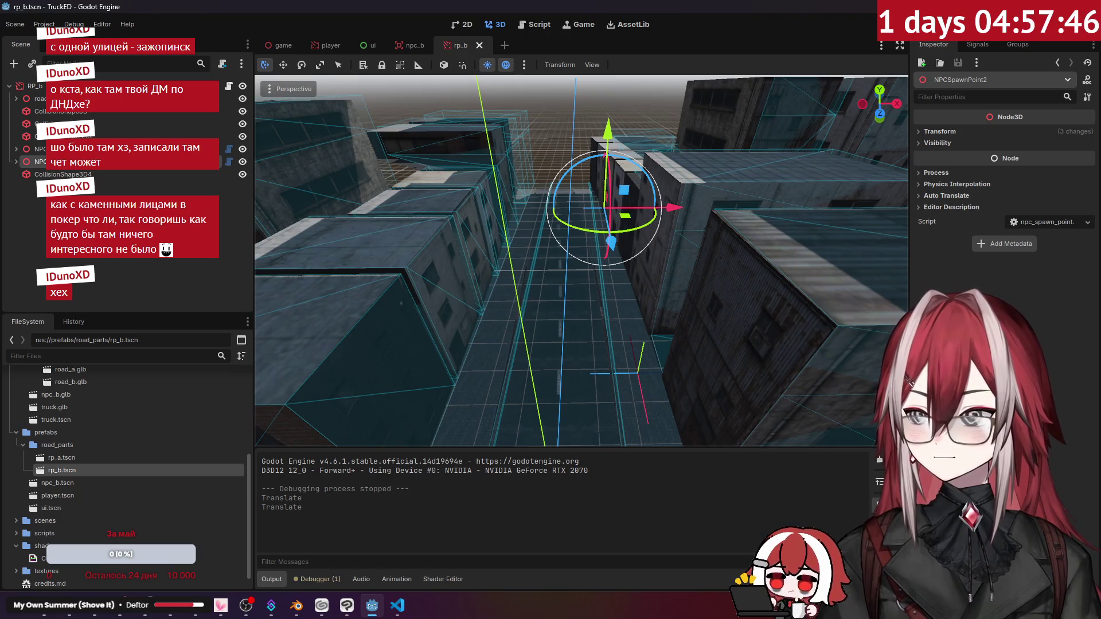
key(F5)
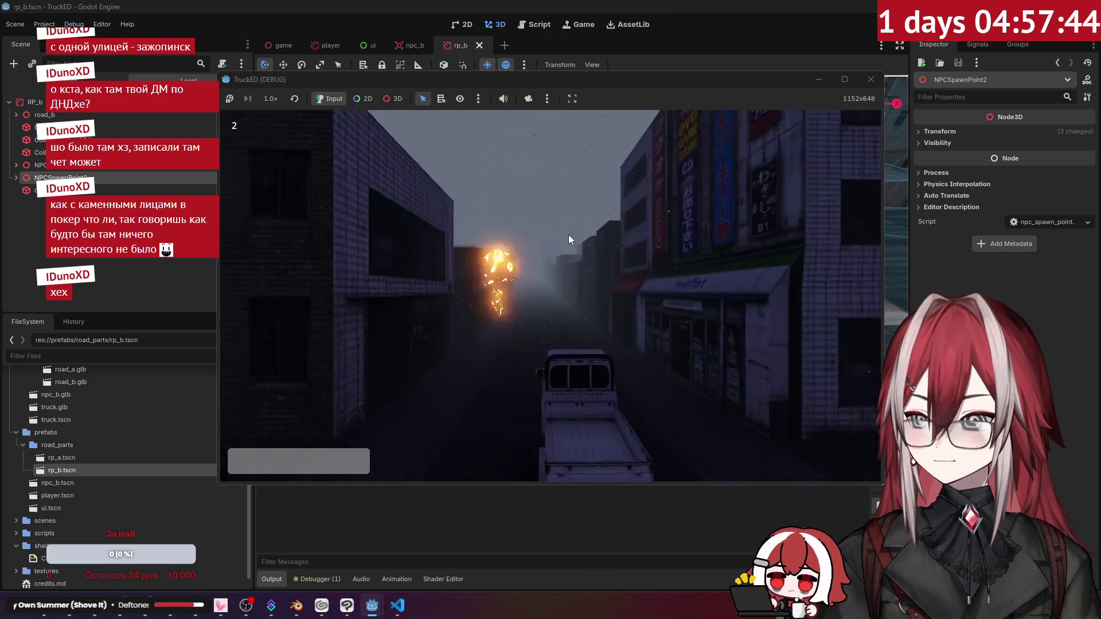
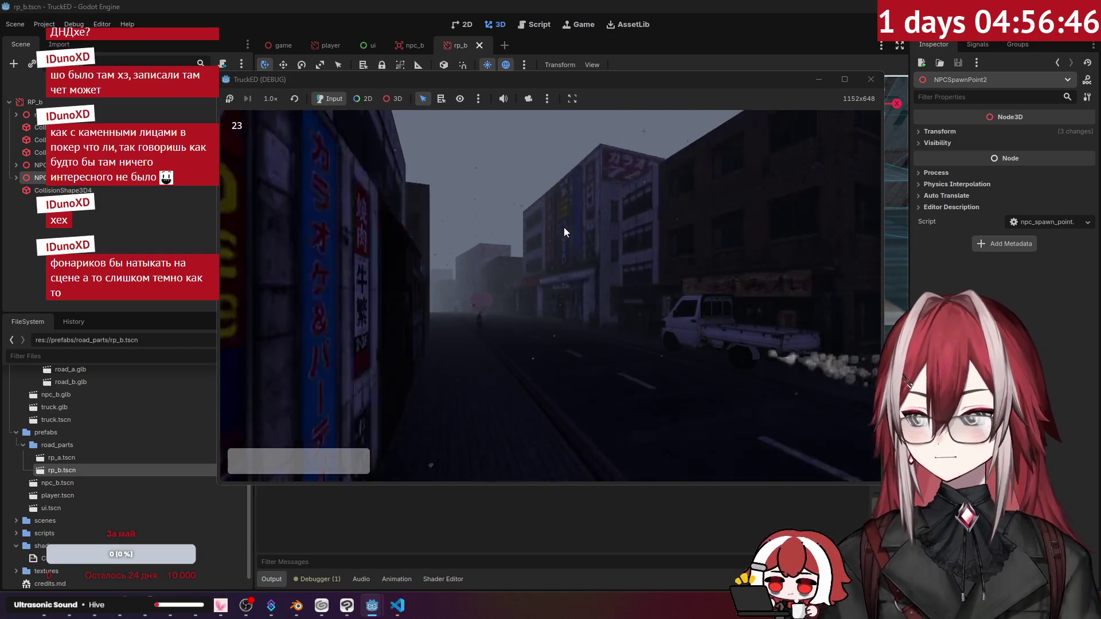
Close the running TruckED game with F8.
key(alt+Tab)
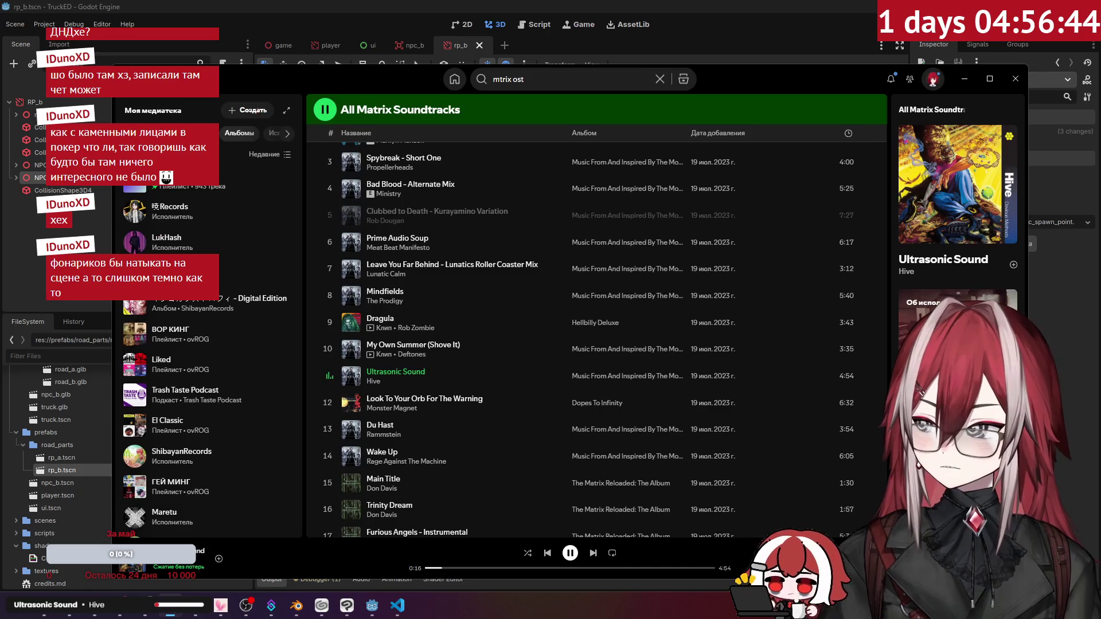
key(alt+Tab)
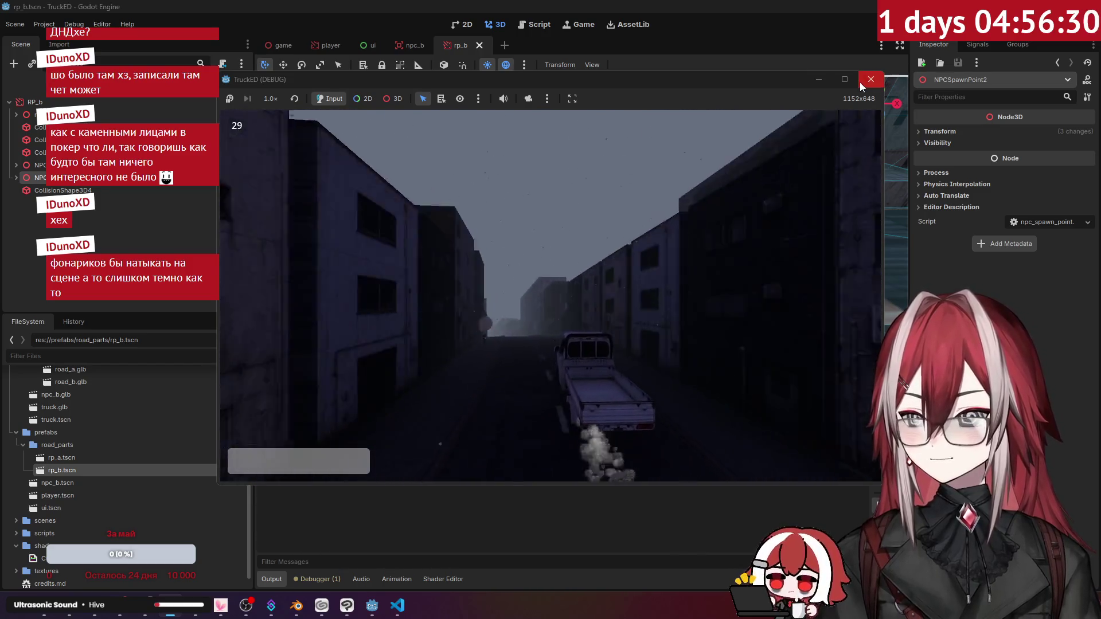
key(F8)
Search 'nfs' in Spotify and play the Best NFS Songs playlist from Riders on the Storm.
click(179, 616)
click(525, 79)
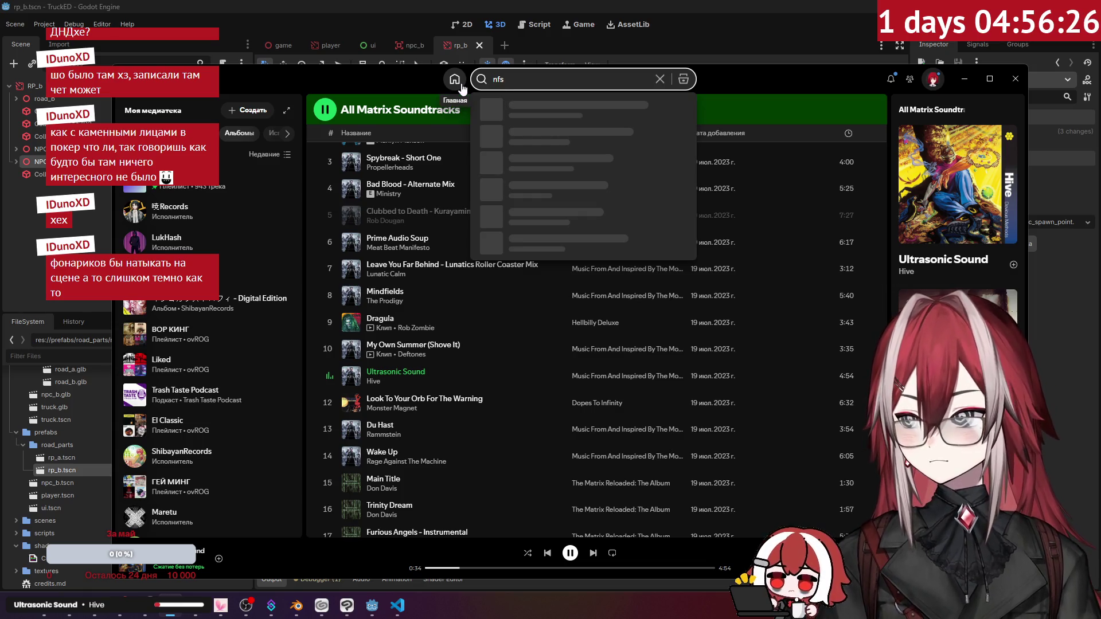
click(461, 84)
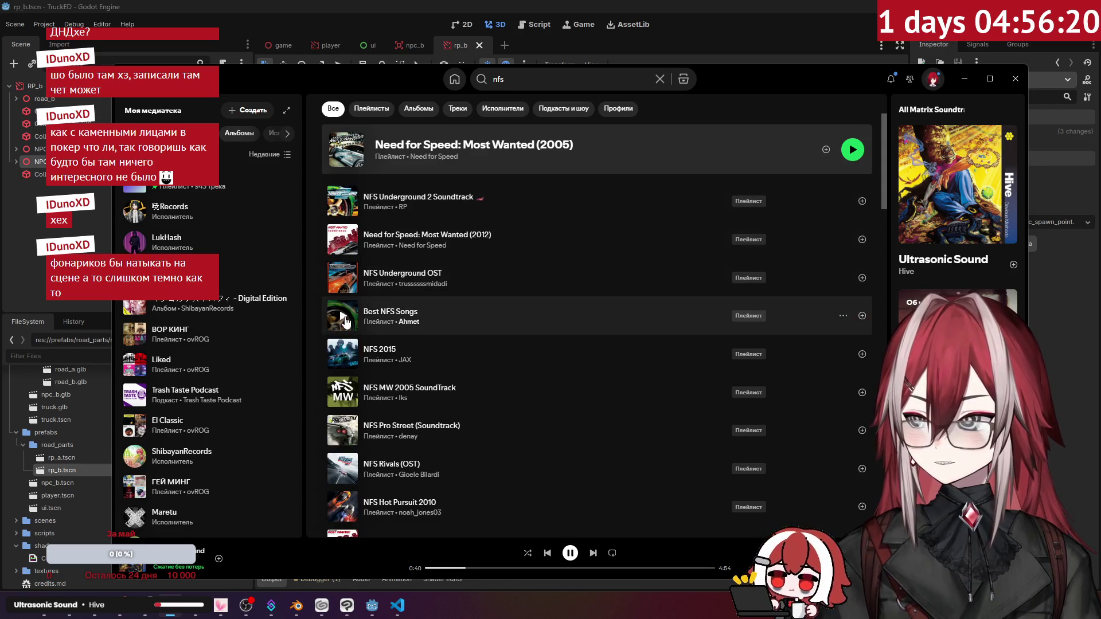
click(458, 319)
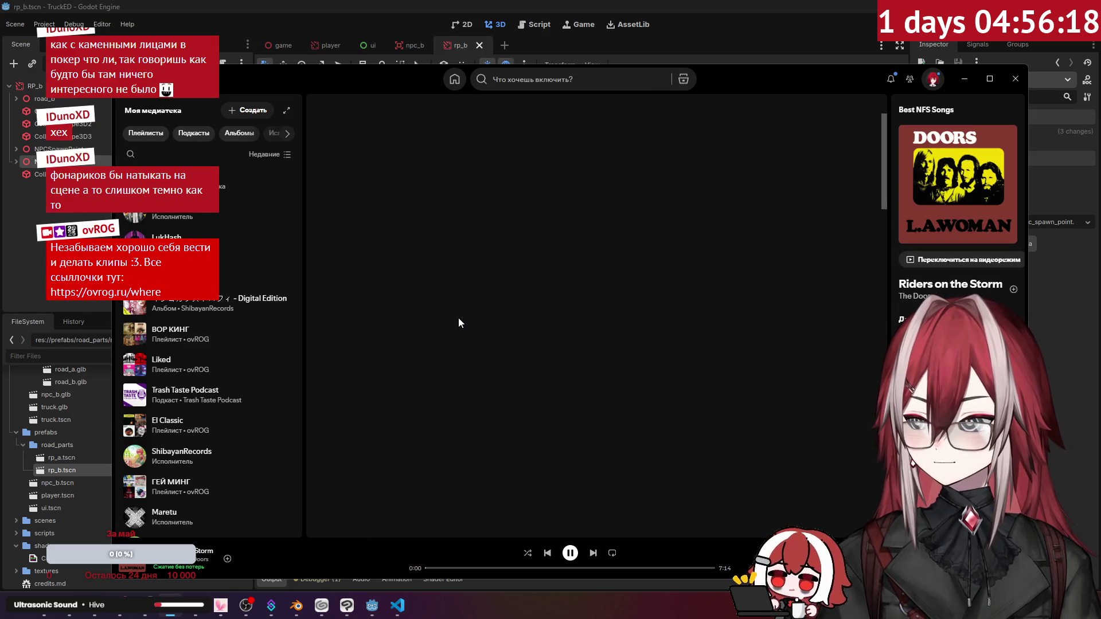
click(375, 611)
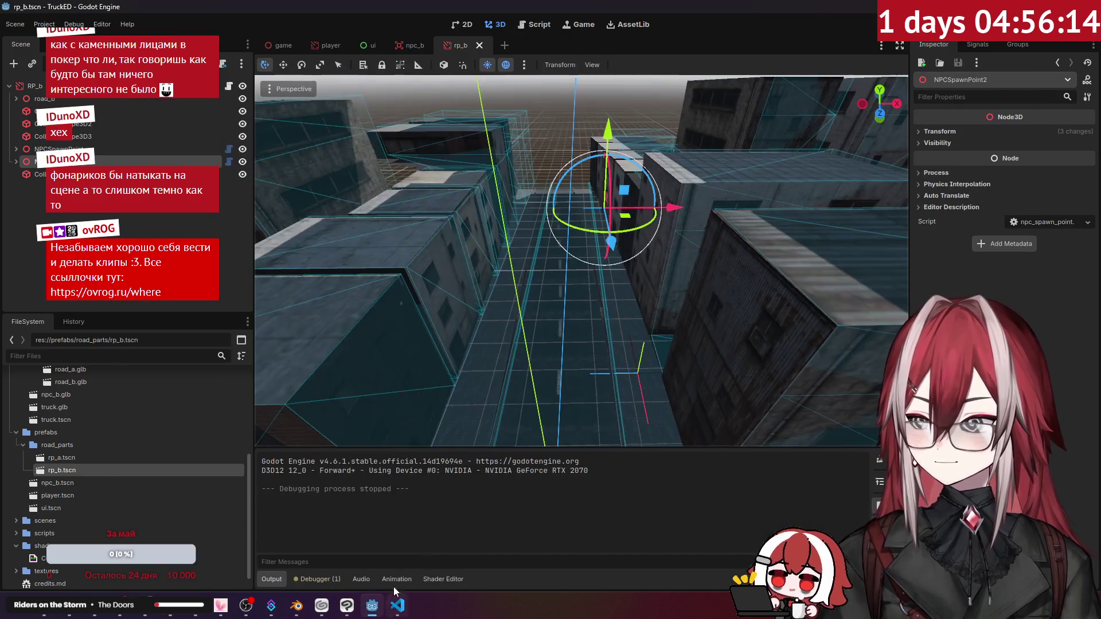
Add a SpotLight3D node to the rp_b road scene.
right_drag(304, 246, 304, 246)
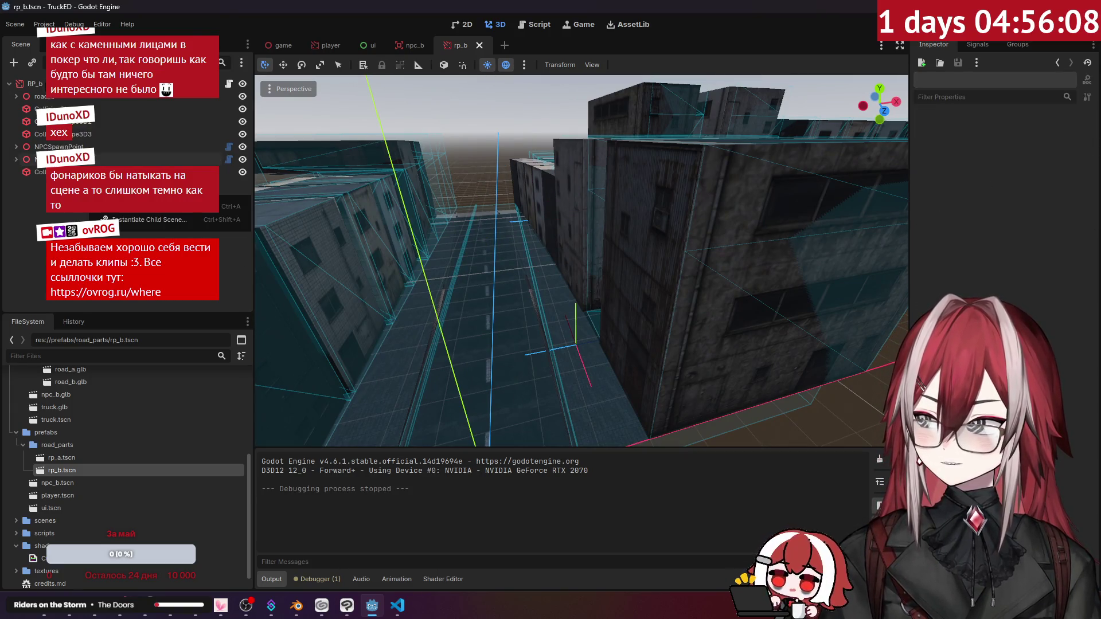
key(ctrl+a)
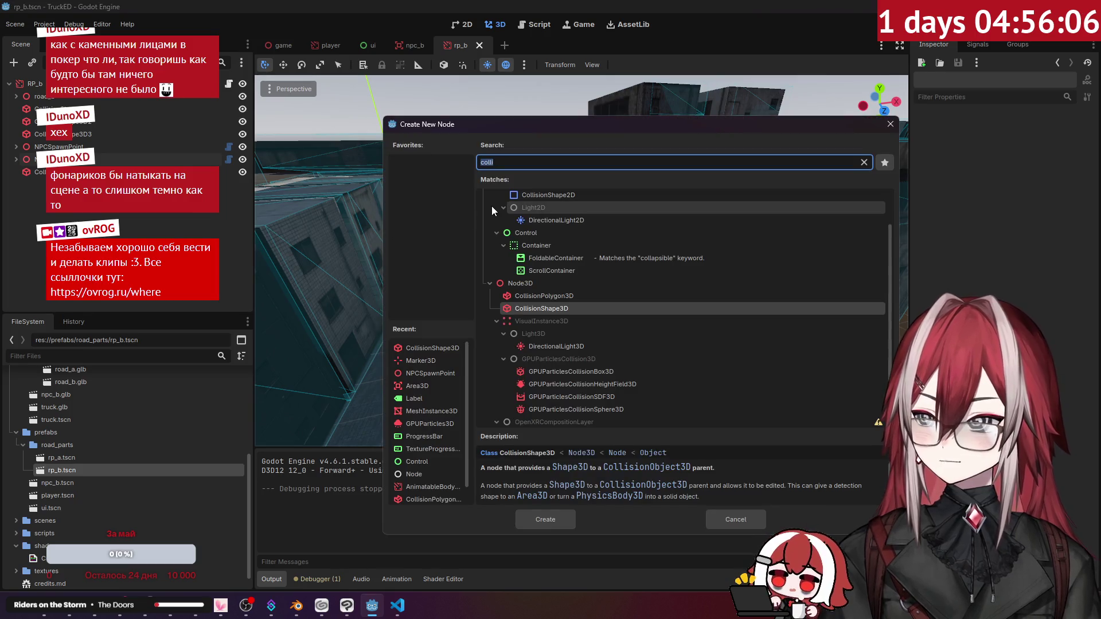
text(li)
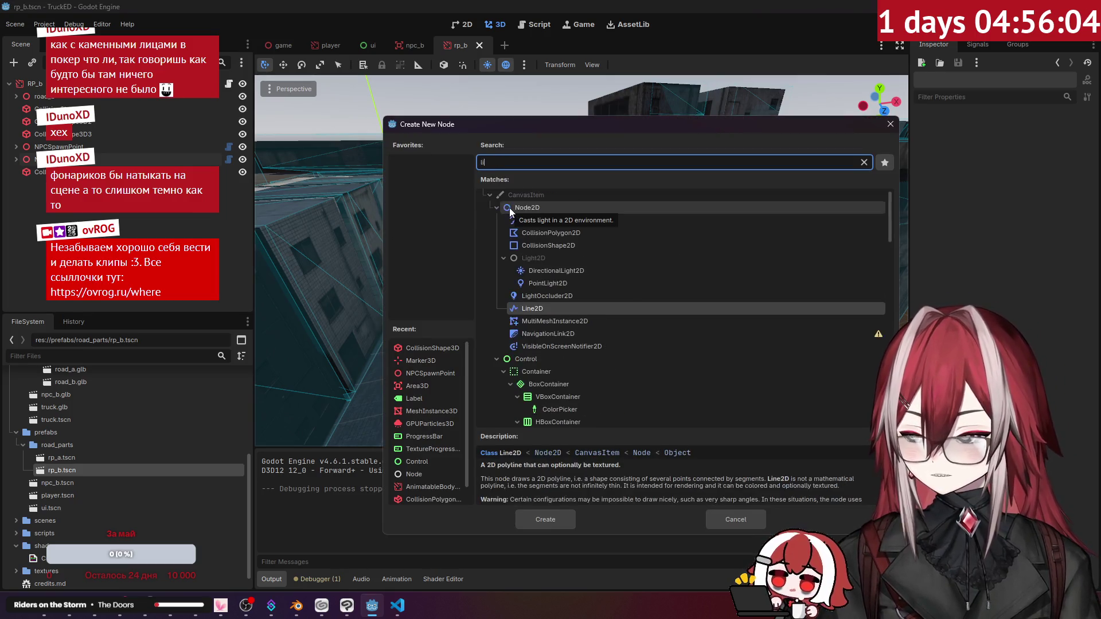
text(ght)
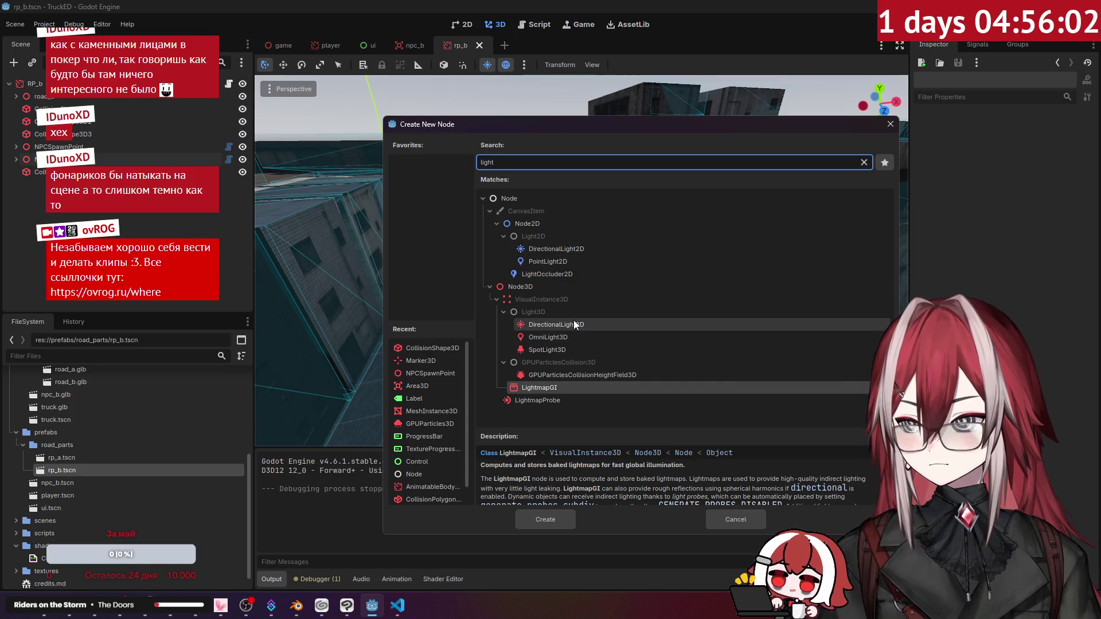
click(570, 347)
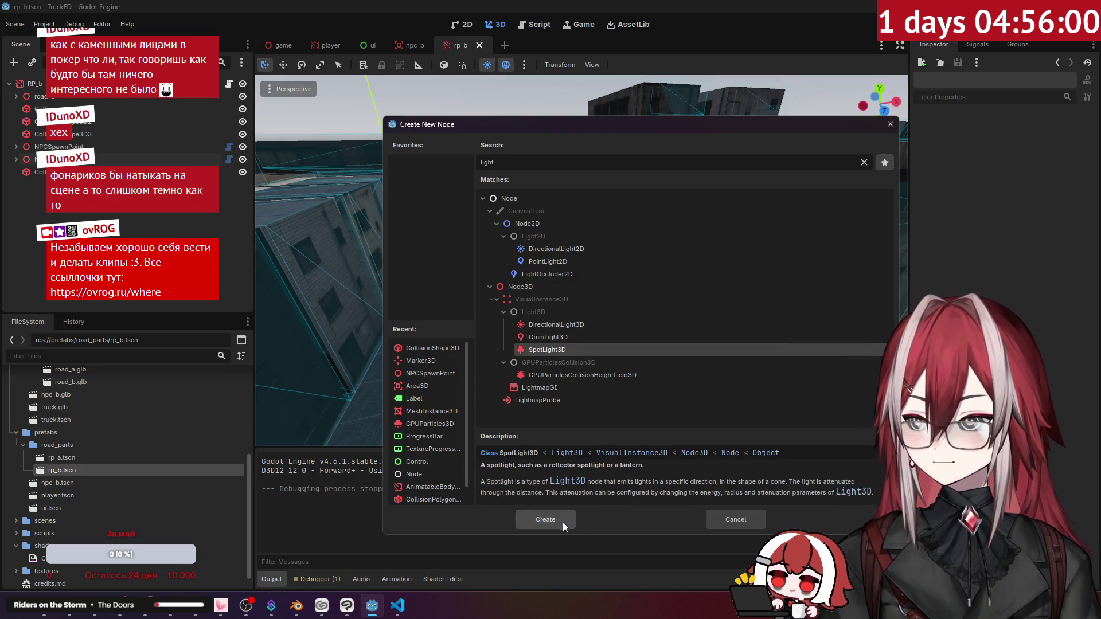
click(545, 520)
Move the spotlight along the street and raise it high above the road.
mouse_move(516, 417)
mouse_down()
mouse_move(590, 172)
mouse_move(613, 225)
mouse_move(596, 175)
mouse_up()
drag(609, 124, 641, 35)
key(w)
middle_drag(717, 143, 459, 316)
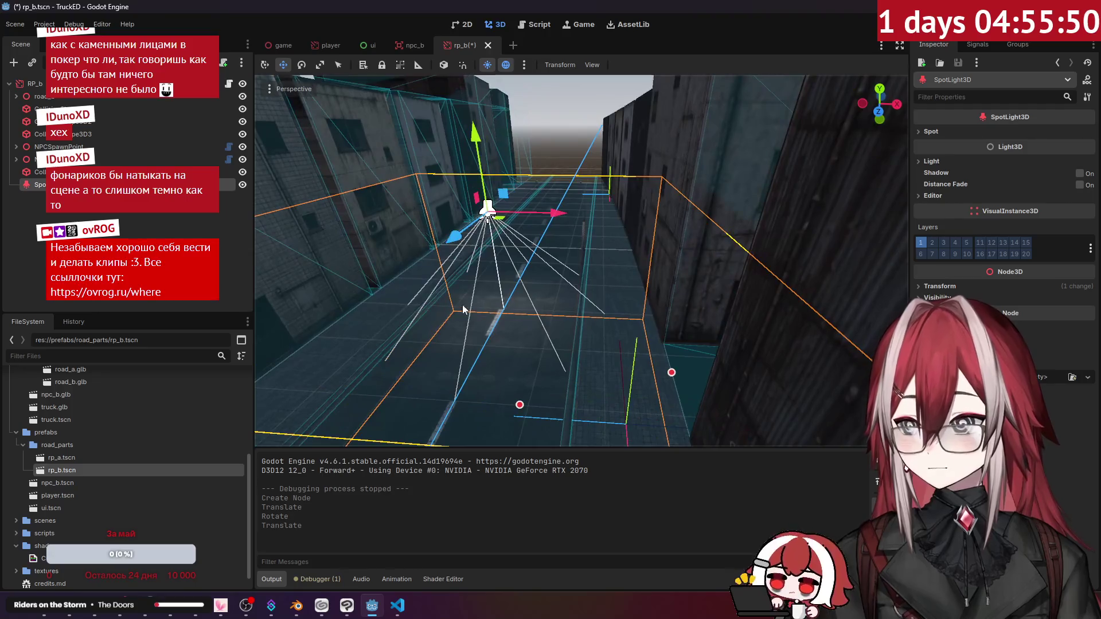
mouse_move(482, 127)
mouse_down()
mouse_move(488, 87)
mouse_move(488, 163)
mouse_up()
click(136, 236)
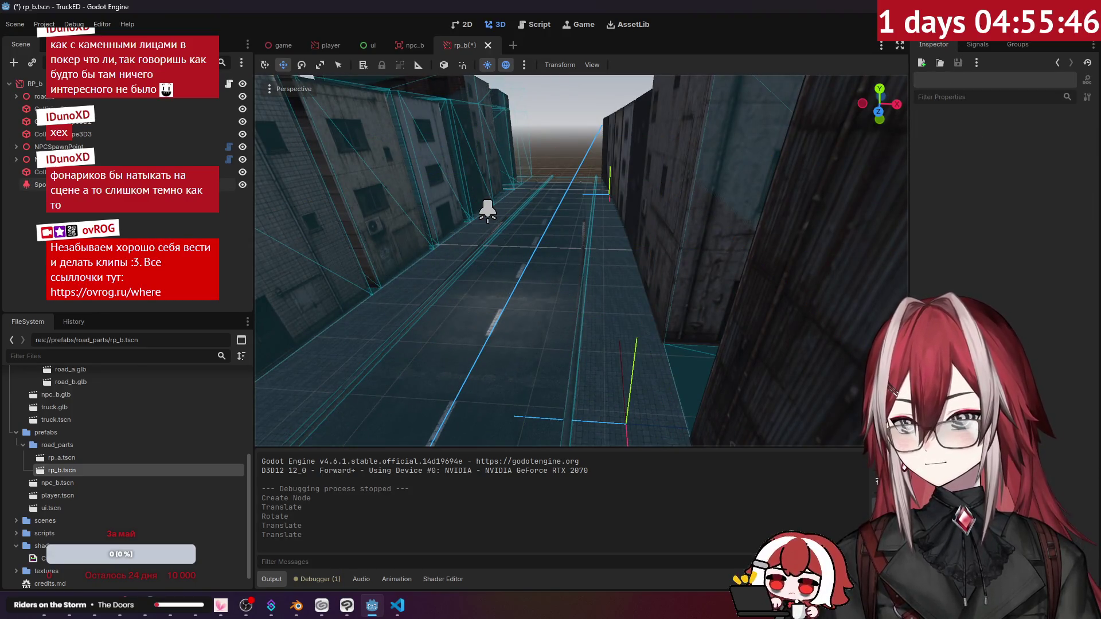
Run the game to test the street spotlight, then close it.
key(F5)
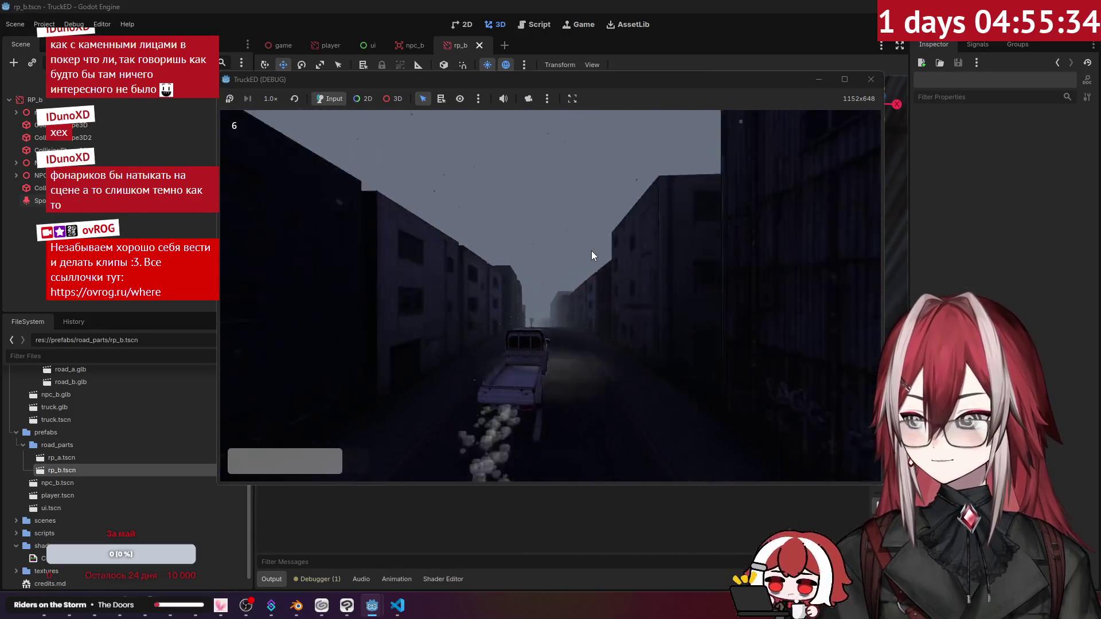
click(871, 80)
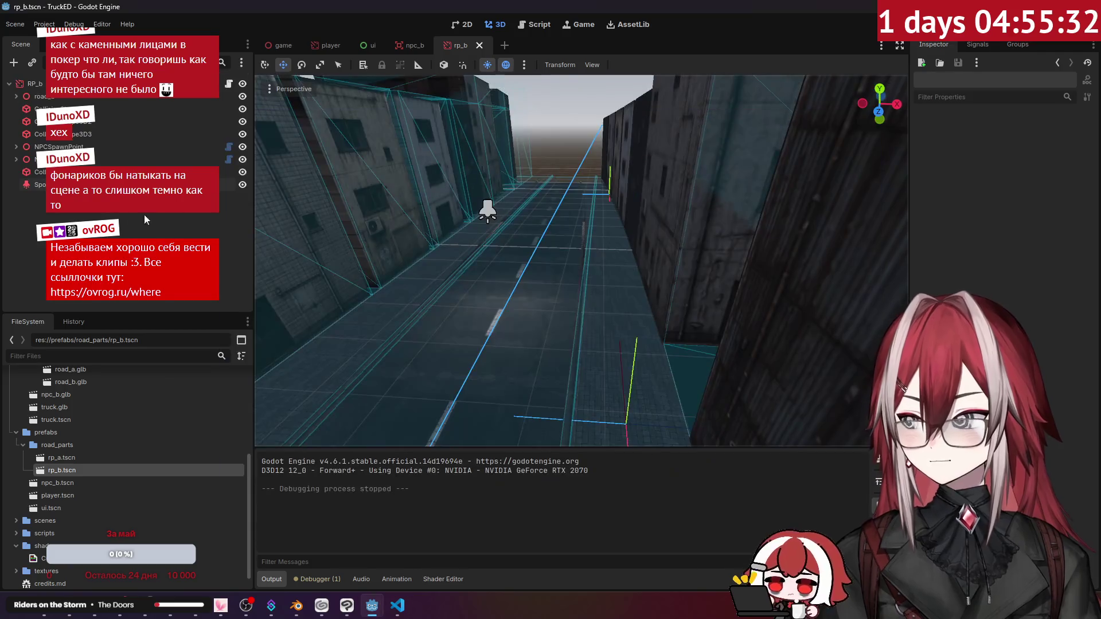
mouse_move(568, 259)
right_down()
mouse_move(534, 253)
mouse_move(394, 573)
right_up()
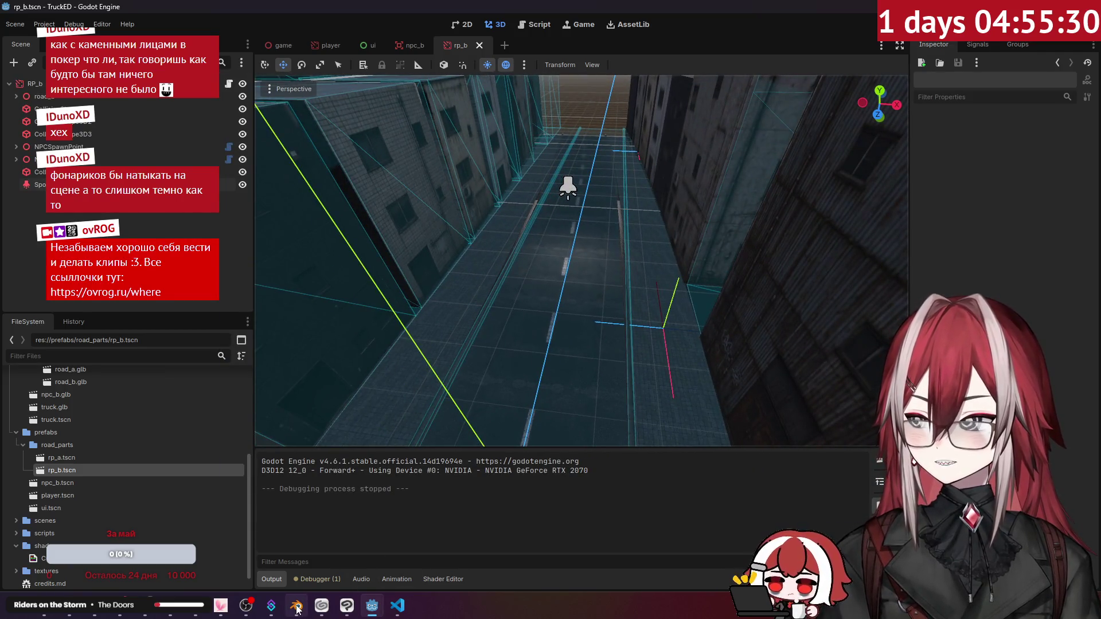
click(297, 608)
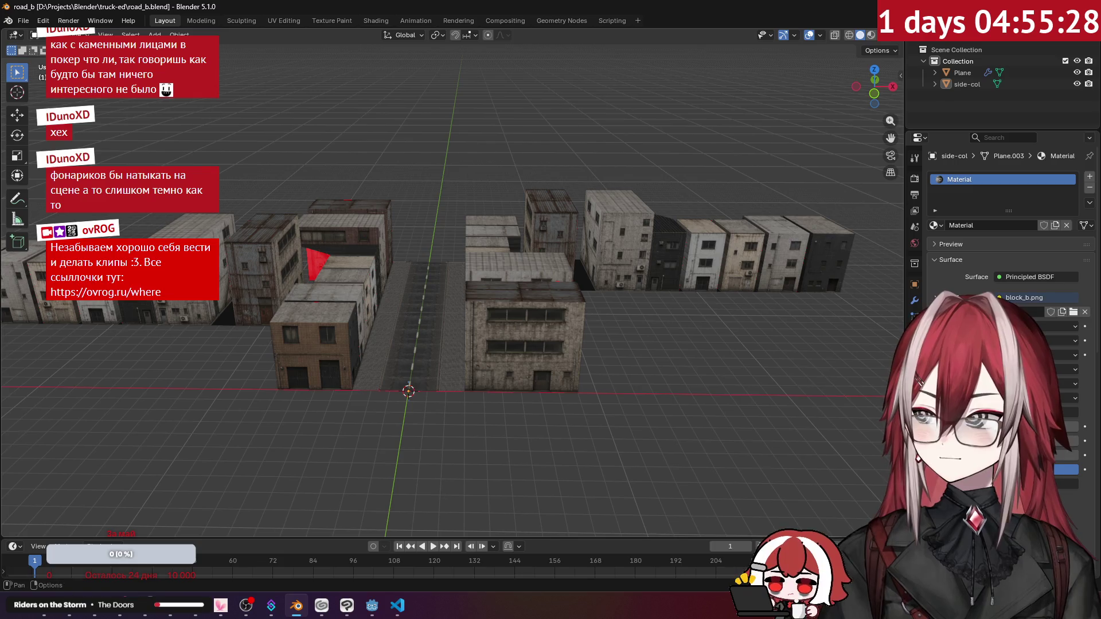
click(23, 21)
mouse_move(35, 36)
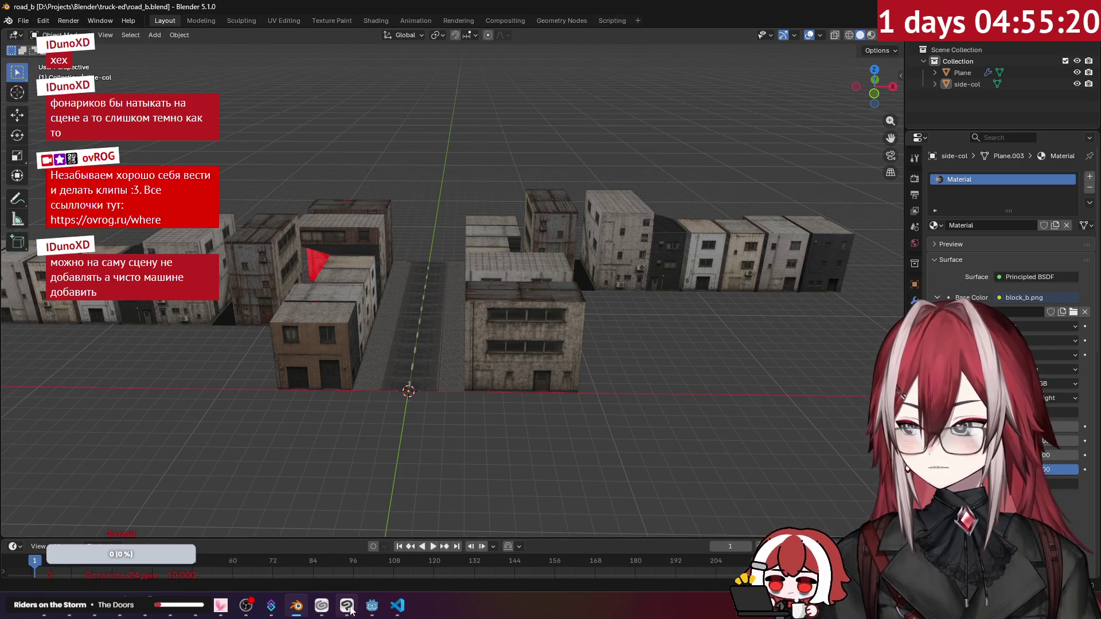
click(384, 588)
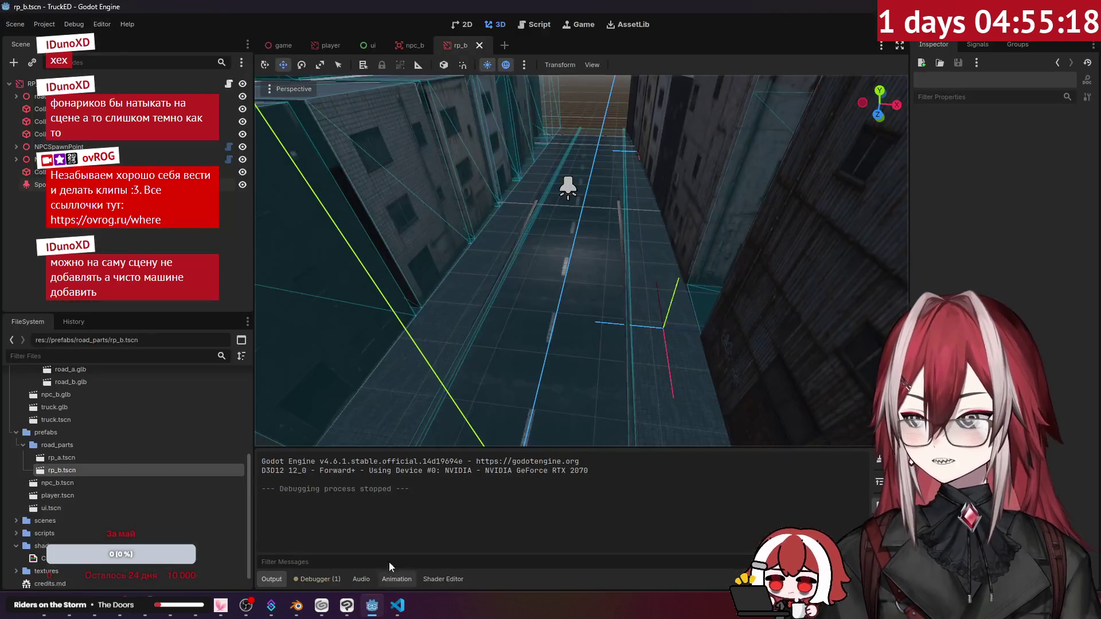
Delete the street SpotLight3D from the rp_b scene.
click(568, 187)
key(Delete)
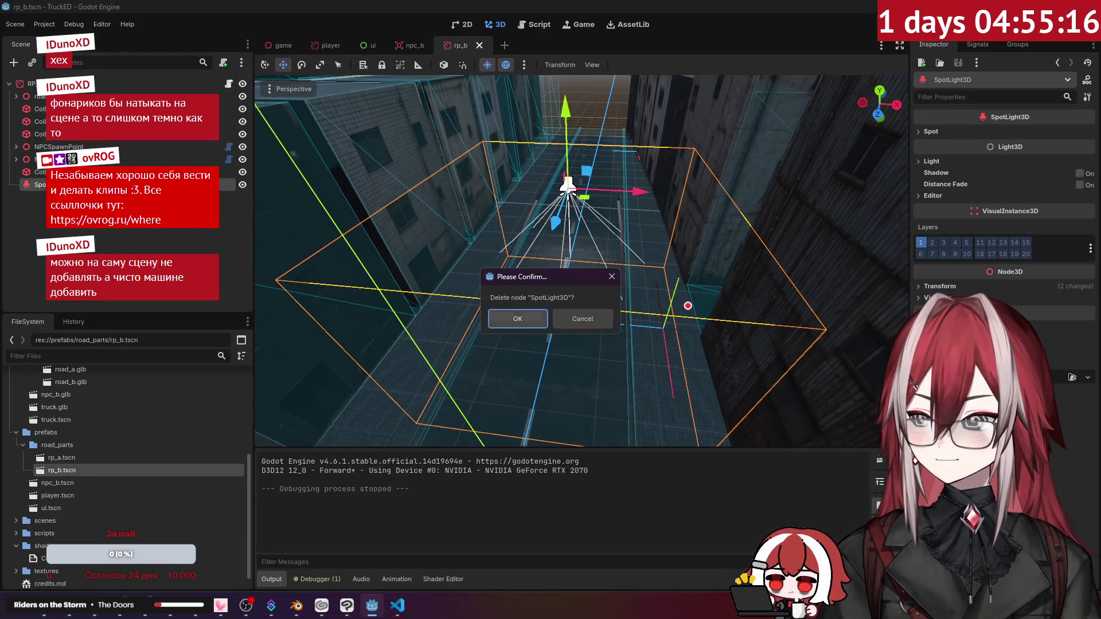
key(Return)
Add a SpotLight3D as a child of the Player node in the player scene.
click(317, 47)
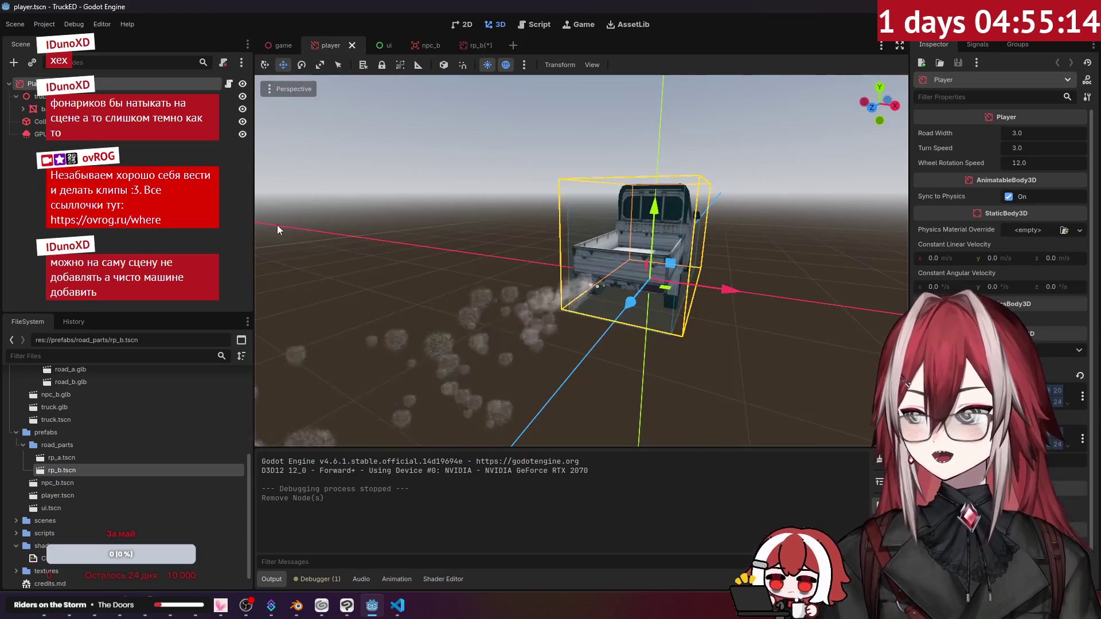
right_click(63, 84)
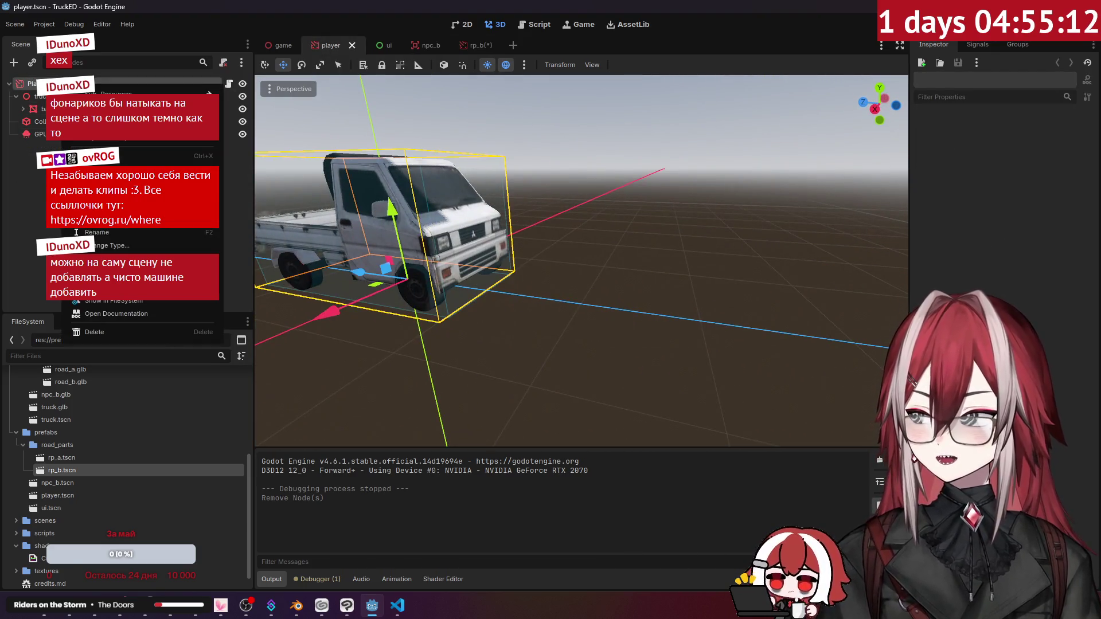
click(103, 106)
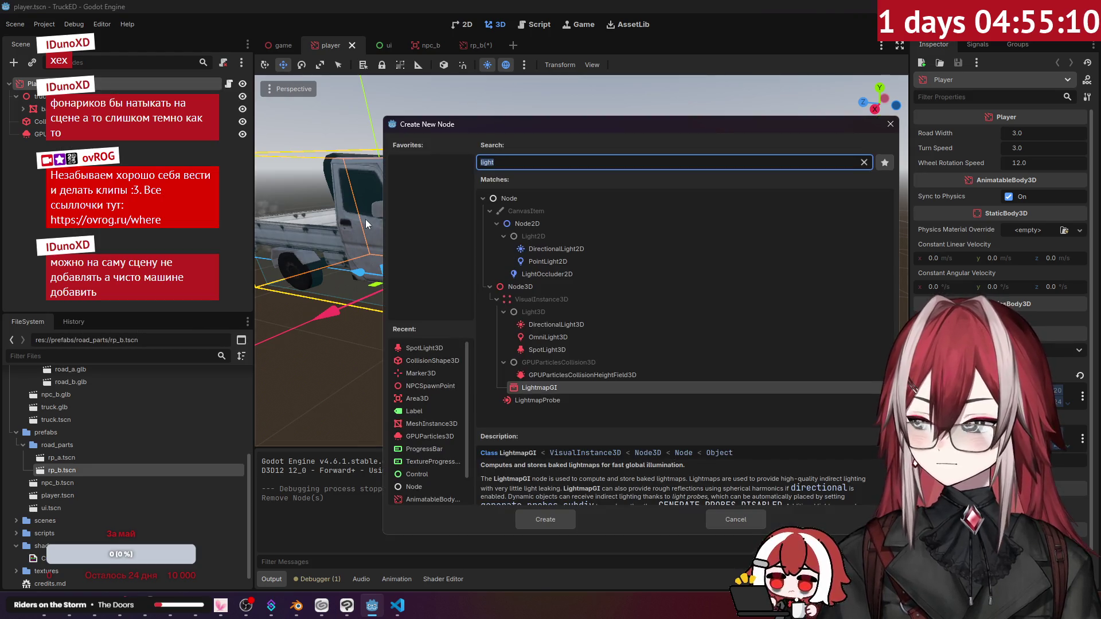
click(563, 346)
click(554, 520)
Position the spotlight at a headlight spot on the truck's front.
mouse_move(381, 219)
middle_down()
mouse_move(488, 229)
mouse_move(455, 235)
middle_up()
drag(476, 236, 572, 213)
middle_drag(571, 213, 583, 283)
middle_drag(565, 321, 556, 290)
mouse_move(555, 291)
mouse_down()
mouse_move(553, 255)
mouse_move(527, 259)
mouse_move(388, 393)
mouse_move(566, 328)
mouse_up()
mouse_move(566, 328)
middle_down()
mouse_move(427, 383)
mouse_move(459, 316)
middle_up()
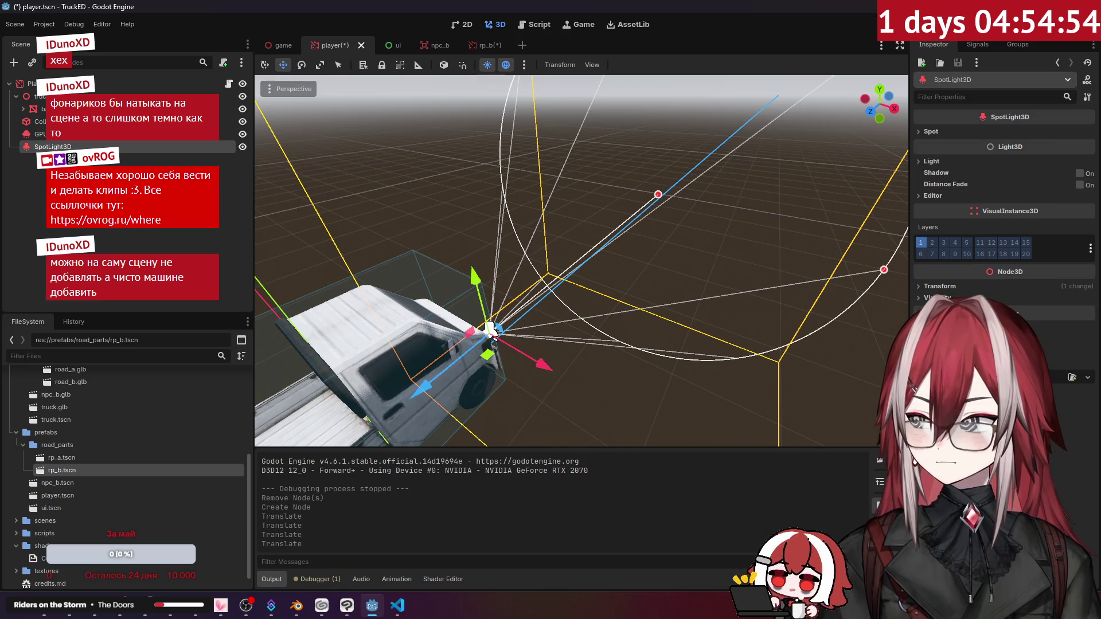
Duplicate the headlight, move the copy to the other front side, and run the game.
key(ctrl+d)
drag(528, 361, 516, 359)
middle_drag(517, 359, 494, 255)
mouse_move(495, 256)
mouse_down()
mouse_move(559, 260)
mouse_move(481, 266)
mouse_up()
click(374, 255)
middle_drag(373, 255, 436, 200)
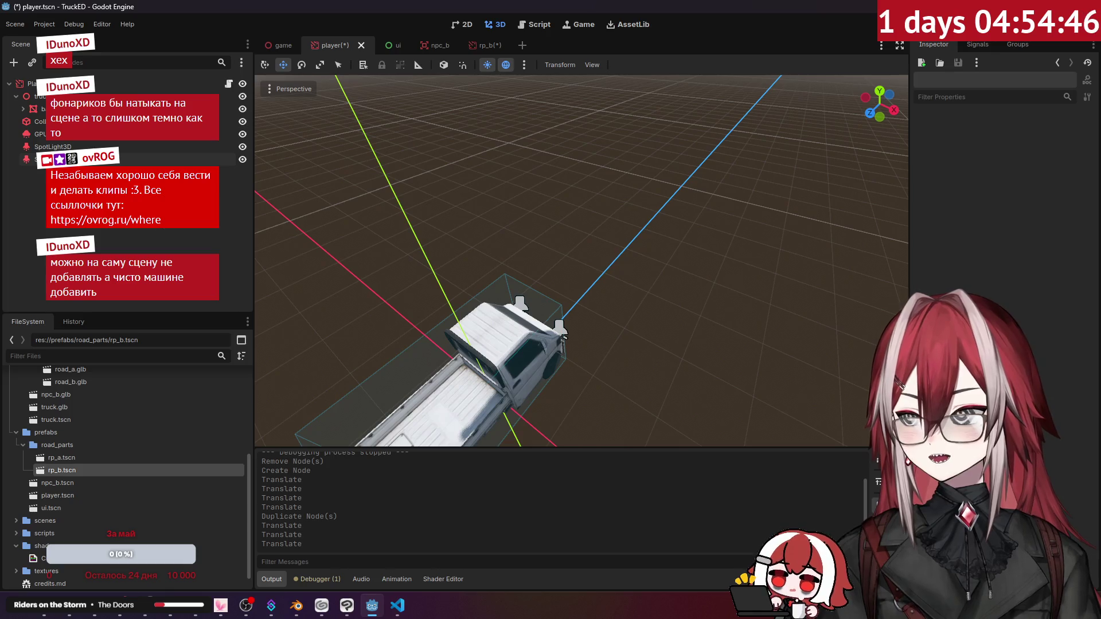
key(F5)
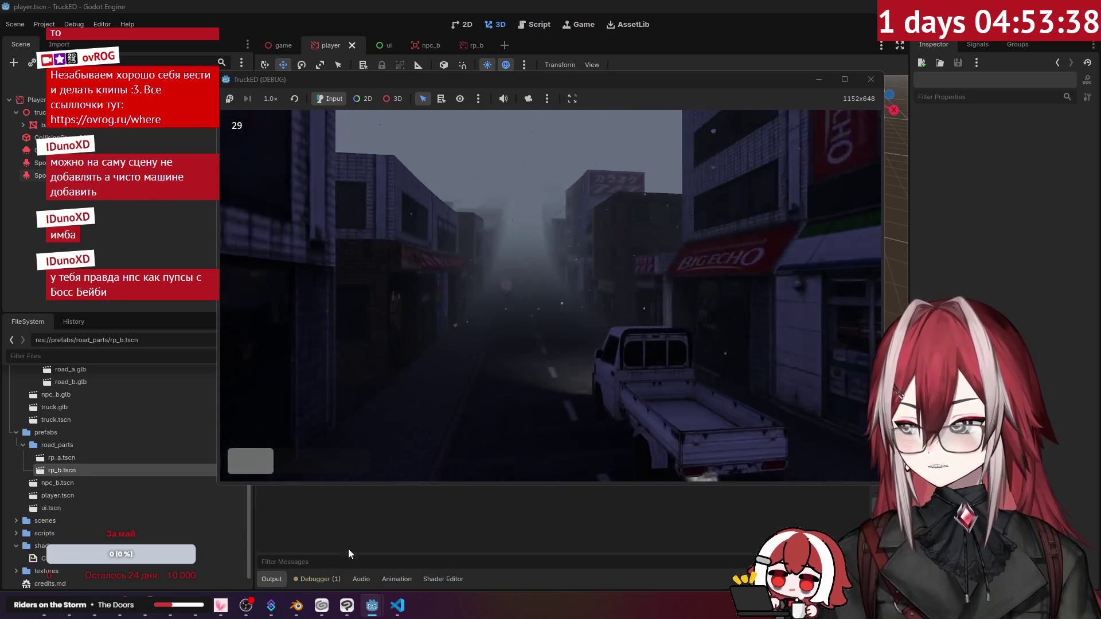
Watch the truck drive down the foggy street, then switch to Blender.
click(322, 606)
Open the npc_b.blend character file in Blender.
click(298, 608)
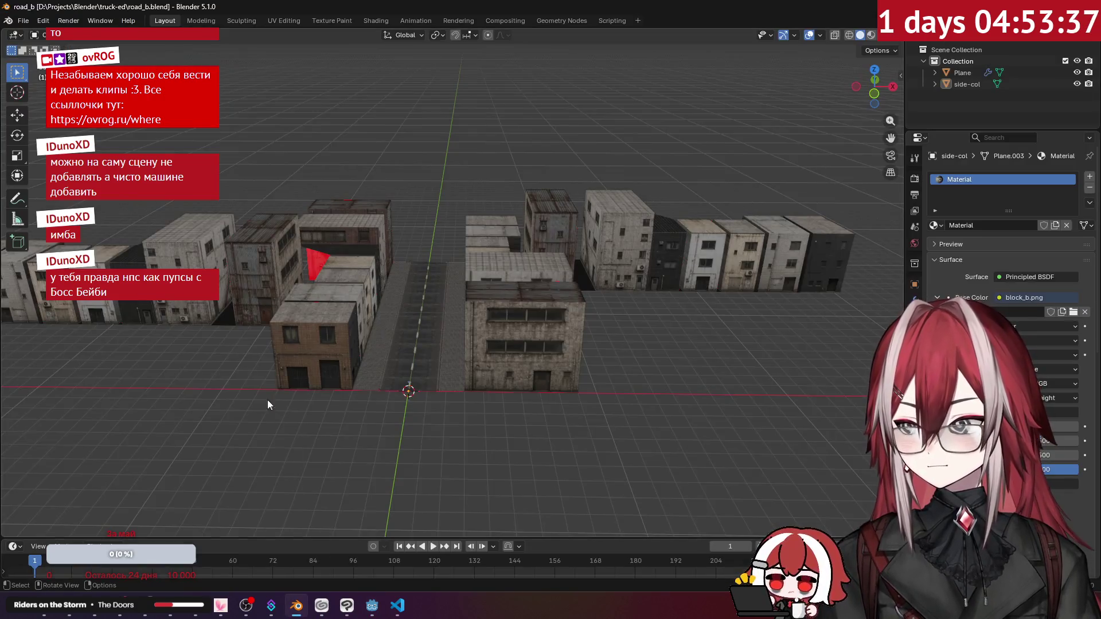
click(14, 24)
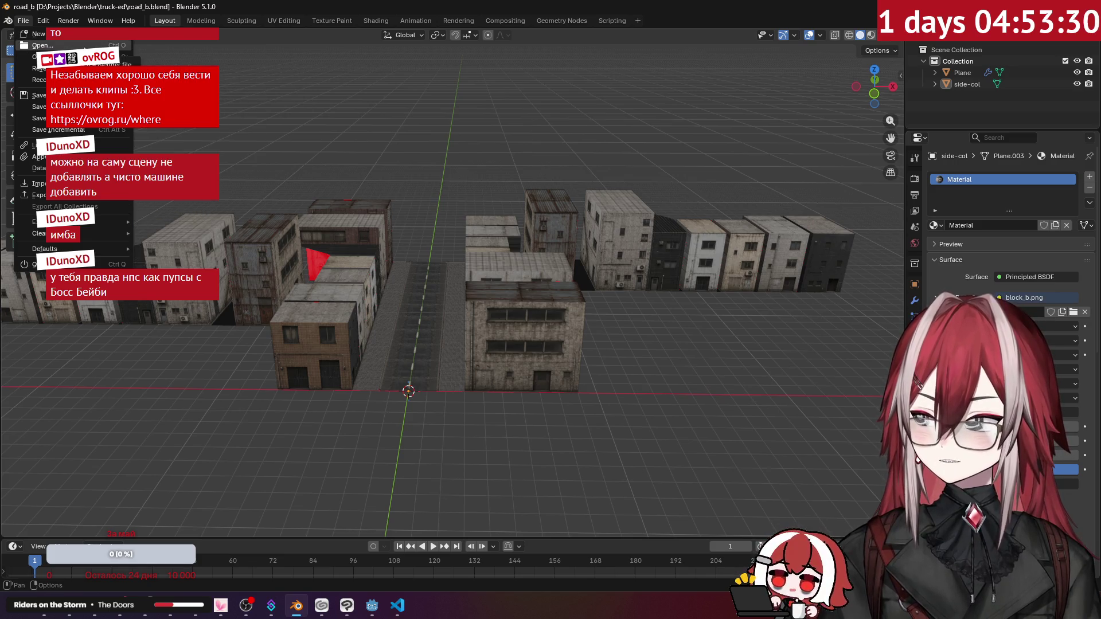
click(84, 46)
click(316, 110)
click(732, 440)
Scale the NPC's head bone to 0.400 in Pose Mode.
middle_drag(586, 288, 597, 402)
click(507, 242)
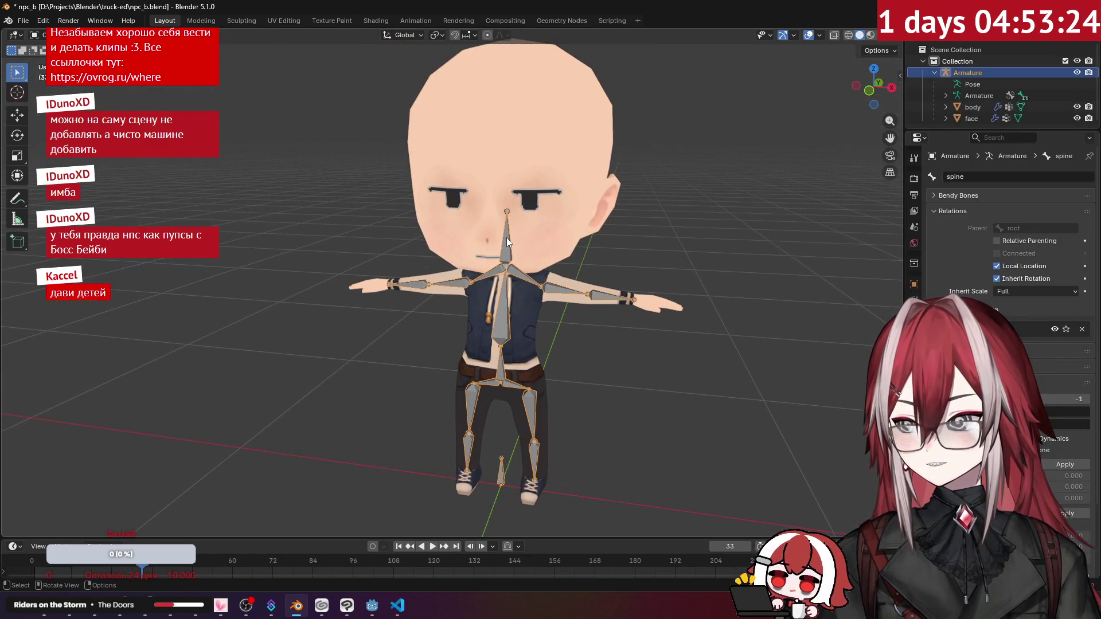
click(508, 253)
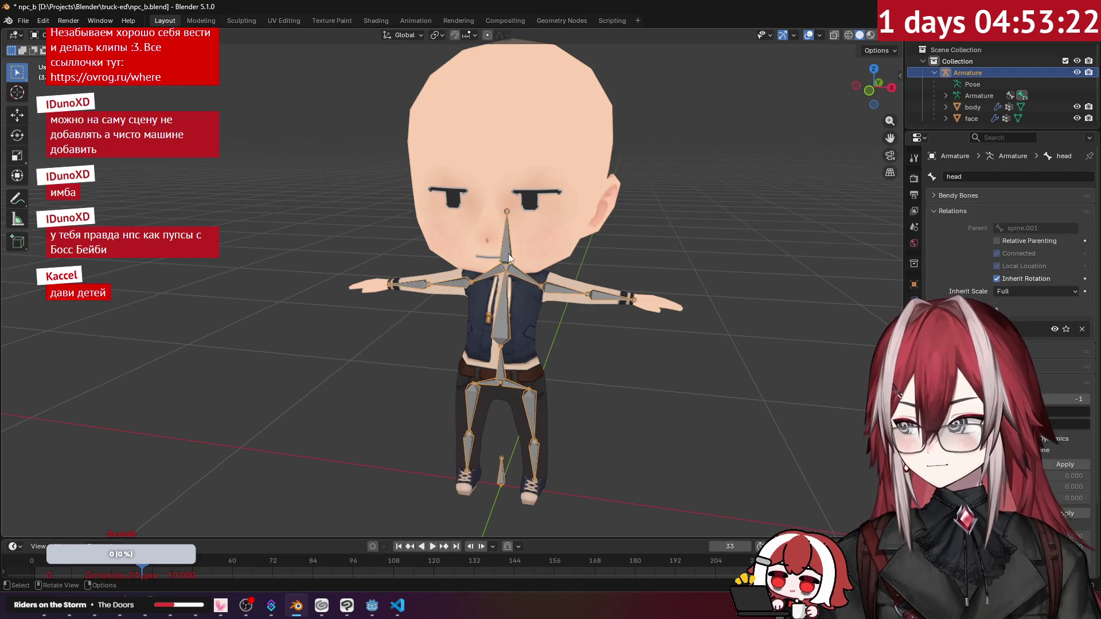
key(ctrl+Tab)
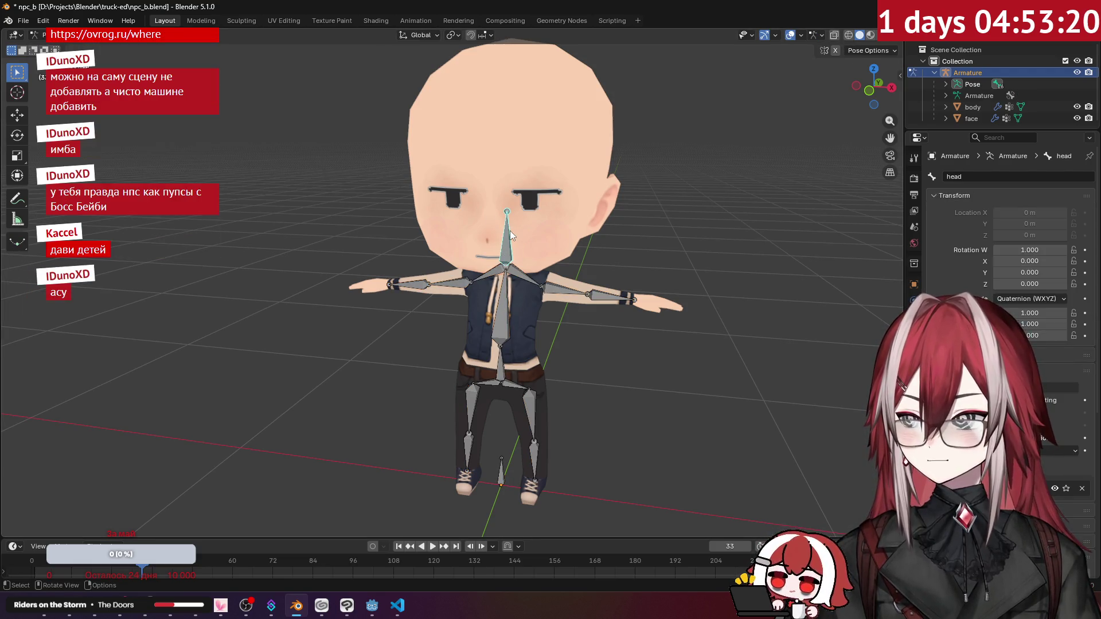
key(s)
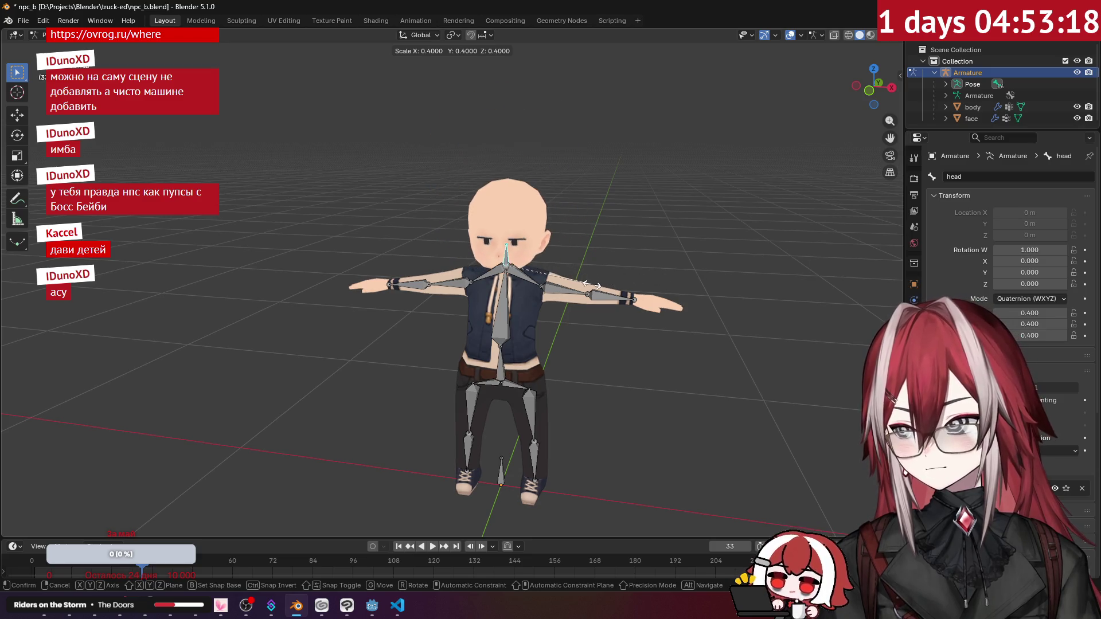
click(627, 249)
Compare the head in Edit Mode, hide bones and grid, and view it from the side.
key(Tab)
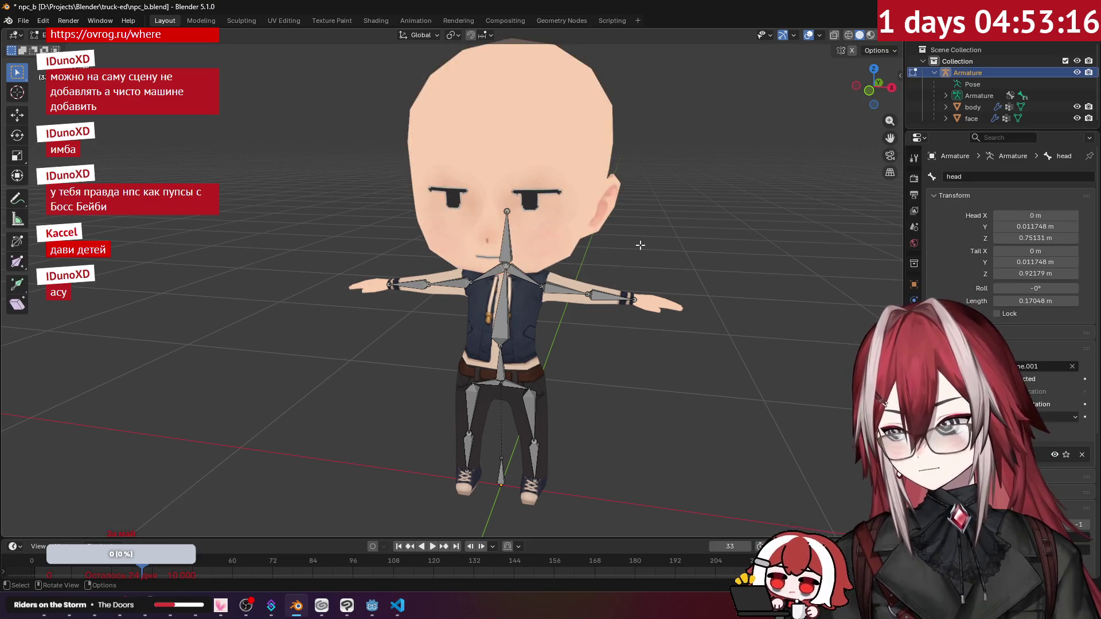
key(Tab)
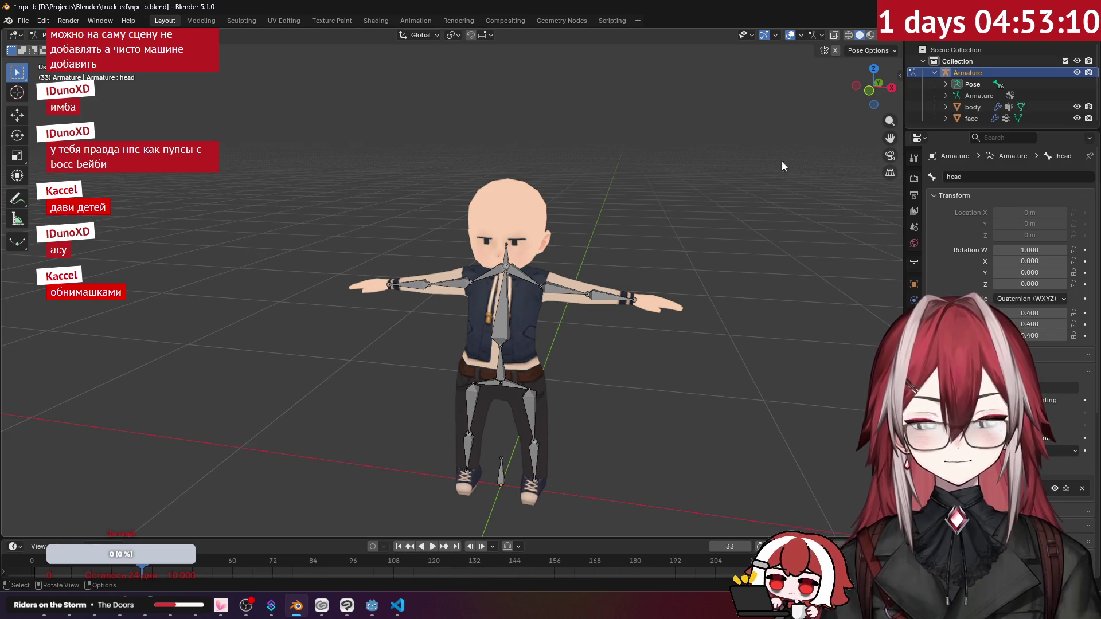
click(789, 36)
mouse_move(668, 187)
middle_down()
mouse_move(659, 197)
mouse_move(730, 168)
mouse_move(742, 187)
mouse_move(560, 188)
mouse_move(658, 187)
mouse_move(577, 180)
mouse_move(652, 234)
middle_up()
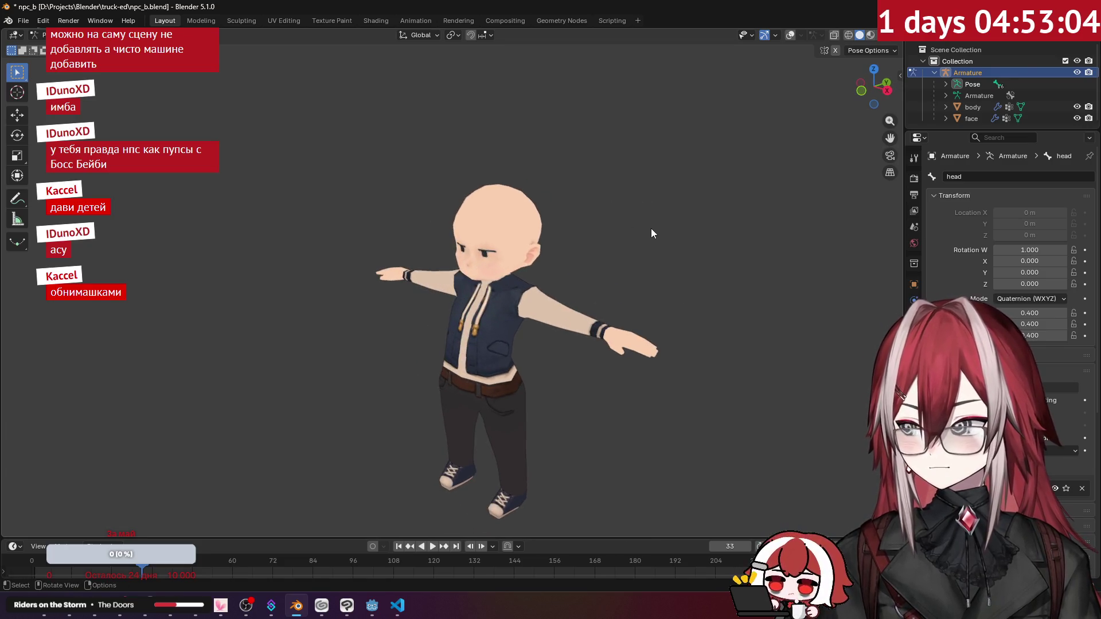
key(Tab)
scroll(613, 213, up, 4)
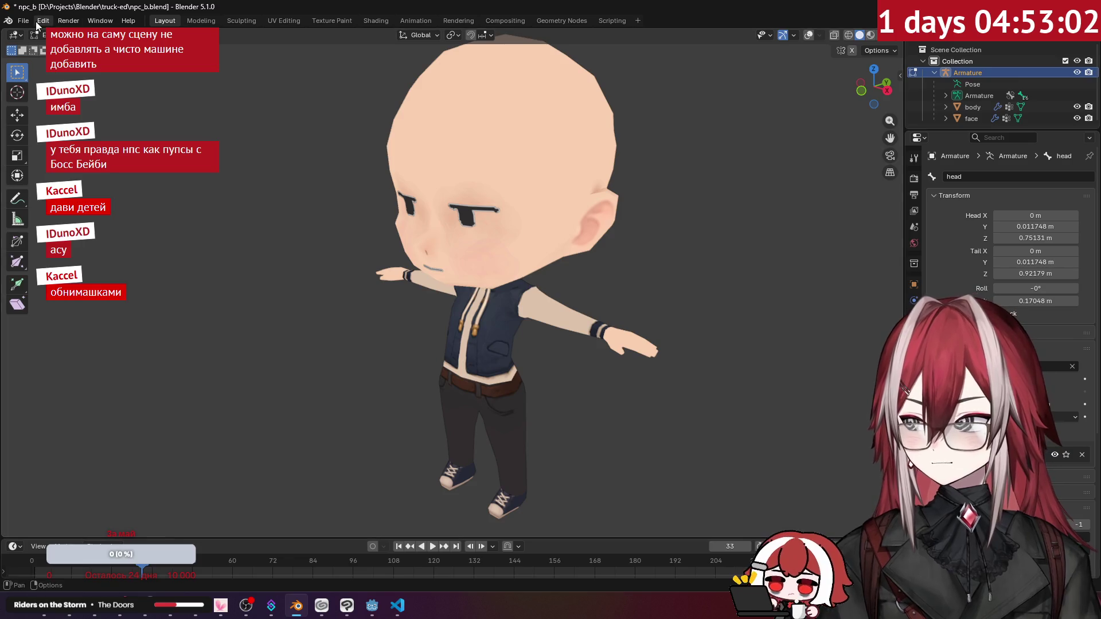
Start a new General file, discarding the unsaved character changes.
click(36, 25)
mouse_move(33, 35)
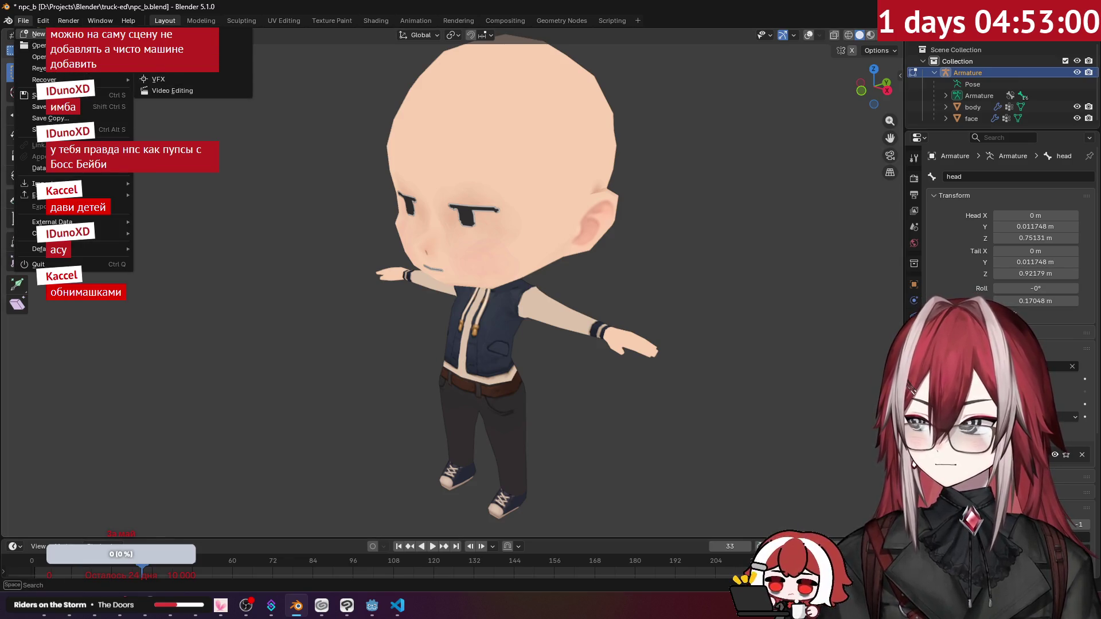
click(173, 45)
click(586, 318)
Delete the new scene's three default objects, then fire once in the TruckED game and close it.
key(a)
key(x)
click(655, 256)
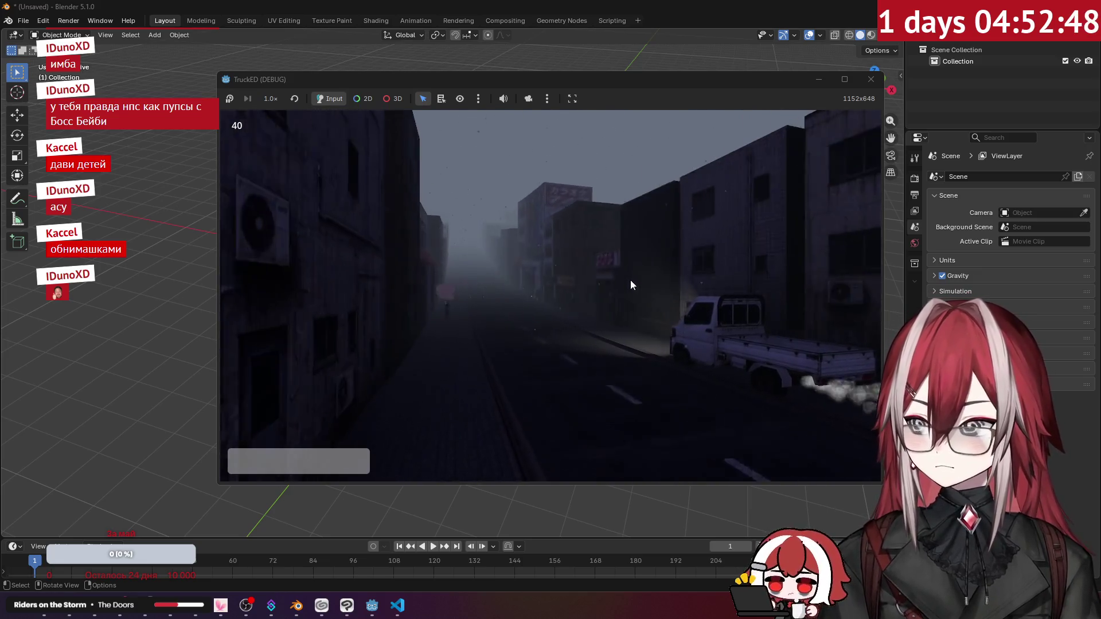
click(631, 281)
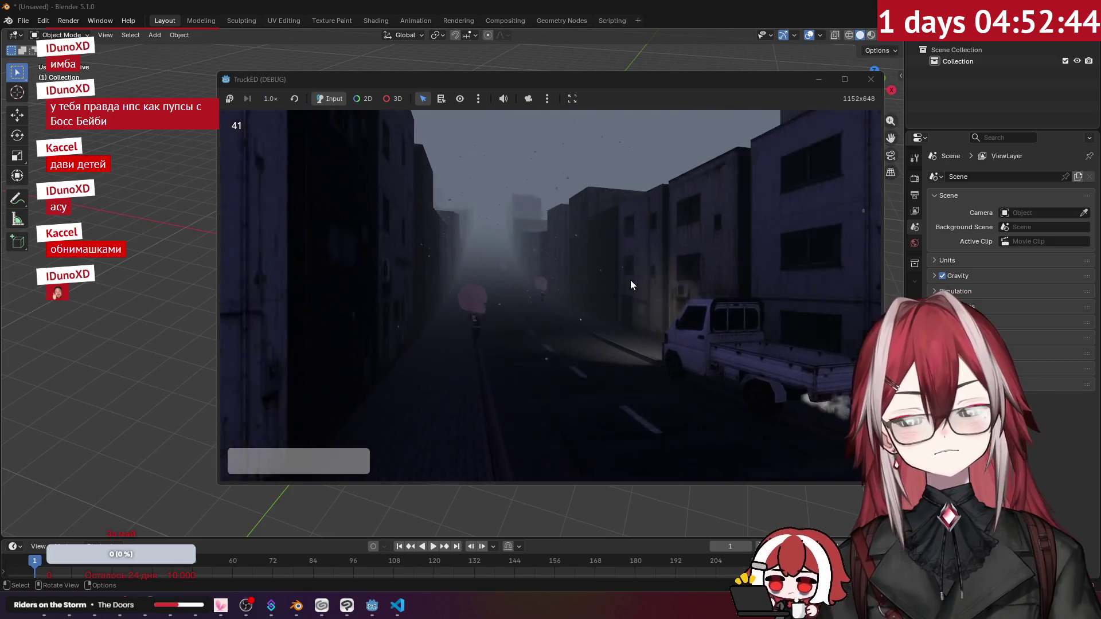
click(871, 79)
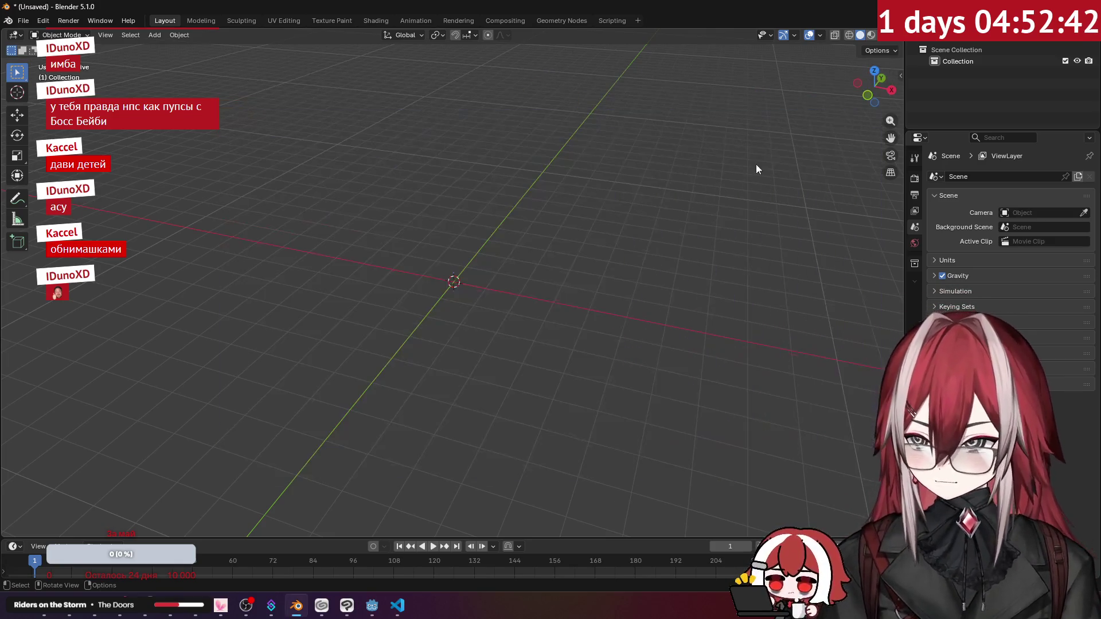
Open the npc_b scene and select its Skeleton3D node.
click(373, 606)
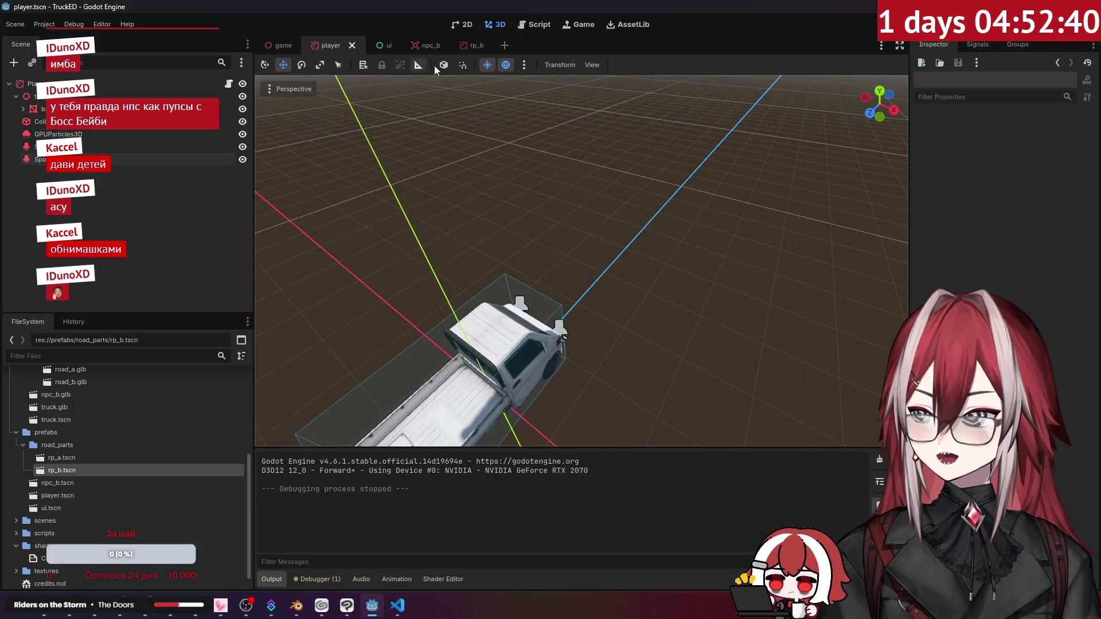
click(370, 46)
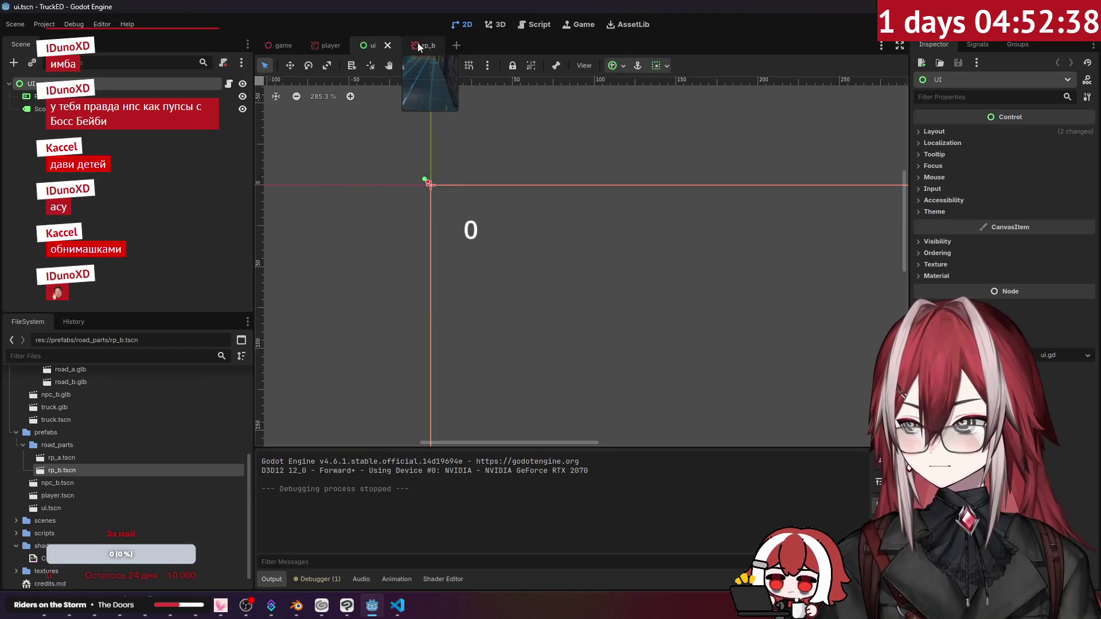
double_click(71, 483)
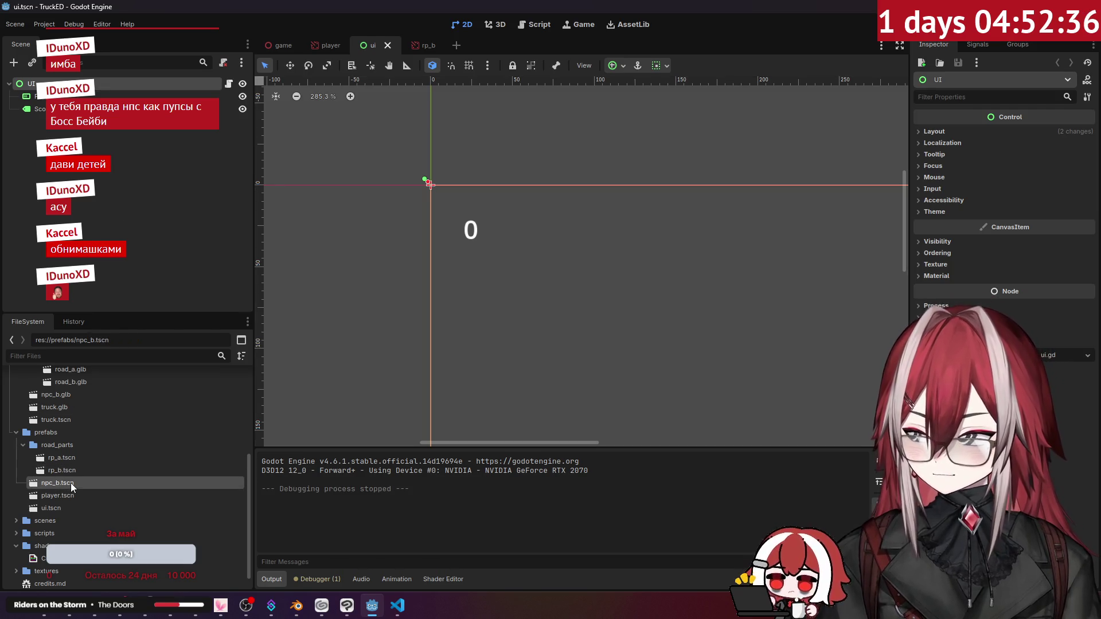
scroll(518, 279, up, 5)
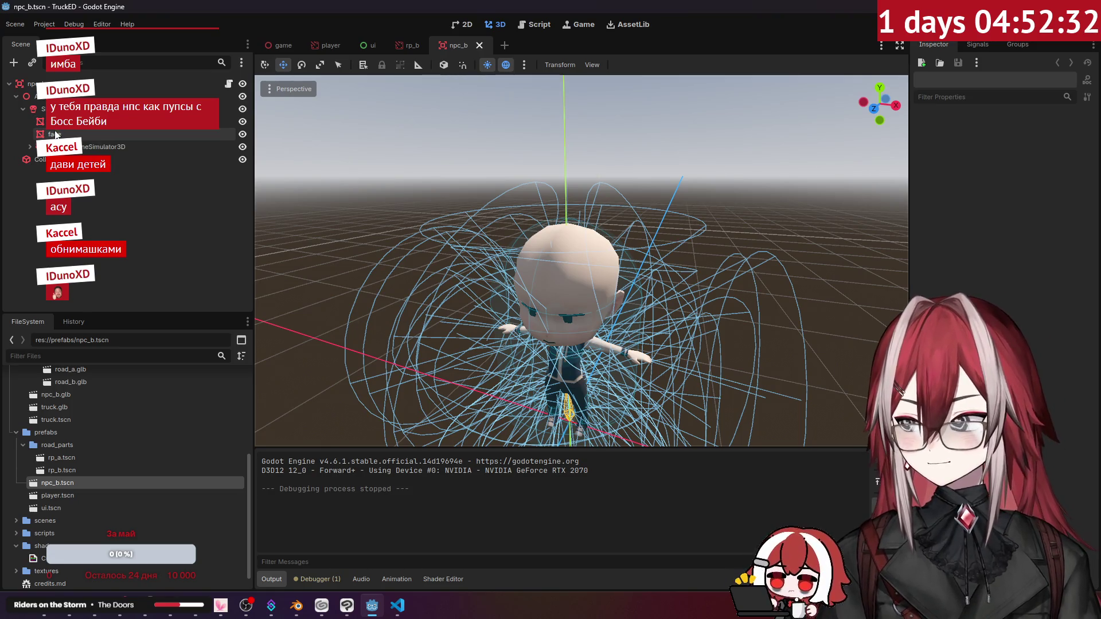
click(43, 109)
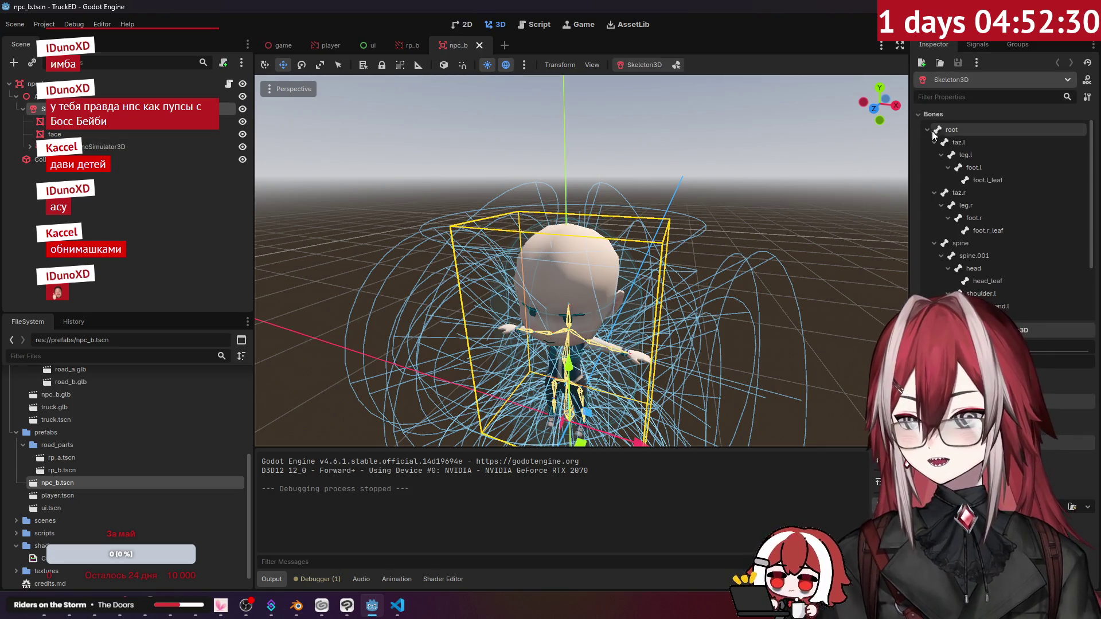
Rotate and stretch the head bone so the NPC's head is taller and narrower.
scroll(998, 206, down, 3)
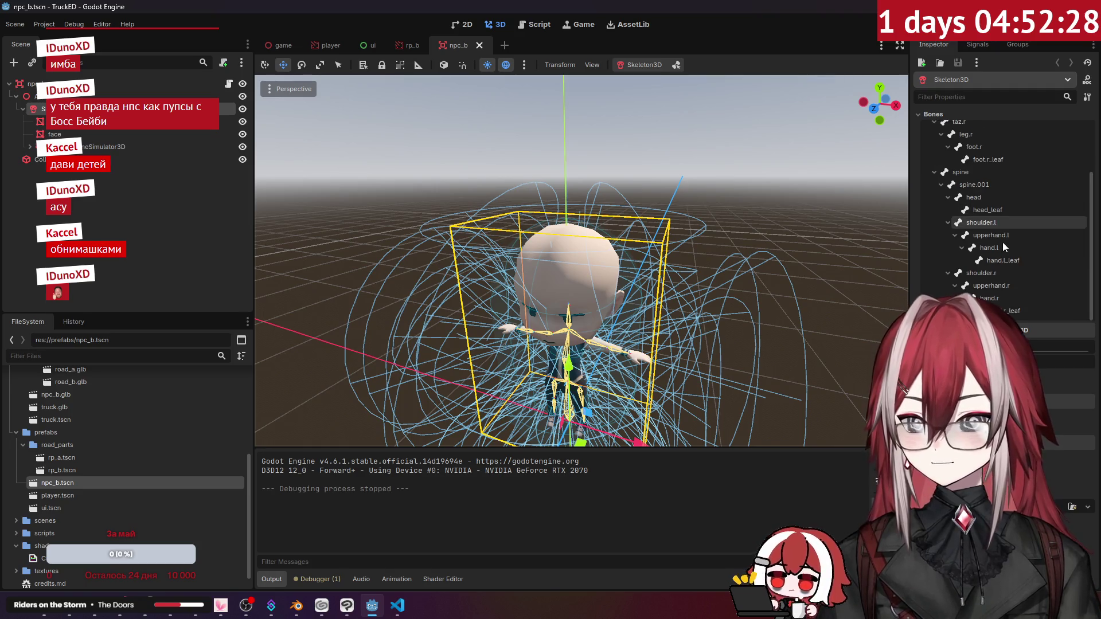
click(992, 195)
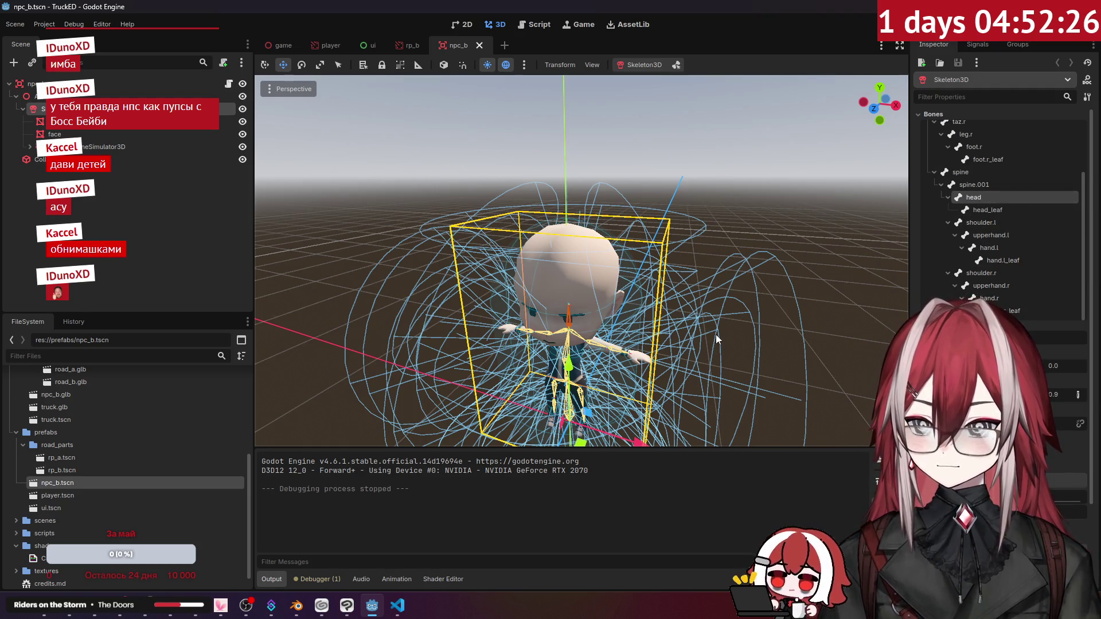
drag(1055, 436, 1081, 436)
scroll(582, 261, up, 10)
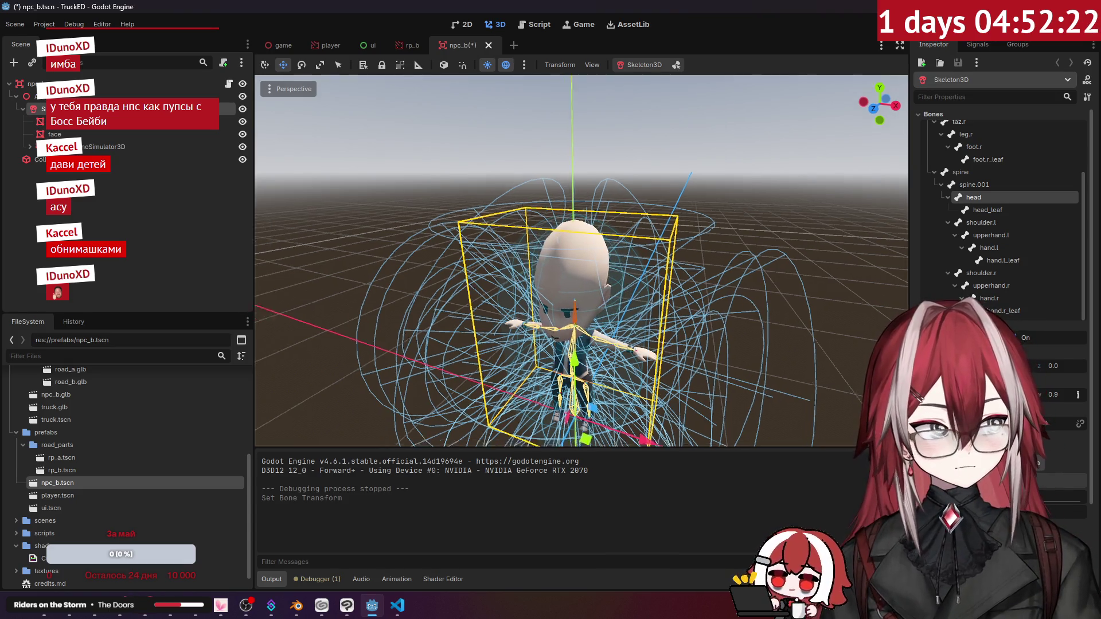
scroll(582, 260, down, 8)
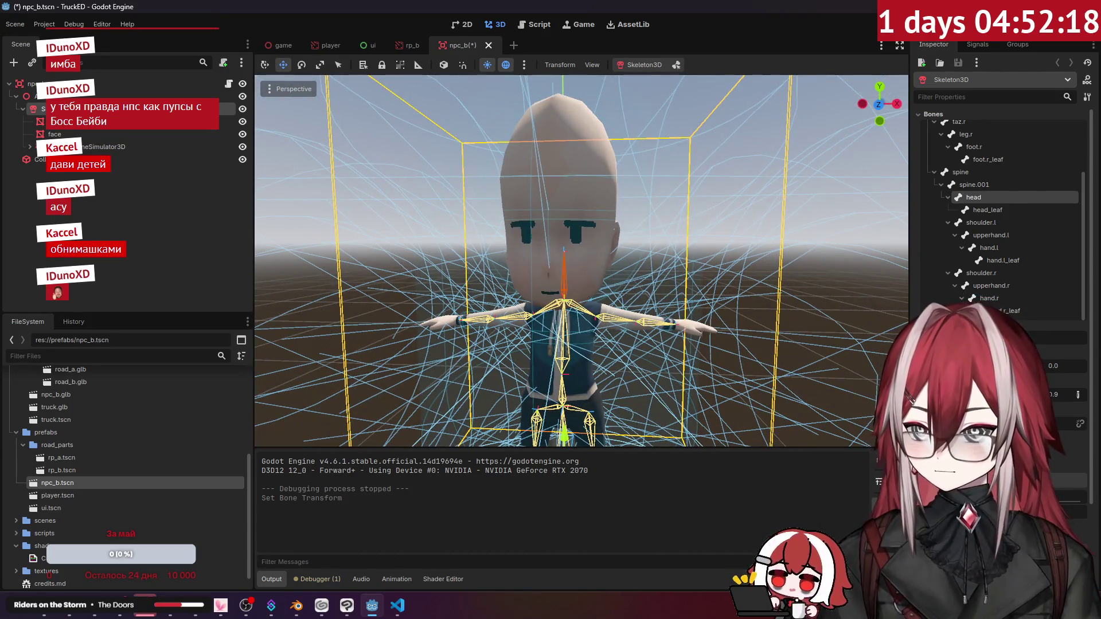
drag(1078, 436, 1084, 436)
mouse_move(581, 261)
middle_down()
mouse_move(487, 258)
mouse_move(691, 293)
middle_up()
scroll(582, 261, down, 3)
scroll(582, 261, up, 5)
scroll(533, 264, down, 3)
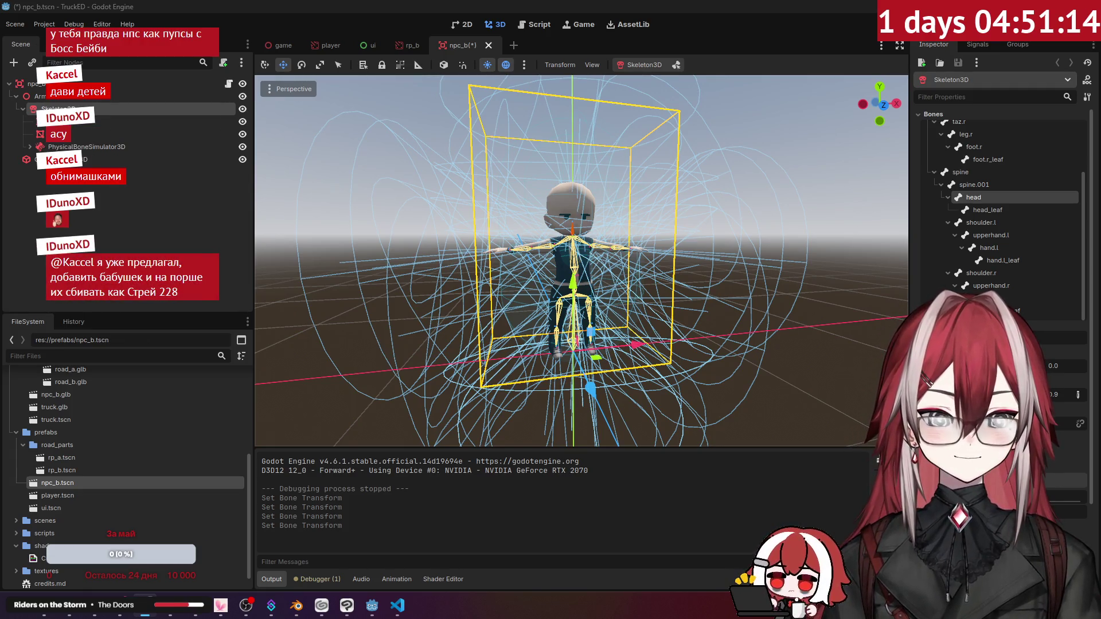
Save the scene and launch the game to test the reshaped head.
key(alt+Tab)
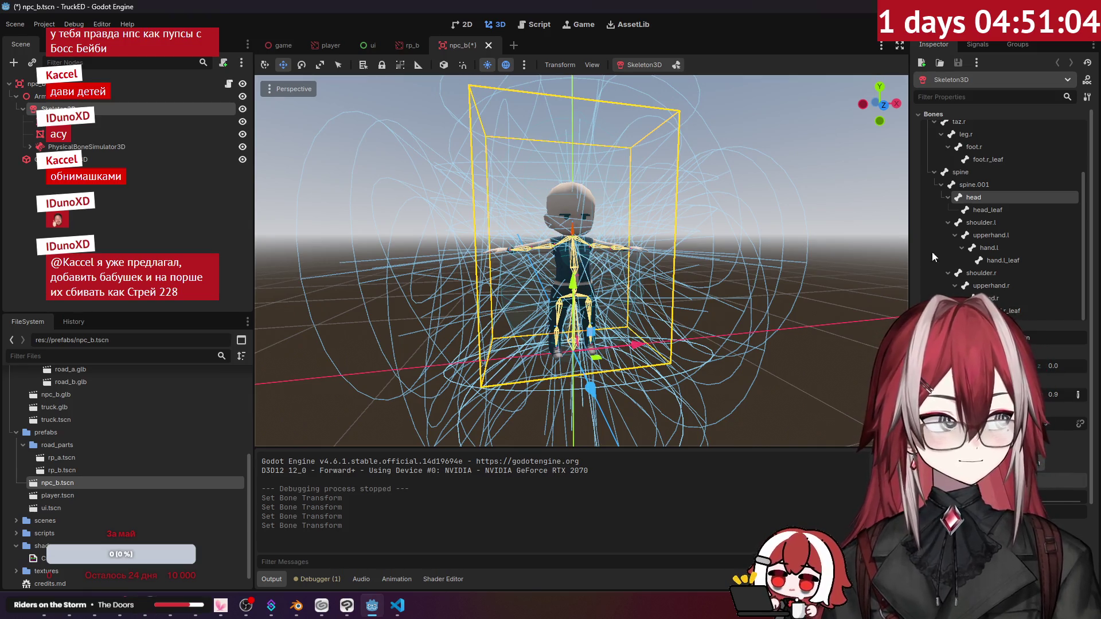
key(alt+Tab)
key(F5)
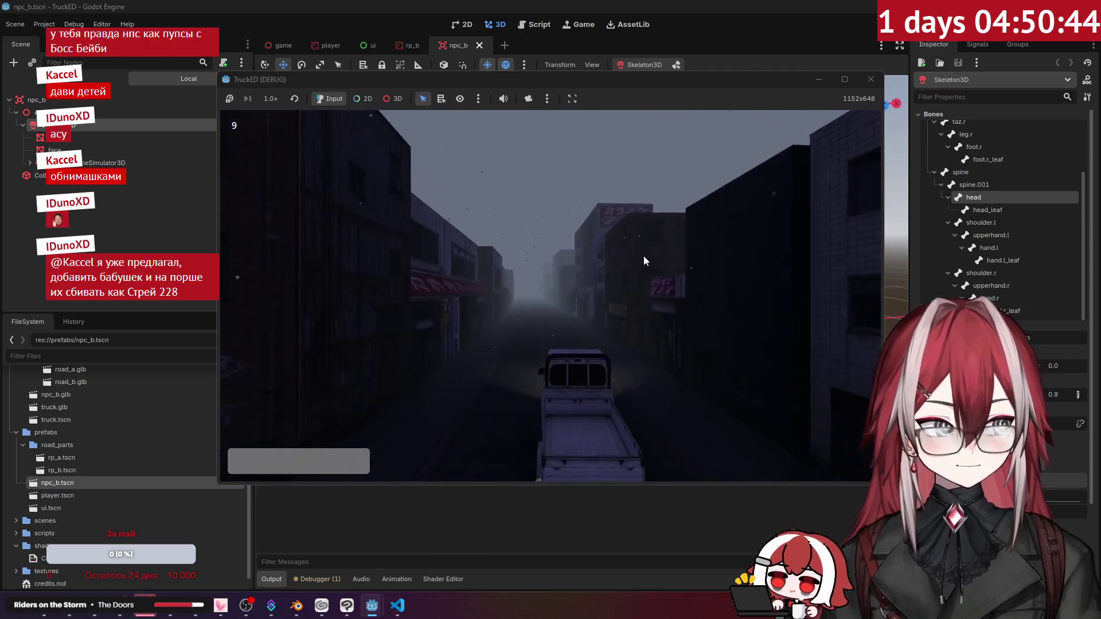
Close the TruckED test game and bring up npc.gd in VS Code.
click(870, 79)
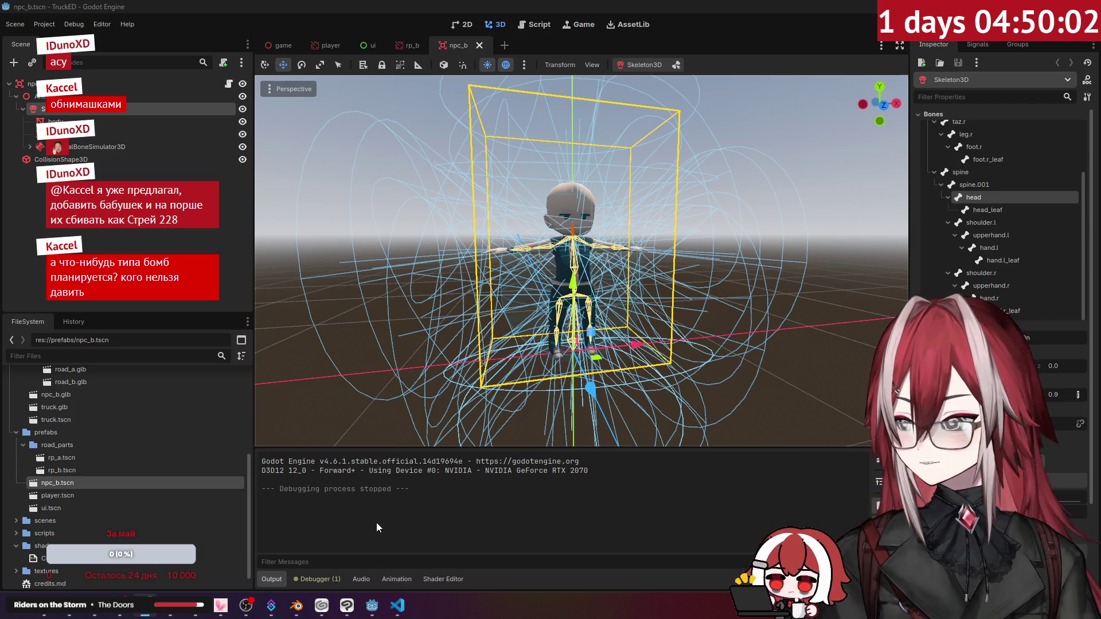
click(397, 605)
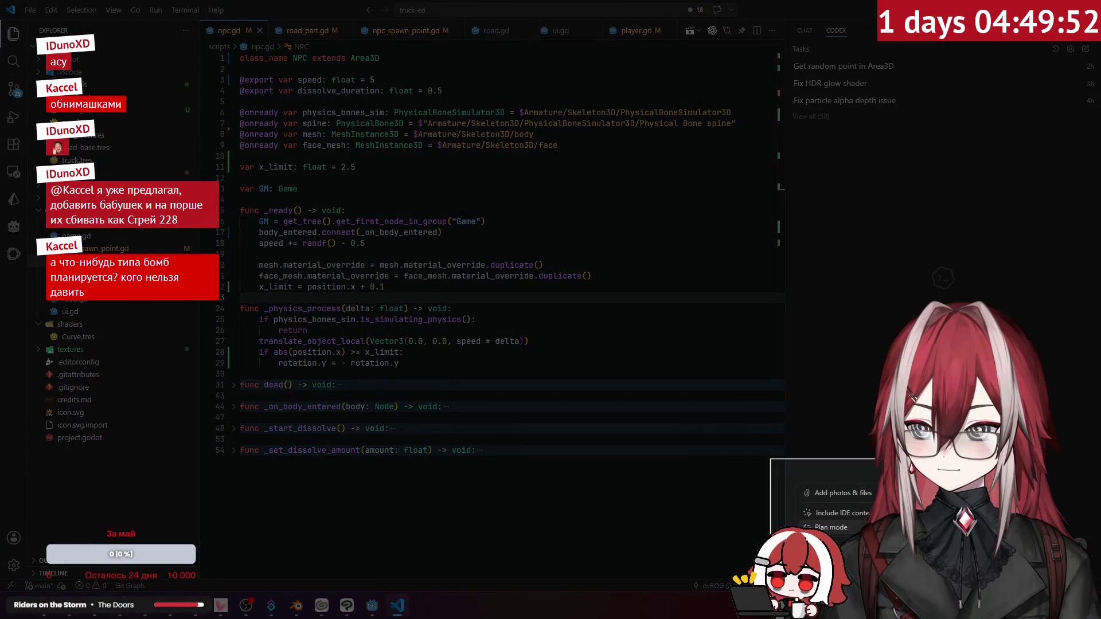
Look over npc.gd around line 22, then go back to Godot and undo the head reshaping.
key(Escape)
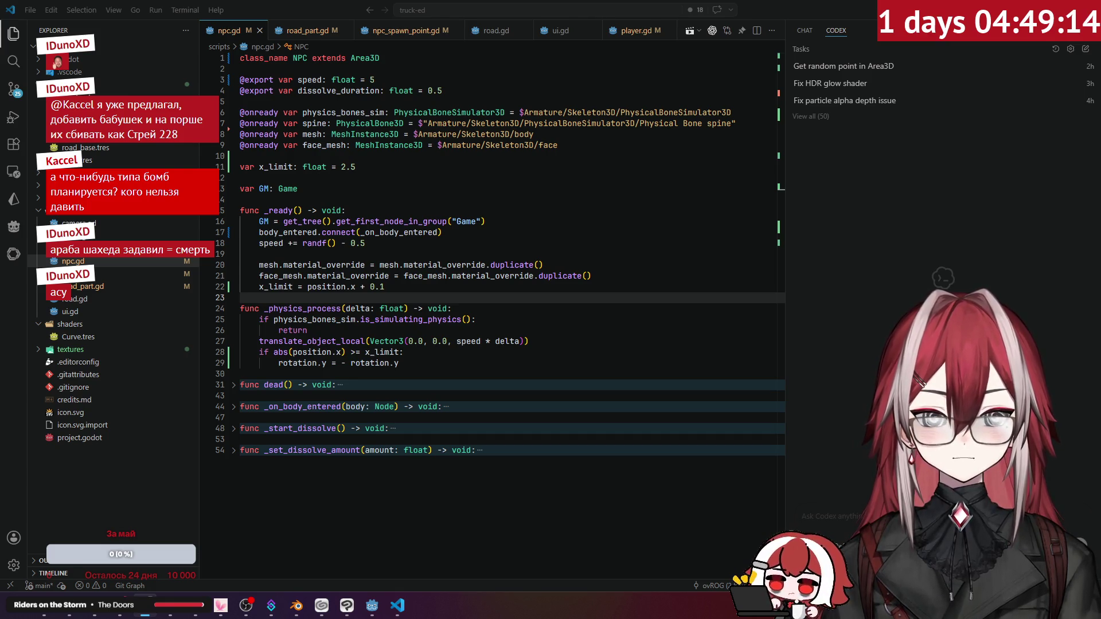
click(815, 516)
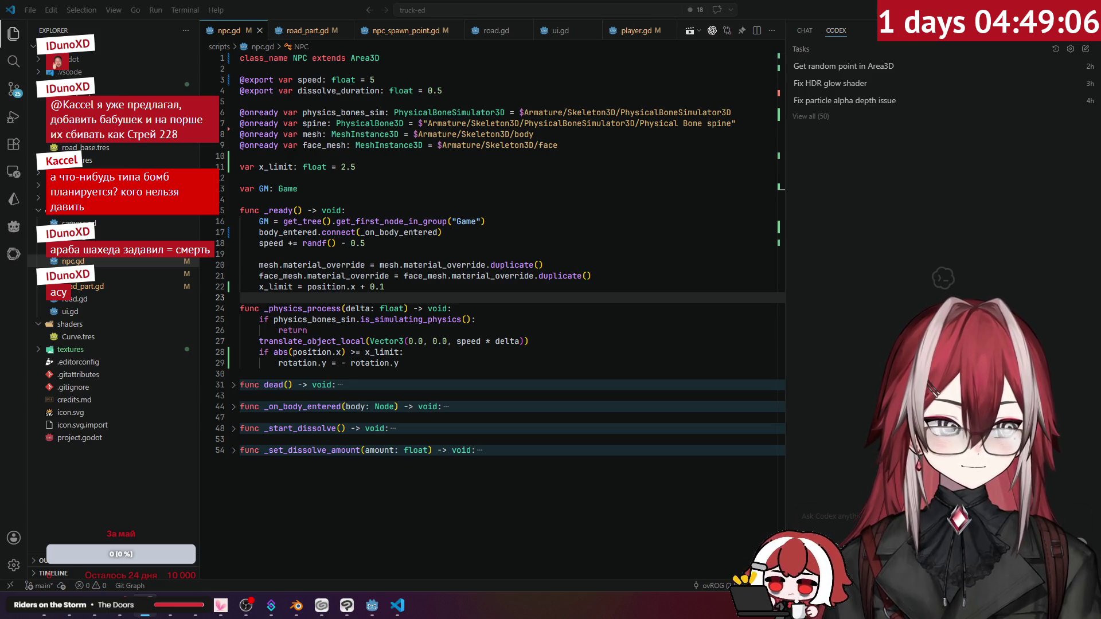
click(638, 290)
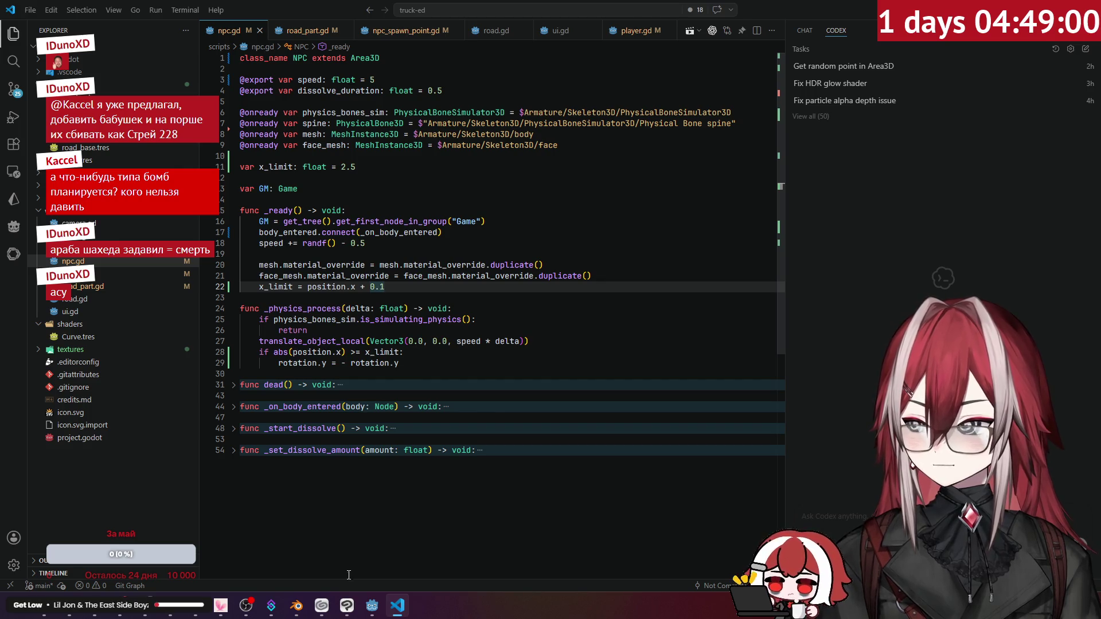
click(372, 606)
key(ctrl+z)
key(ctrl+z)
key(ctrl+z)
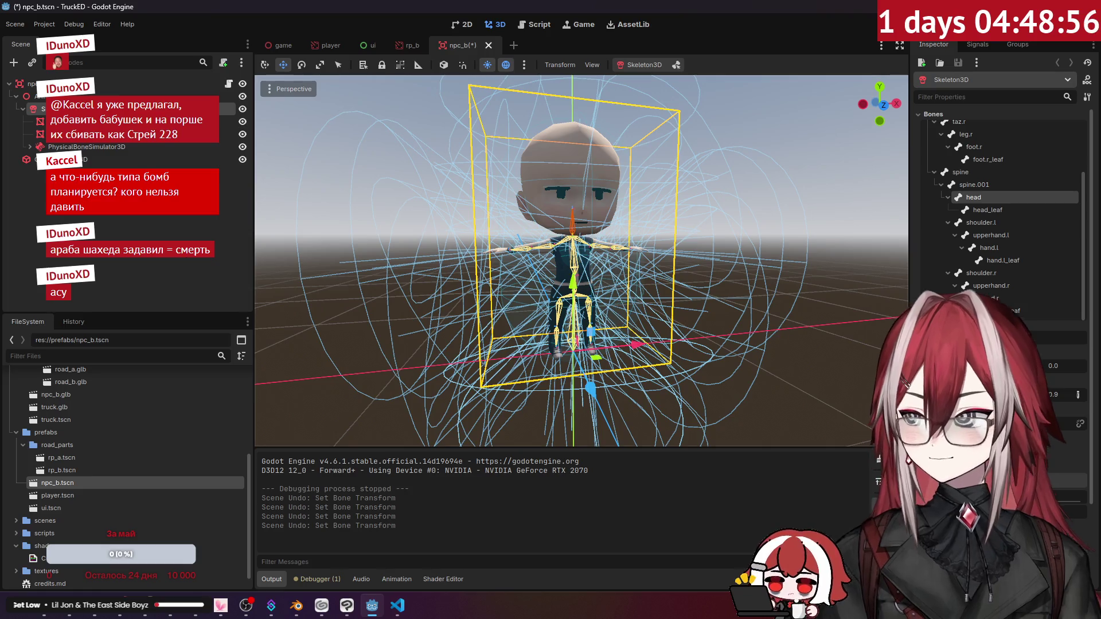
Save and briefly run the game, stop it, and select the npc_b root node.
key(F5)
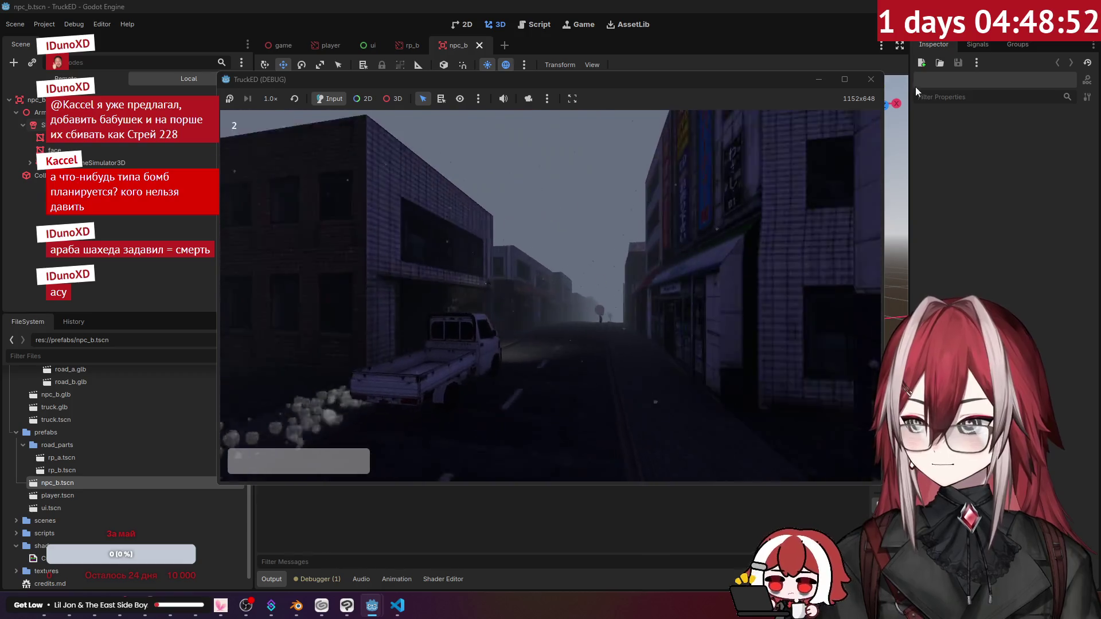
key(F8)
click(407, 615)
click(408, 615)
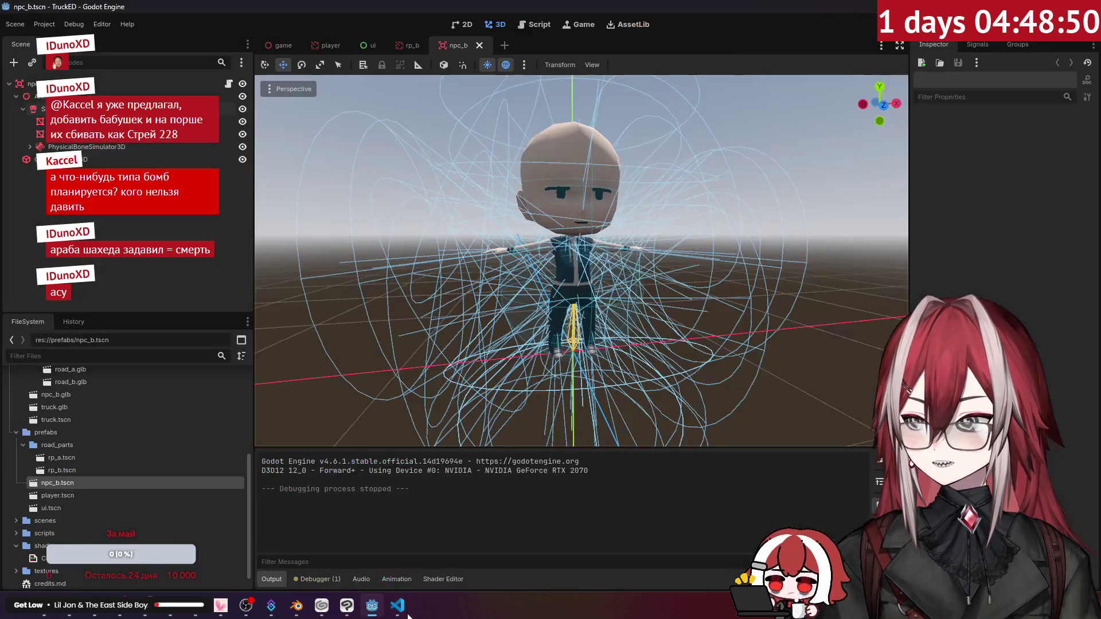
click(32, 84)
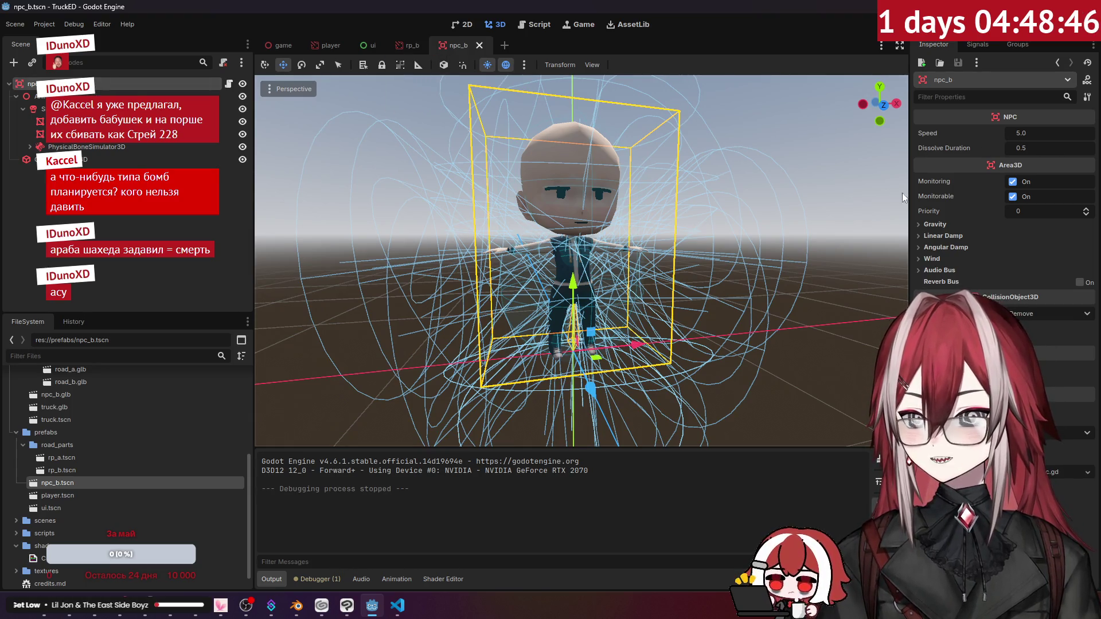
click(400, 614)
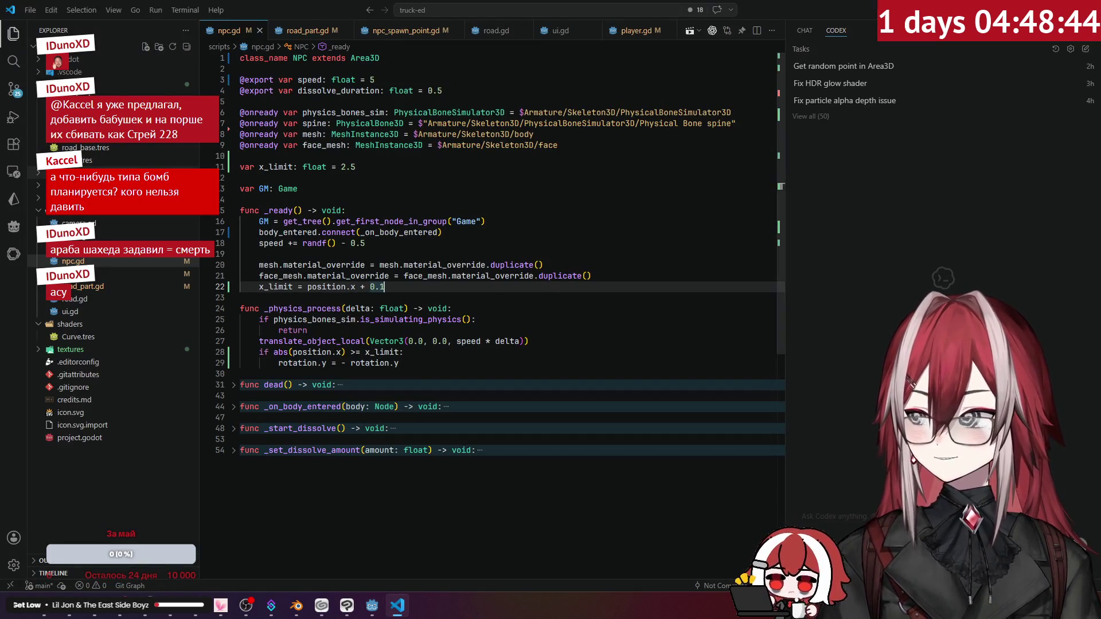
Change the NPC's default speed on line 3 of npc.gd to 0.5 and save the script.
click(386, 82)
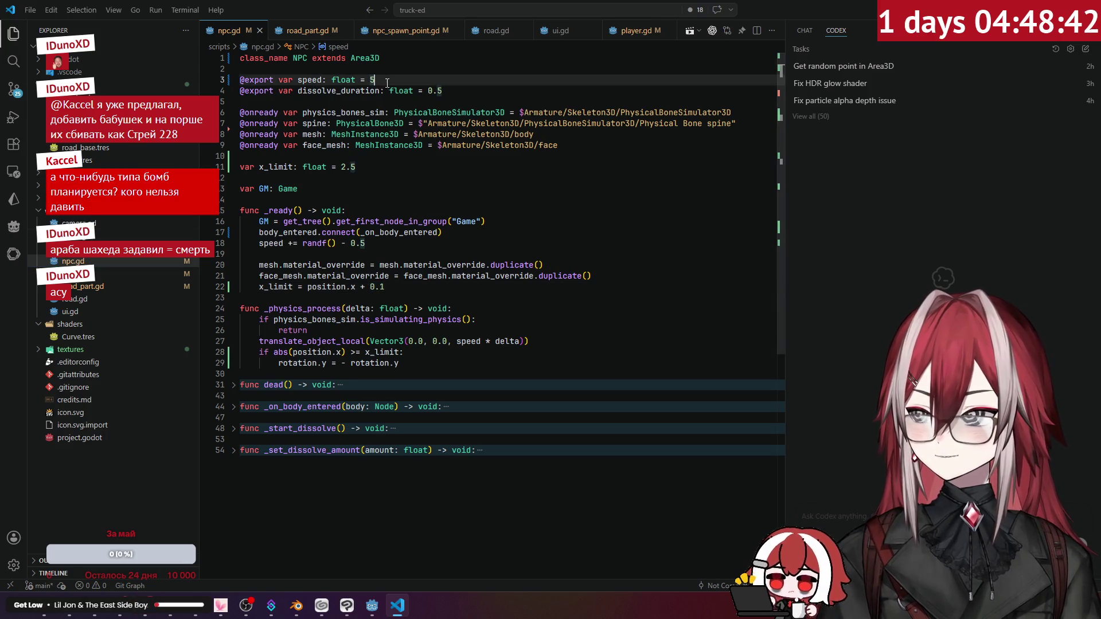
key(Home)
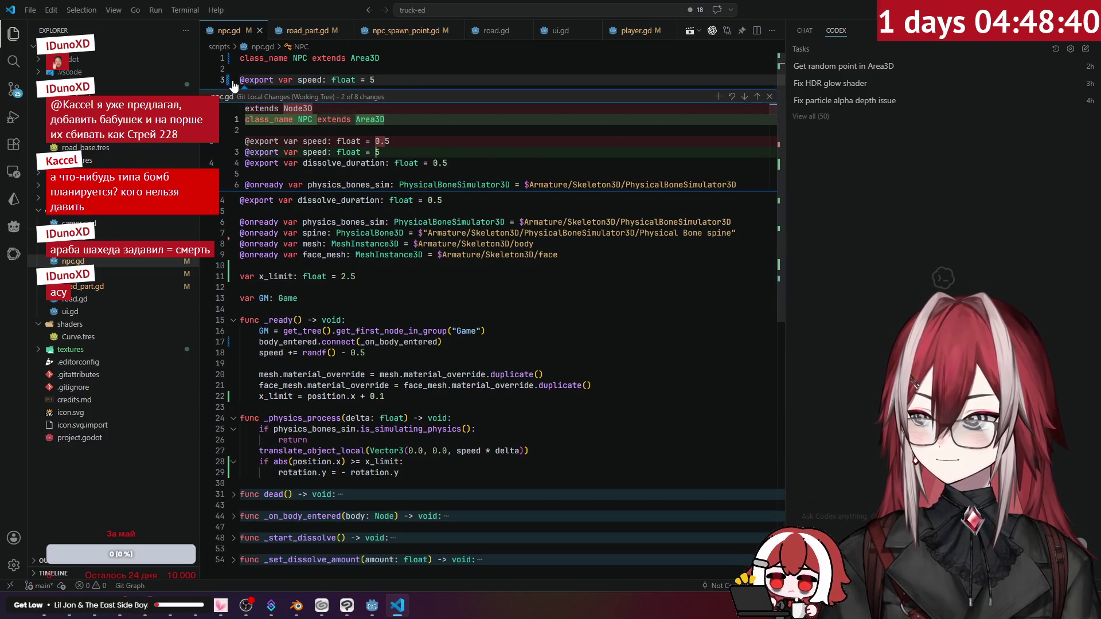
click(369, 80)
text(0,)
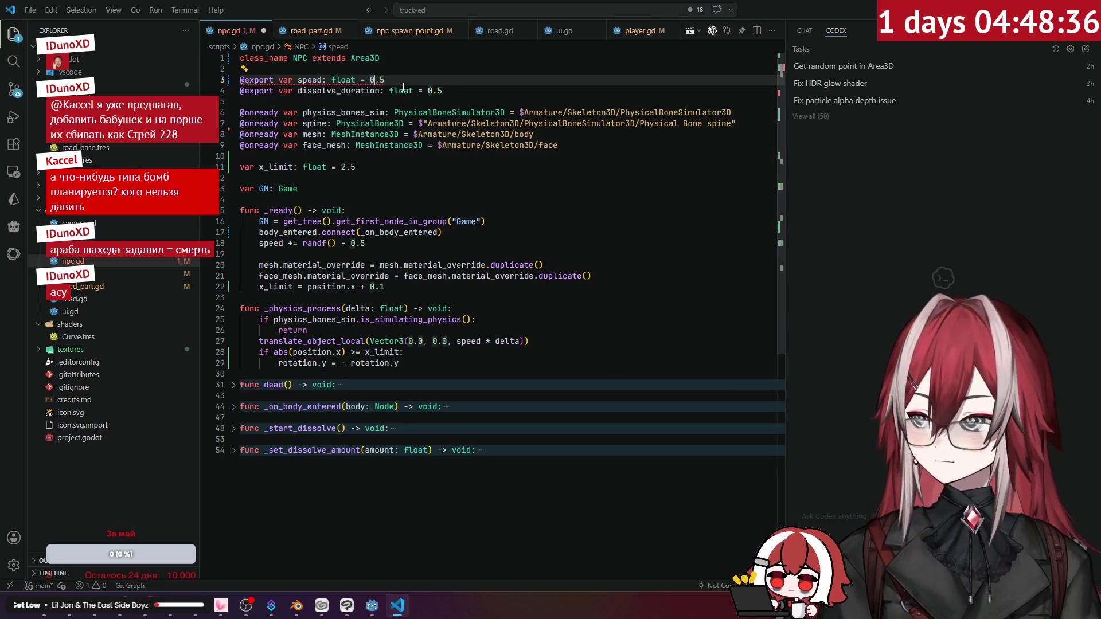
key(BackSpace)
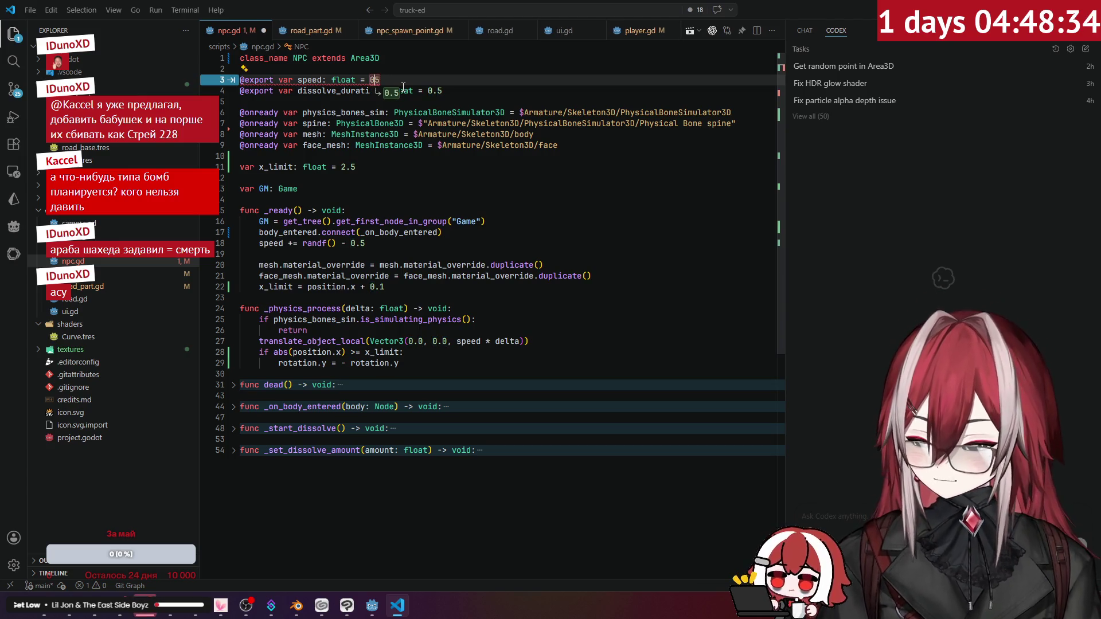
key(Tab)
key(ctrl+s)
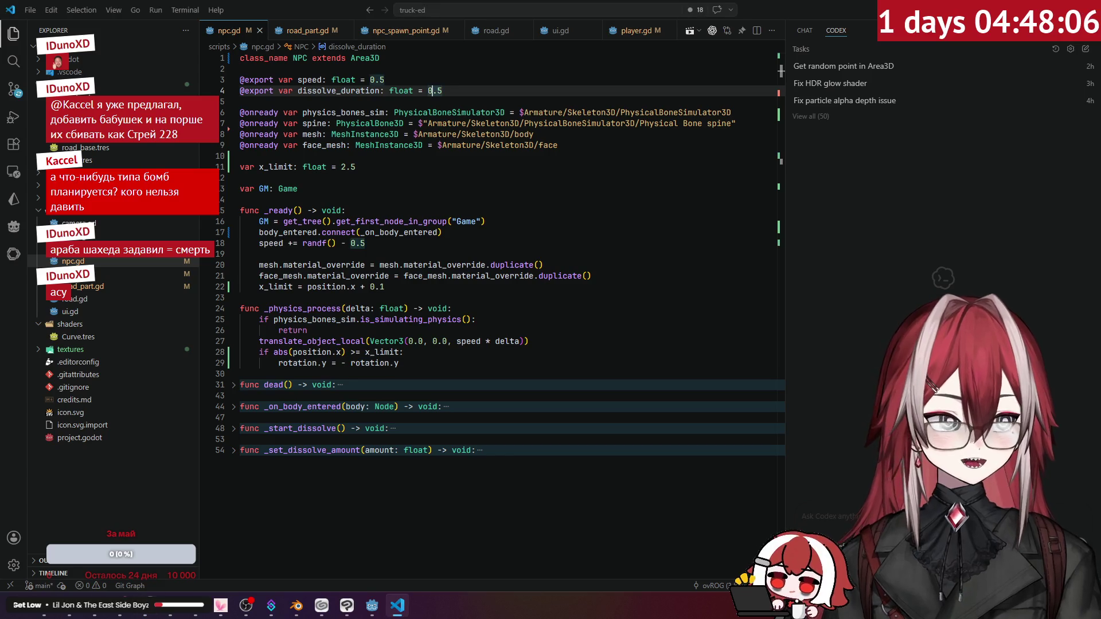
Review the random speed offset and x_limit lines in npc.gd, then go back to Godot.
click(667, 243)
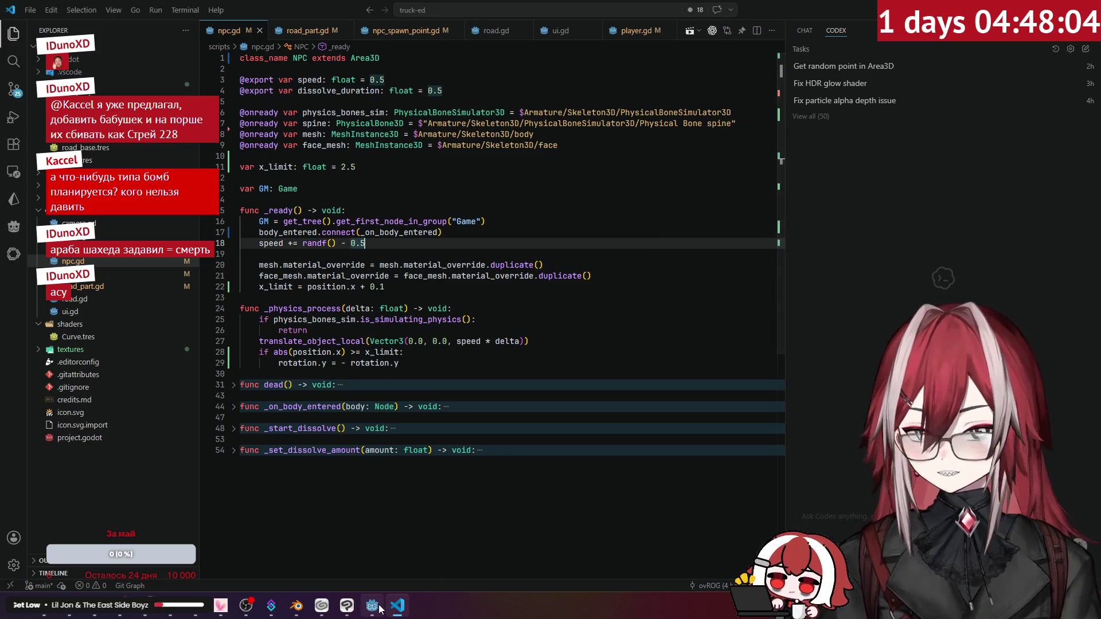
mouse_move(380, 609)
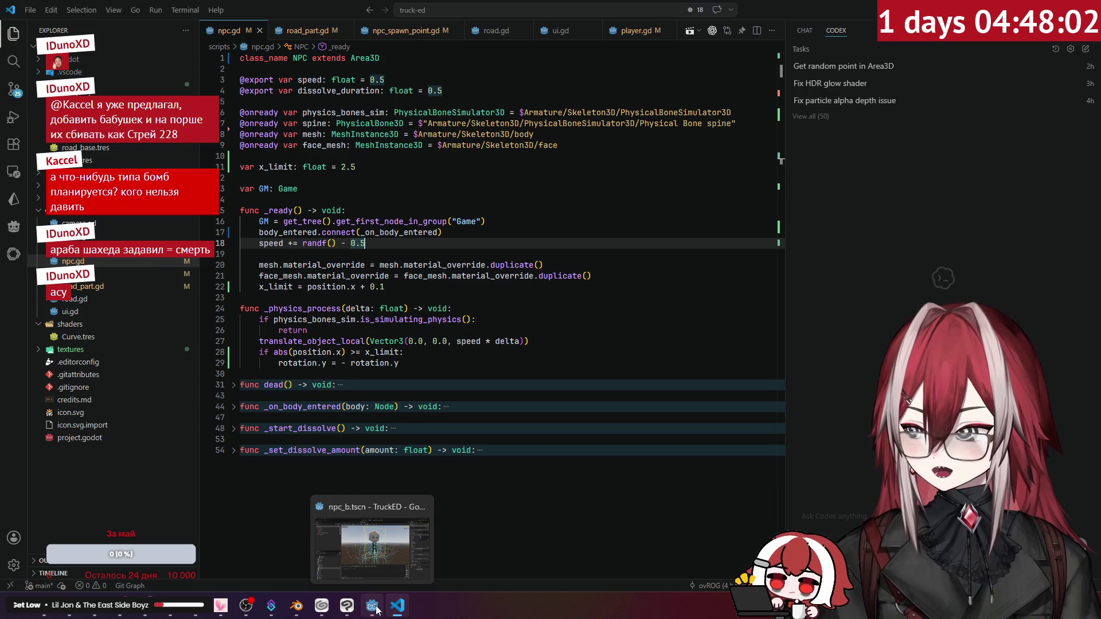
mouse_move(300, 611)
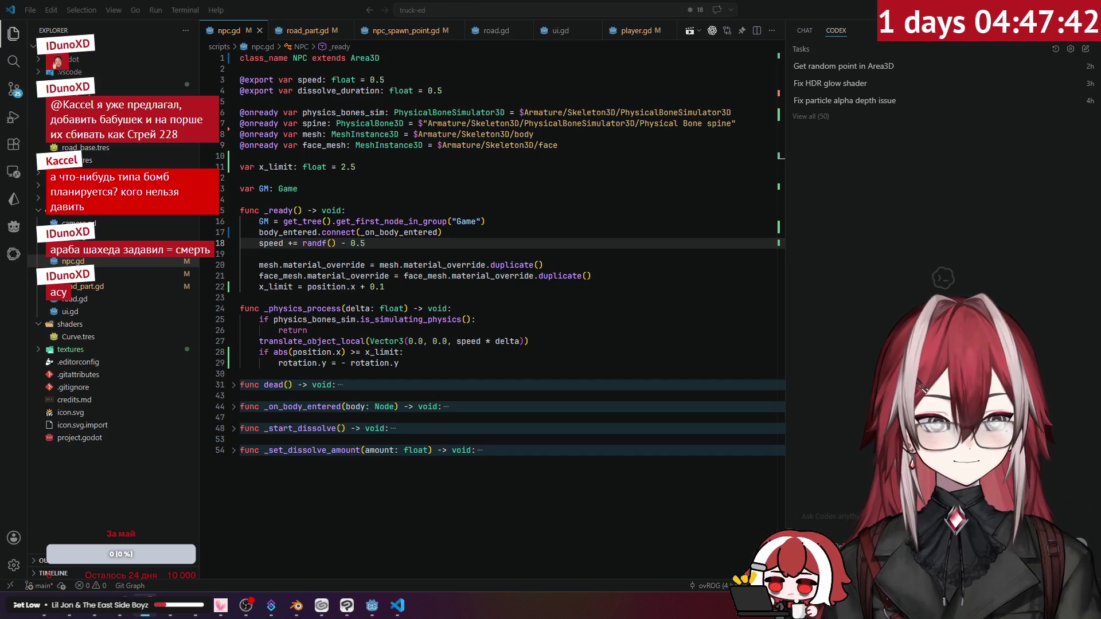
click(365, 243)
click(700, 287)
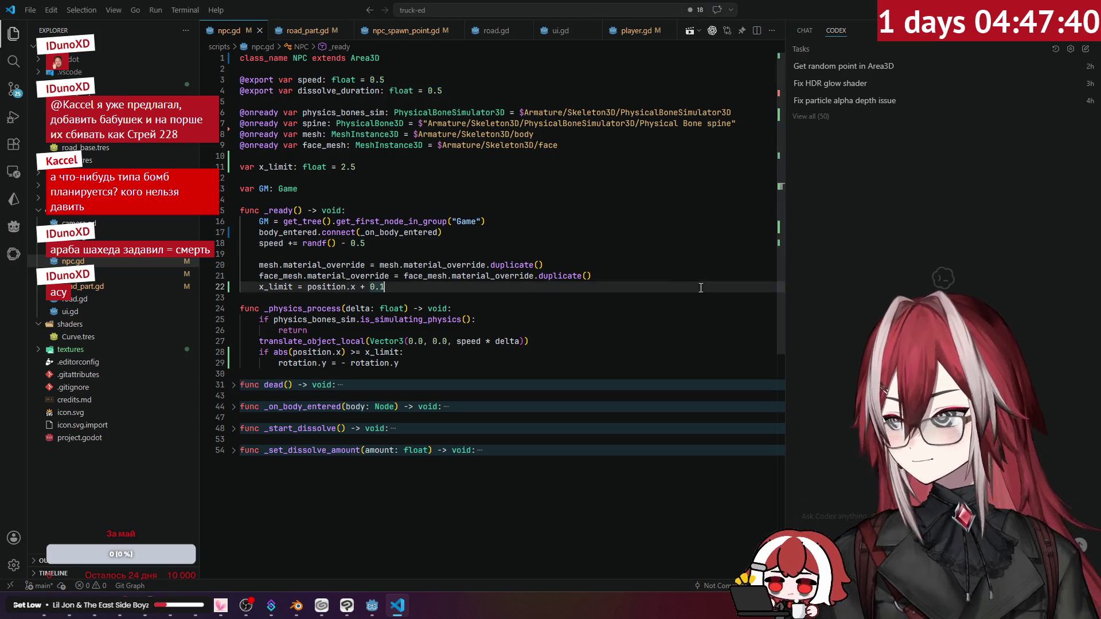
click(382, 614)
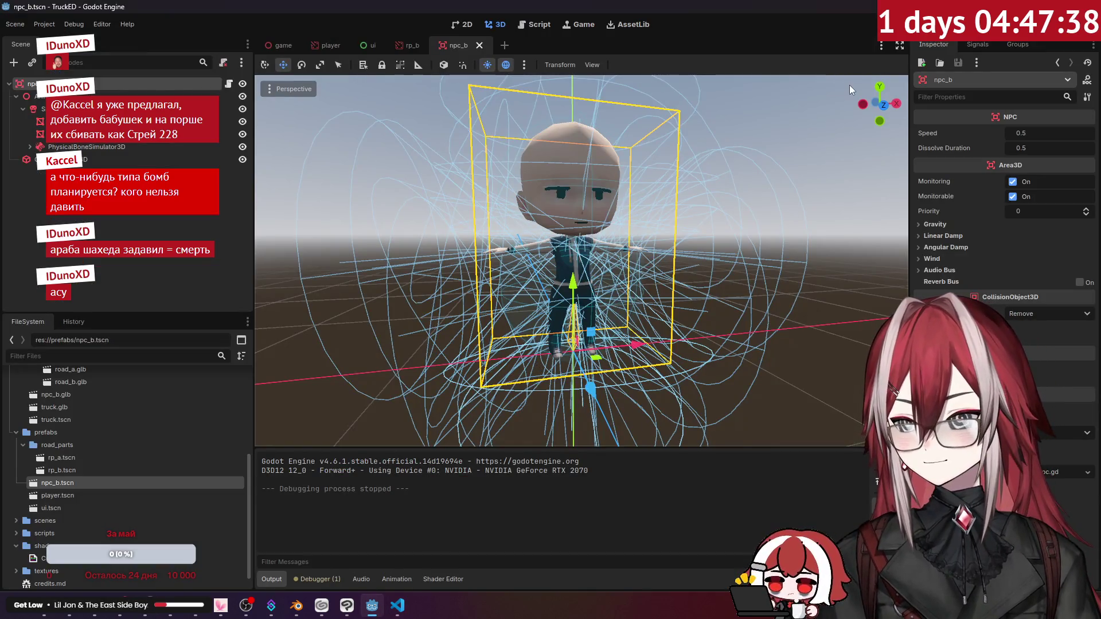
Run the game scene and drive the truck through the first foggy streets, hitting slower NPCs.
click(289, 48)
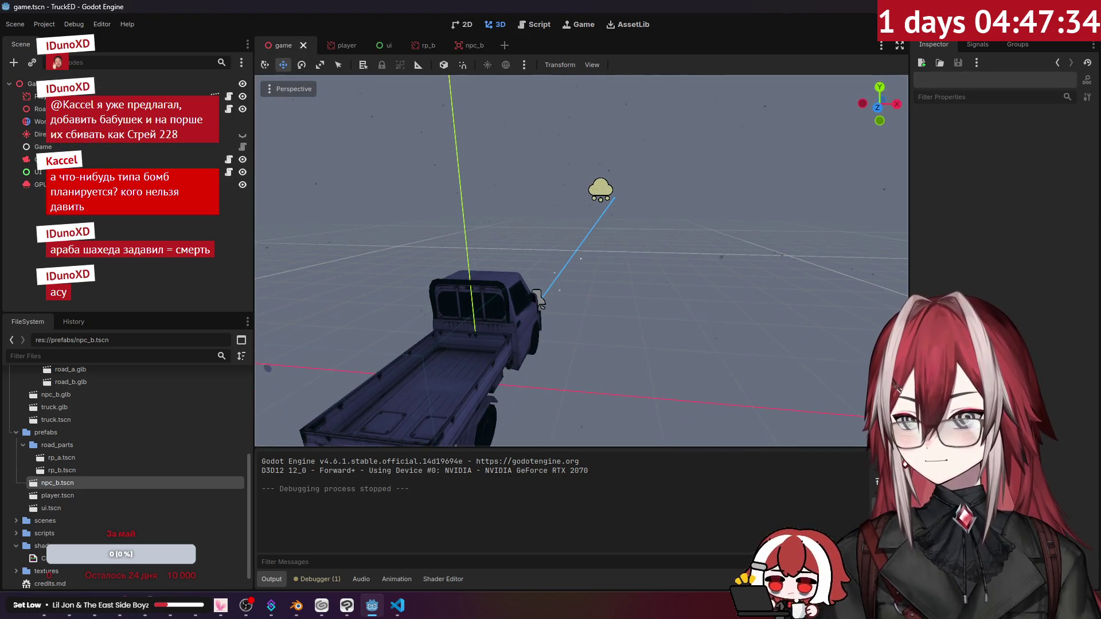
key(F5)
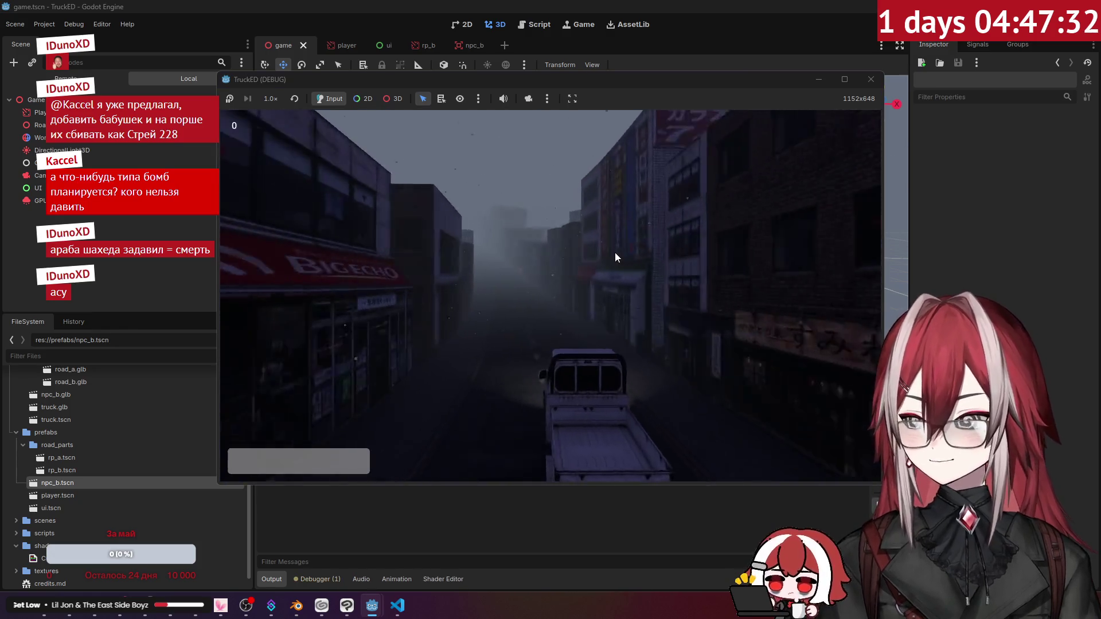
key(w)
key(a)
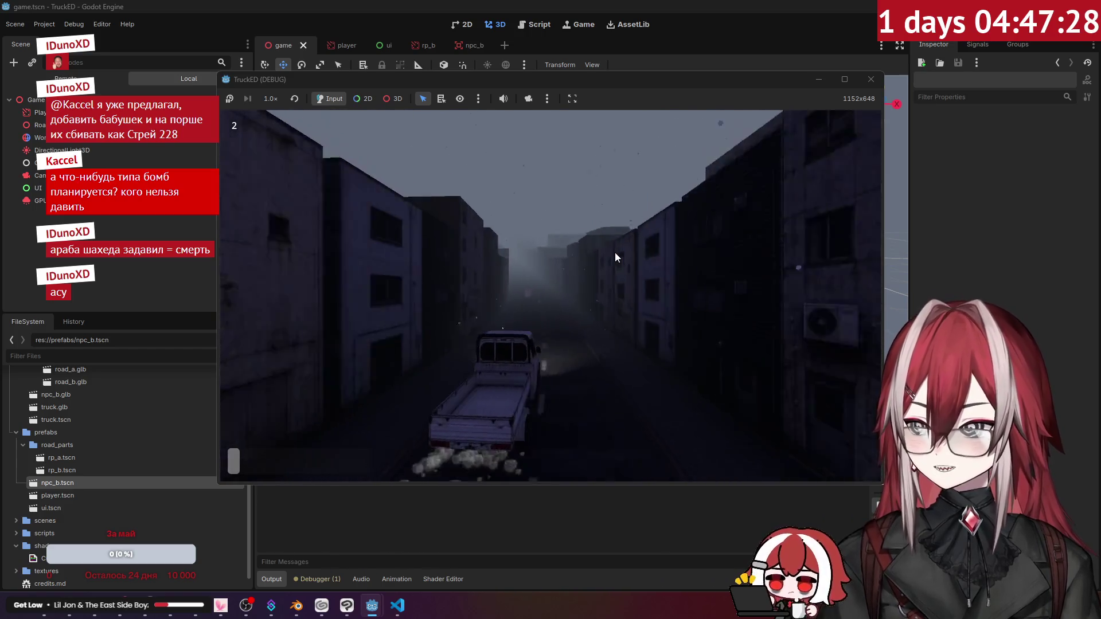
key(w)
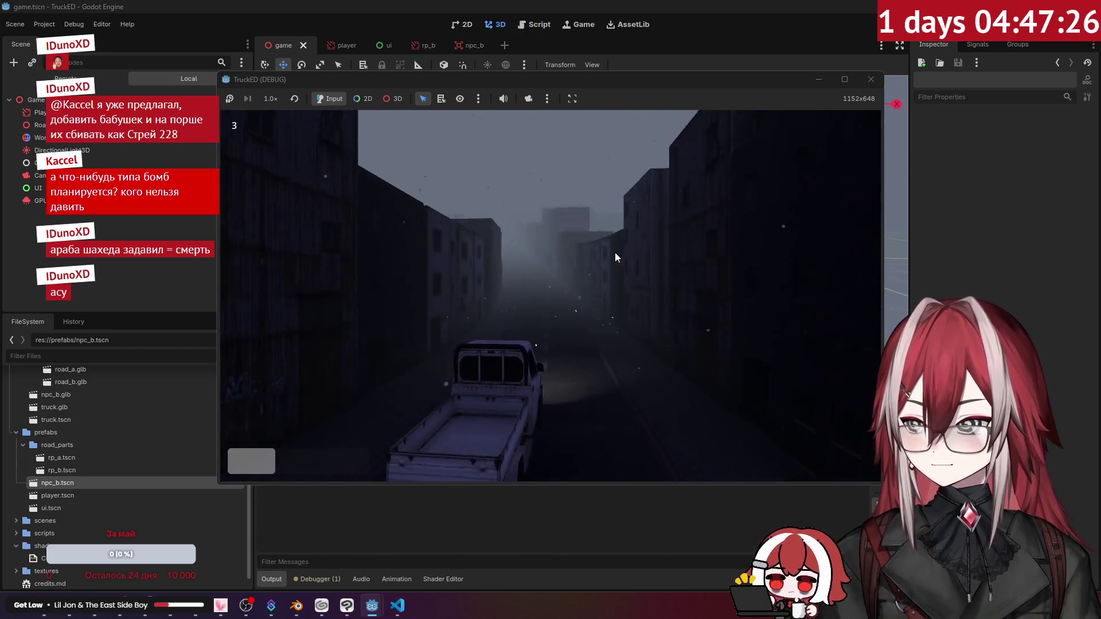
key(d)
key(w)
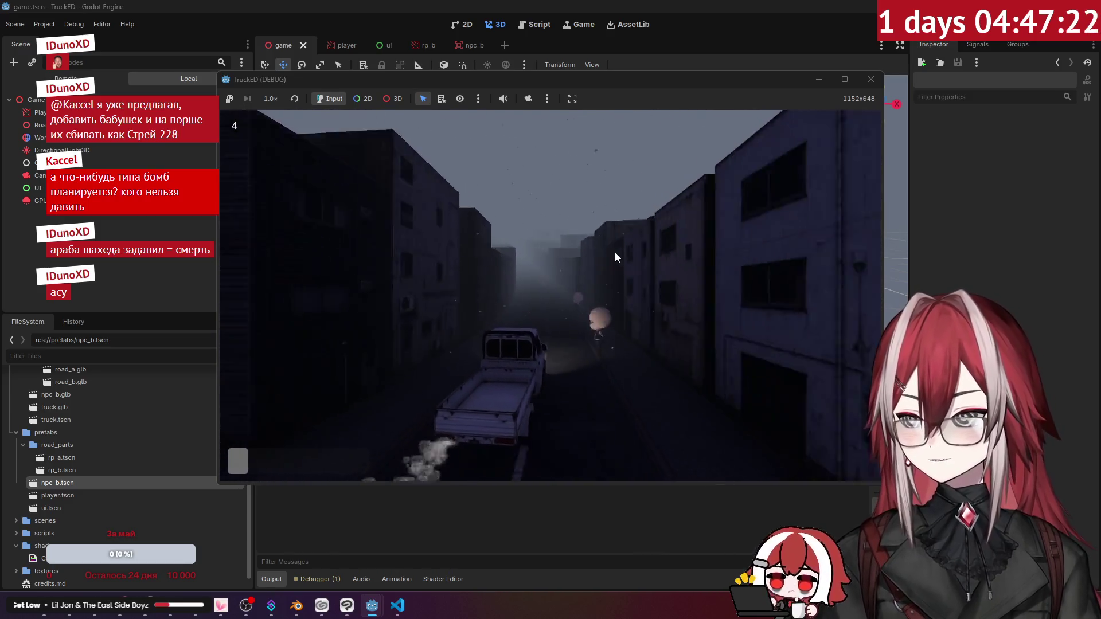
key(w)
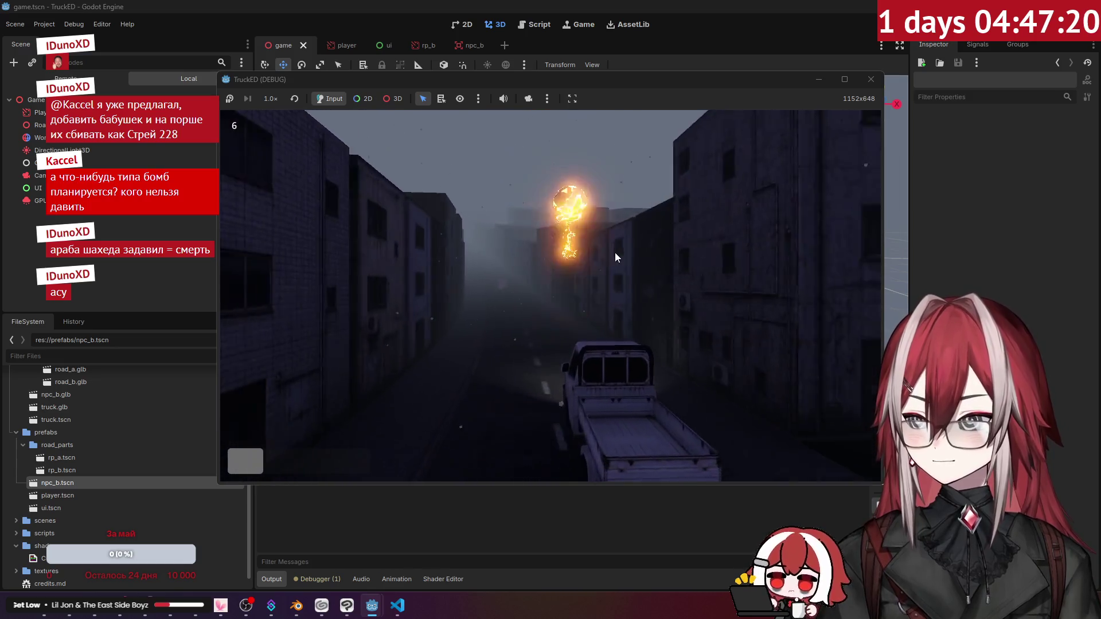
key(w)
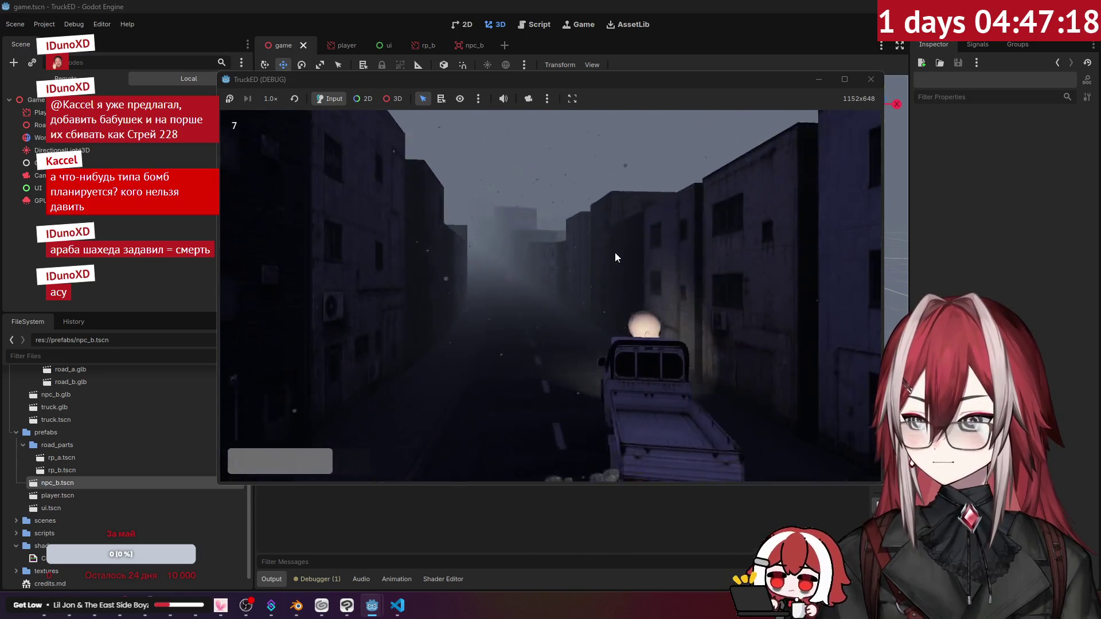
key(w)
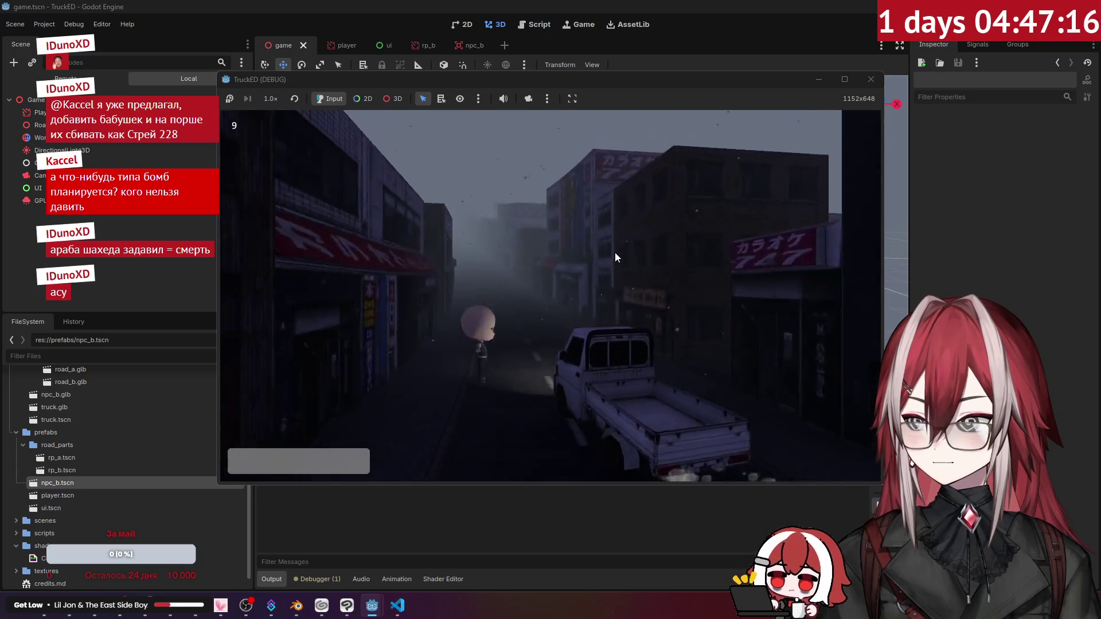
key(w)
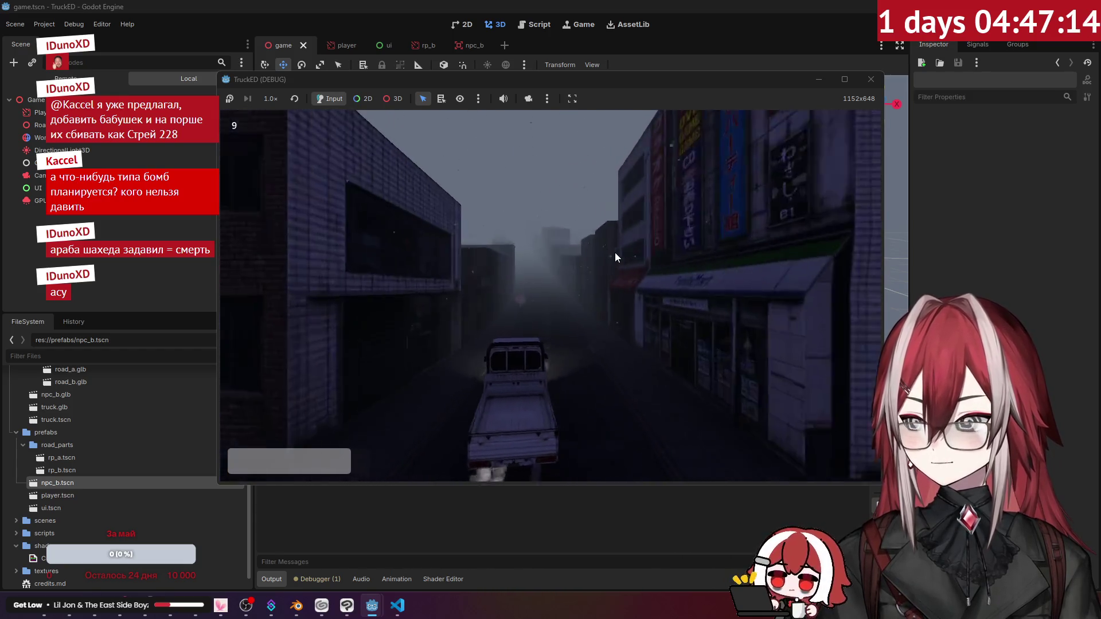
key(w)
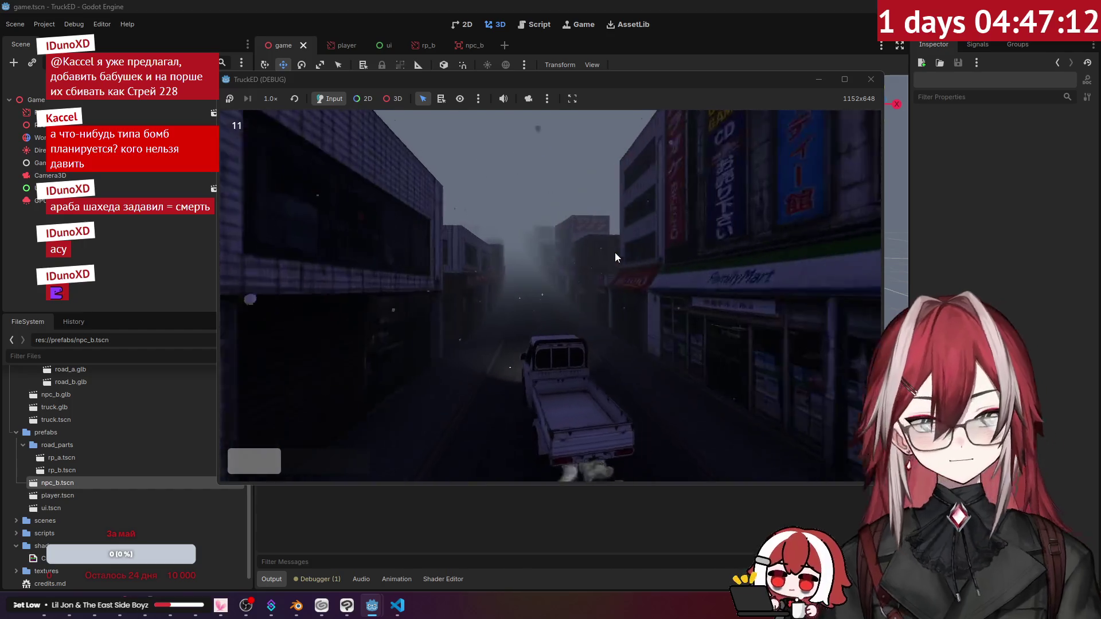
key(w)
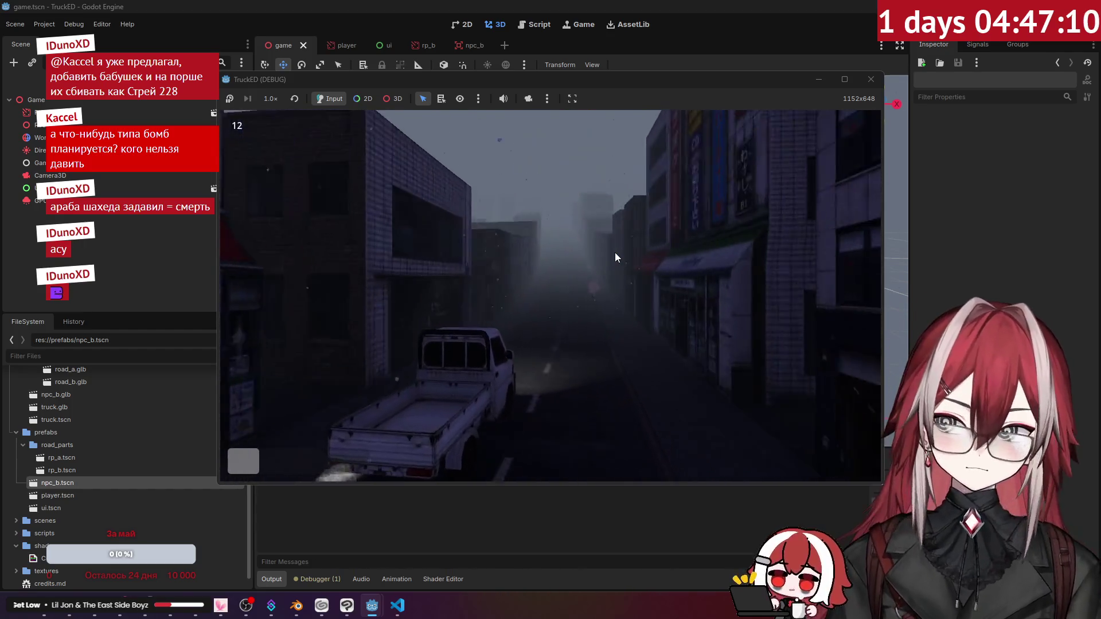
key(w)
key(d)
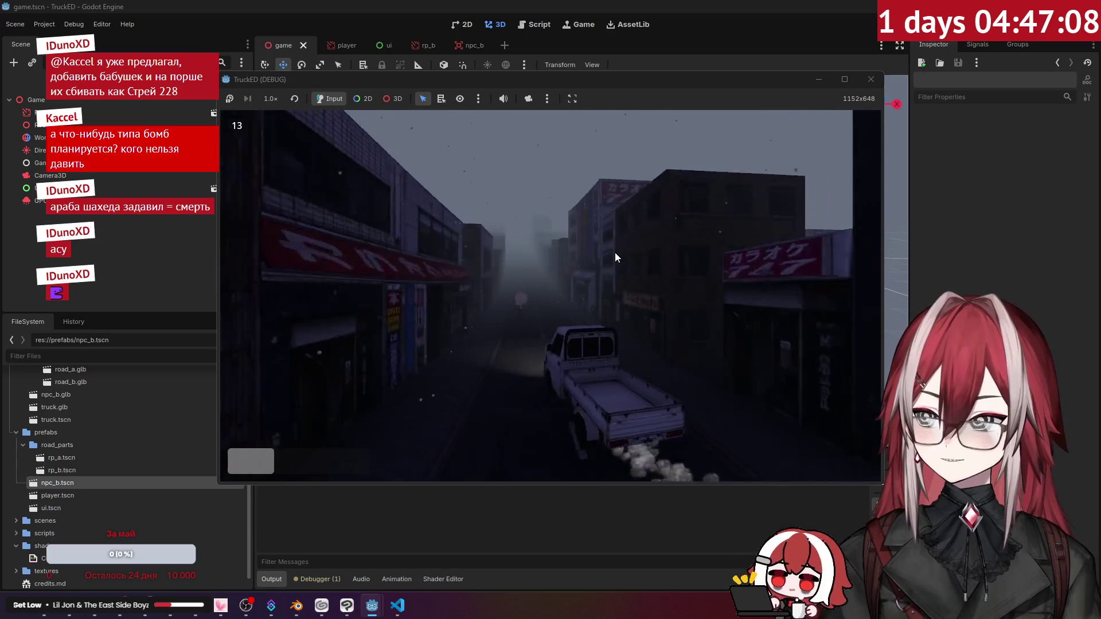
key(w)
key(a)
Keep driving through town running over NPCs, then stop the game with F8 and switch to Blender.
key(w)
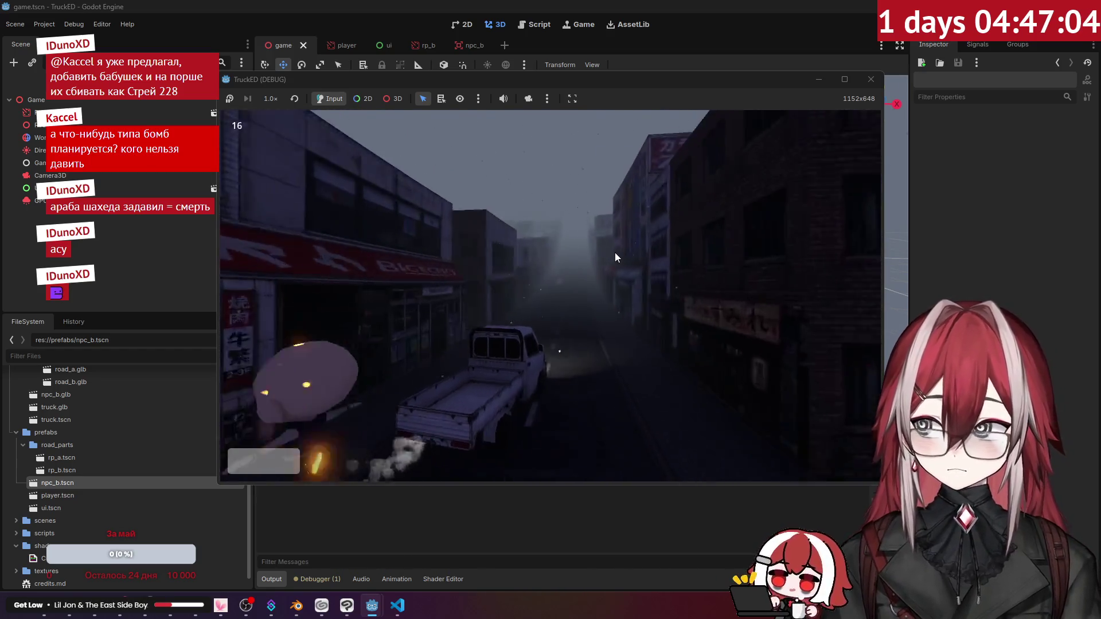
key(w)
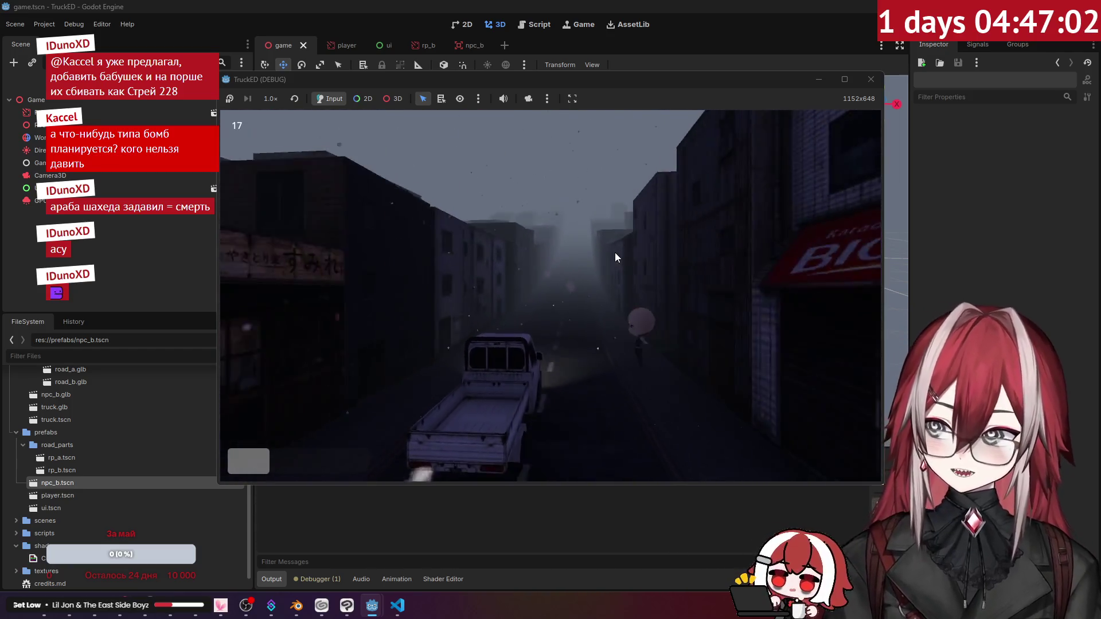
key(w)
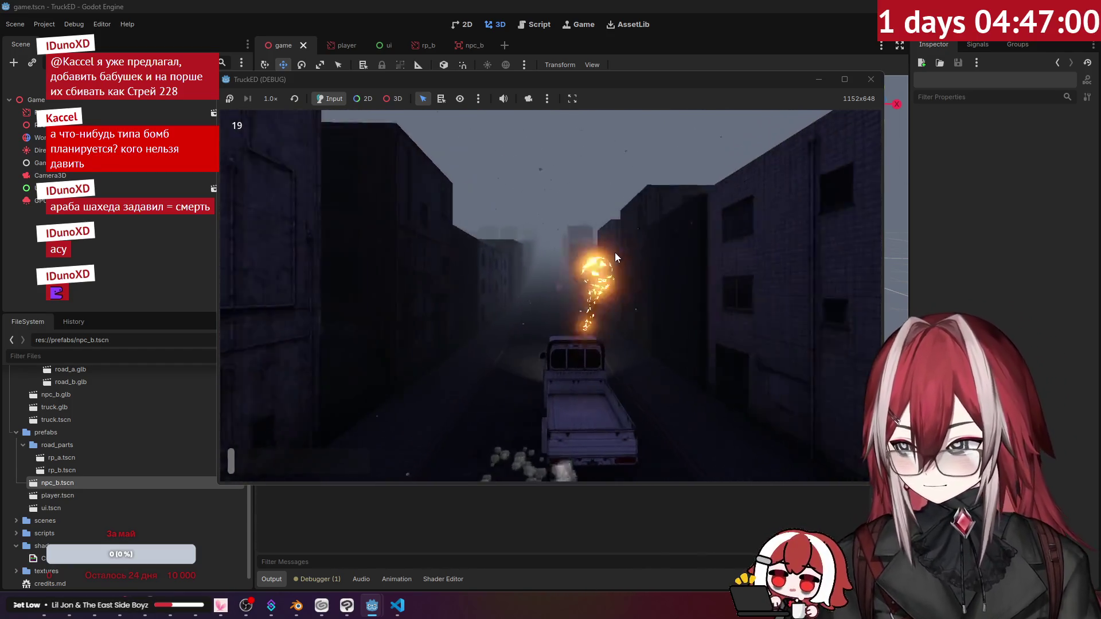
key(w)
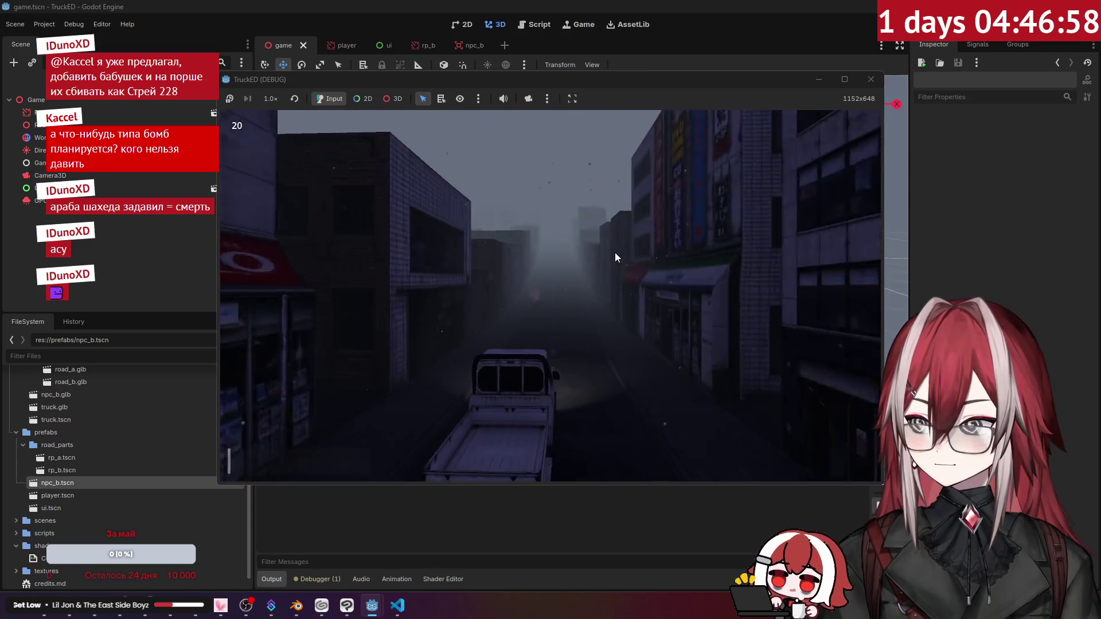
key(w)
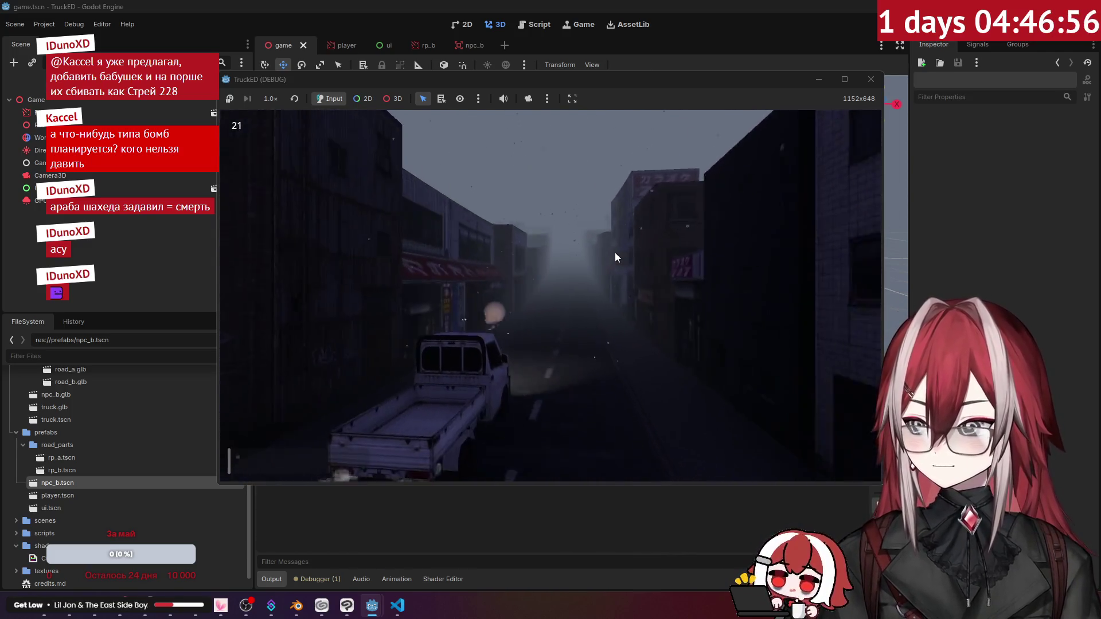
key(w)
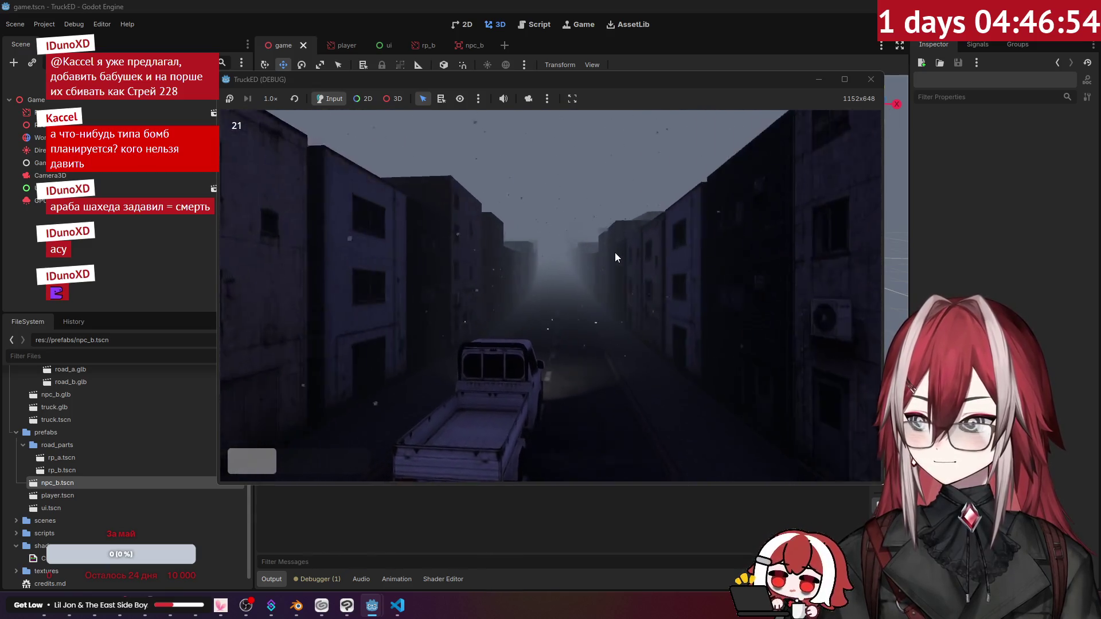
key(w)
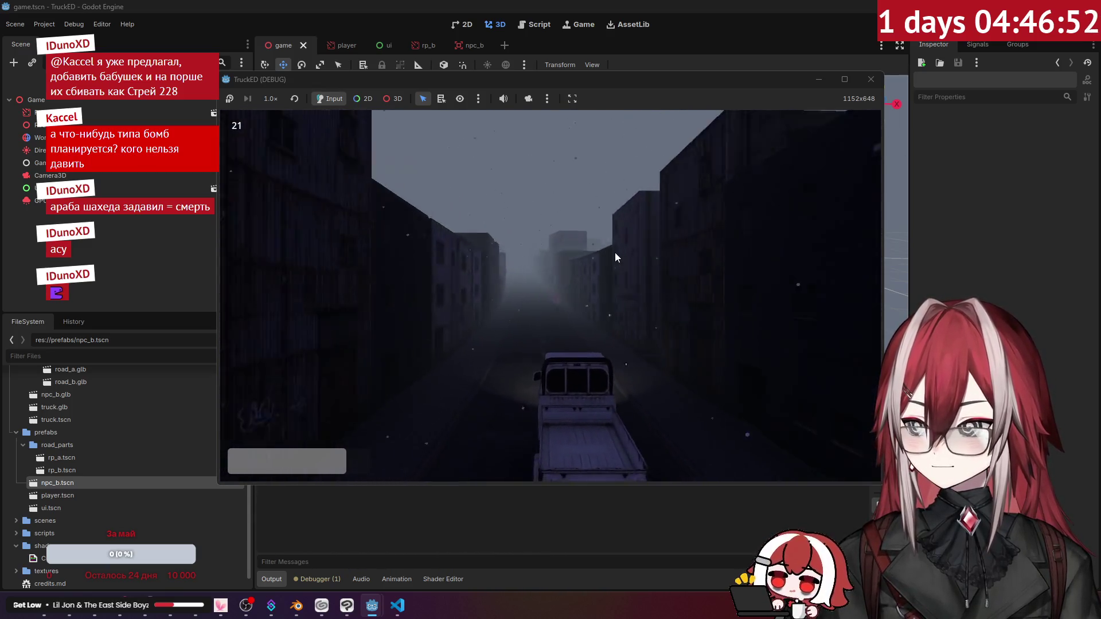
key(w)
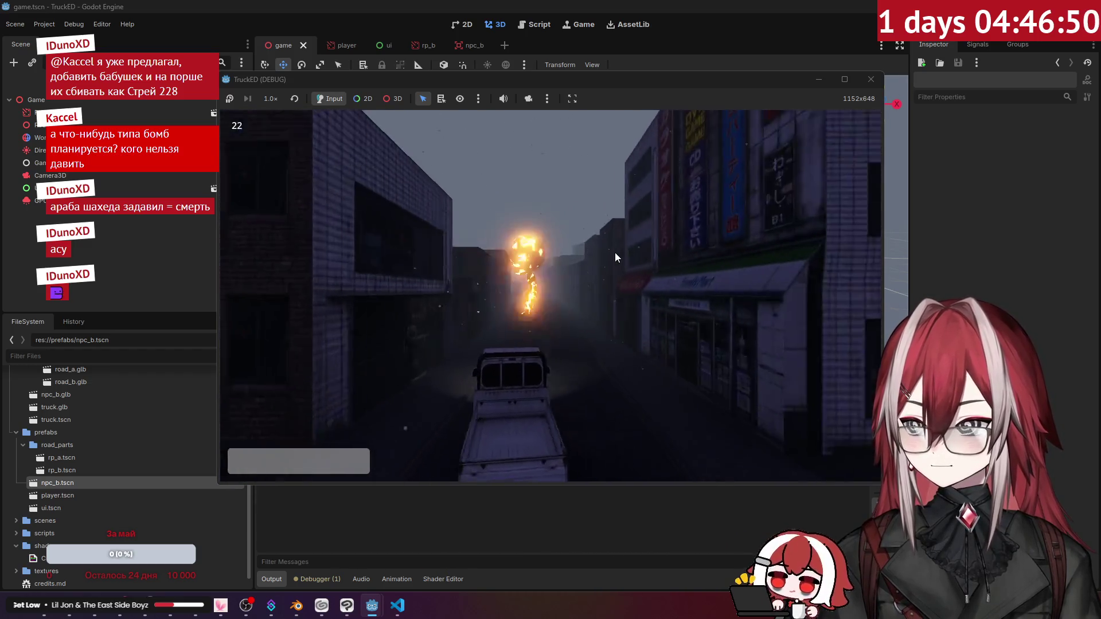
key(w)
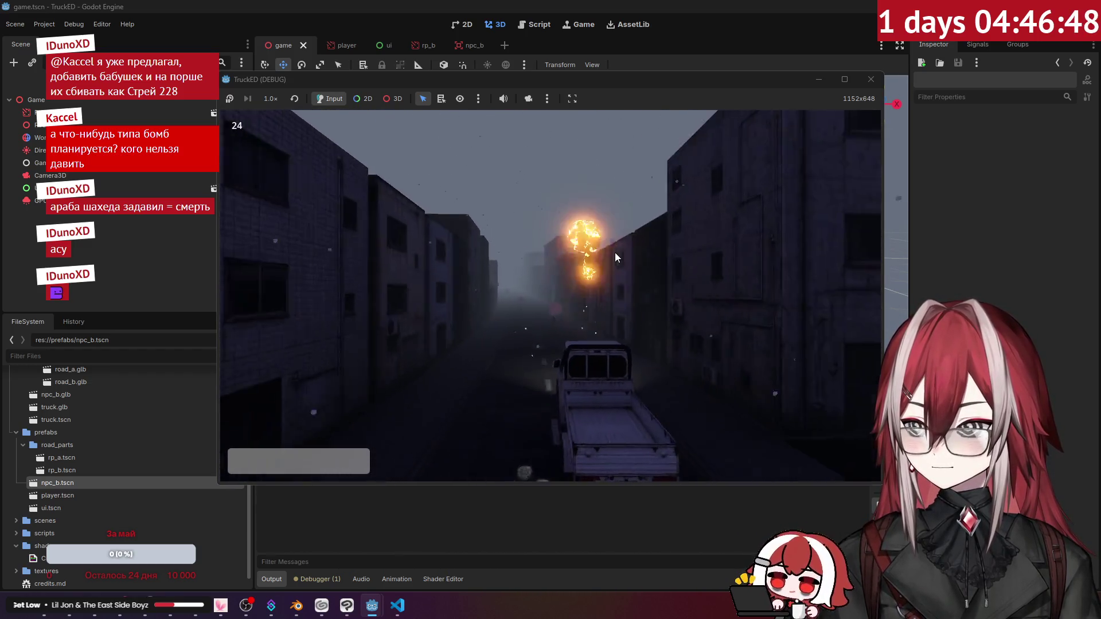
key(w)
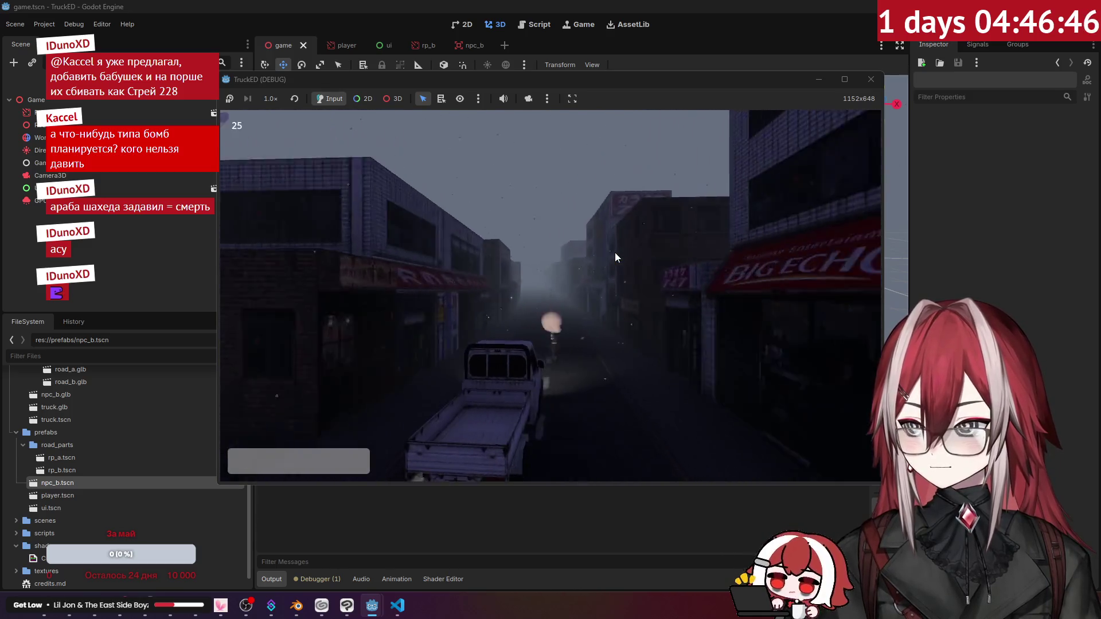
key(w)
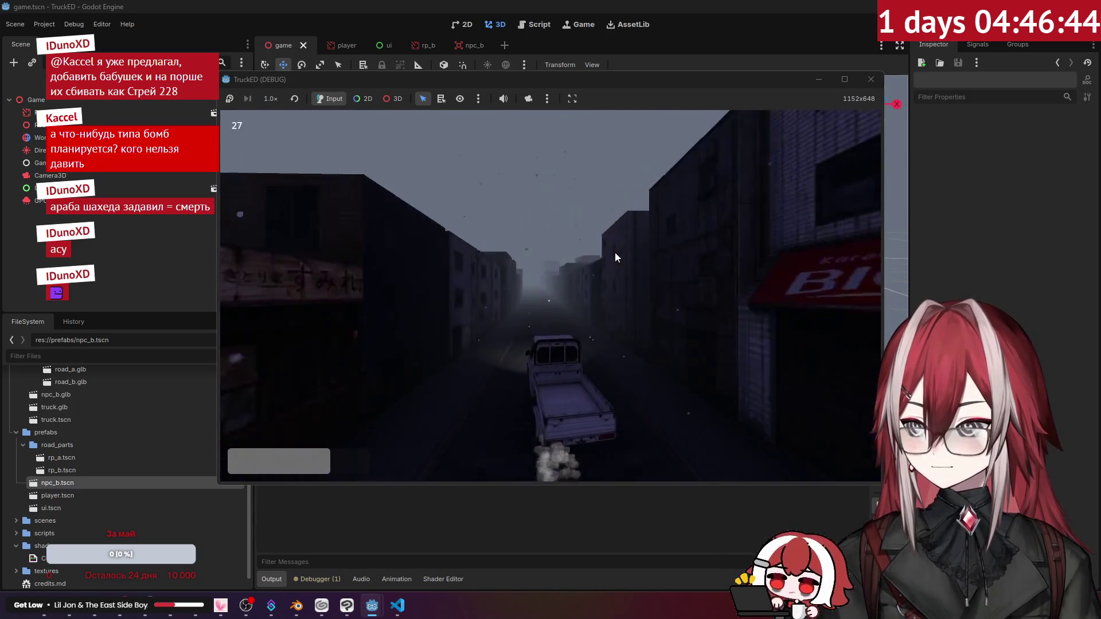
key(w)
key(w)
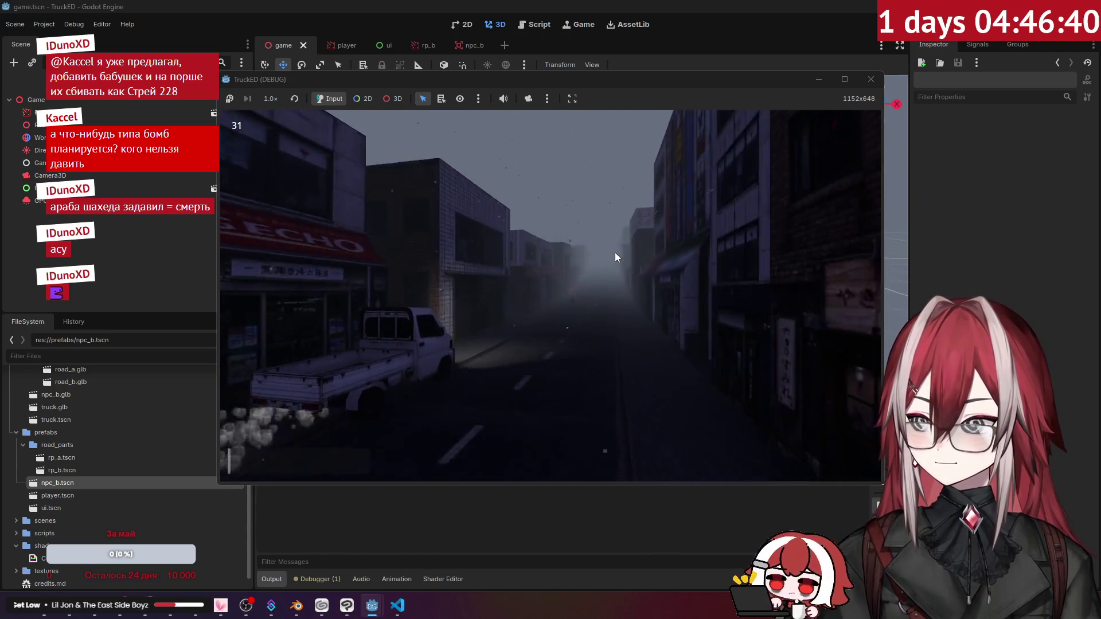
key(d)
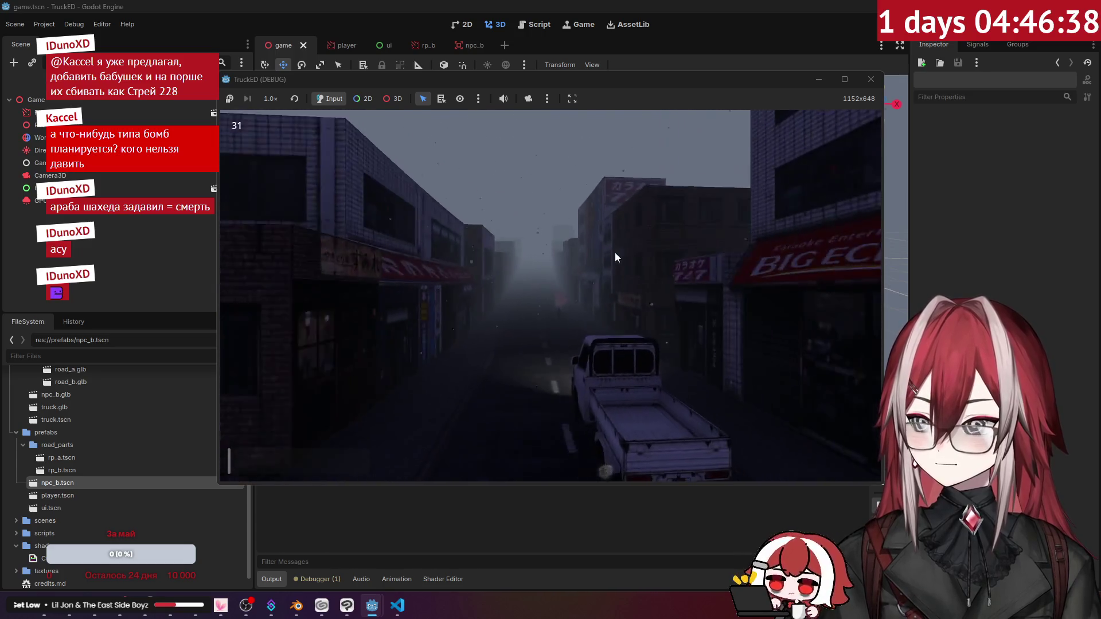
key(w)
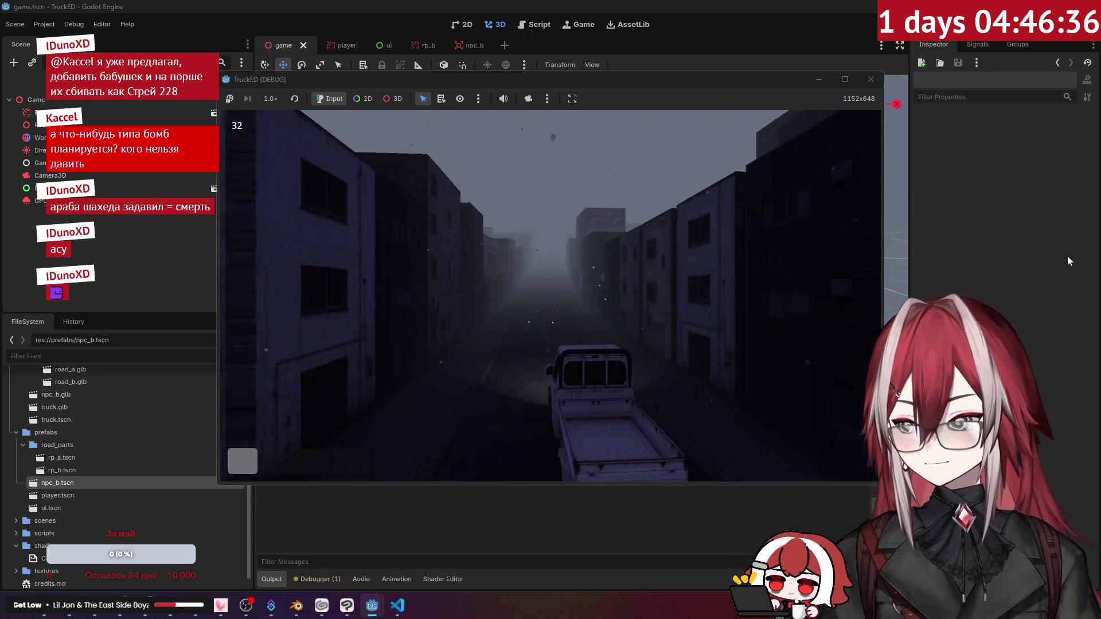
key(F8)
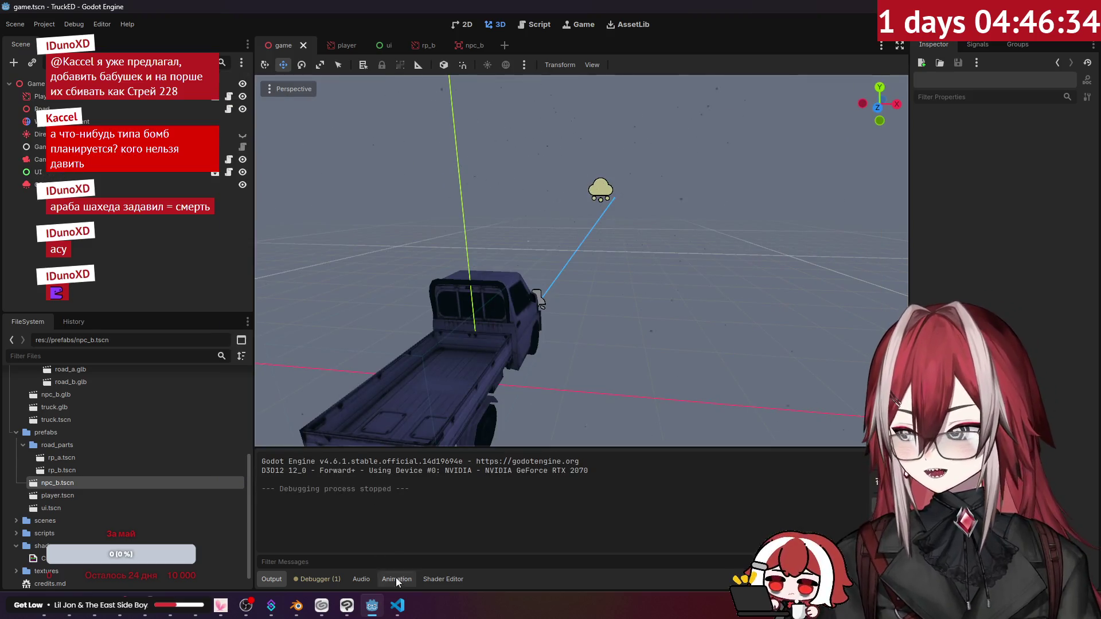
click(304, 610)
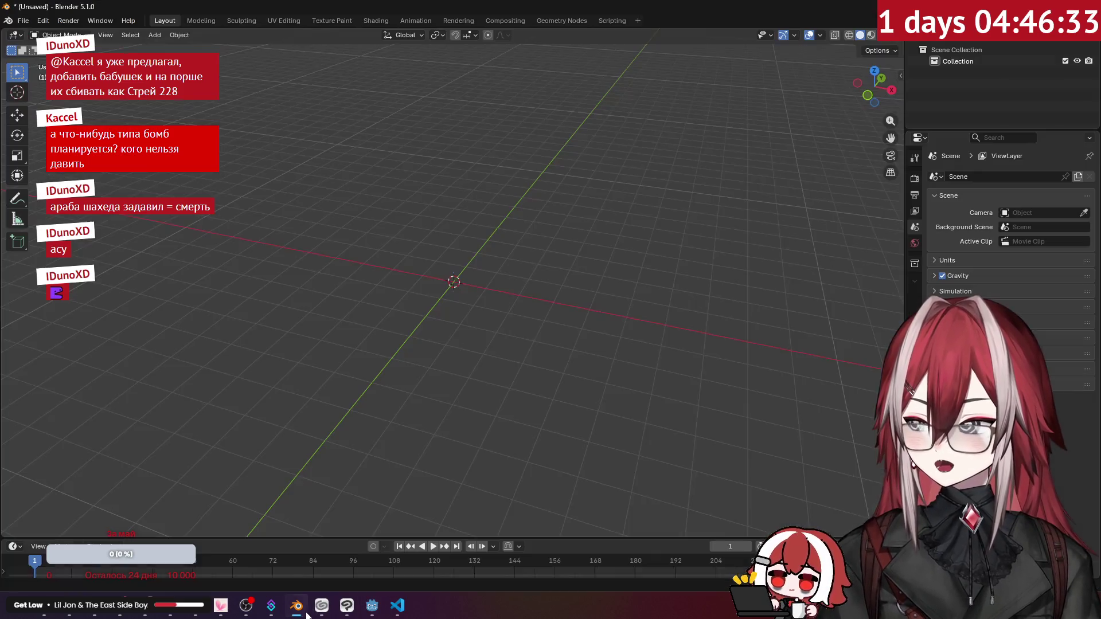
Discard the blank scene, open npc_b.blend from the truck-ed folder, and show it in the Animation workspace.
click(21, 20)
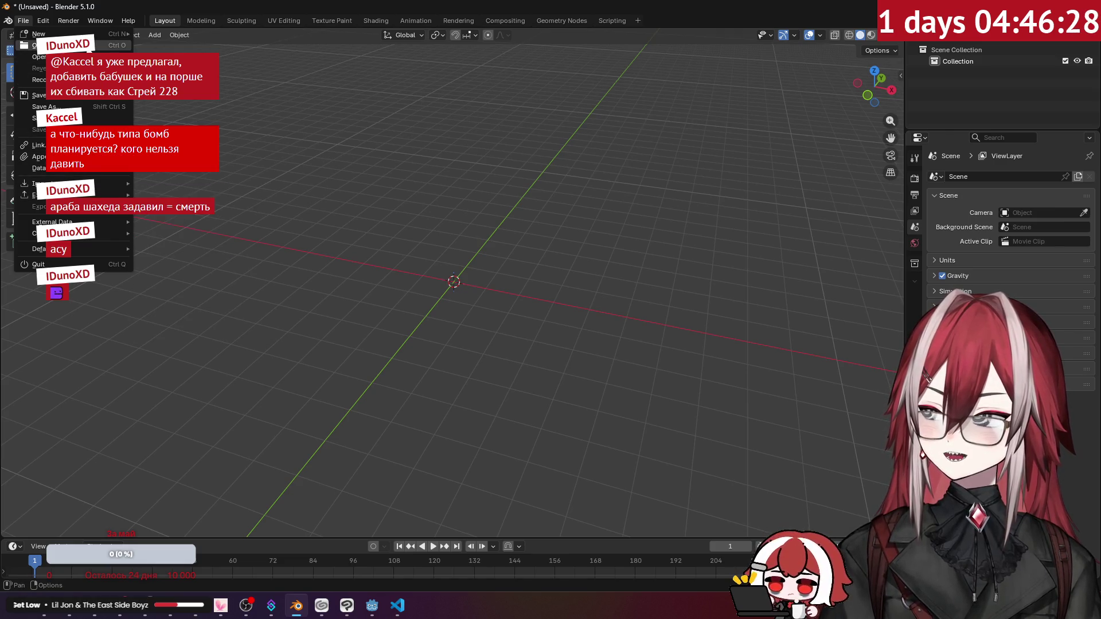
click(38, 264)
click(573, 324)
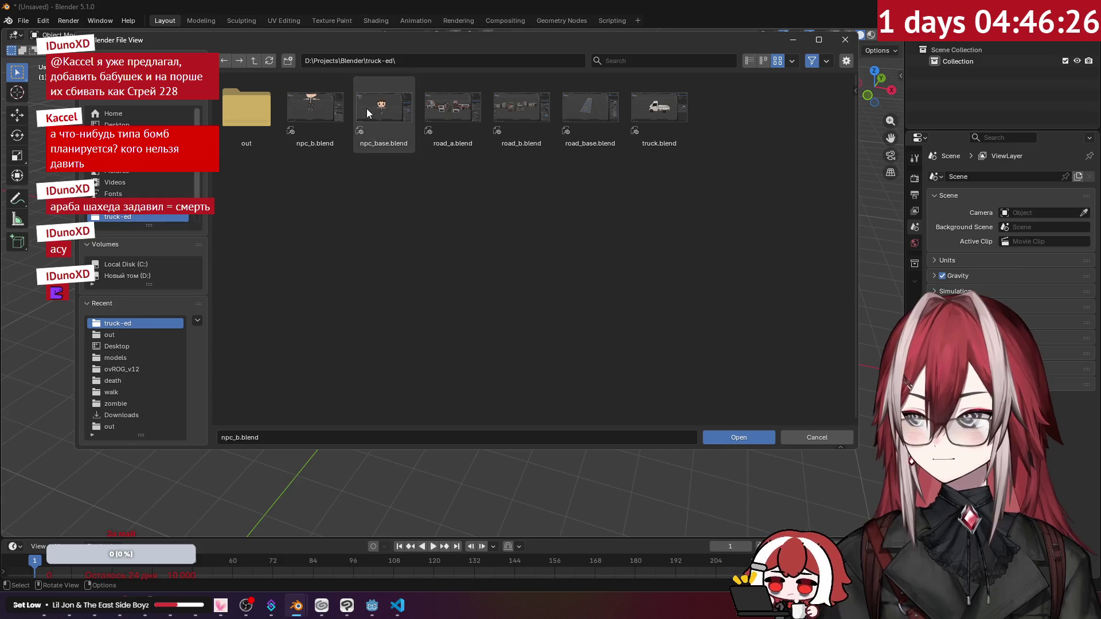
click(321, 113)
double_click(321, 113)
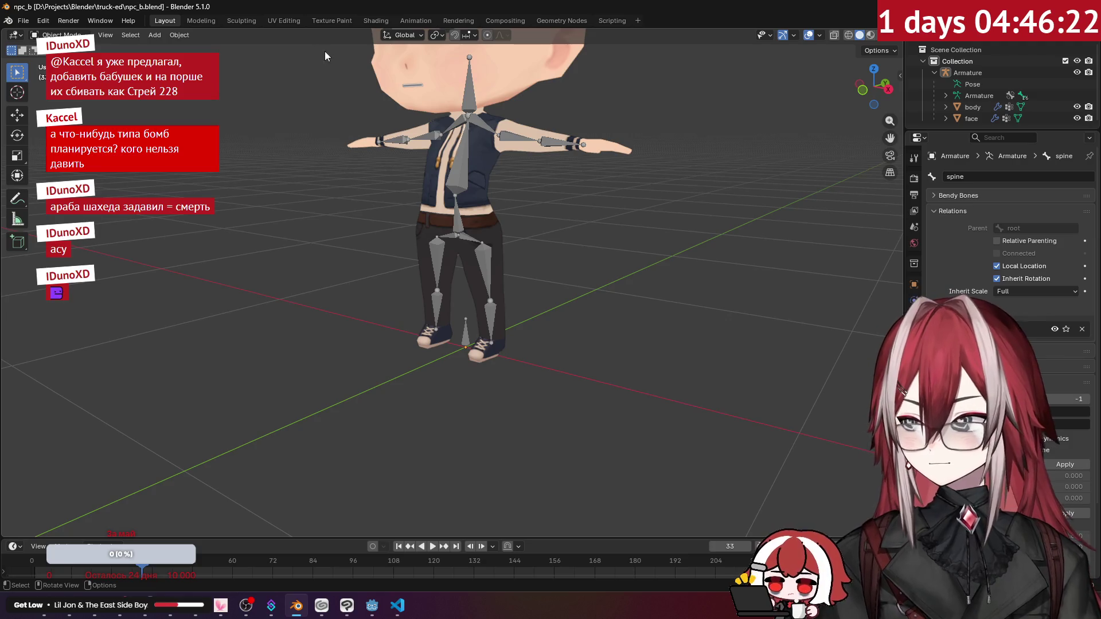
click(415, 21)
key(Home)
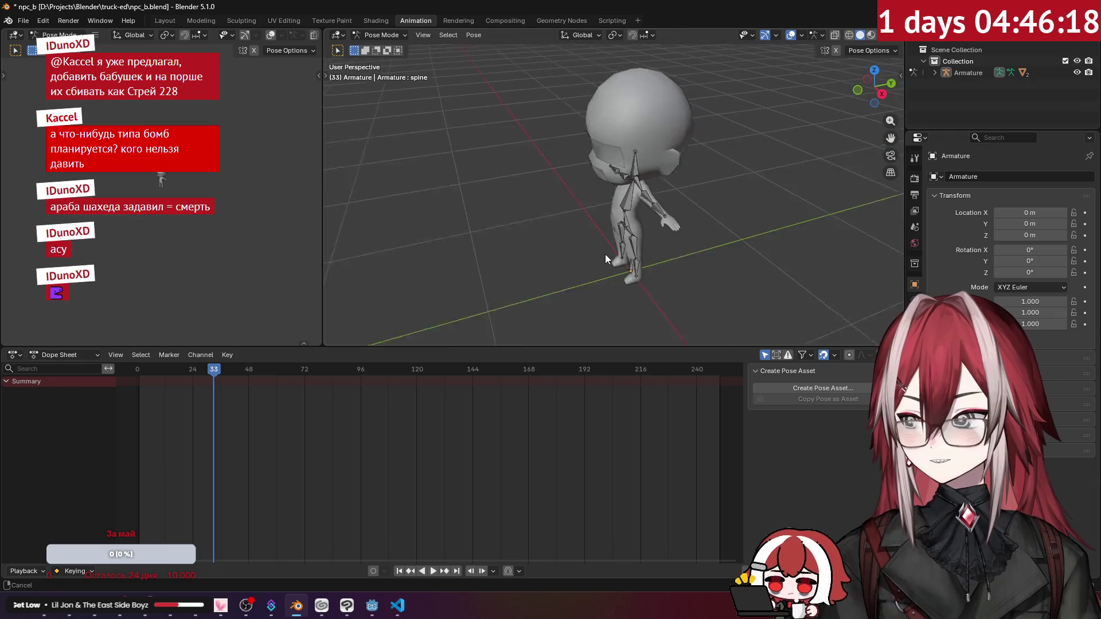
Set both the side and main viewports to Flat lighting with Texture object colour.
scroll(211, 183, up, 5)
scroll(212, 183, up, 3)
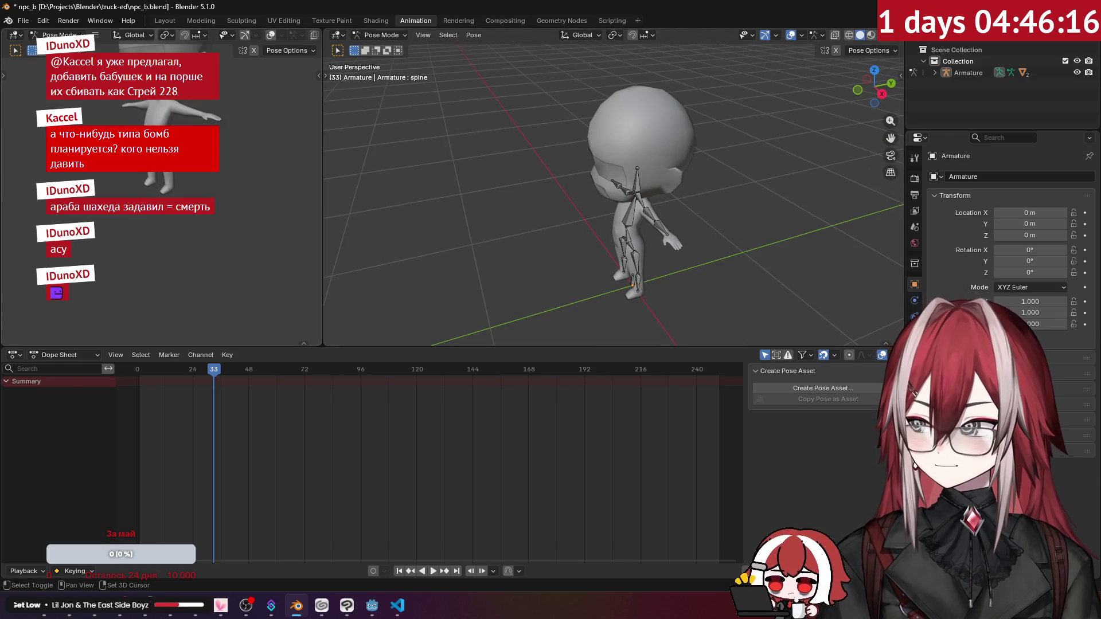
scroll(292, 36, down, 3)
click(311, 36)
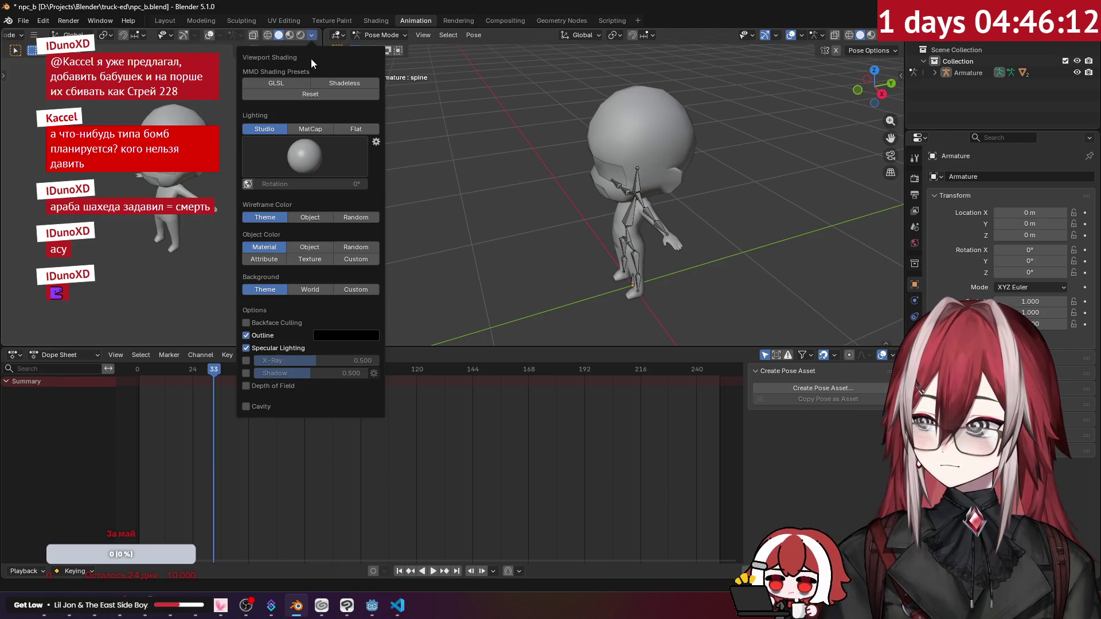
click(356, 129)
click(322, 209)
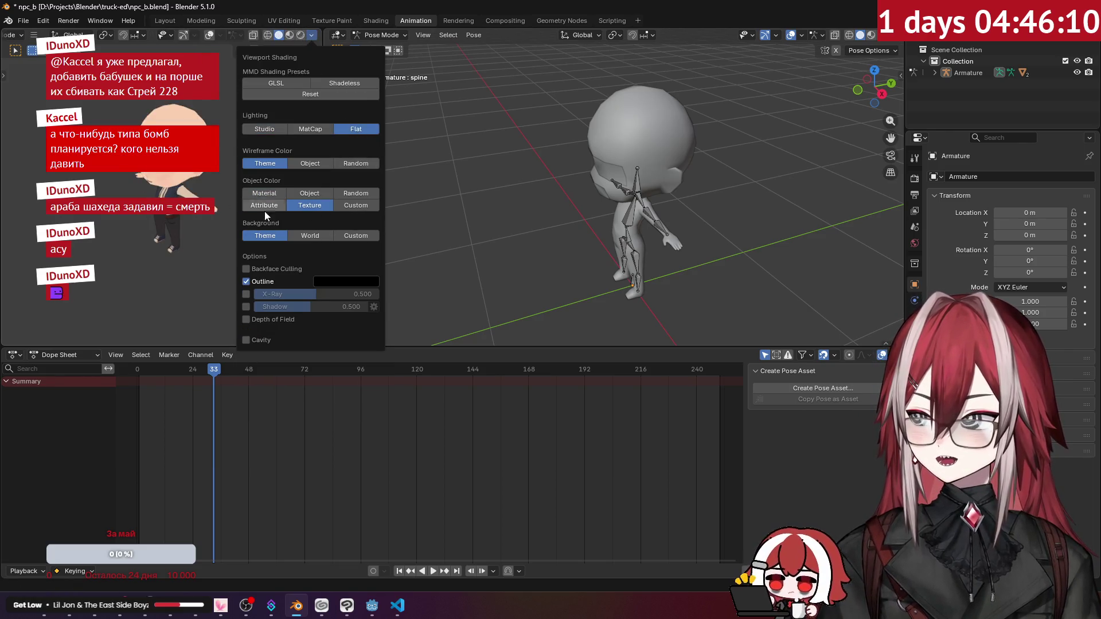
click(881, 35)
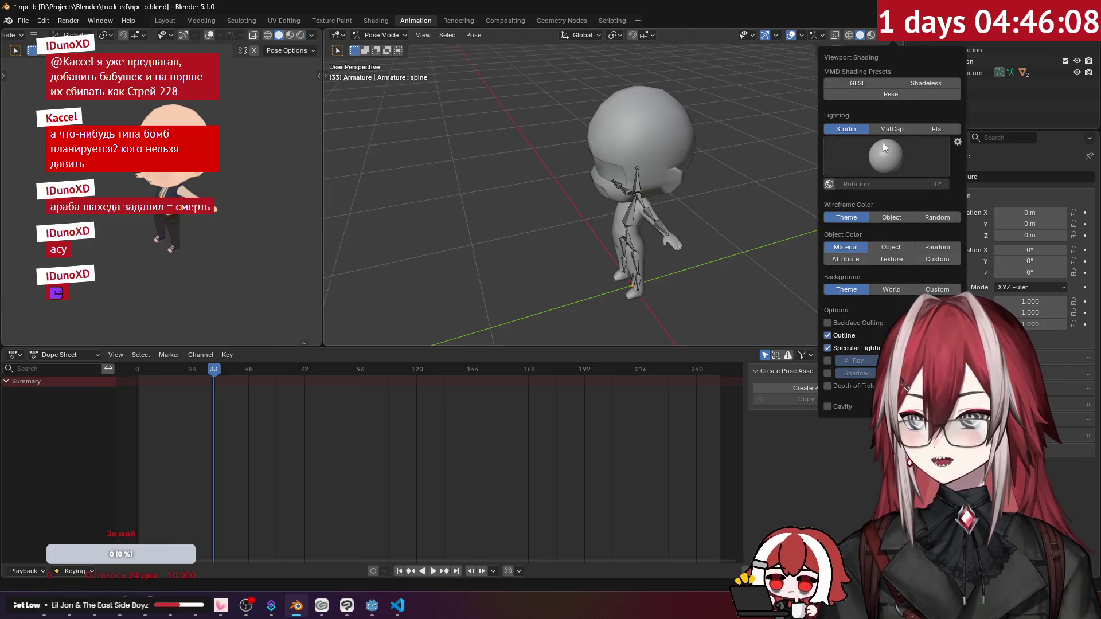
click(892, 258)
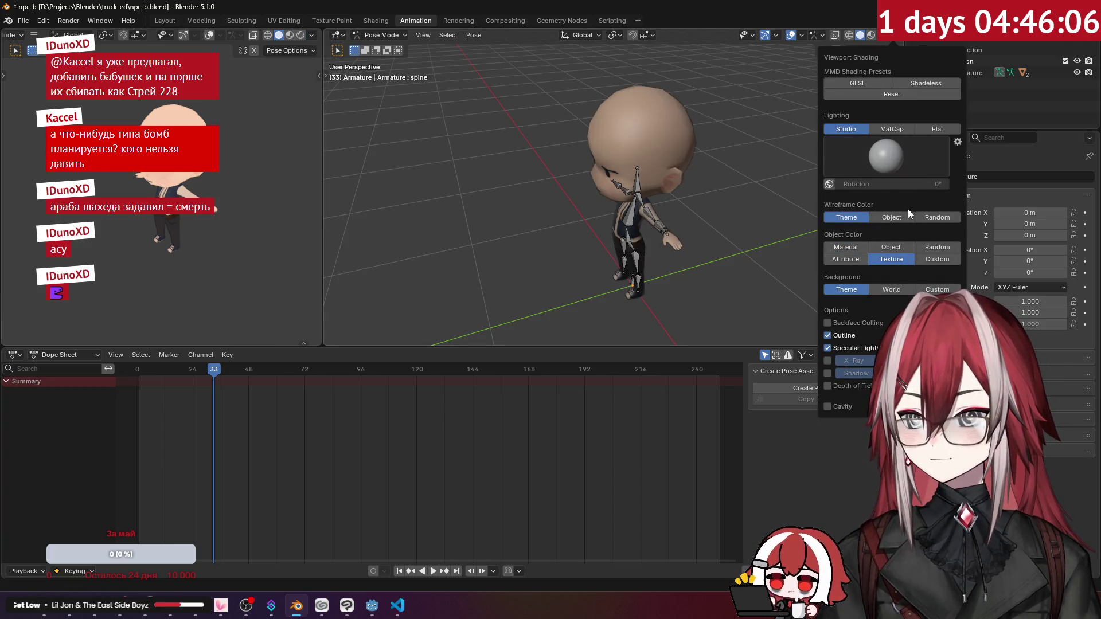
click(937, 129)
Face the character, select the left hand bone, and move the playhead back to frame 1.
mouse_move(742, 193)
middle_down()
mouse_move(753, 191)
mouse_move(694, 192)
middle_up()
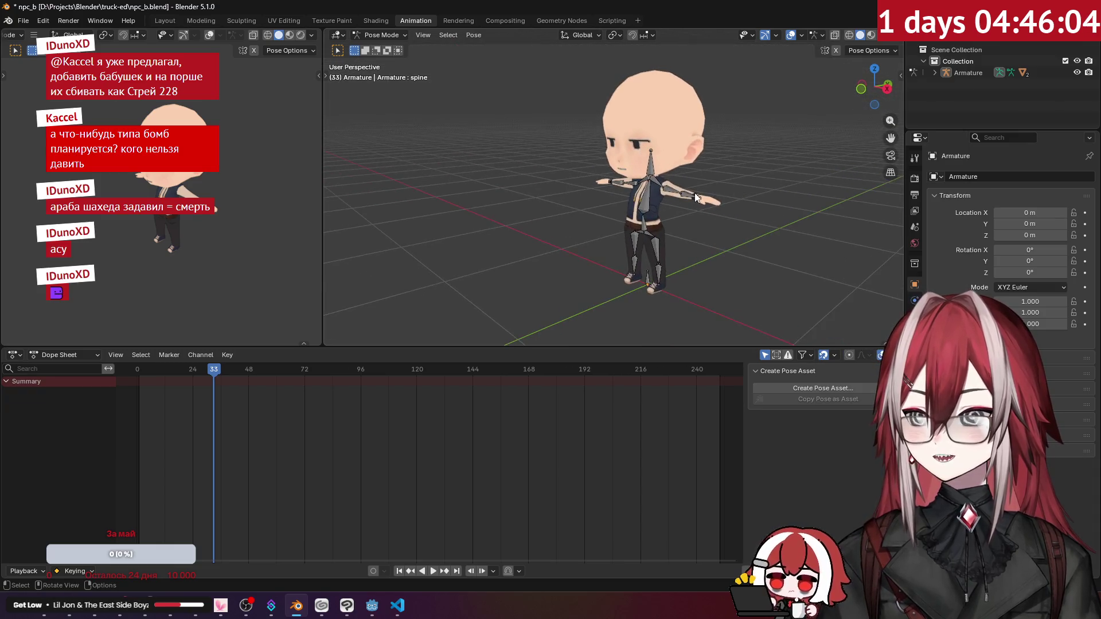
click(691, 194)
click(648, 232)
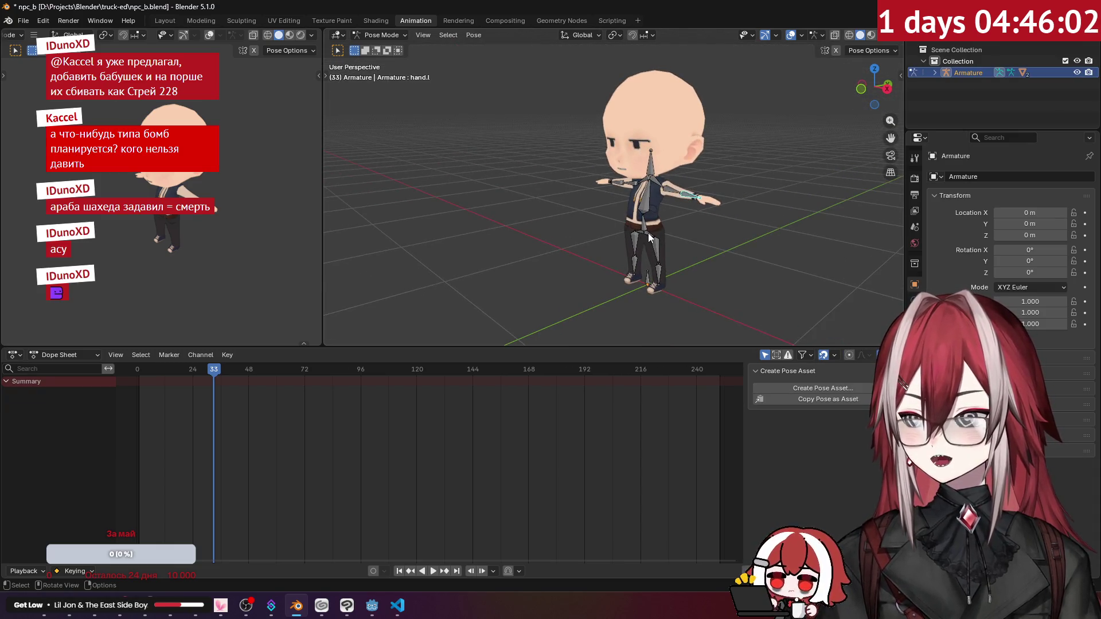
mouse_move(190, 370)
mouse_down()
mouse_move(141, 383)
mouse_move(139, 394)
mouse_up()
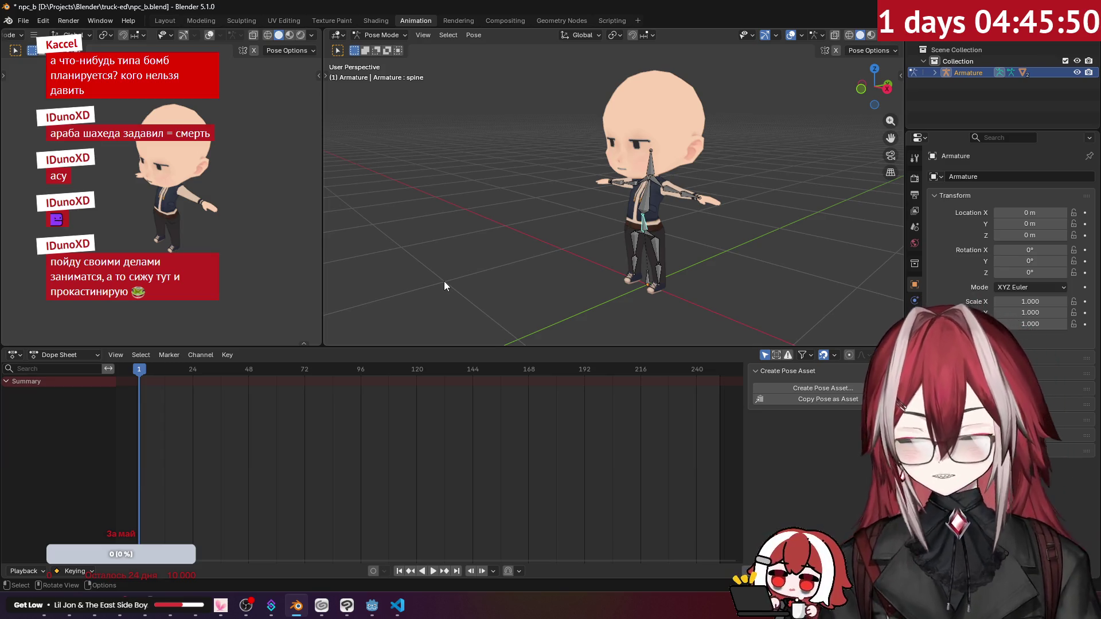
In right side view, select all bones, then select just the foot.l and taz.l bones.
key(KP_3)
scroll(625, 253, up, 4)
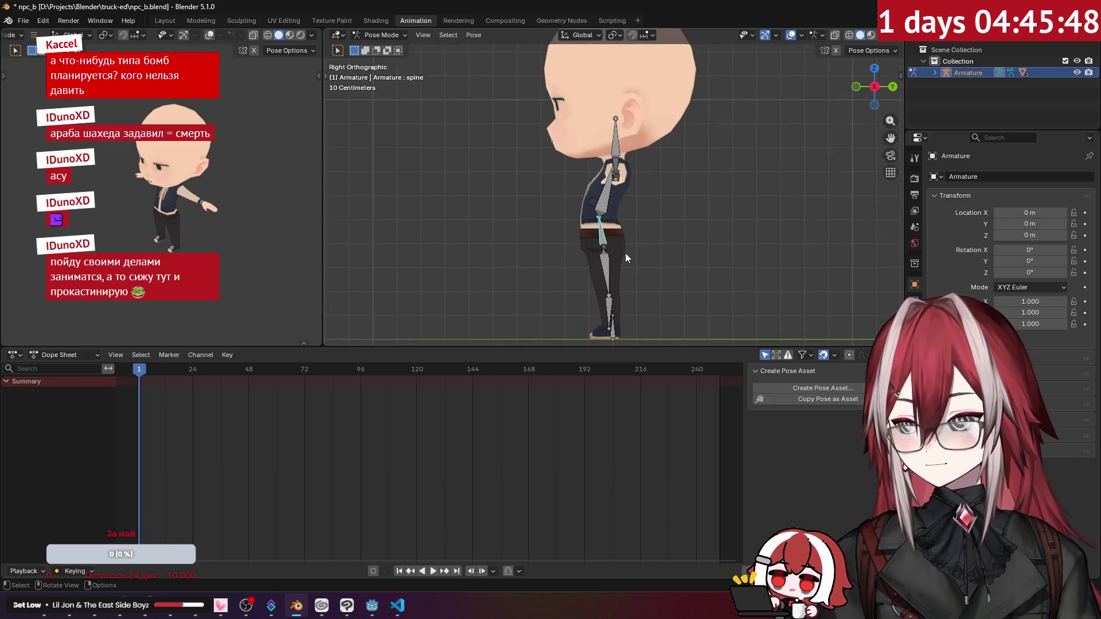
shift+middle_drag(630, 249, 644, 173)
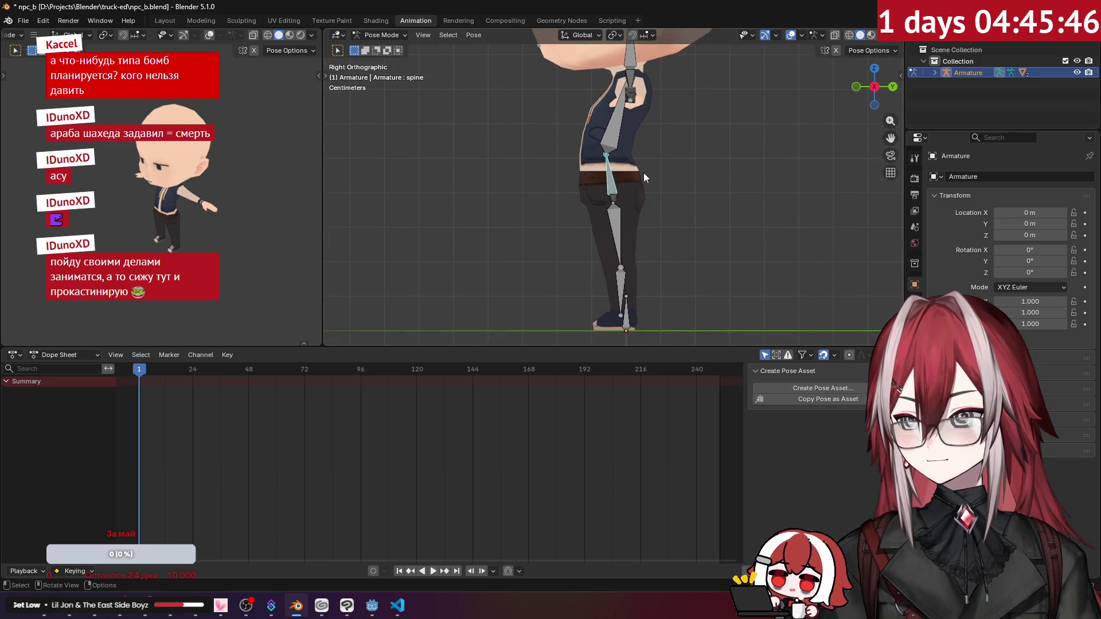
scroll(644, 173, down, 2)
key(a)
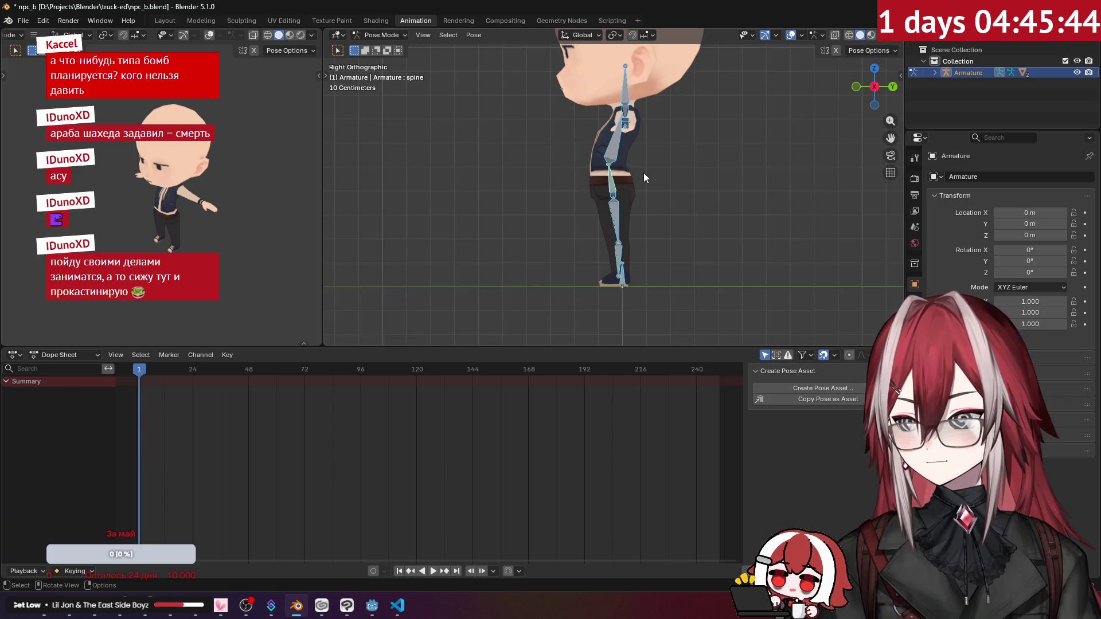
middle_drag(643, 173, 698, 187)
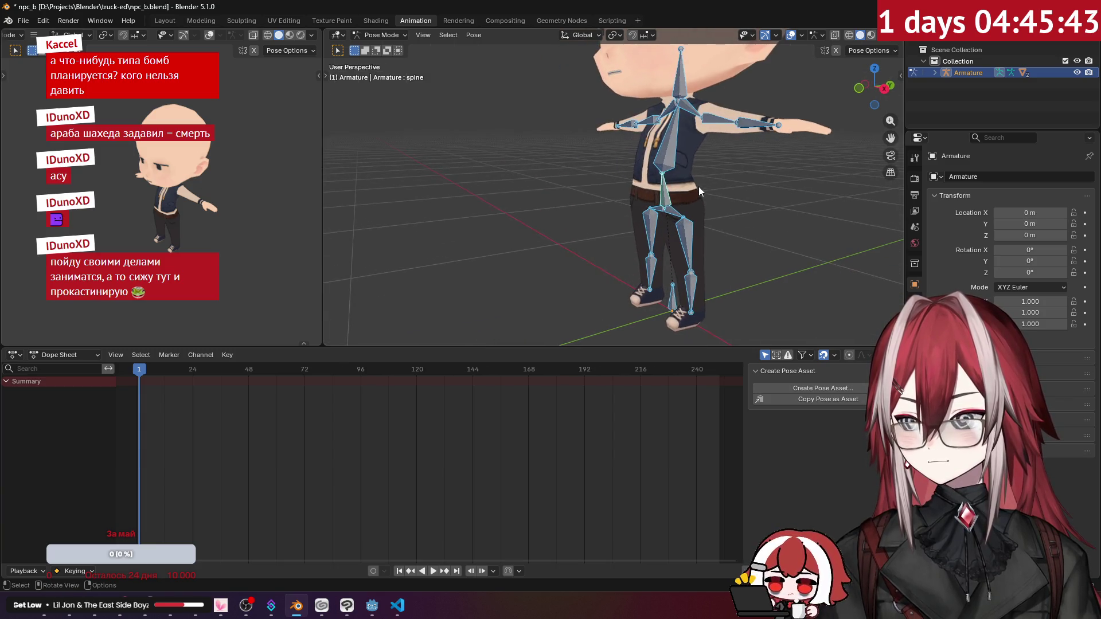
click(689, 258)
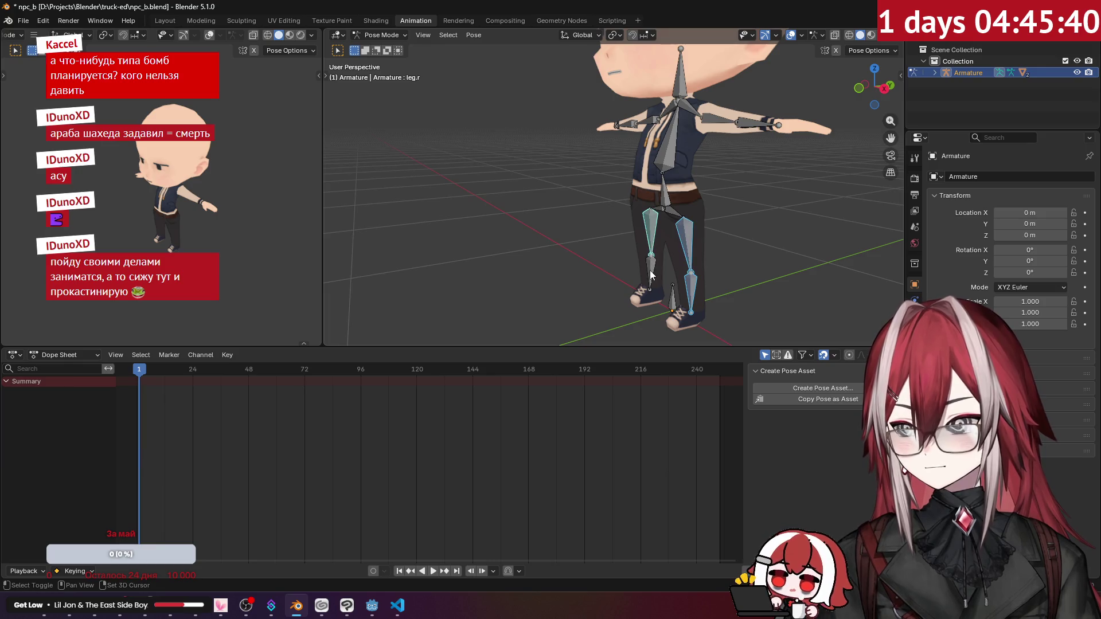
scroll(673, 211, up, 3)
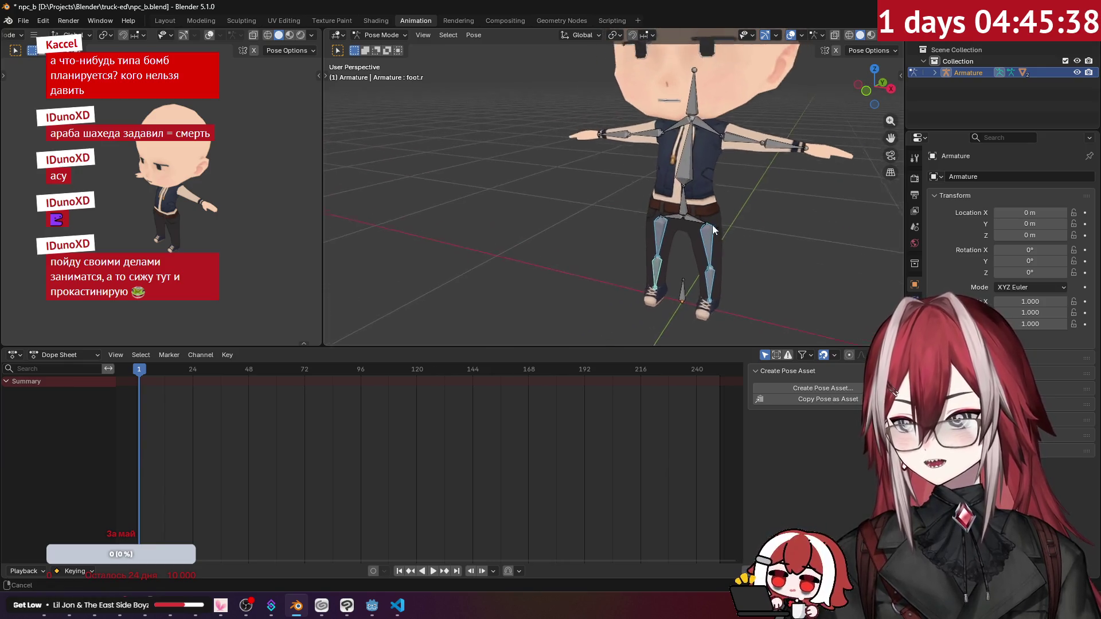
shift+click(673, 247)
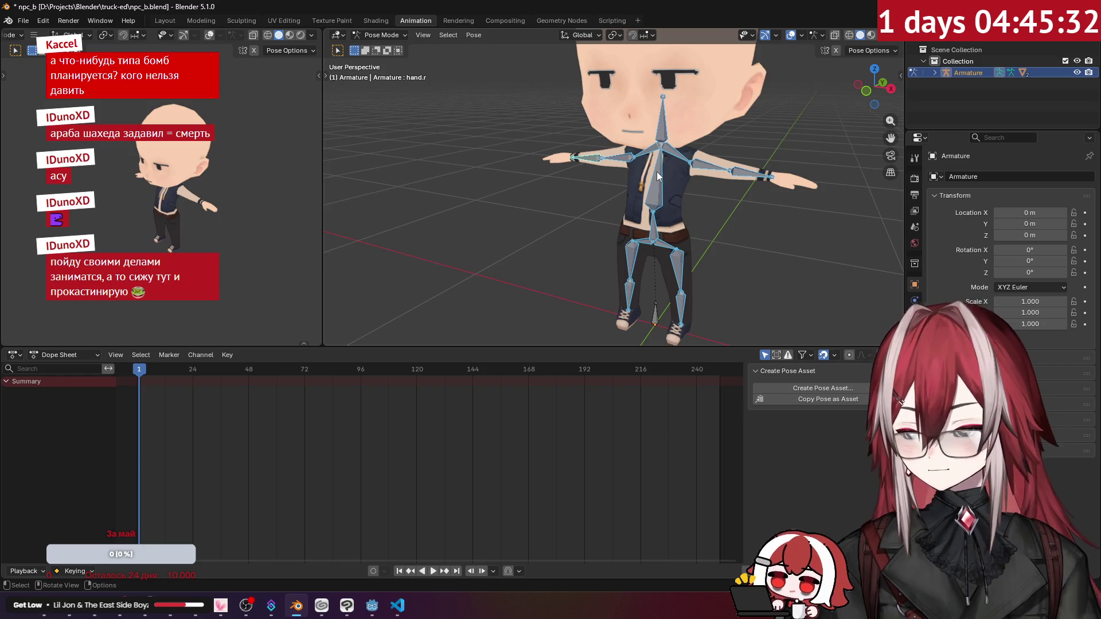
From the front view, rotate the upperhand.r arm bone down, then select the spine bone.
key(KP_1)
scroll(656, 171, up, 2)
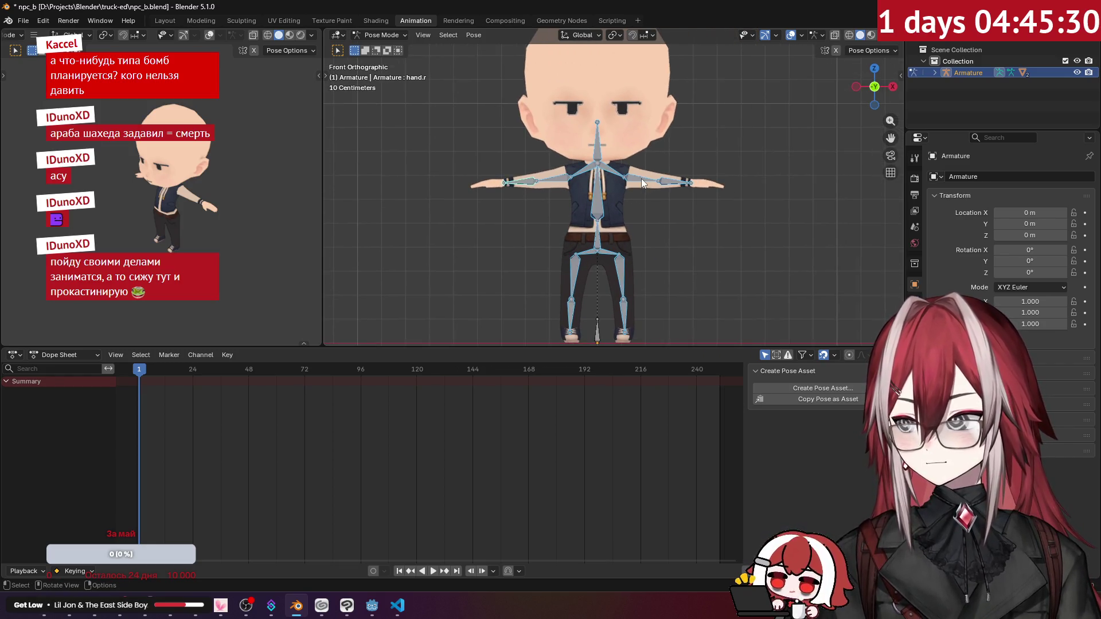
click(641, 182)
scroll(693, 179, up, 2)
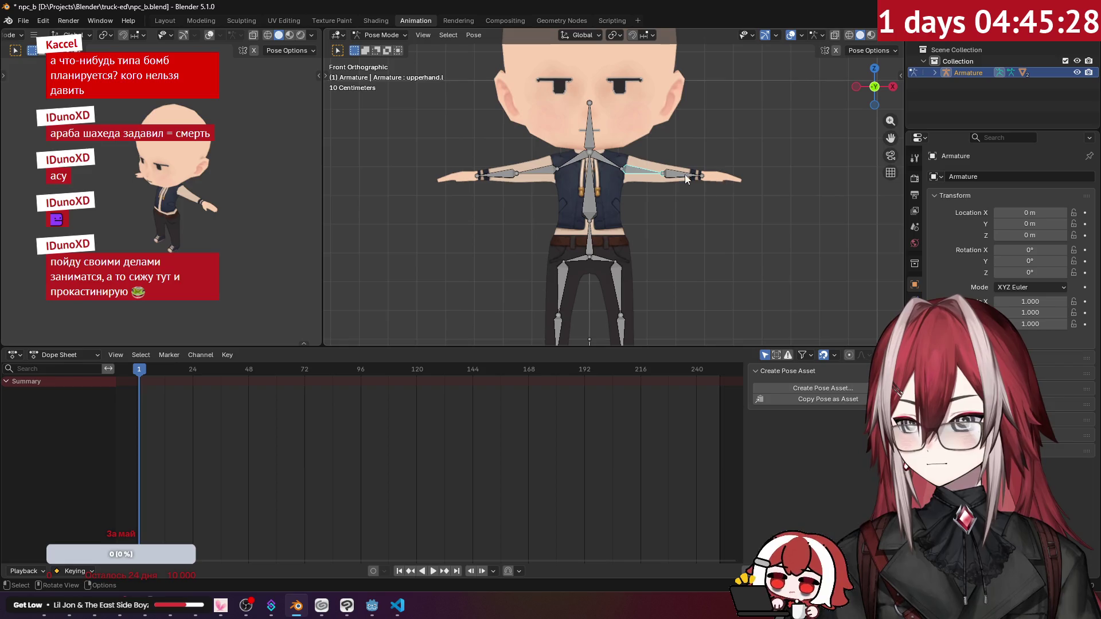
key(r)
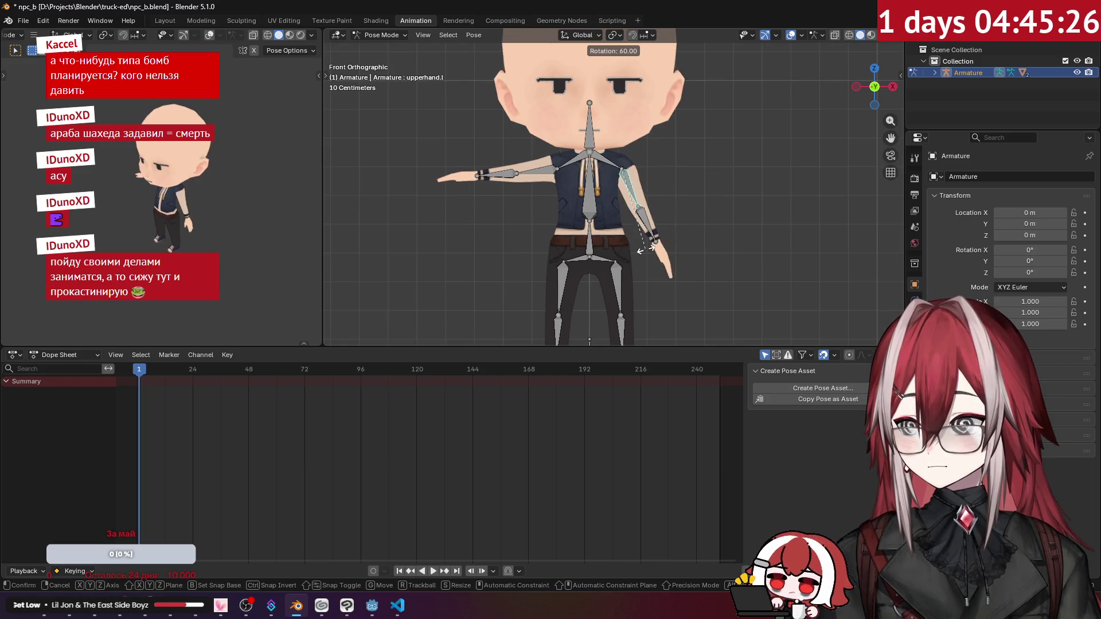
key(Escape)
click(536, 177)
key(r)
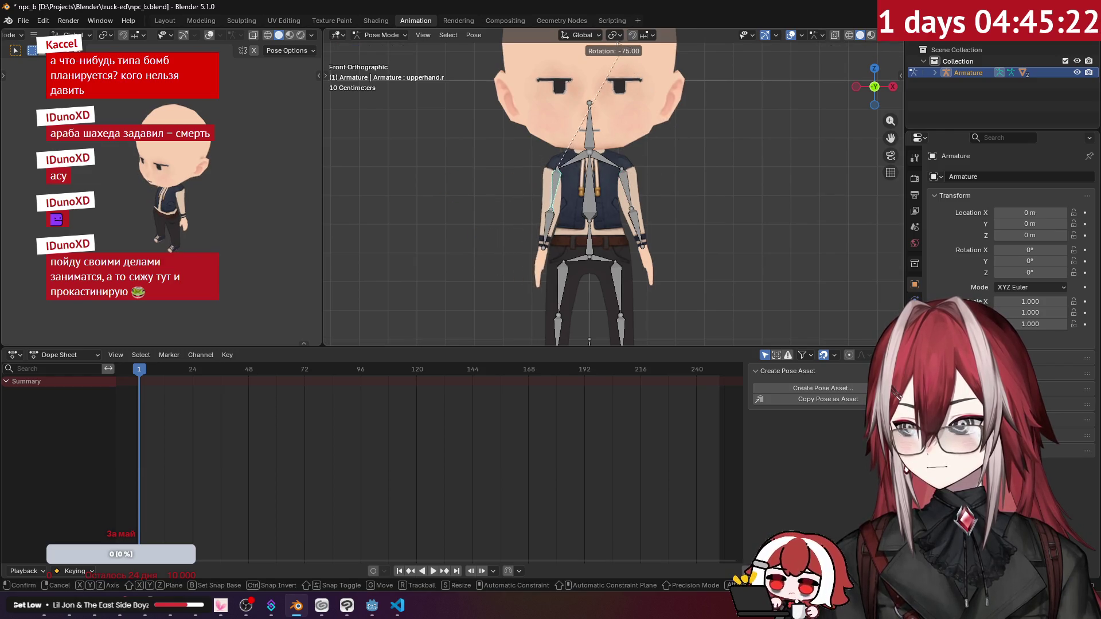
click(638, 58)
mouse_move(639, 63)
middle_down()
mouse_move(639, 146)
mouse_move(621, 147)
mouse_move(616, 86)
mouse_move(643, 99)
middle_up()
key(KP_3)
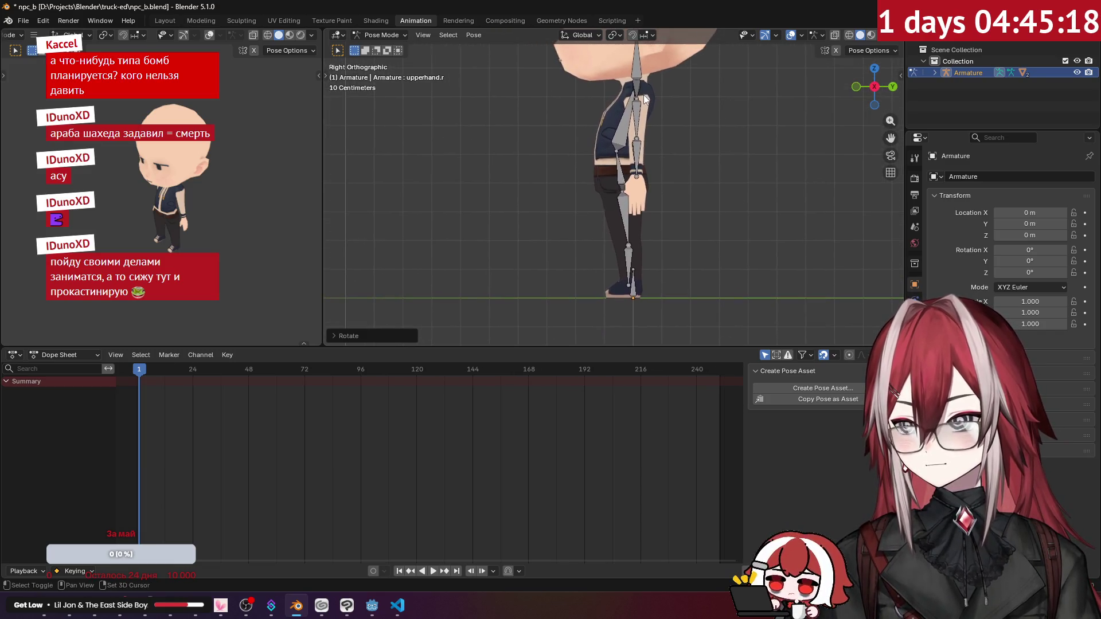
click(627, 161)
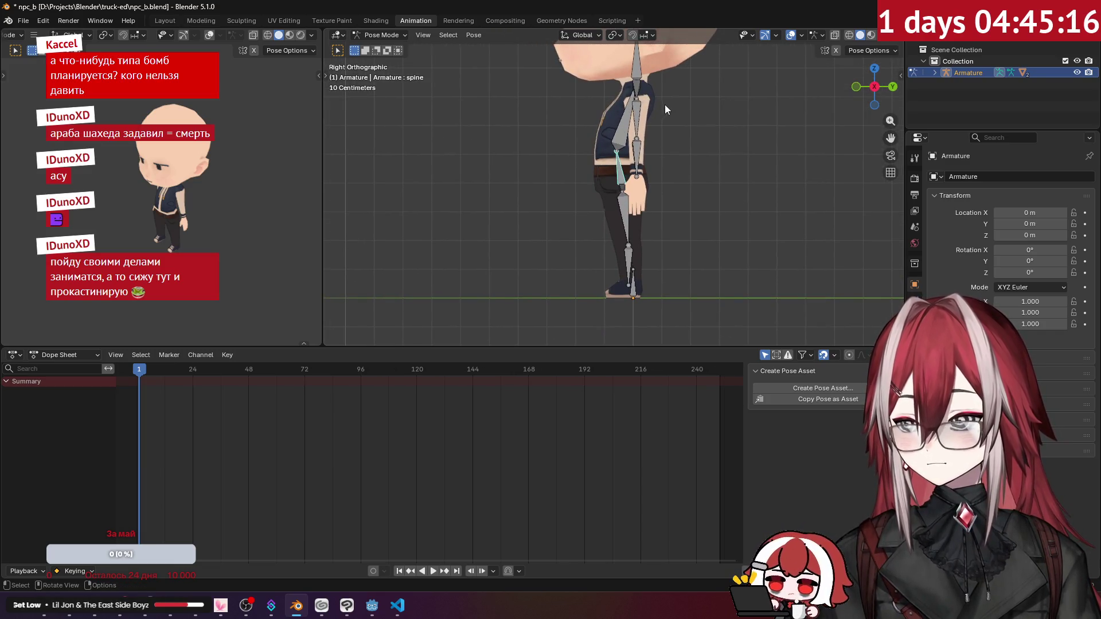
Lean the spine.001 bone by -20 degrees and tilt the head bone 20 degrees.
click(619, 117)
key(r)
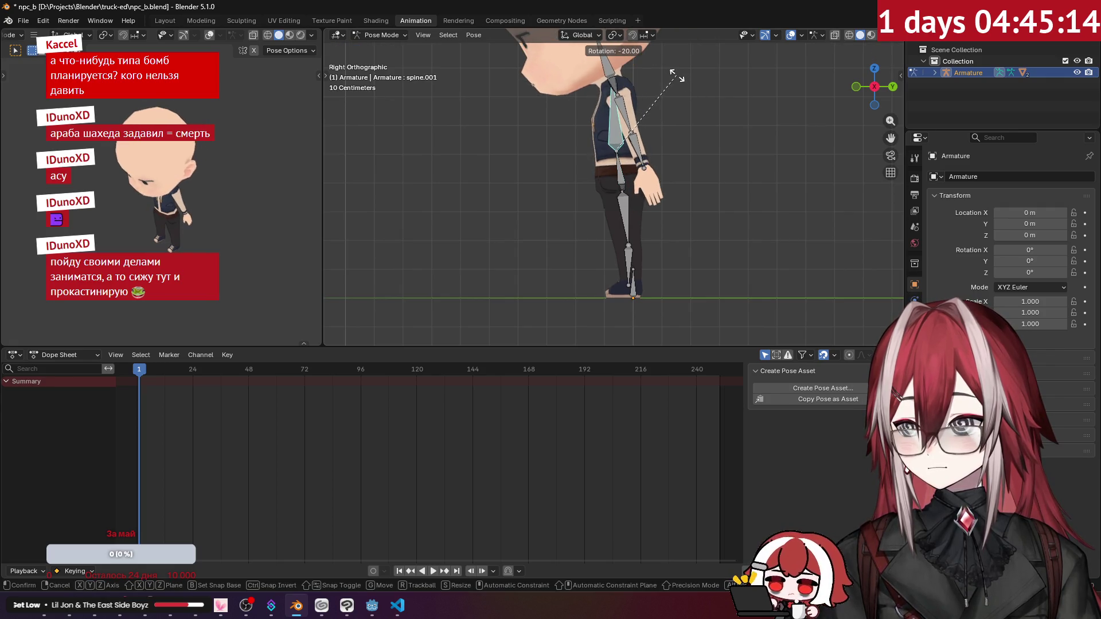
click(677, 76)
scroll(663, 201, up, 3)
click(615, 153)
key(r)
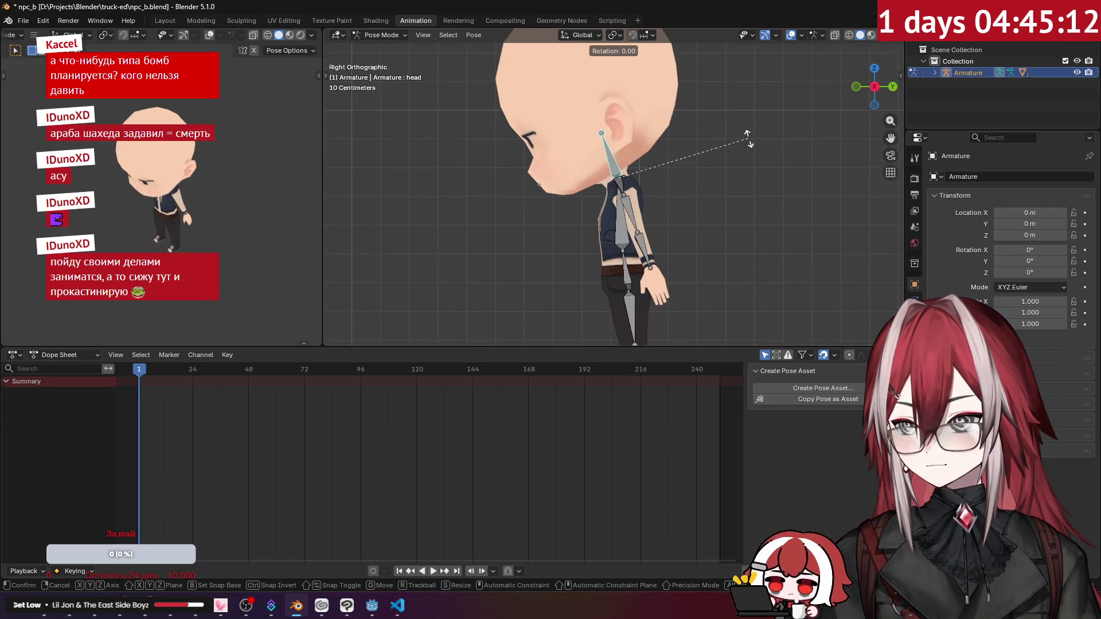
click(754, 183)
Rotate the leg.l thigh and bend the foot.l lower leg to raise the left knee.
middle_drag(755, 185, 710, 145)
key(KP_3)
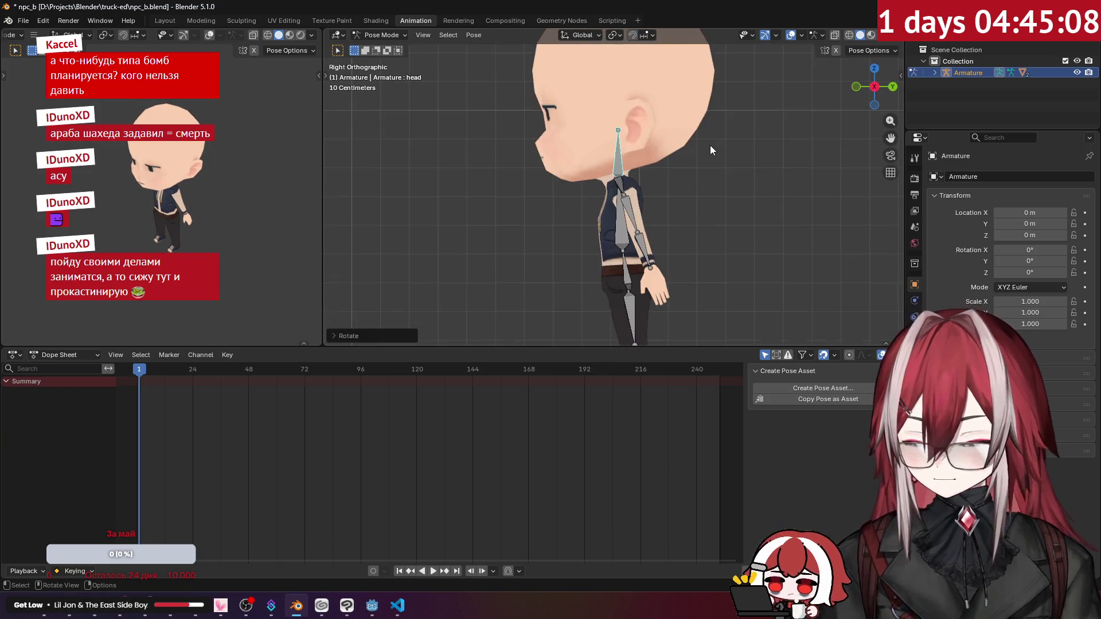
mouse_move(700, 253)
shift+middle_down()
mouse_move(725, 137)
mouse_move(723, 162)
shift+middle_up()
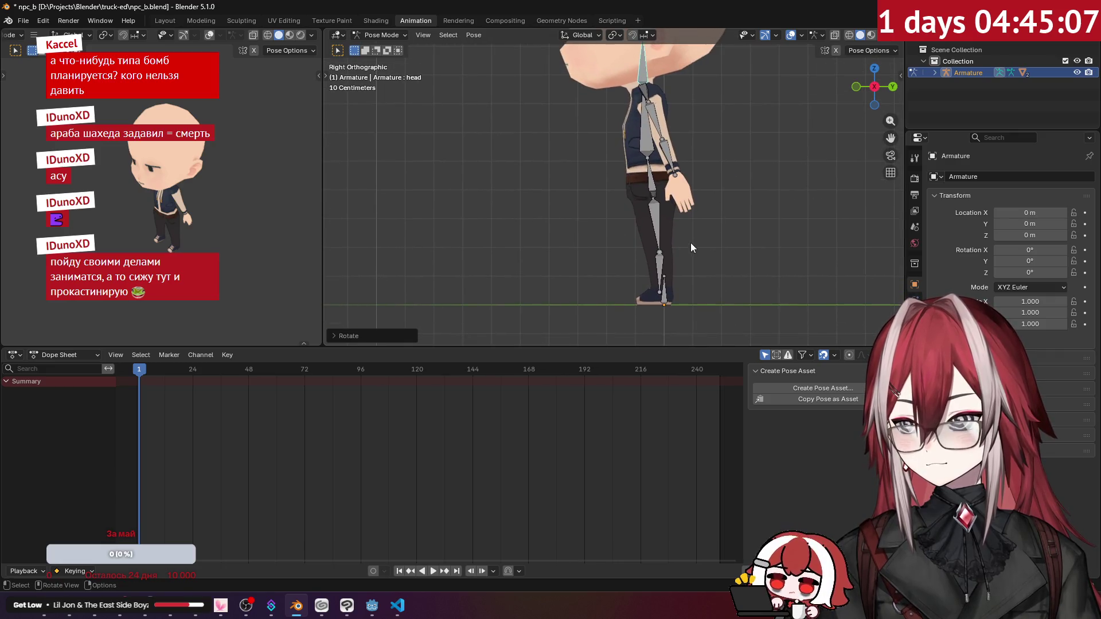
click(649, 212)
key(r)
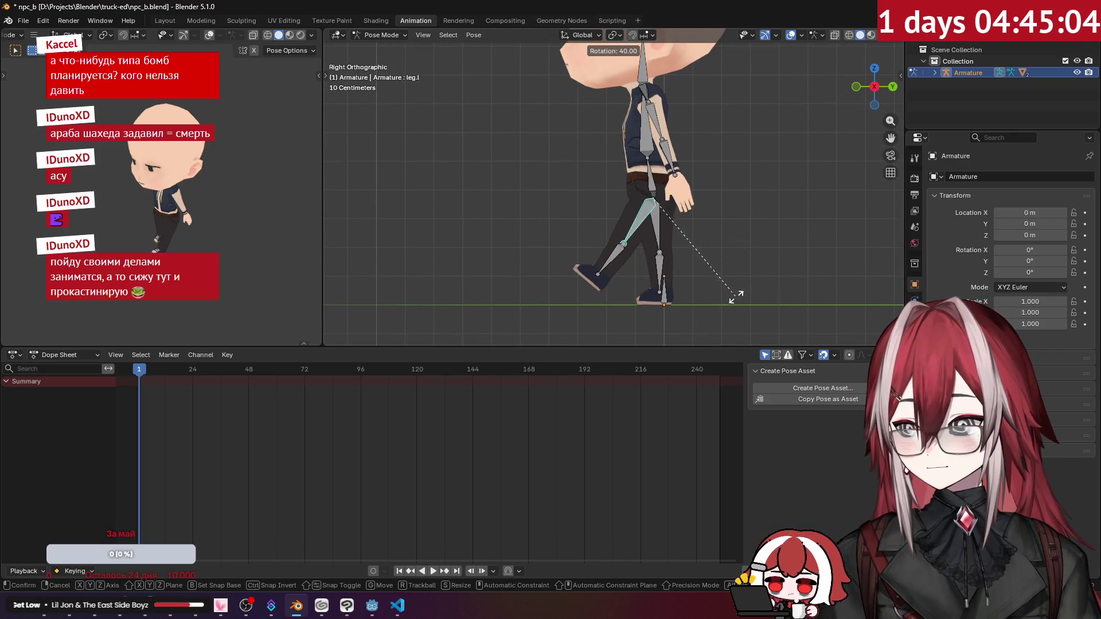
click(684, 335)
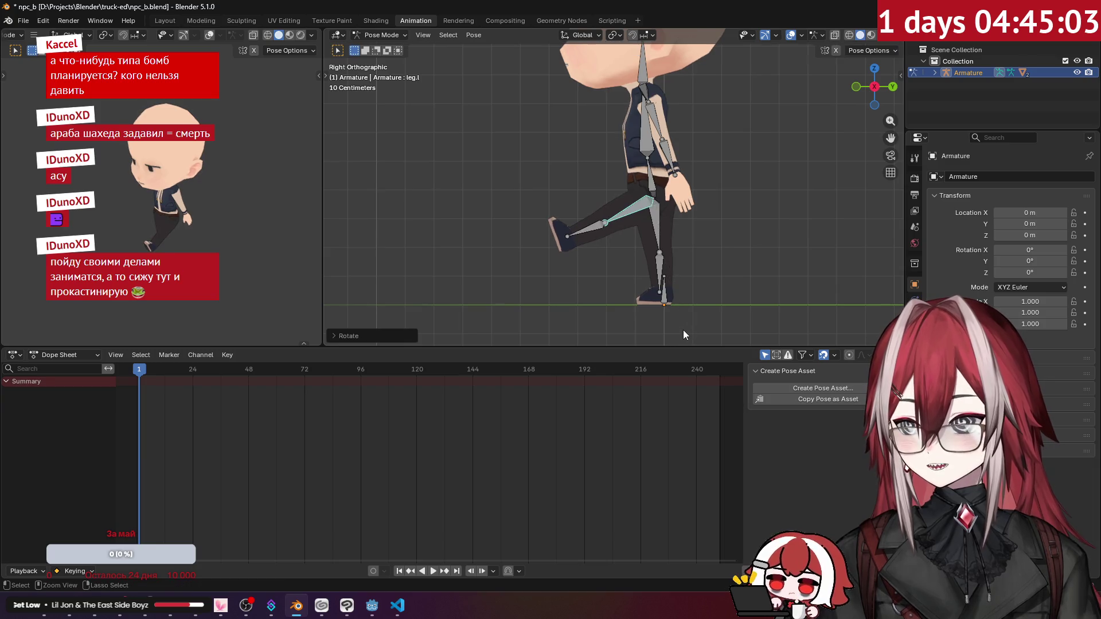
click(584, 234)
key(r)
key(Escape)
click(636, 212)
key(r)
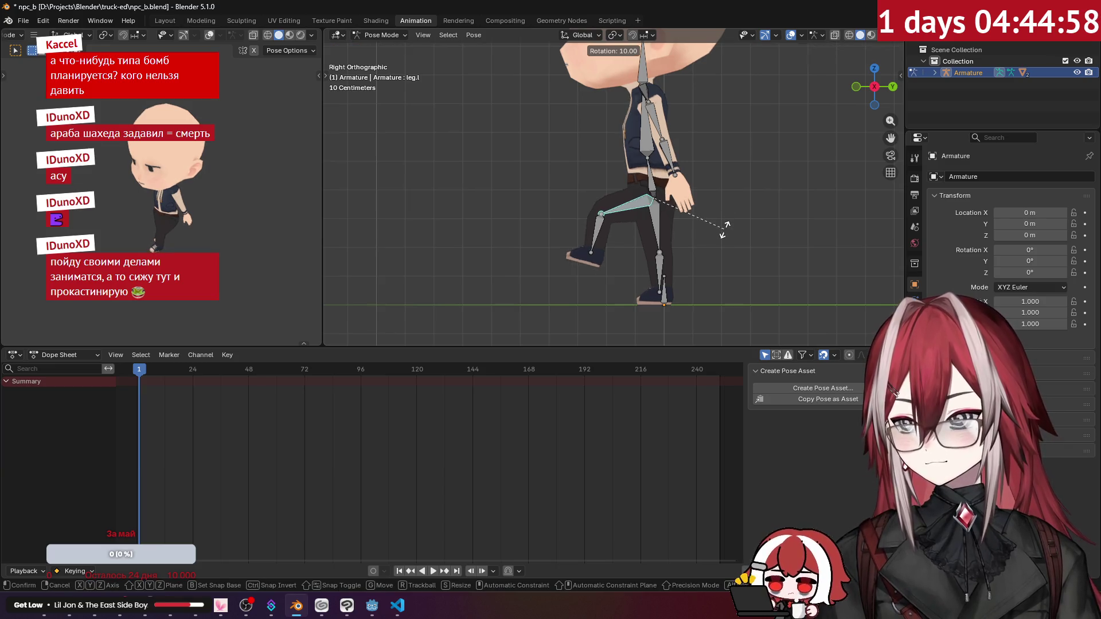
click(568, 225)
click(601, 236)
key(r)
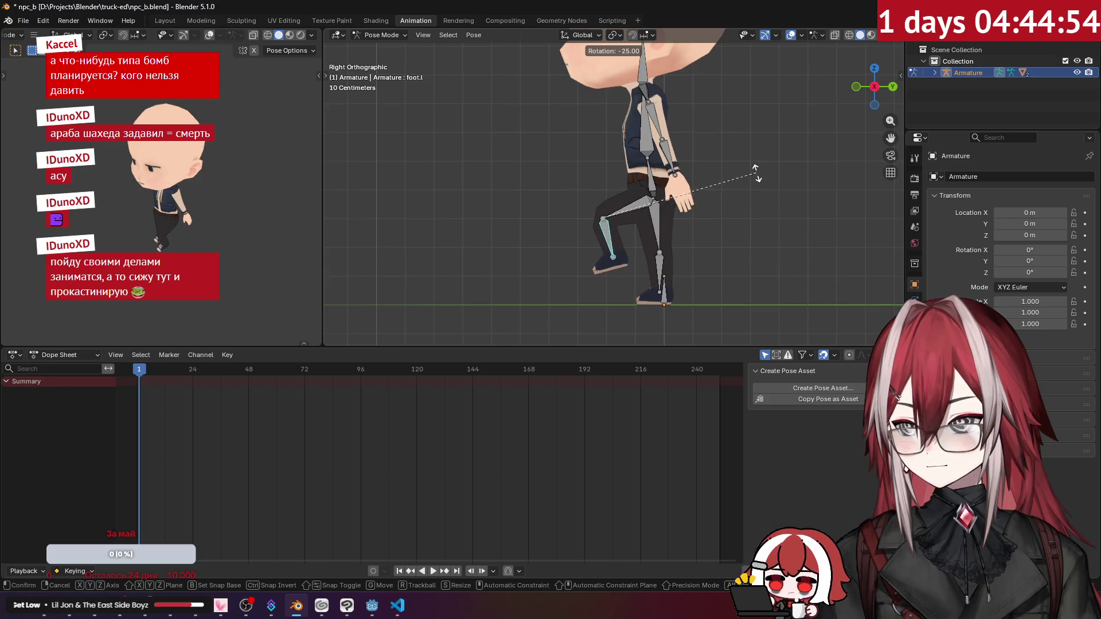
click(726, 172)
Rotate the leg.r and foot.r bones to form the trailing right leg.
click(661, 269)
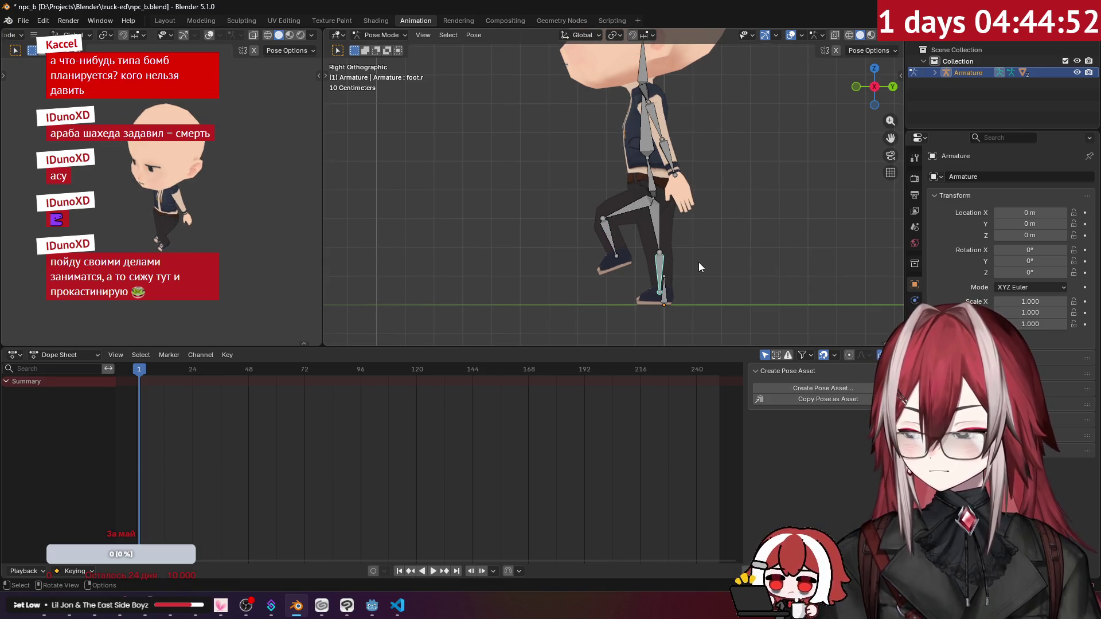
click(653, 216)
key(r)
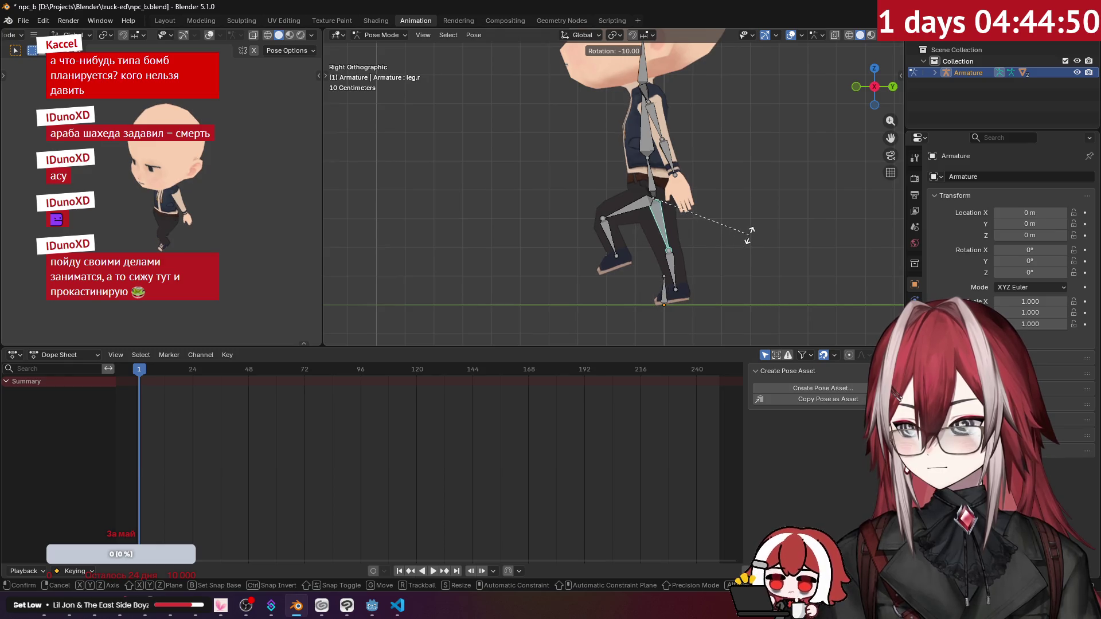
click(740, 241)
click(670, 269)
key(r)
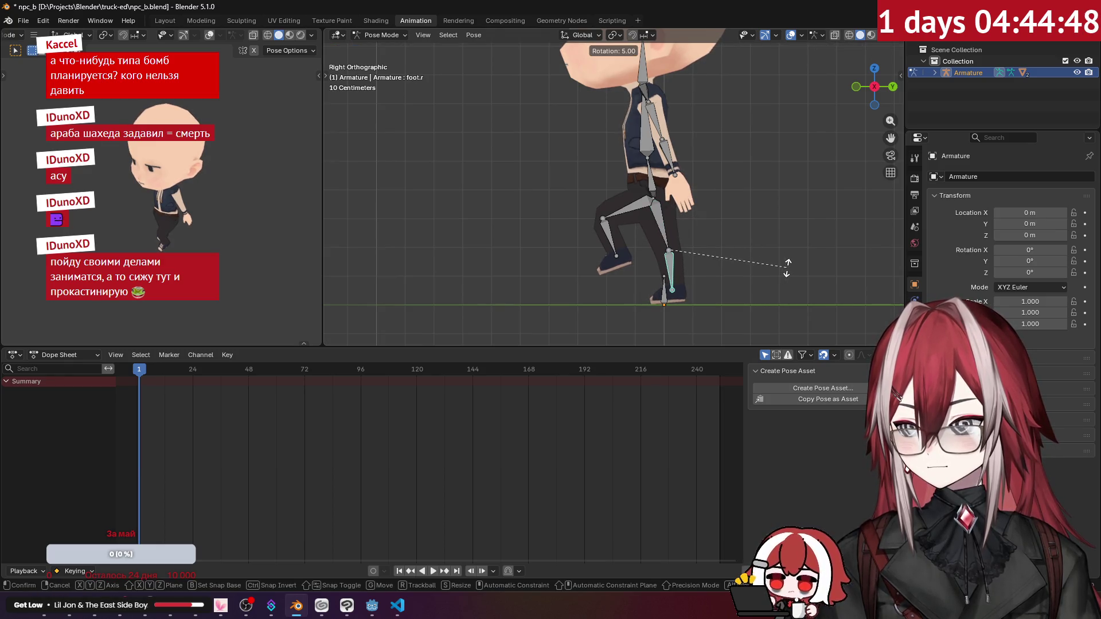
click(788, 267)
middle_drag(768, 222, 805, 236)
Rotate the hand.l bone 45 degrees and swing the upperhand.l arm.
click(663, 114)
key(KP_3)
scroll(612, 154, up, 4)
click(616, 184)
key(r)
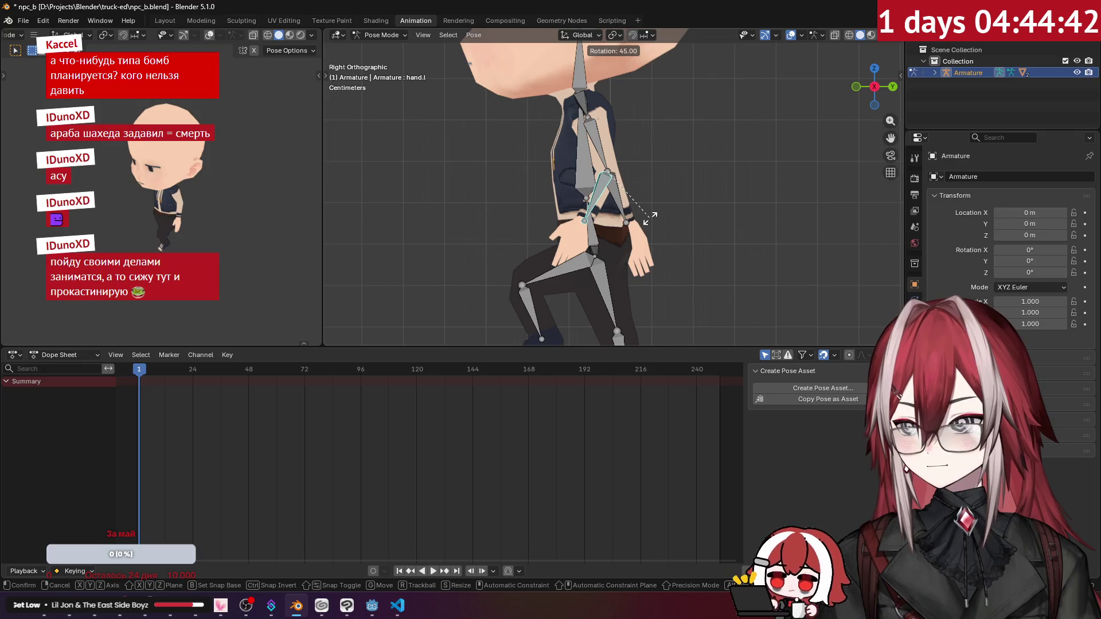
click(651, 221)
mouse_move(651, 221)
middle_down()
mouse_move(803, 227)
mouse_move(649, 209)
mouse_move(608, 146)
middle_up()
click(608, 146)
key(KP_3)
key(r)
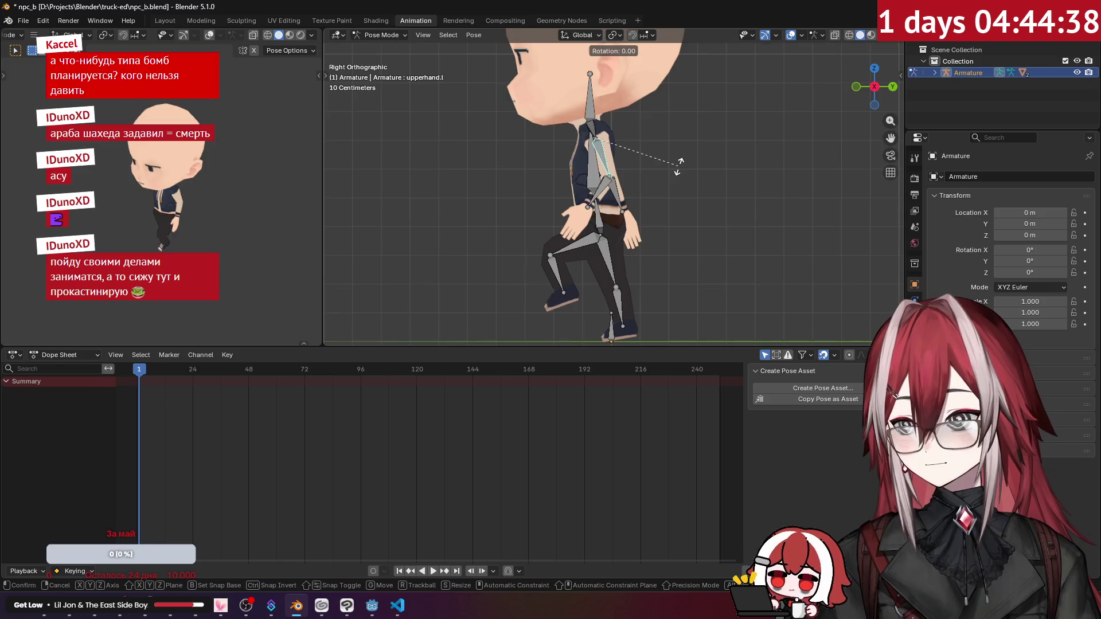
click(637, 178)
Swing the upperhand.r arm from the left side view, then clear the bone selection.
mouse_move(637, 178)
middle_down()
mouse_move(652, 181)
mouse_move(511, 195)
mouse_move(669, 169)
middle_up()
click(677, 165)
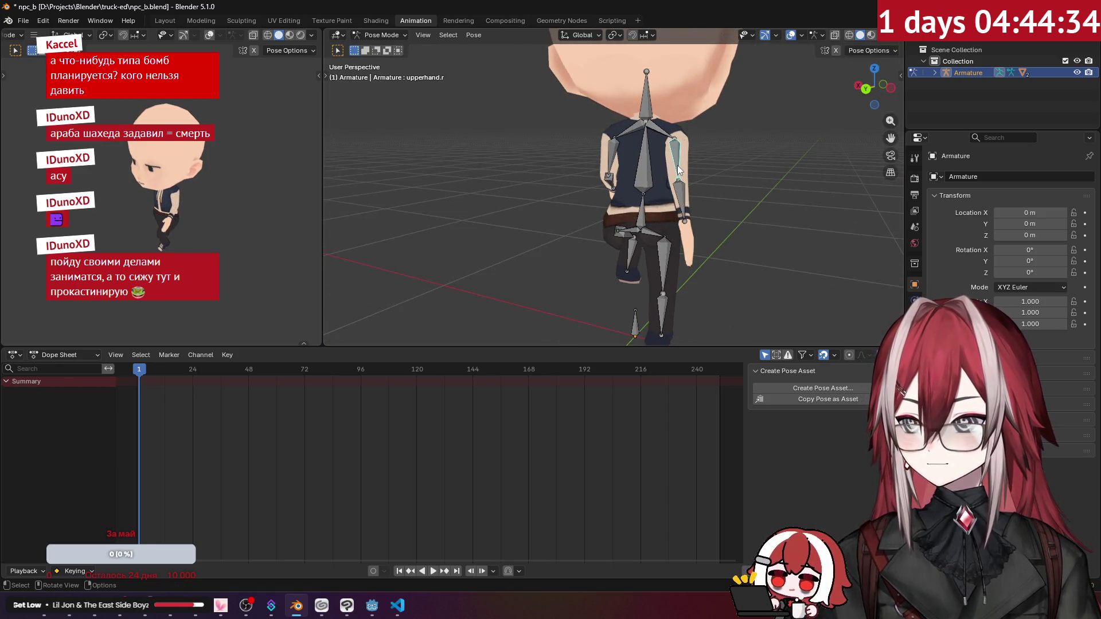
key(ctrl+KP_3)
key(r)
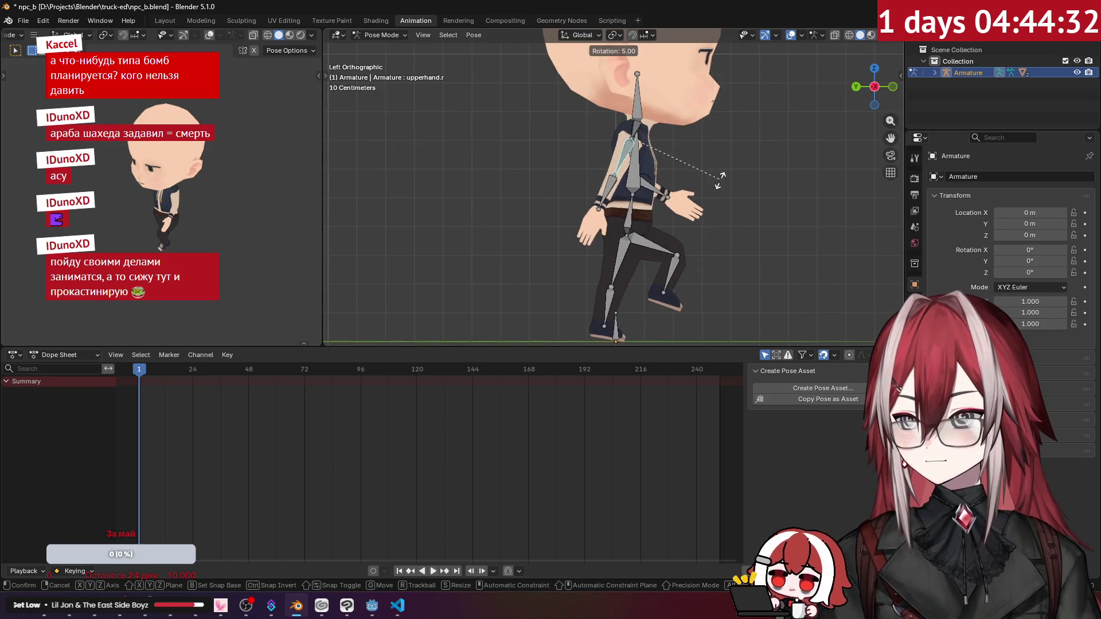
click(714, 202)
scroll(723, 198, down, 3)
click(723, 197)
mouse_move(723, 197)
middle_down()
mouse_move(465, 198)
mouse_move(512, 201)
mouse_move(508, 176)
mouse_move(519, 190)
mouse_move(664, 174)
mouse_move(538, 192)
mouse_move(572, 238)
middle_up()
key(KP_3)
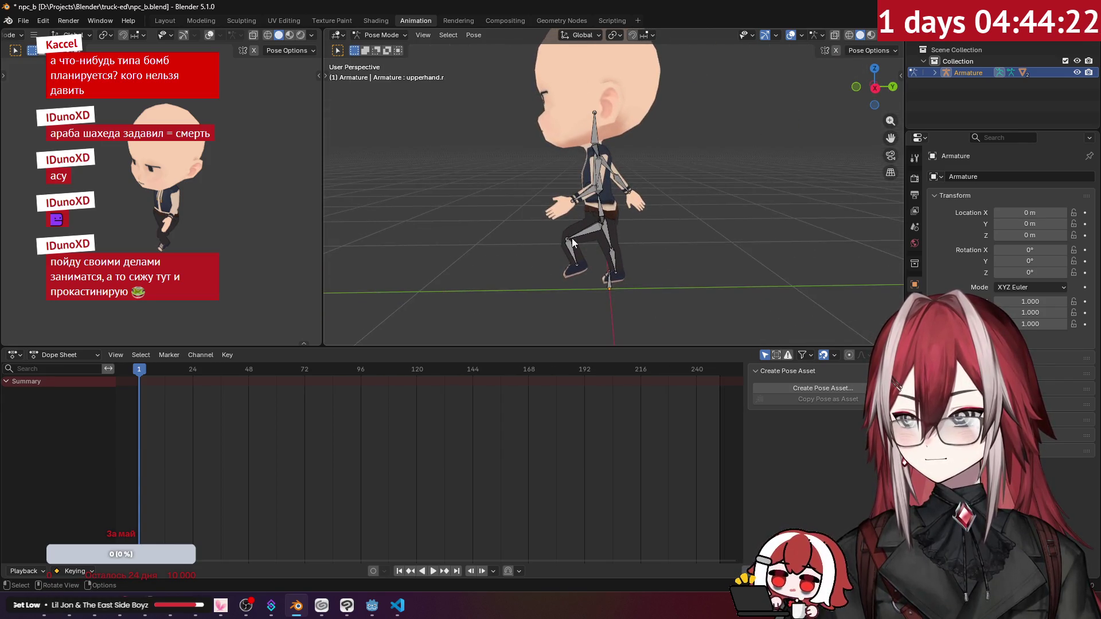
Select all bones and key their rotation at frame 1 with the Rotation keying set.
key(a)
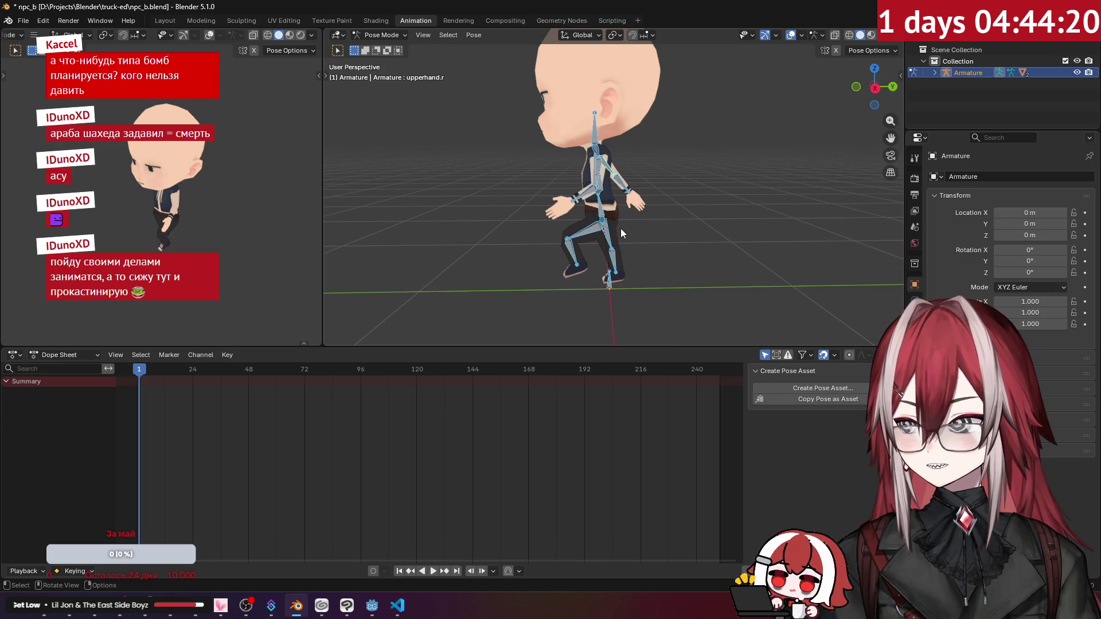
key(i)
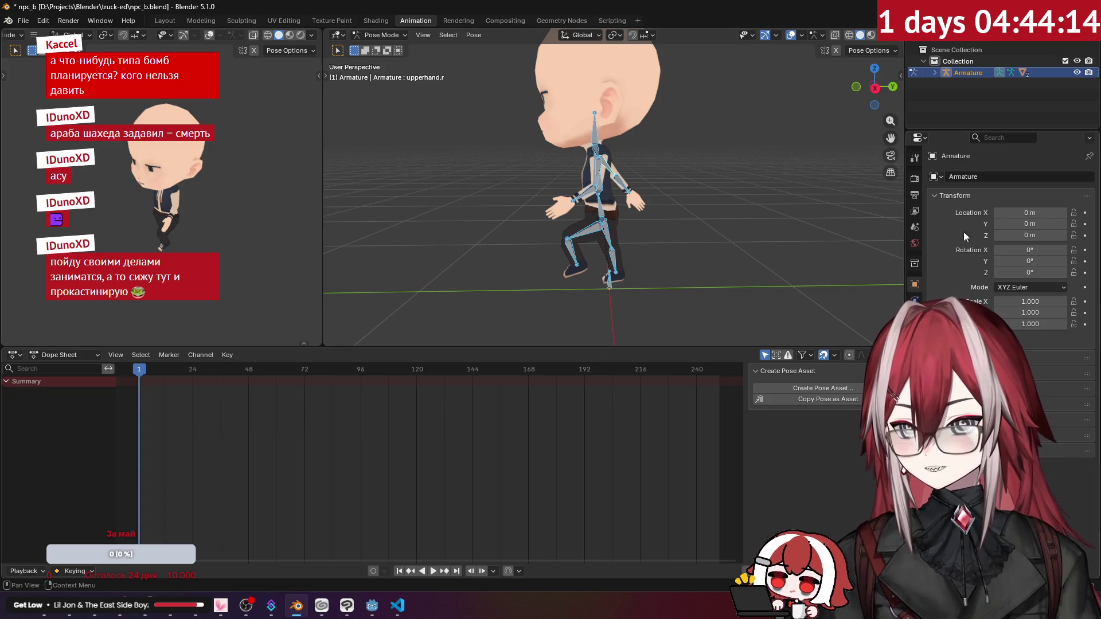
right_click(608, 219)
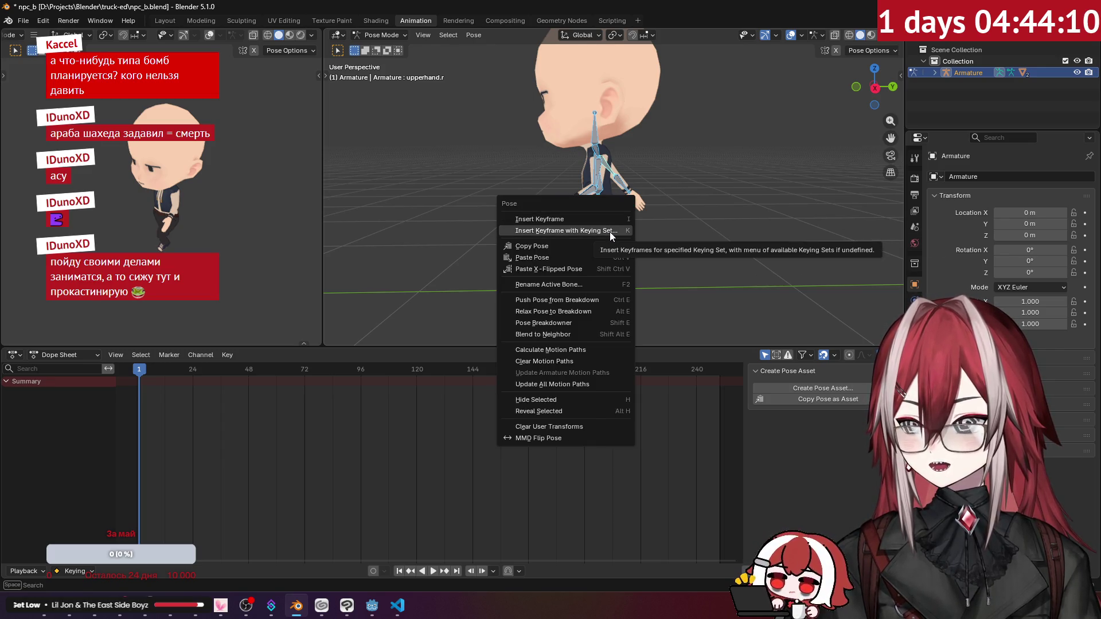
click(610, 232)
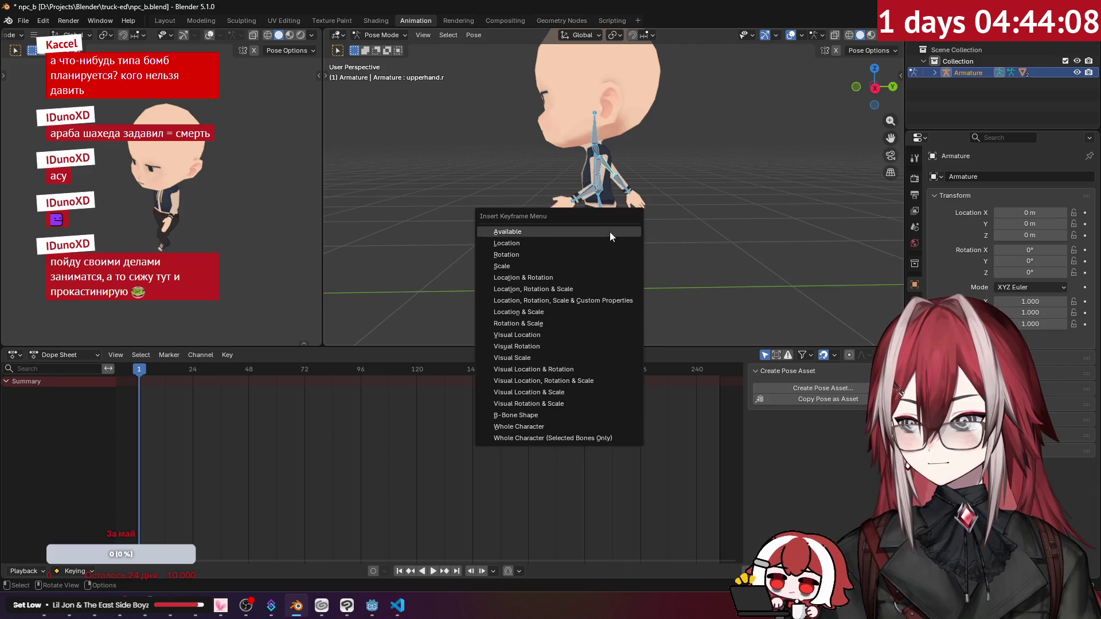
click(563, 256)
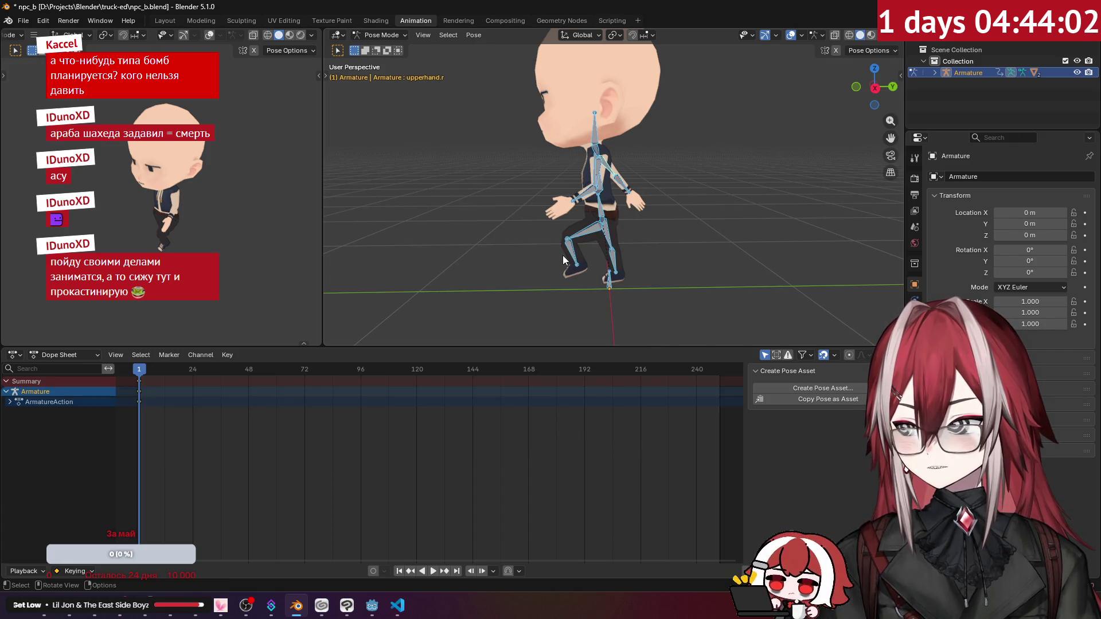
Check the ArmatureAction channels, deselect the bones and reframe the right side view.
click(11, 402)
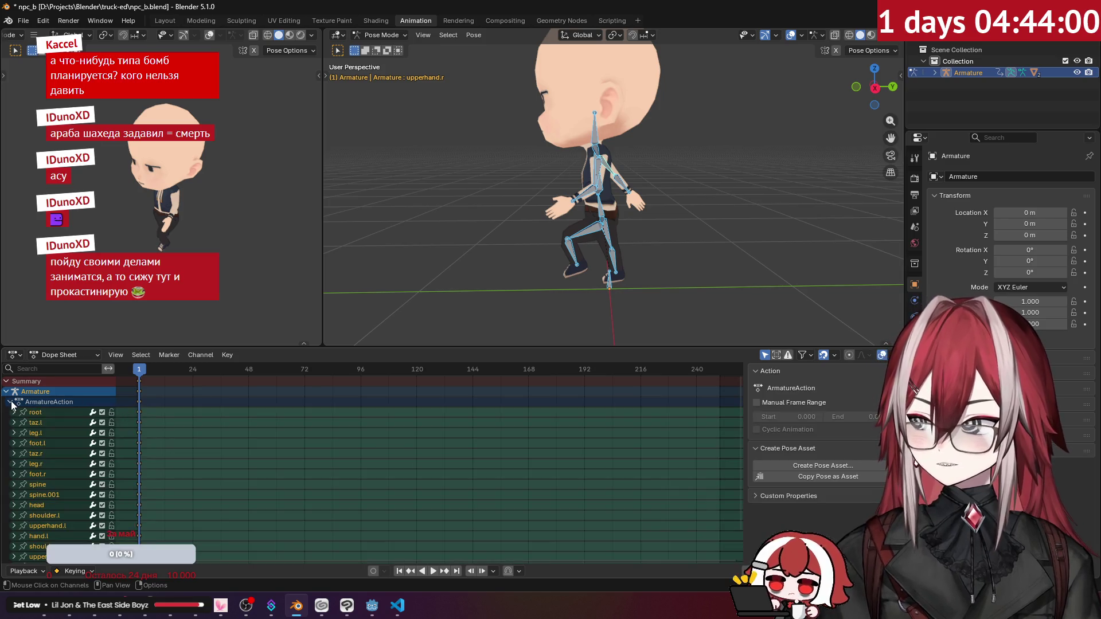
click(11, 402)
click(512, 235)
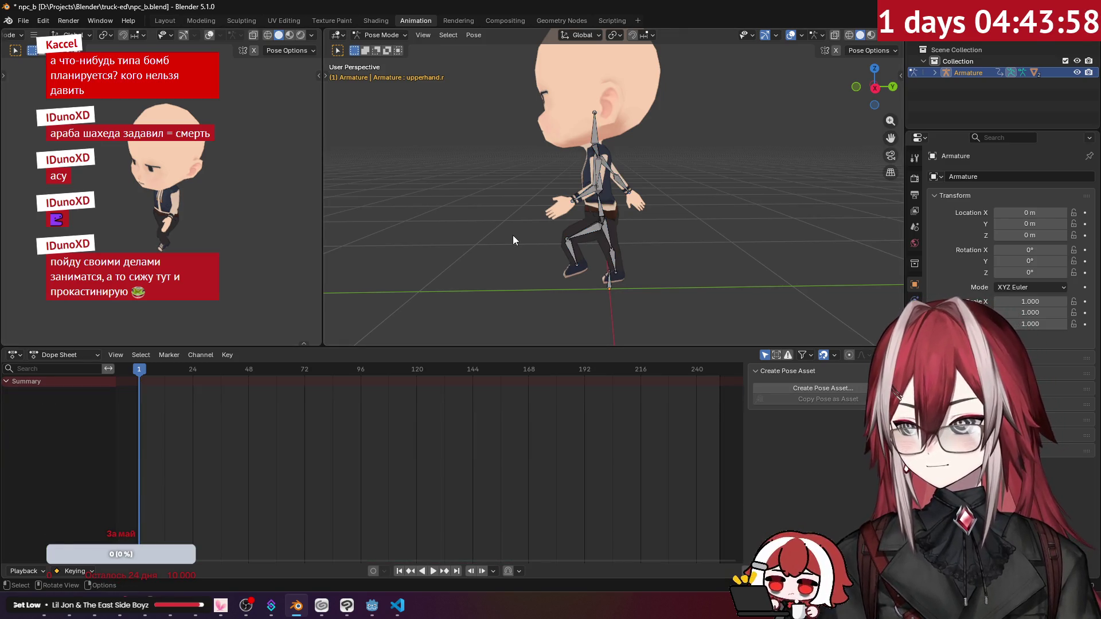
key(KP_3)
mouse_move(513, 235)
ctrl+middle_down()
mouse_move(665, 211)
mouse_move(646, 221)
mouse_move(636, 211)
ctrl+middle_up()
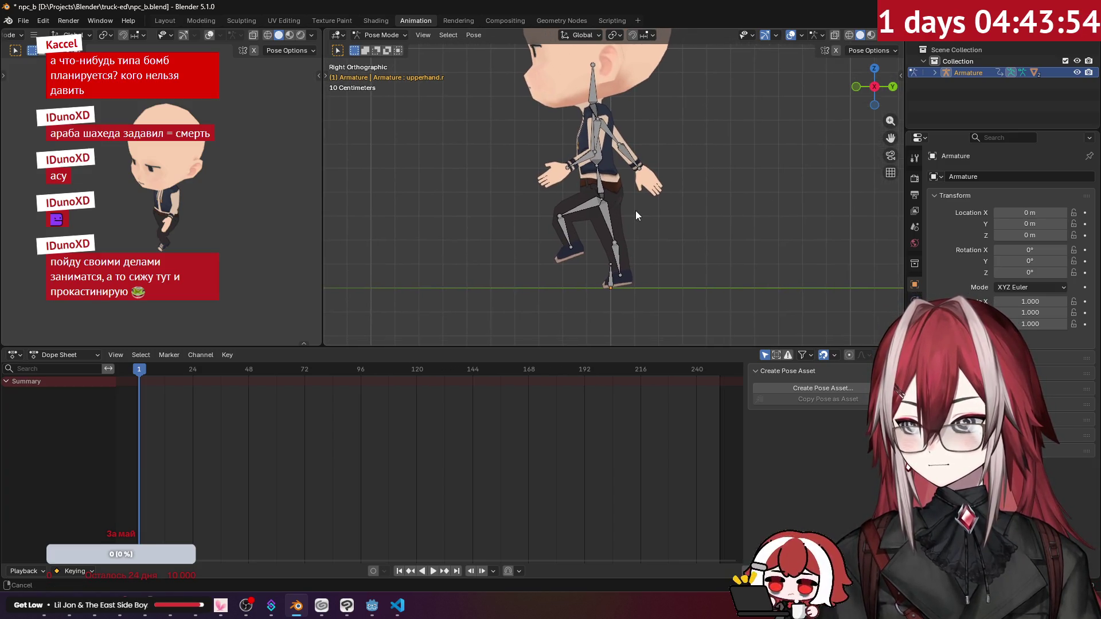
Advance the frame, select all bones and copy the current stride pose.
mouse_move(182, 370)
mouse_down()
mouse_move(358, 414)
mouse_move(305, 432)
mouse_move(411, 432)
mouse_move(416, 447)
mouse_up()
key(a)
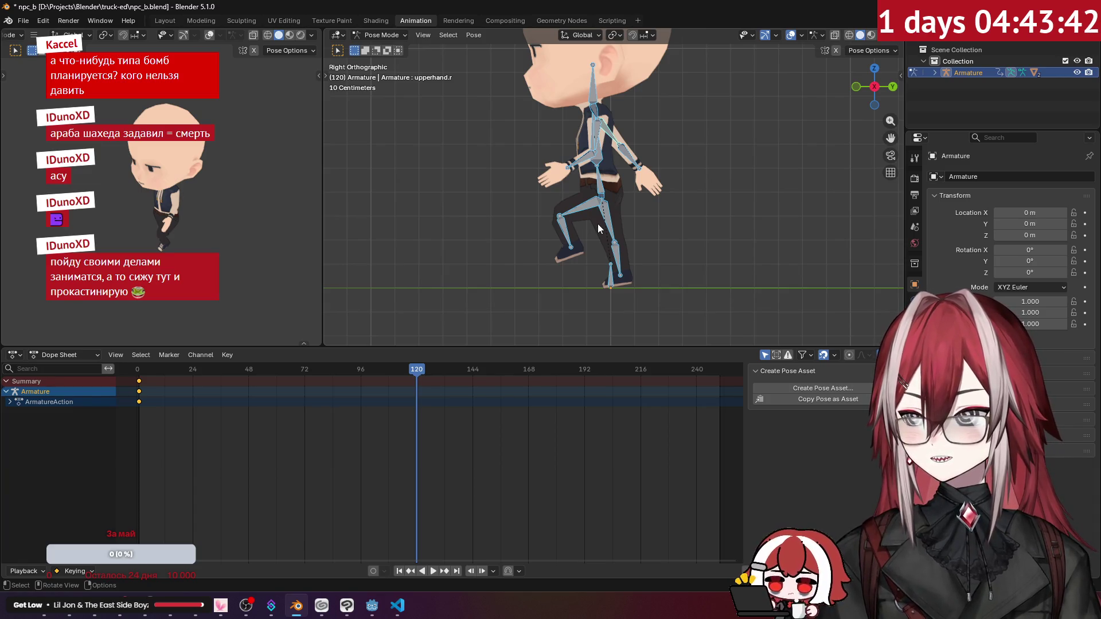
mouse_move(589, 222)
middle_down()
mouse_move(727, 227)
mouse_move(714, 235)
mouse_move(671, 205)
mouse_move(673, 225)
mouse_move(581, 222)
mouse_move(689, 228)
middle_up()
key(KP_3)
scroll(580, 222, up, 3)
click(468, 38)
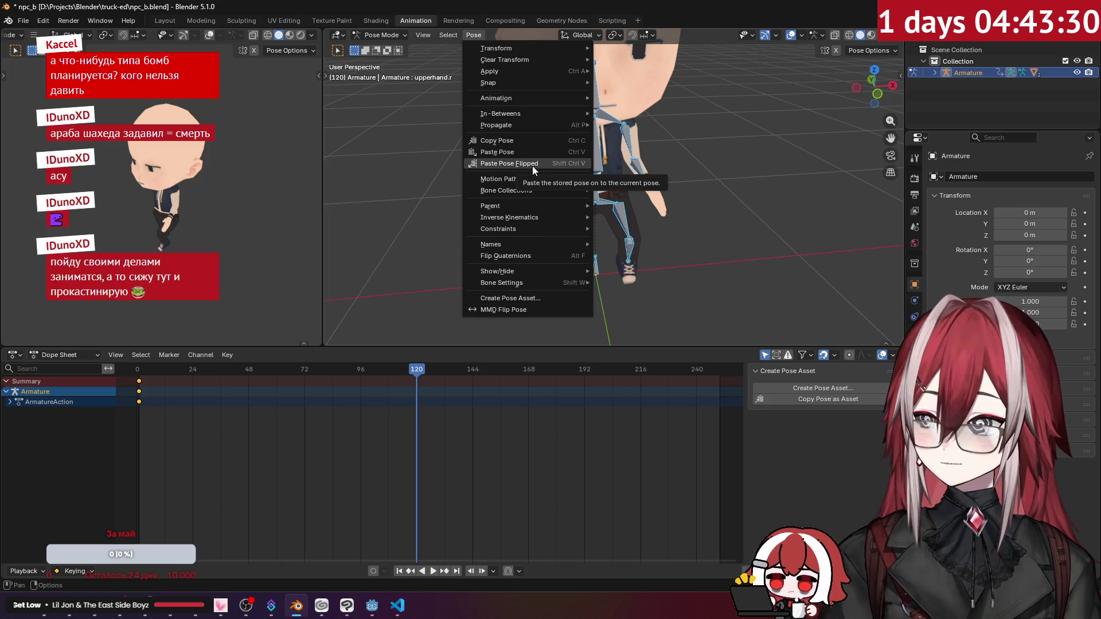
click(527, 140)
Paste the stride pose mirrored onto the rig and key it at frame 120.
click(474, 37)
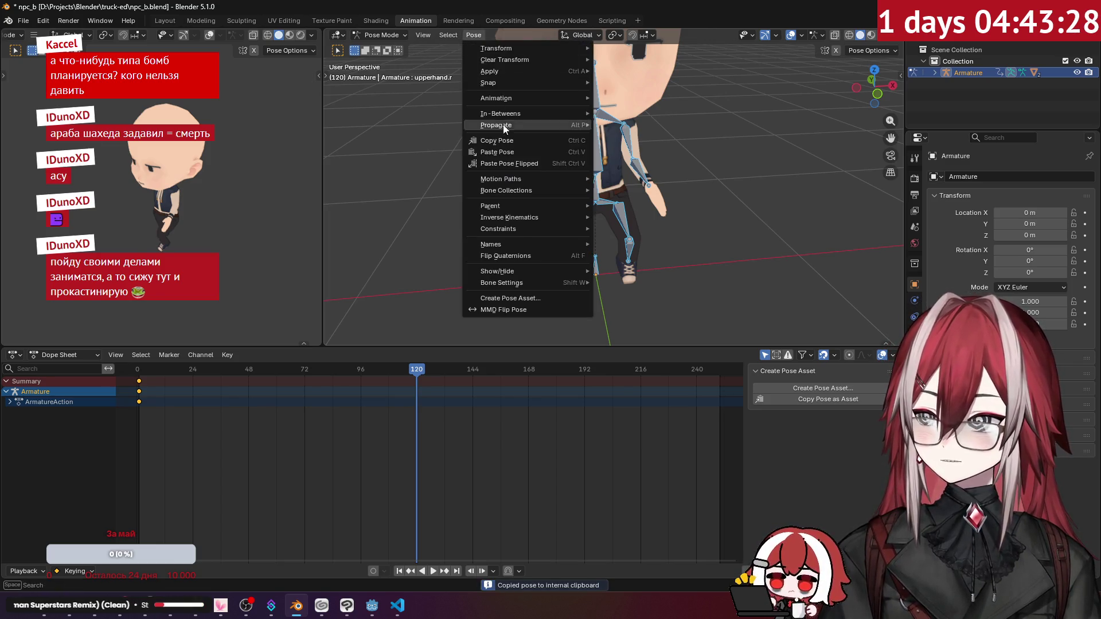
click(507, 159)
mouse_move(507, 160)
middle_down()
mouse_move(666, 155)
mouse_move(660, 180)
mouse_move(642, 183)
middle_up()
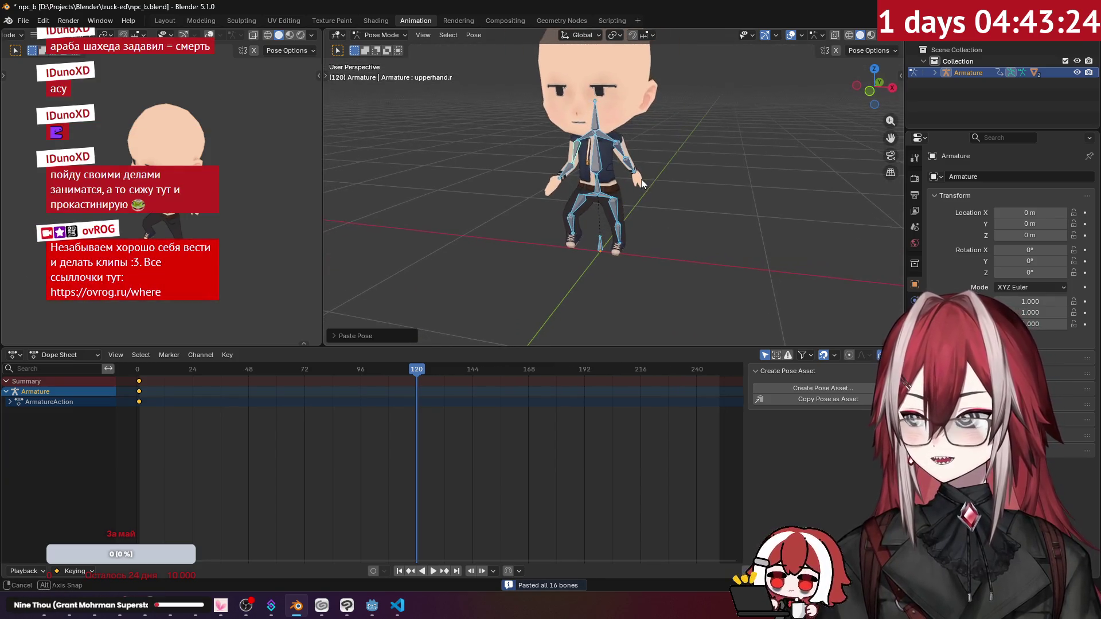
key(i)
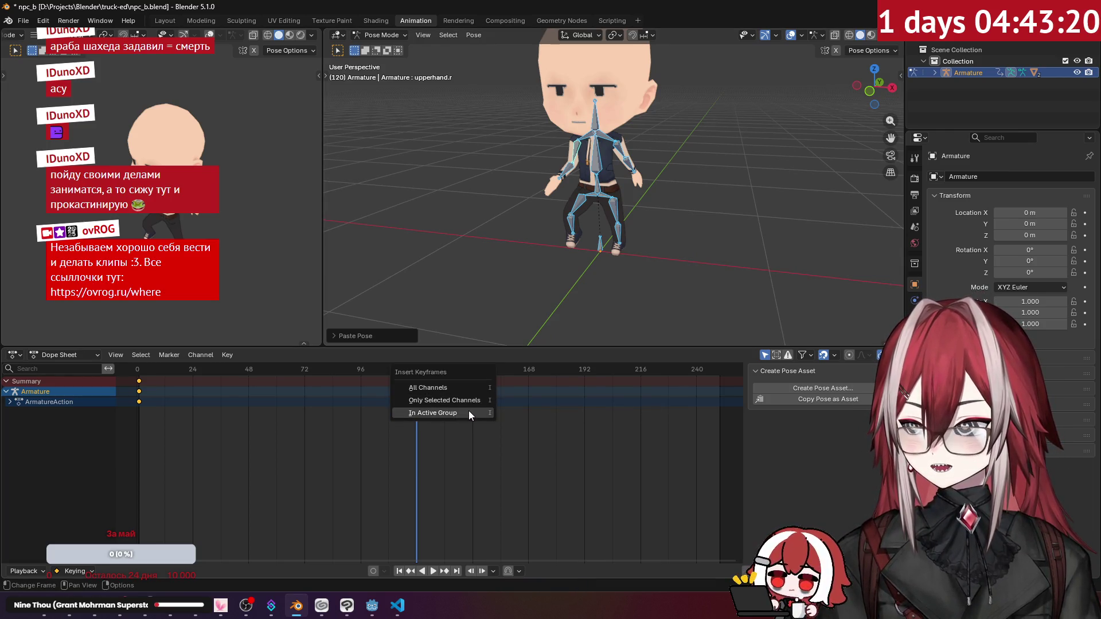
click(475, 400)
mouse_move(596, 257)
middle_down()
mouse_move(481, 236)
mouse_move(636, 236)
middle_up()
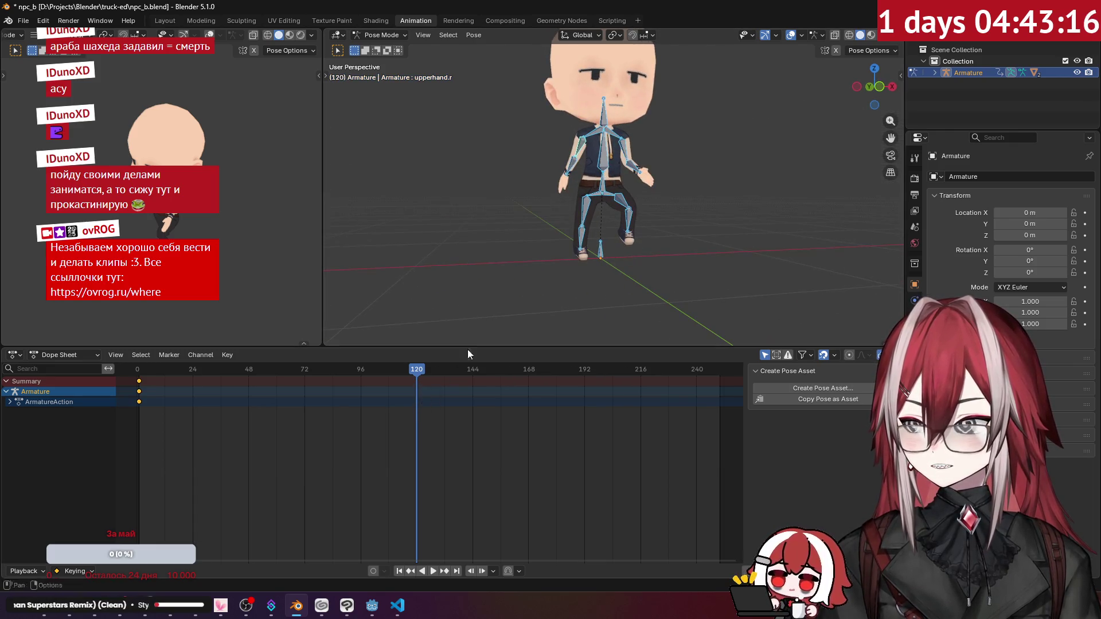
middle_drag(458, 360, 590, 278)
key(i)
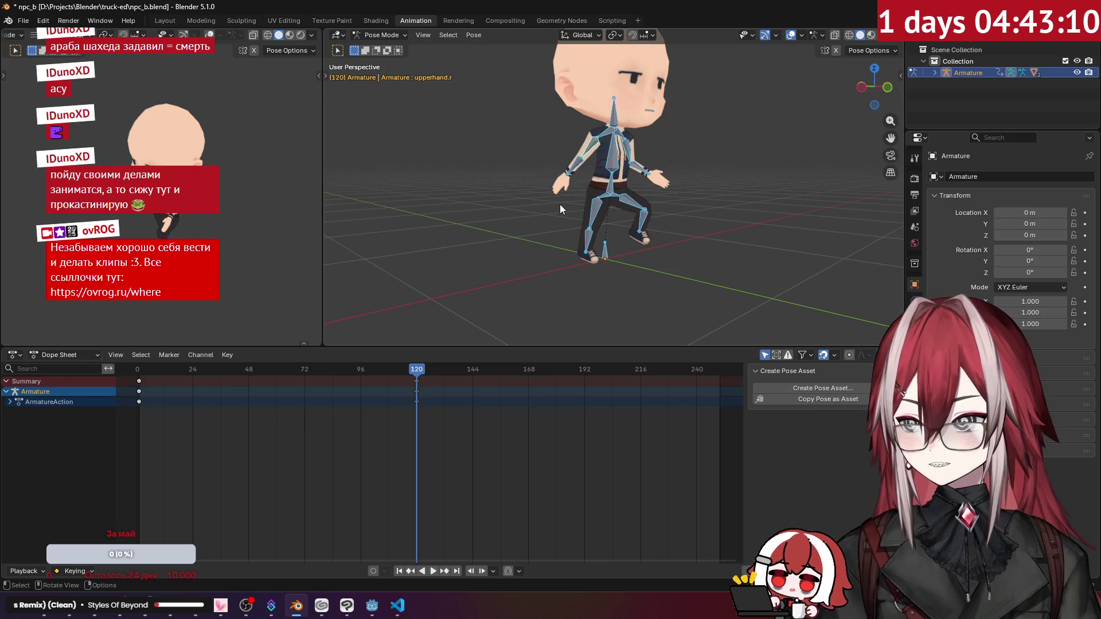
Key only the bones' rotation with the Rotation keying set, then deselect all bones.
right_click(559, 204)
click(560, 204)
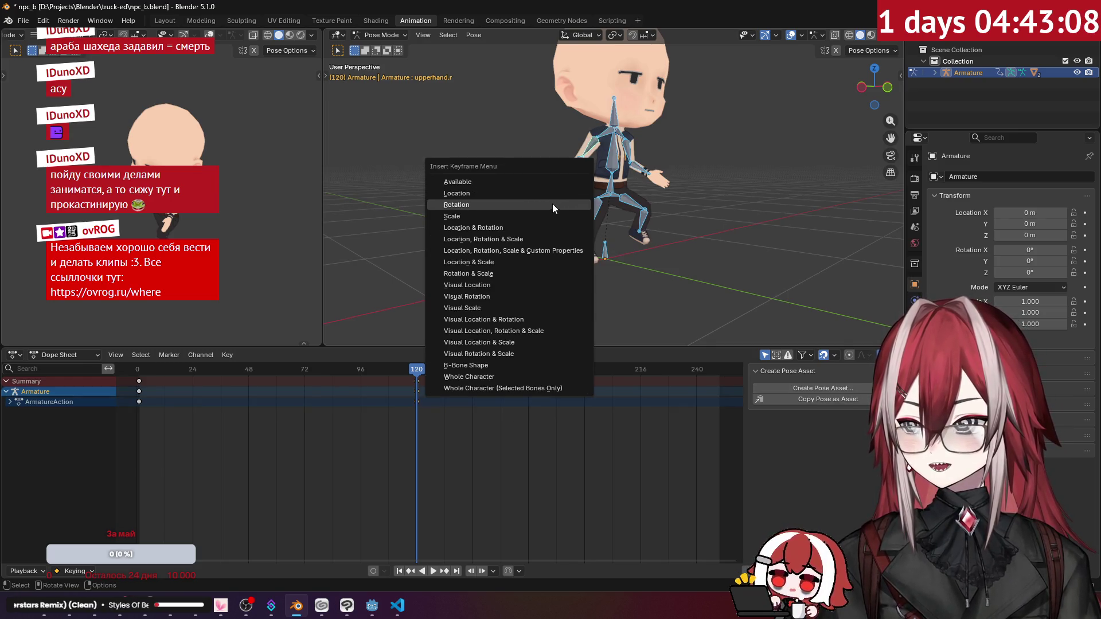
click(514, 204)
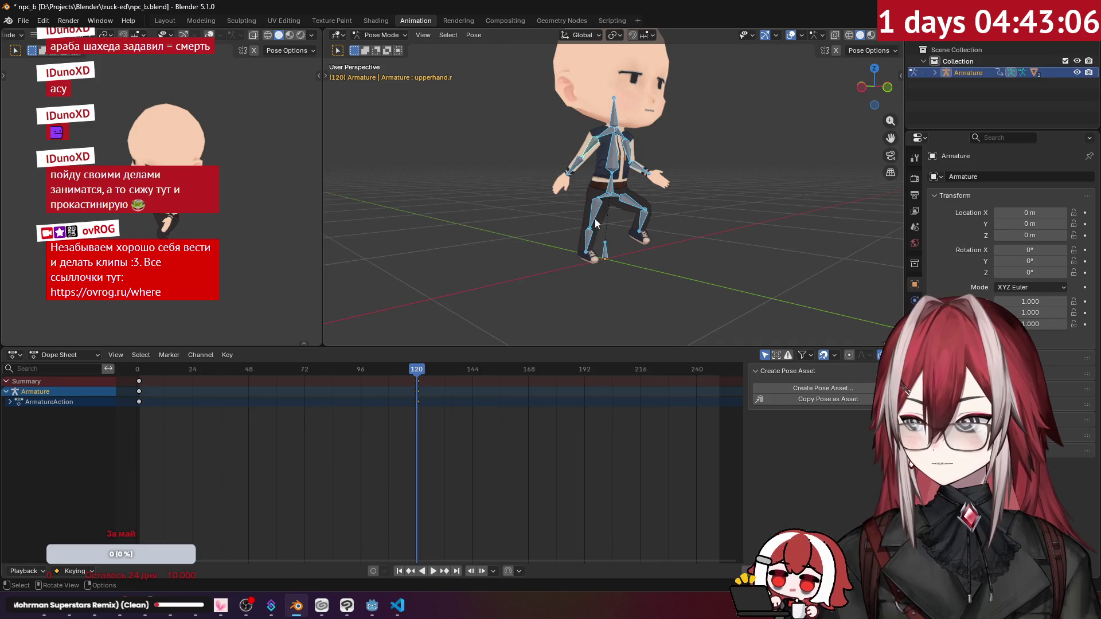
click(665, 254)
middle_drag(665, 255, 545, 298)
Scrub back through the animation, reselect all bones and return to frame 120.
mouse_move(413, 370)
mouse_down()
mouse_move(314, 380)
mouse_move(354, 403)
mouse_move(209, 410)
mouse_move(337, 359)
mouse_move(139, 381)
mouse_up()
click(623, 208)
key(a)
middle_drag(373, 289, 835, 226)
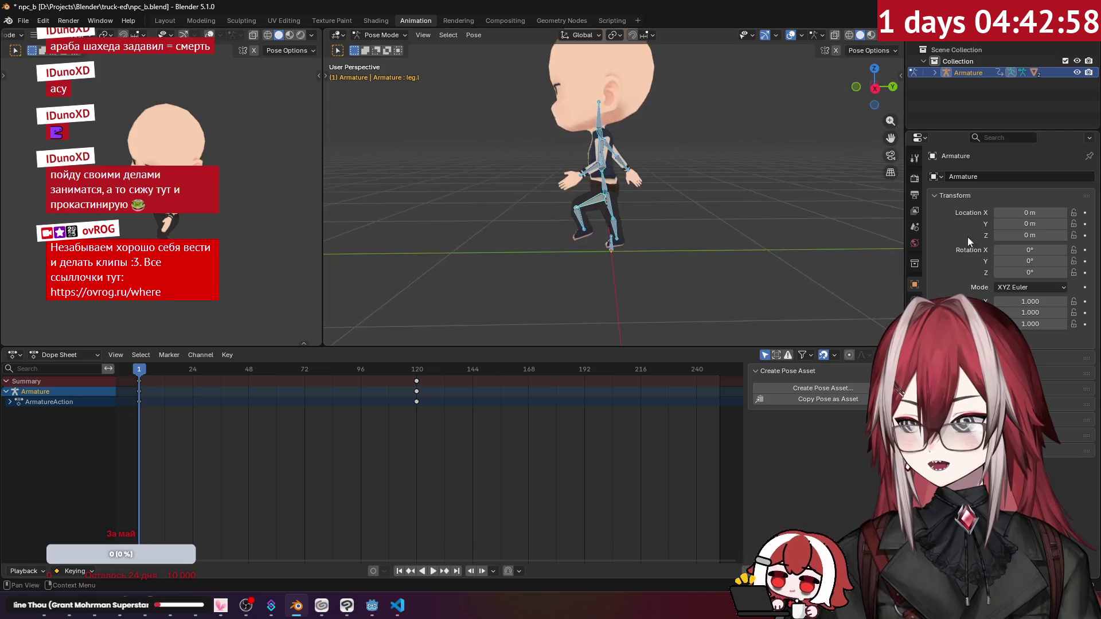
key(ctrl+z)
key(ctrl+z)
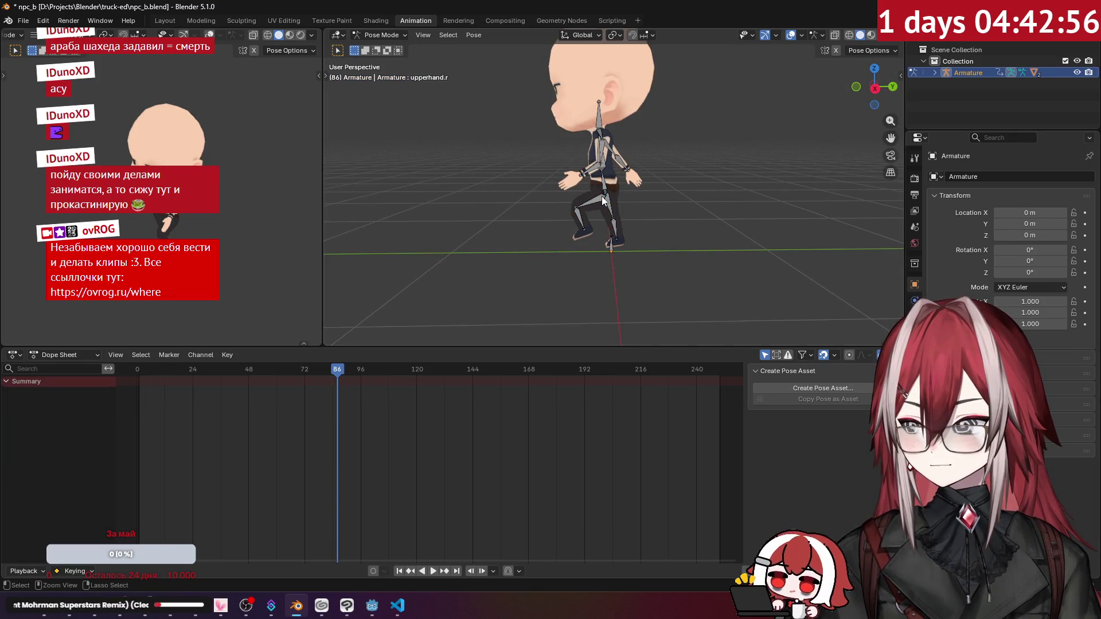
drag(338, 373, 418, 376)
key(a)
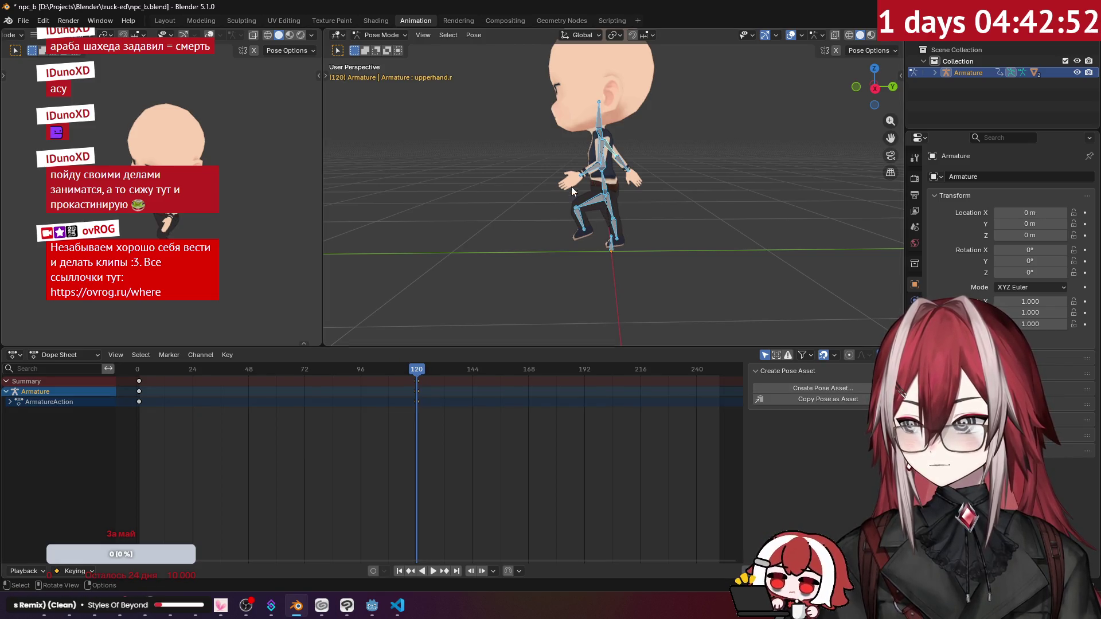
Replace the frame-120 keys with the X-flipped stride pose, key it, and preview the motion.
right_click(593, 204)
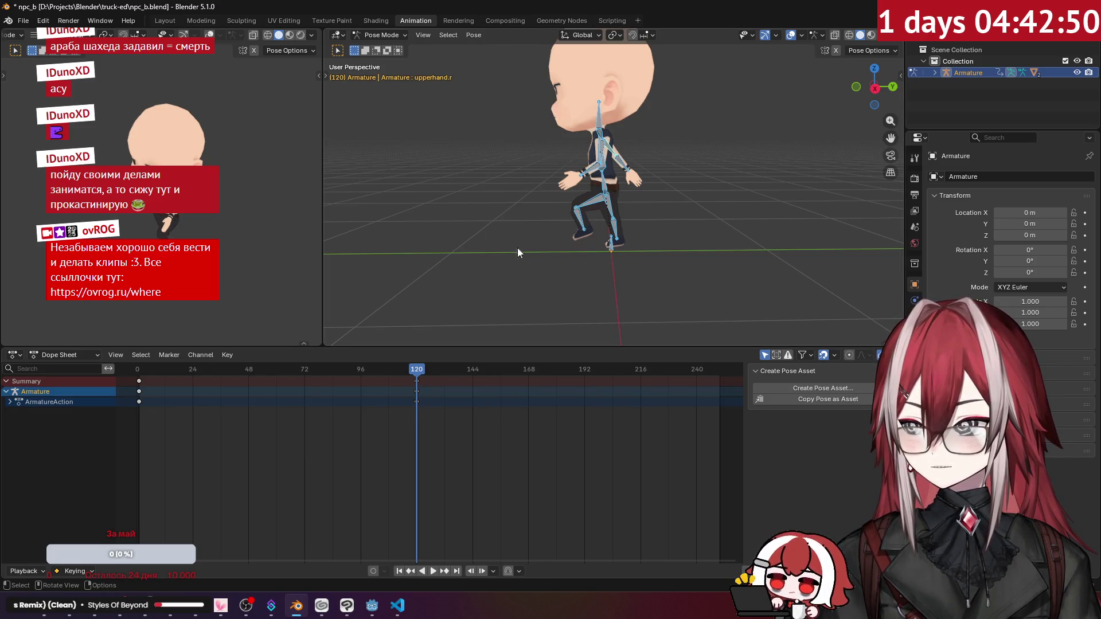
key(i)
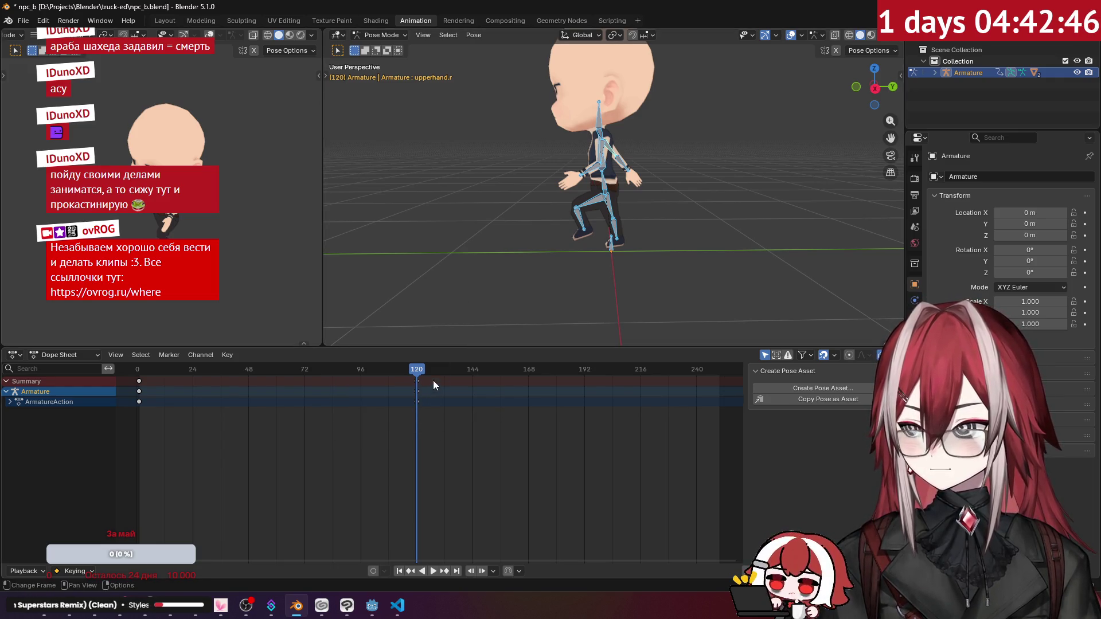
key(x)
click(395, 413)
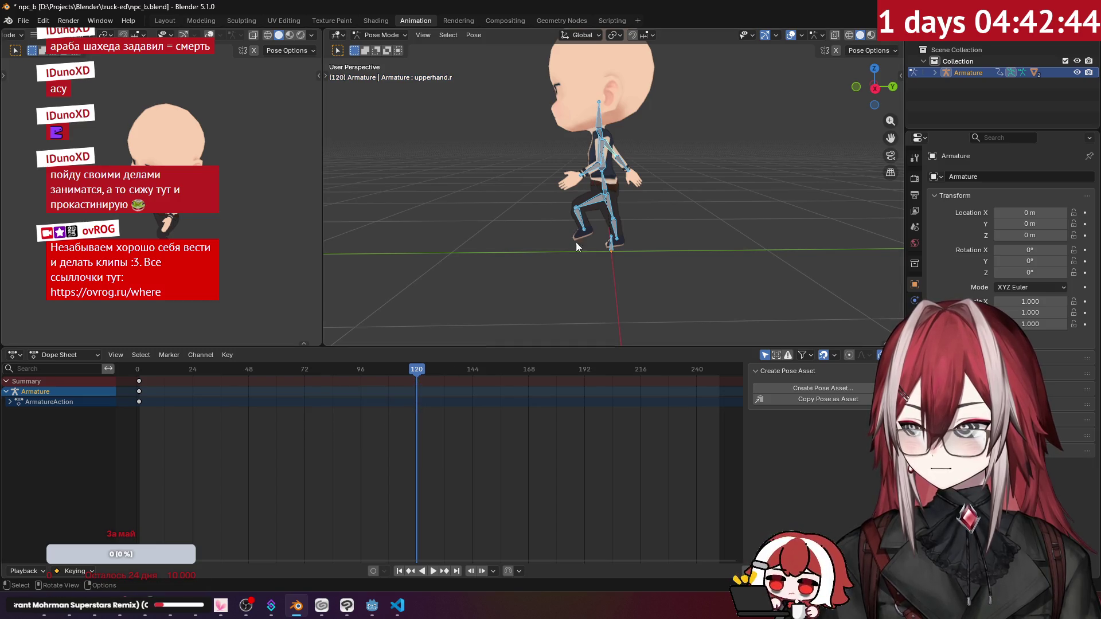
right_click(600, 197)
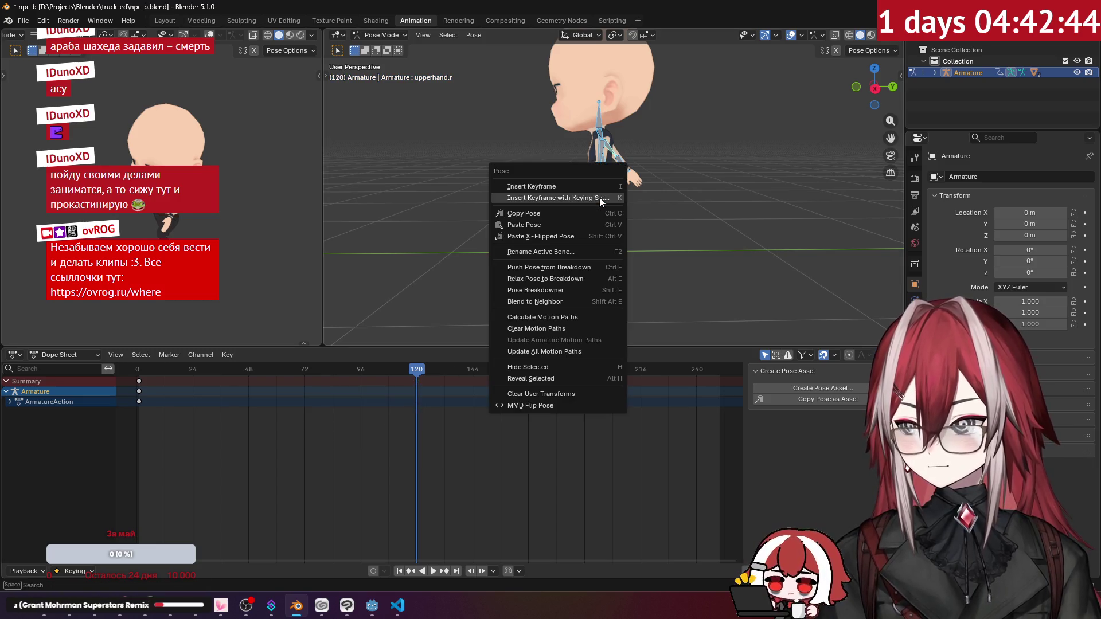
click(576, 233)
mouse_move(574, 232)
middle_down()
mouse_move(656, 249)
mouse_move(586, 261)
middle_up()
key(i)
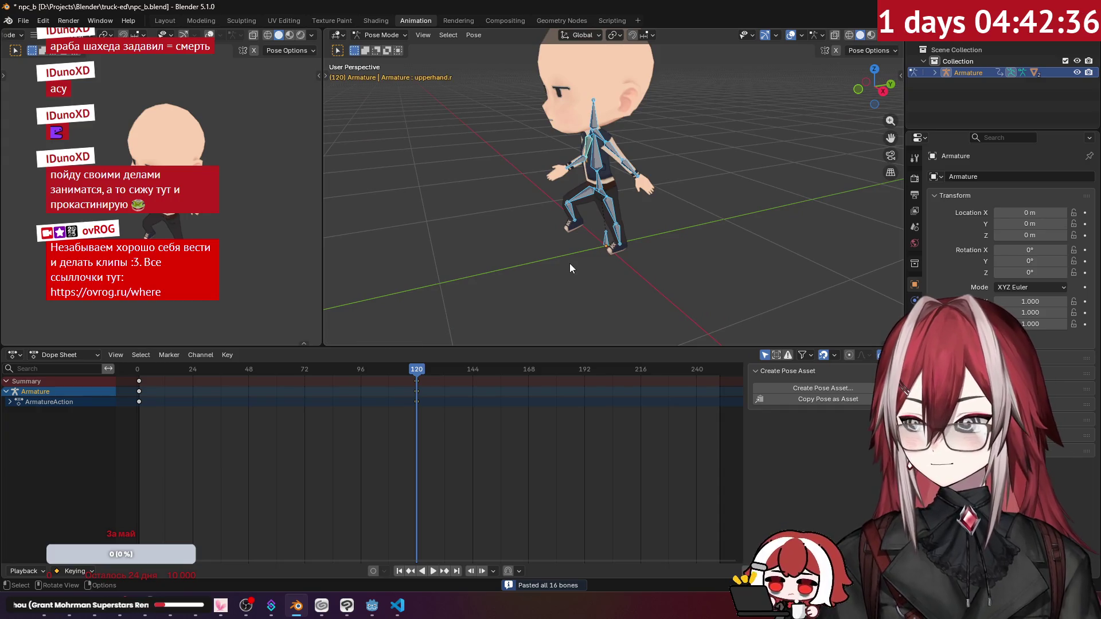
mouse_move(415, 370)
mouse_down()
mouse_move(161, 401)
mouse_move(443, 404)
mouse_move(271, 412)
mouse_up()
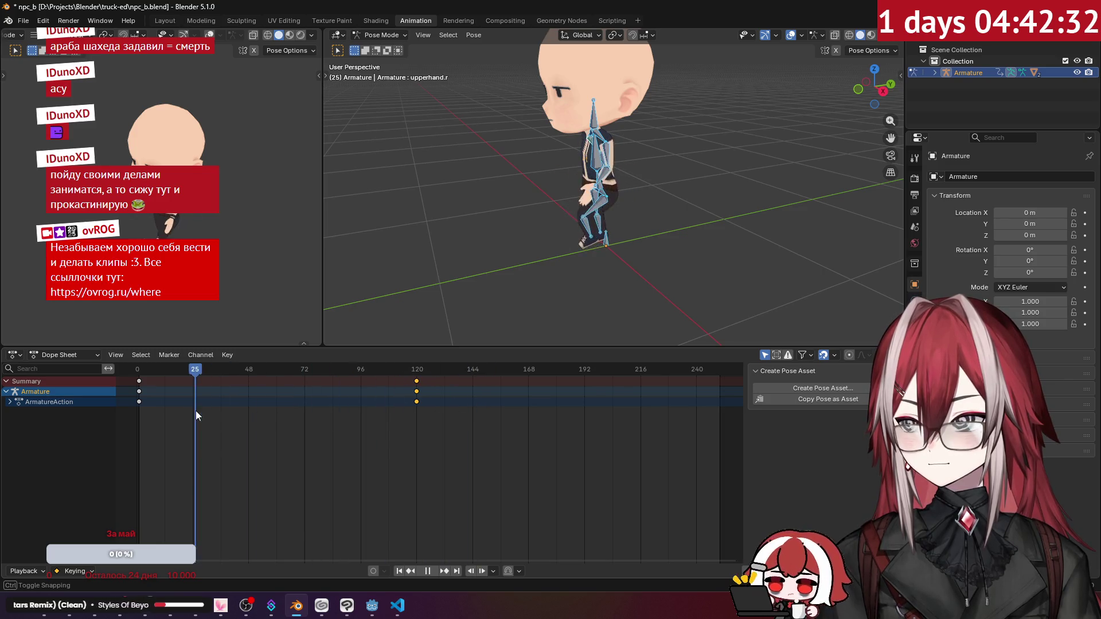
Expand and collapse the ArmatureAction's bone channel groups such as taz.l in the Dope Sheet.
click(11, 403)
click(13, 423)
click(13, 423)
click(14, 423)
click(14, 423)
key(ctrl+z)
key(ctrl+shift+z)
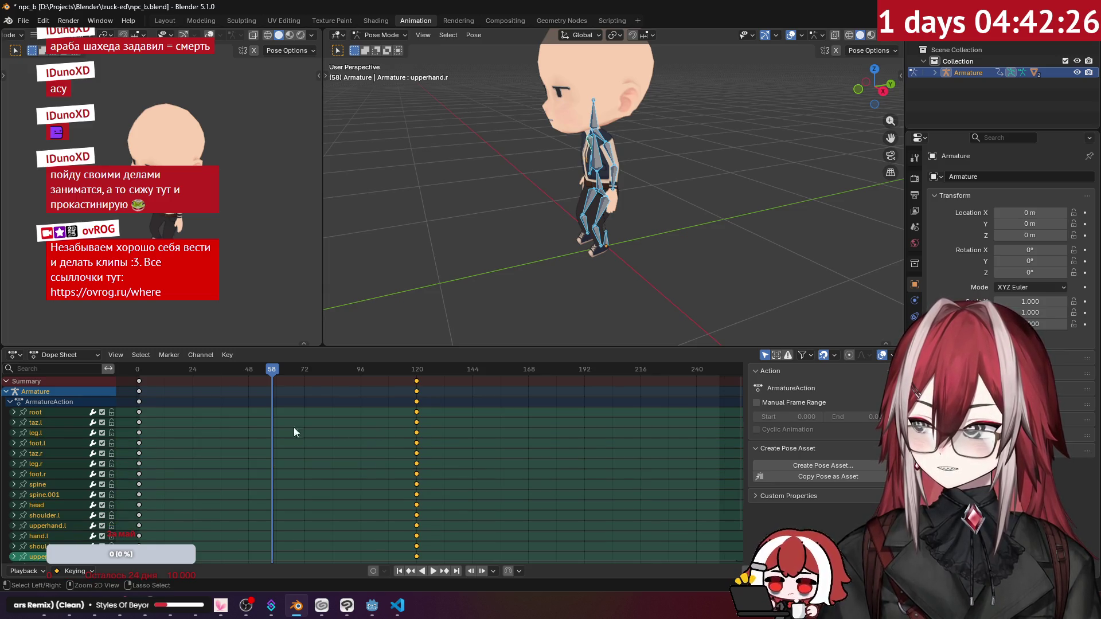
click(12, 415)
key(ctrl+z)
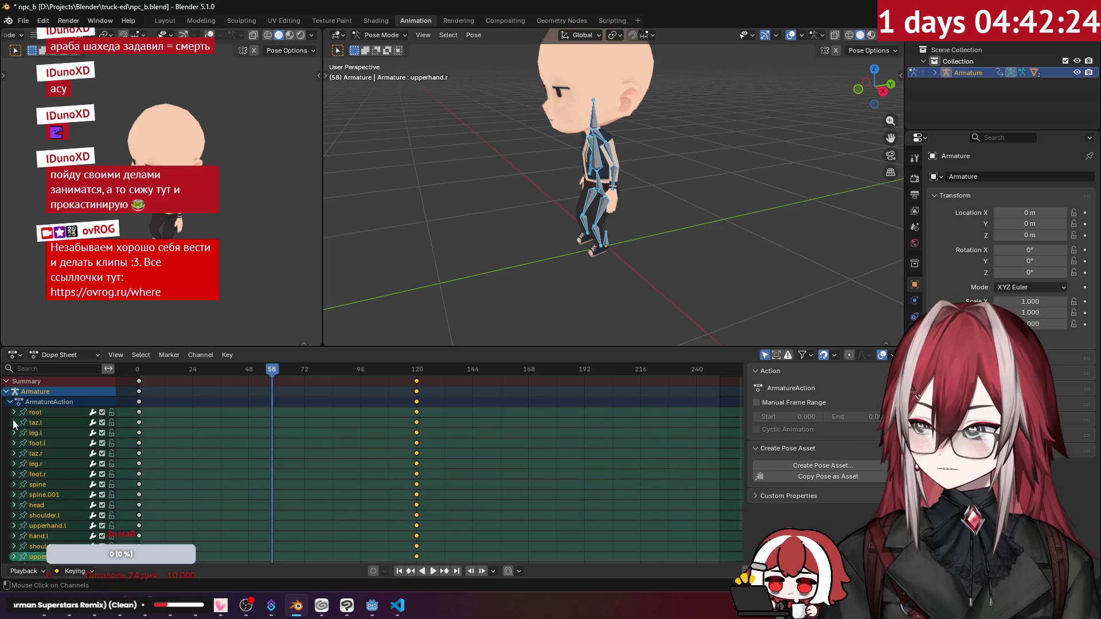
key(ctrl+z)
key(ctrl+z)
click(10, 403)
click(14, 413)
click(10, 402)
Key the rotation of all bones at frame 120 from Right Orthographic view, then scrub back.
click(631, 166)
key(a)
key(KP_3)
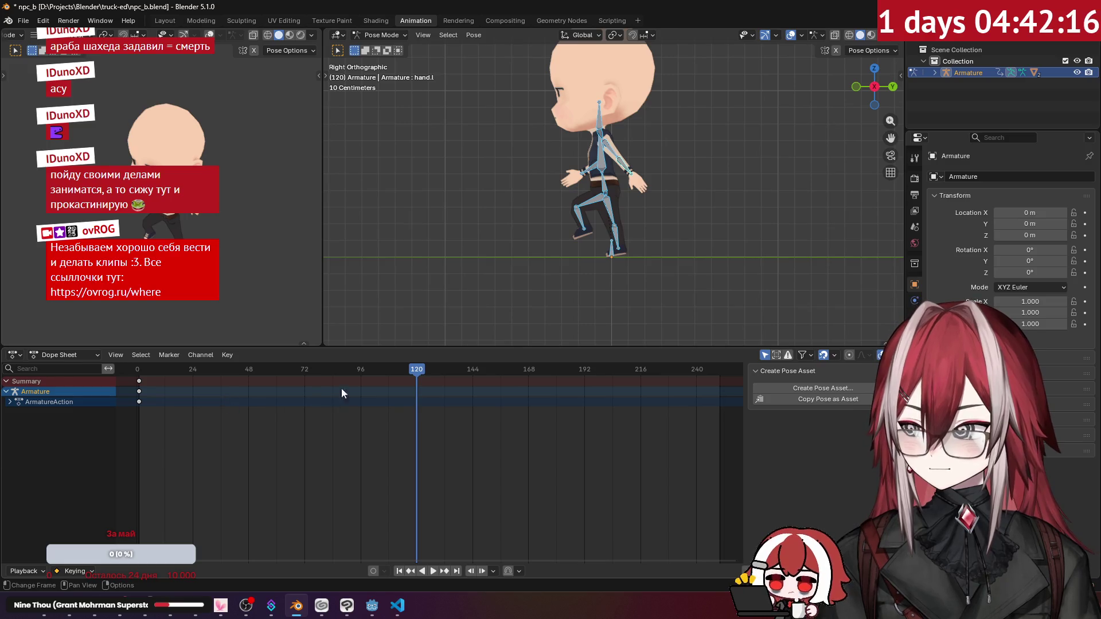
right_click(557, 239)
click(558, 203)
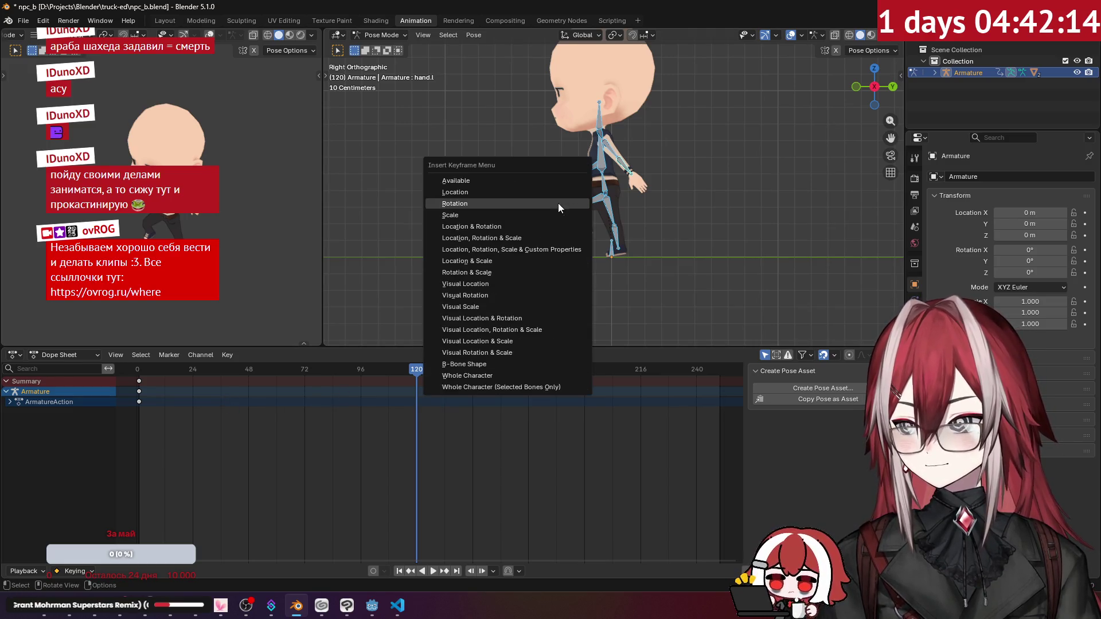
click(544, 208)
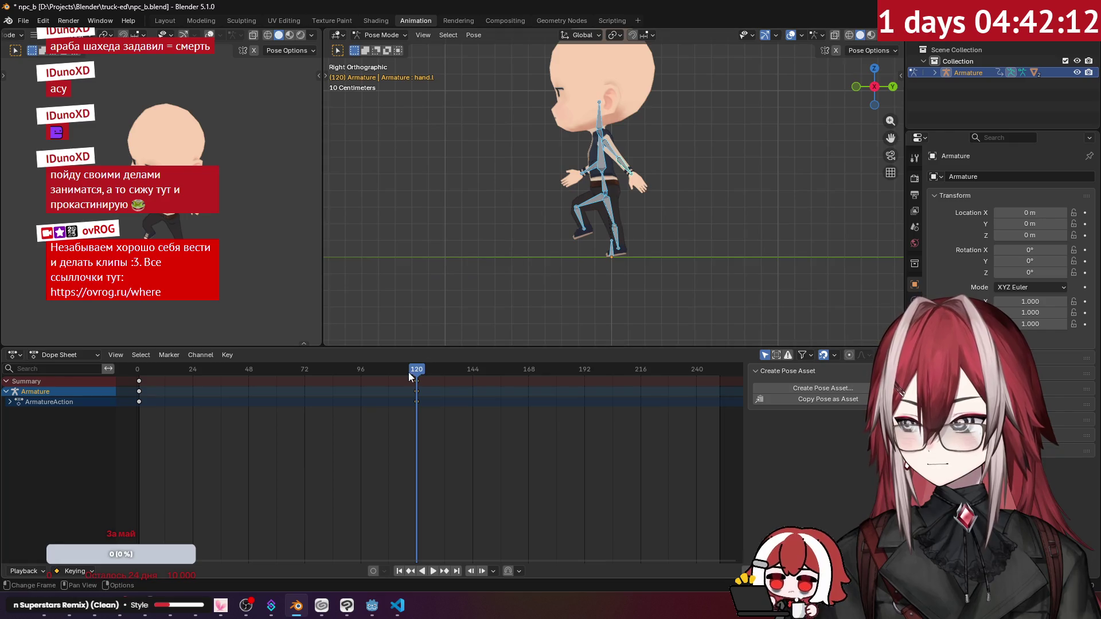
mouse_move(419, 371)
mouse_down()
mouse_move(178, 387)
mouse_move(427, 400)
mouse_move(142, 396)
mouse_move(438, 415)
mouse_move(145, 410)
mouse_move(419, 429)
mouse_move(268, 428)
mouse_move(402, 438)
mouse_move(149, 428)
mouse_move(244, 418)
mouse_up()
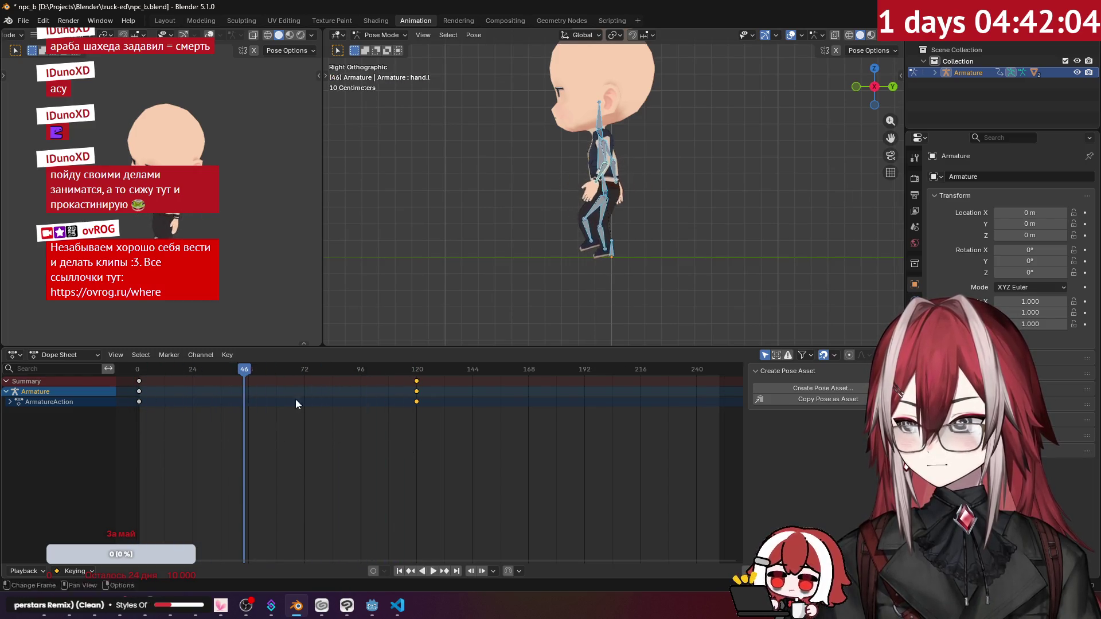
Play back and scrub the run animation to review the motion between the keys.
click(539, 264)
scroll(555, 253, up, 2)
shift+middle_drag(555, 253, 517, 253)
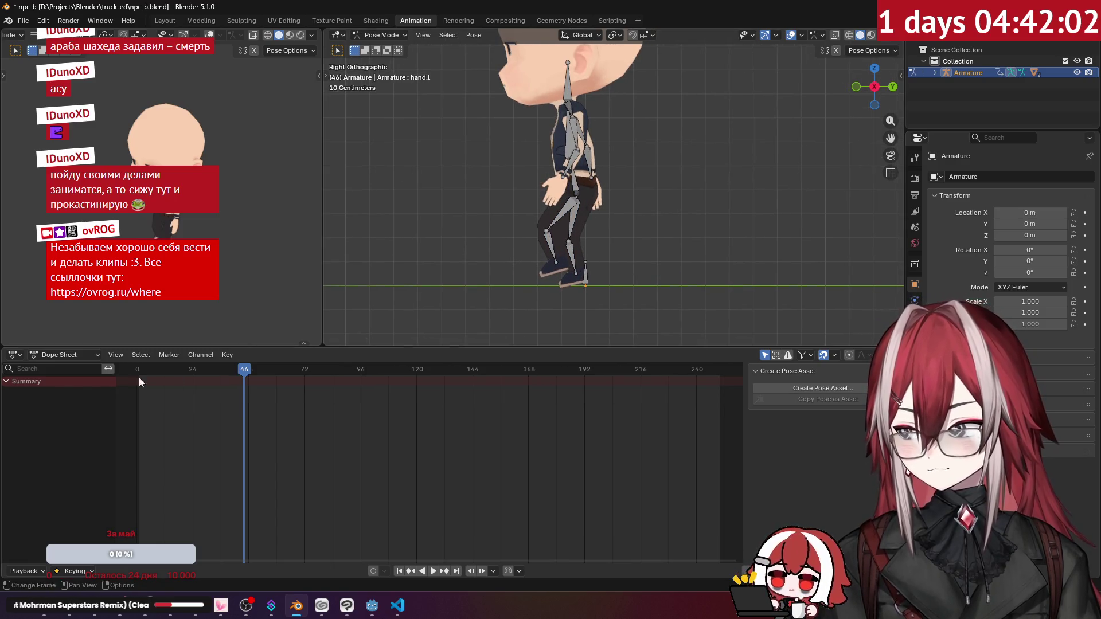
click(572, 208)
mouse_move(259, 374)
mouse_down()
mouse_move(309, 380)
mouse_move(127, 387)
mouse_move(277, 407)
mouse_up()
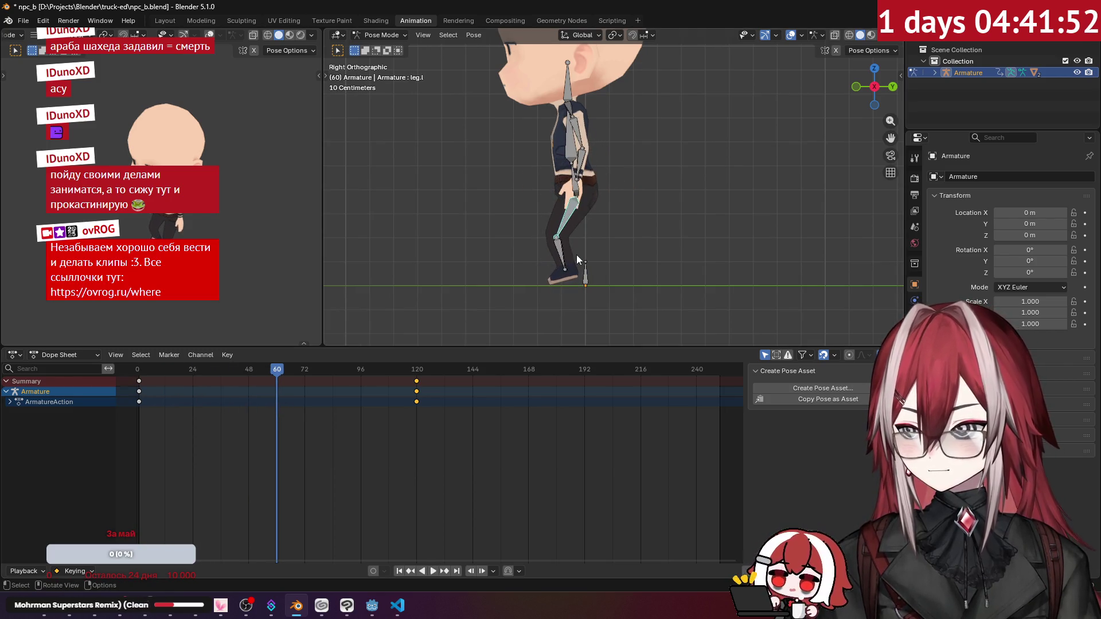
key(space)
mouse_move(278, 370)
mouse_down()
mouse_move(147, 396)
mouse_move(312, 414)
mouse_up()
drag(349, 420, 350, 420)
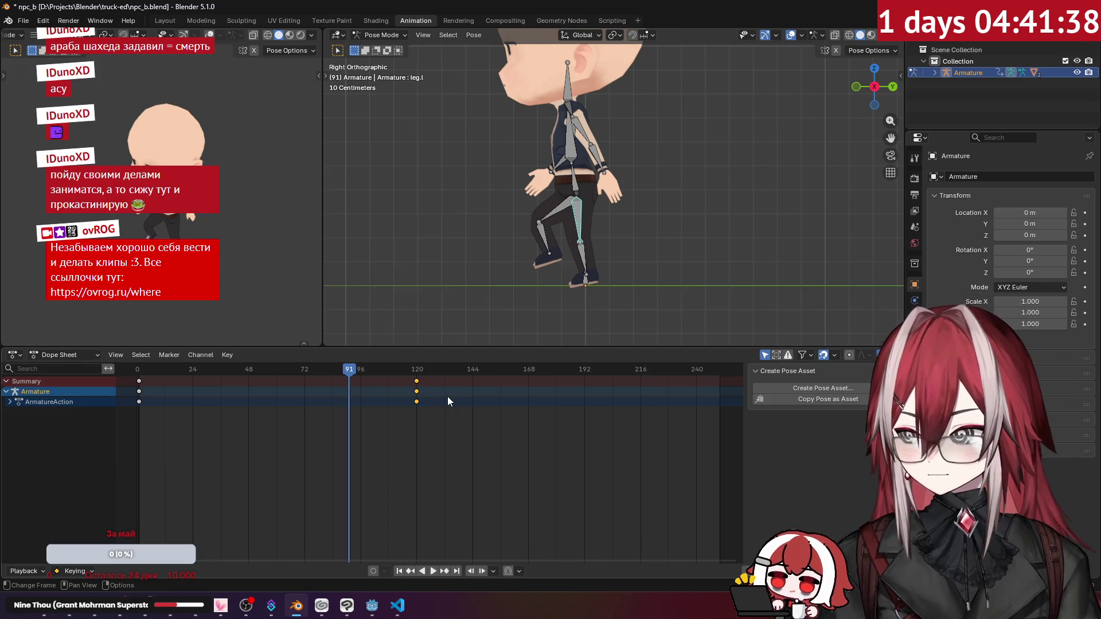
Box-select and delete the frame-120 keyframes, then scrub back to frame 1.
drag(437, 410, 404, 378)
key(x)
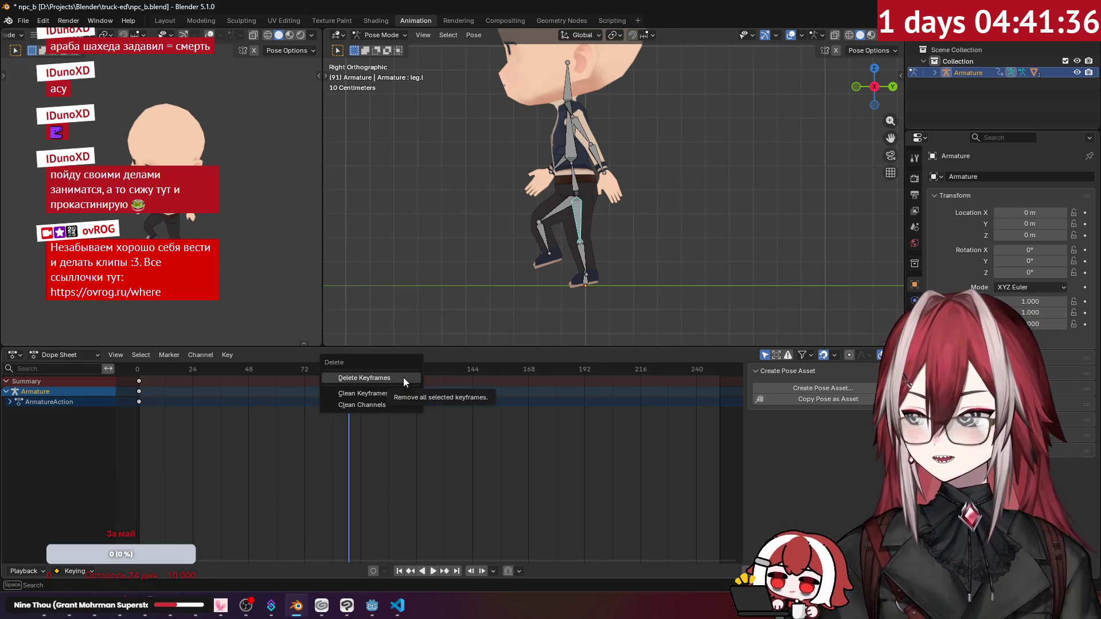
click(404, 378)
mouse_move(152, 375)
mouse_down()
mouse_move(141, 372)
mouse_move(622, 400)
mouse_move(618, 379)
mouse_move(236, 373)
mouse_move(626, 375)
mouse_move(430, 406)
mouse_up()
key(ctrl+z)
key(x)
click(374, 377)
mouse_move(335, 371)
mouse_down()
mouse_move(147, 376)
mouse_move(139, 394)
mouse_up()
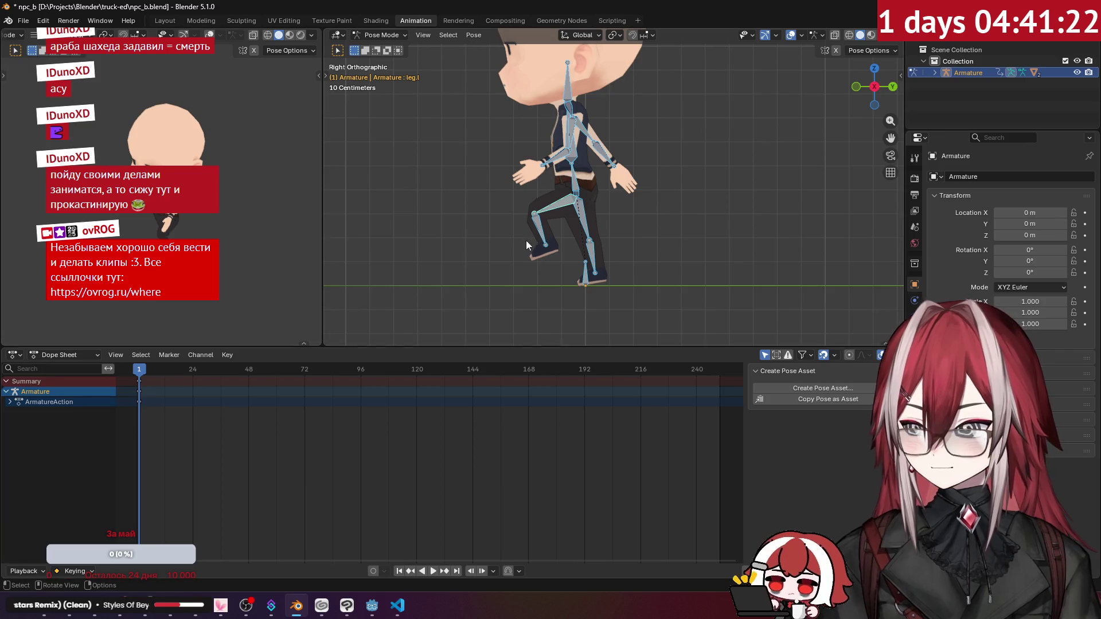
Move the spine bone vertically along Z and recheck from the right side view.
click(579, 190)
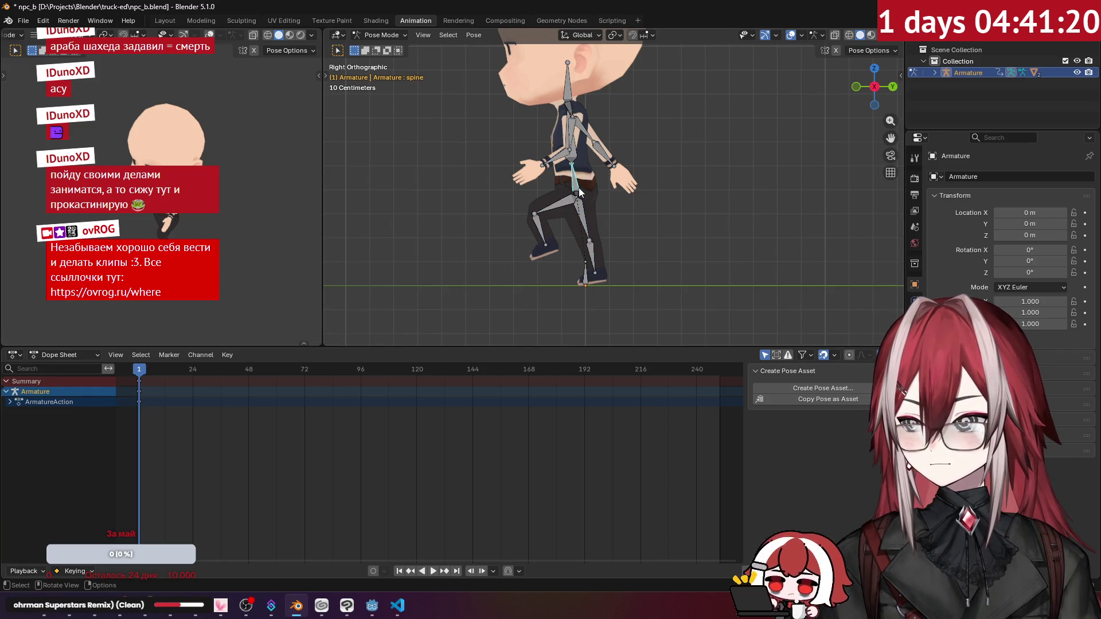
scroll(588, 184, up, 1)
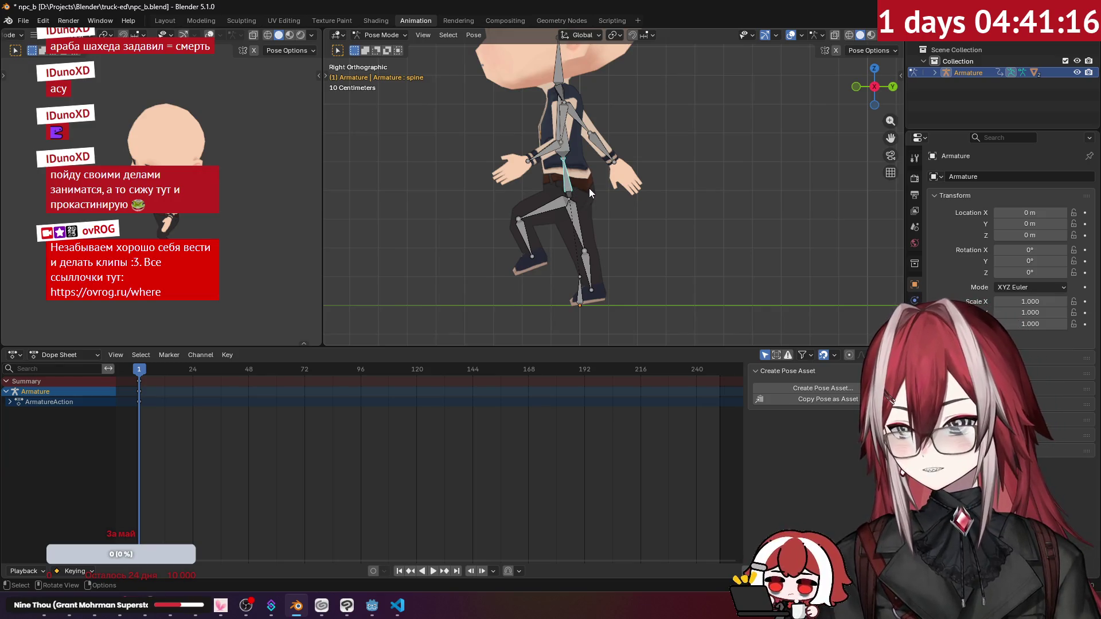
key(g)
key(z)
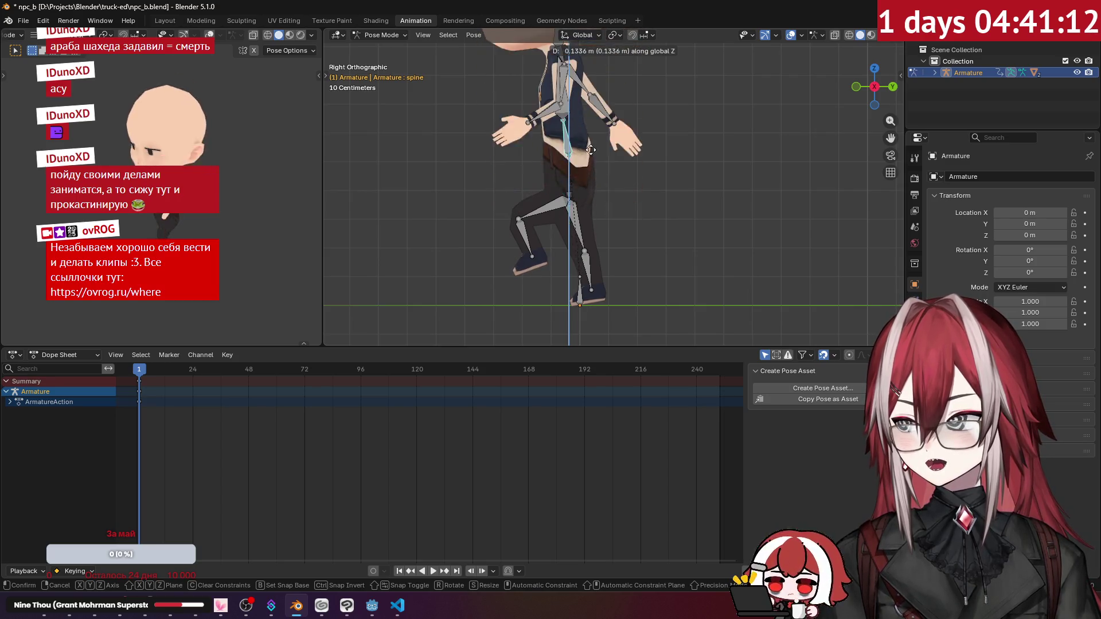
click(601, 205)
mouse_move(601, 205)
middle_down()
mouse_move(721, 223)
mouse_move(666, 191)
middle_up()
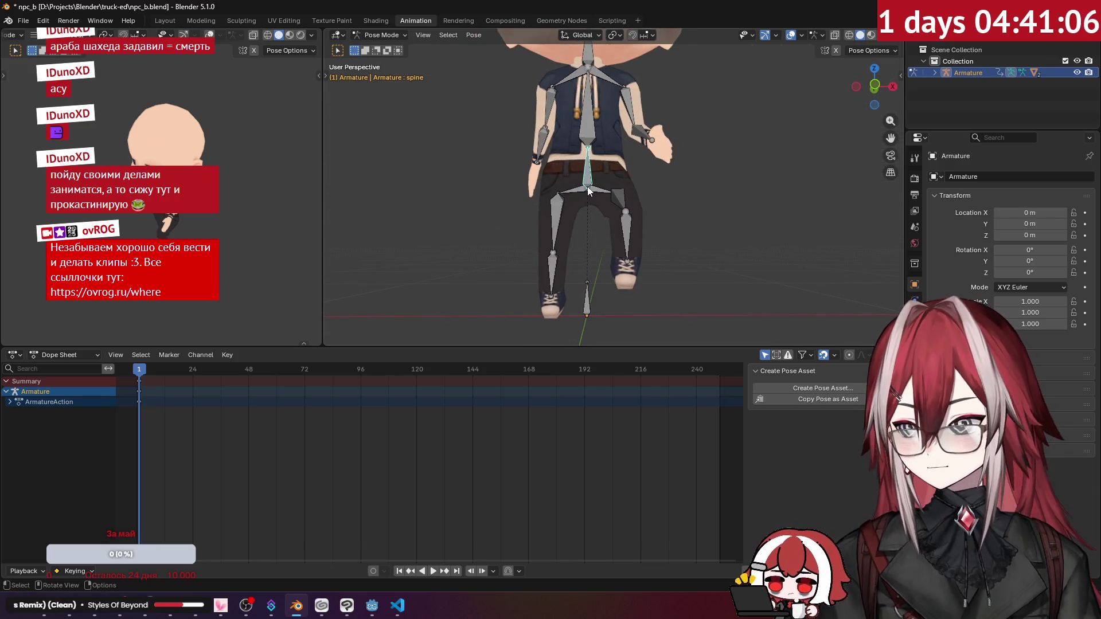
key(KP_3)
Lower the root bone along the Z axis.
click(579, 296)
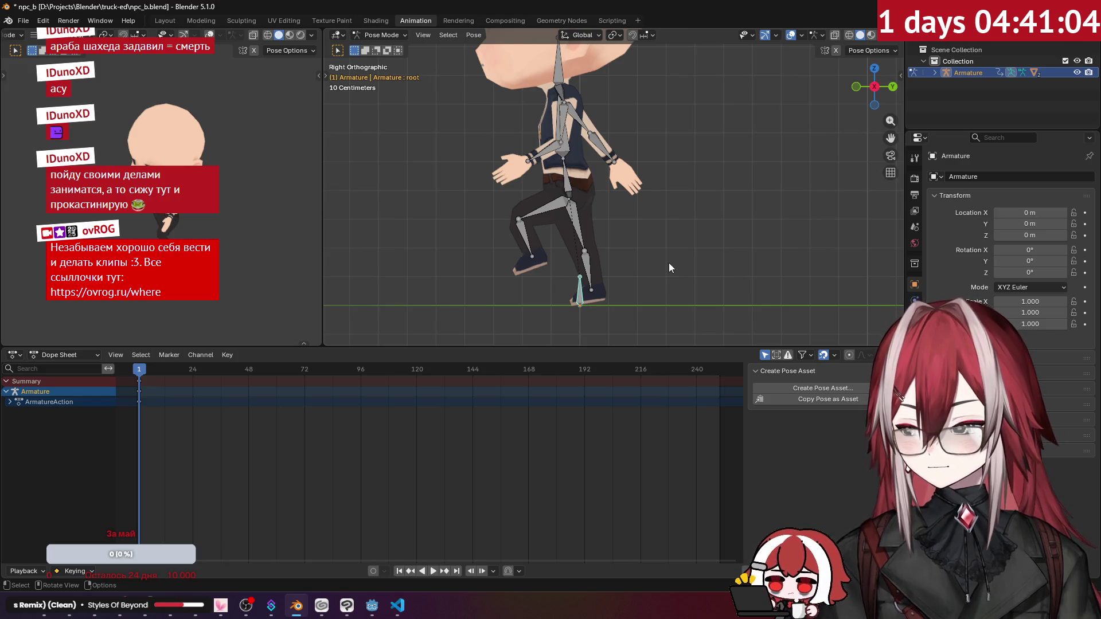
key(g)
key(z)
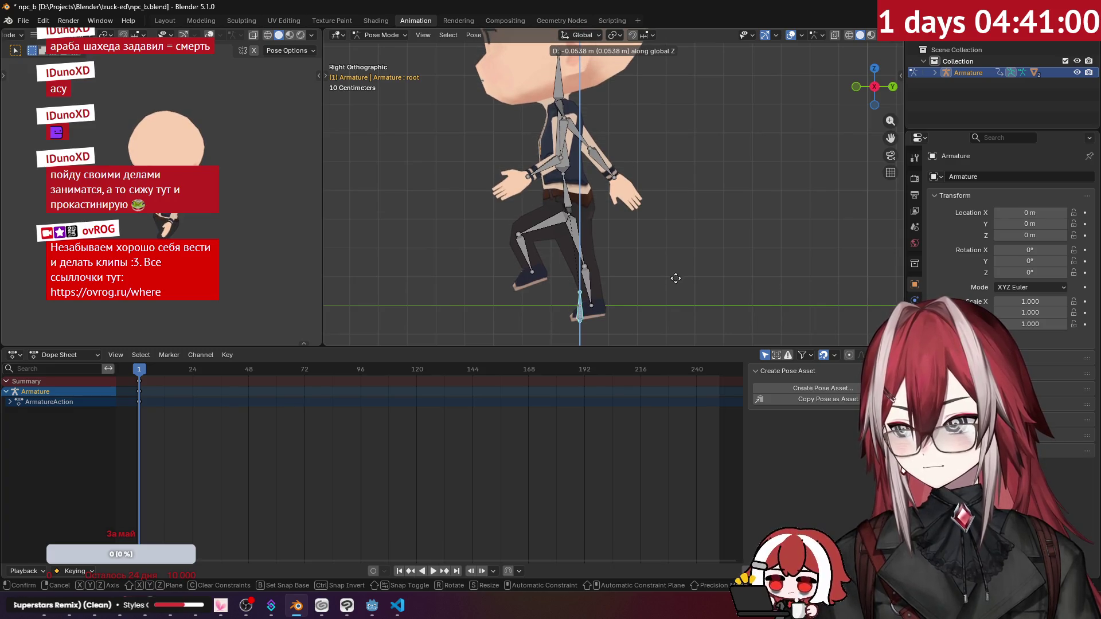
key(Escape)
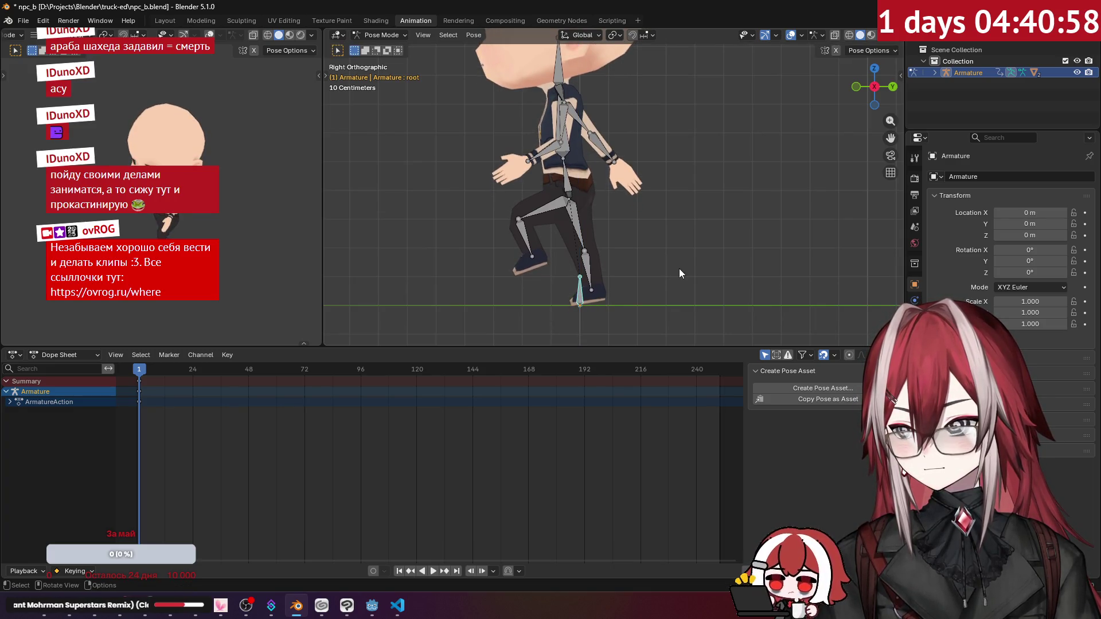
scroll(676, 267, up, 2)
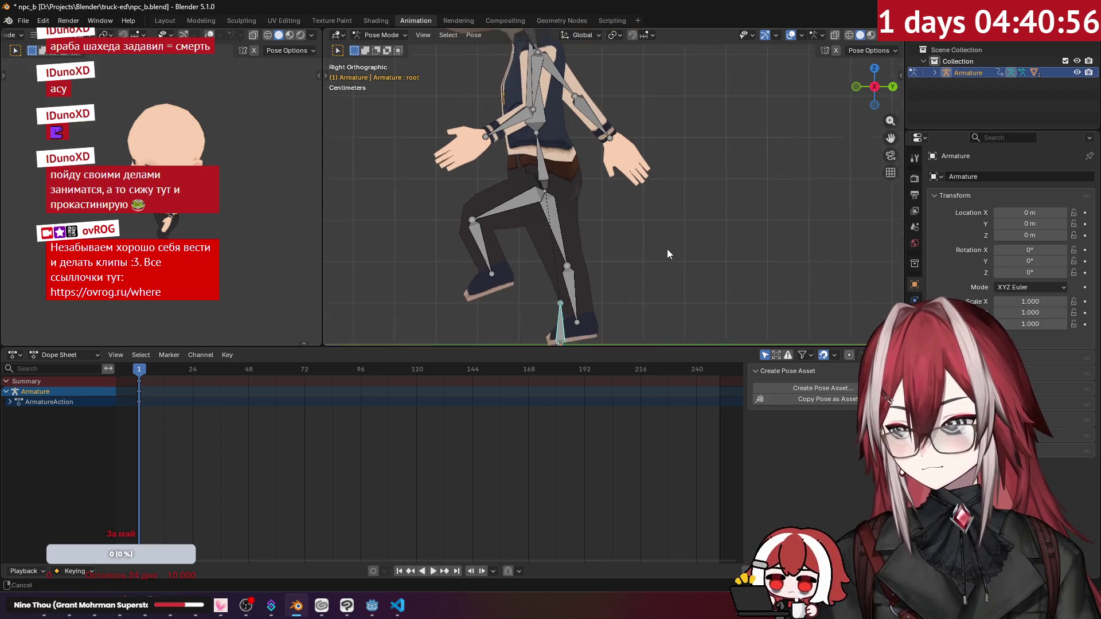
shift+middle_drag(668, 257, 700, 201)
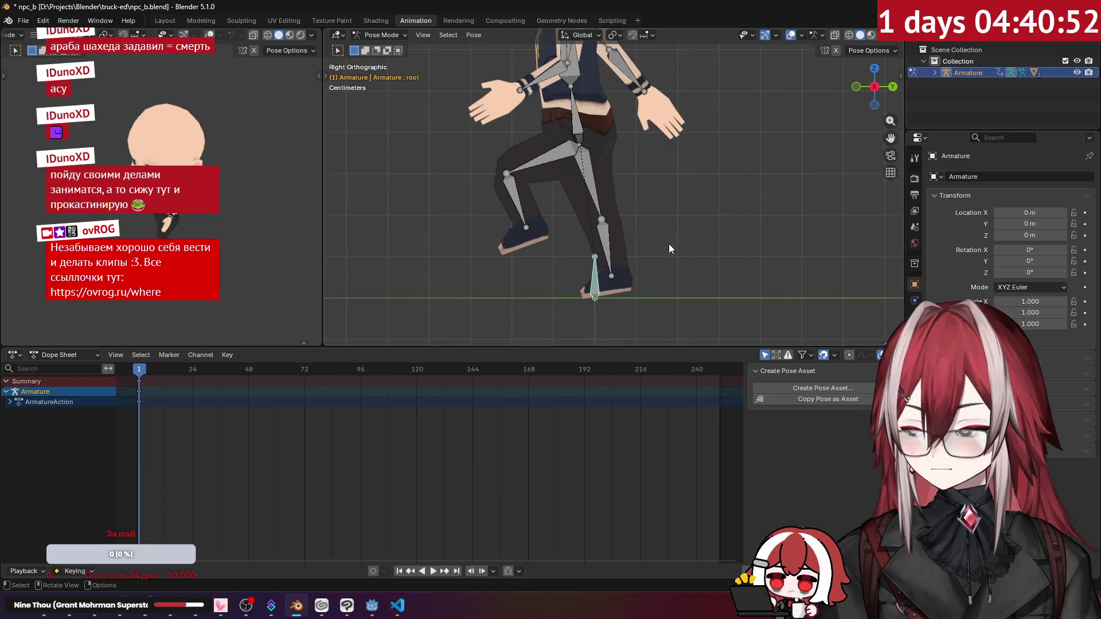
key(g)
key(z)
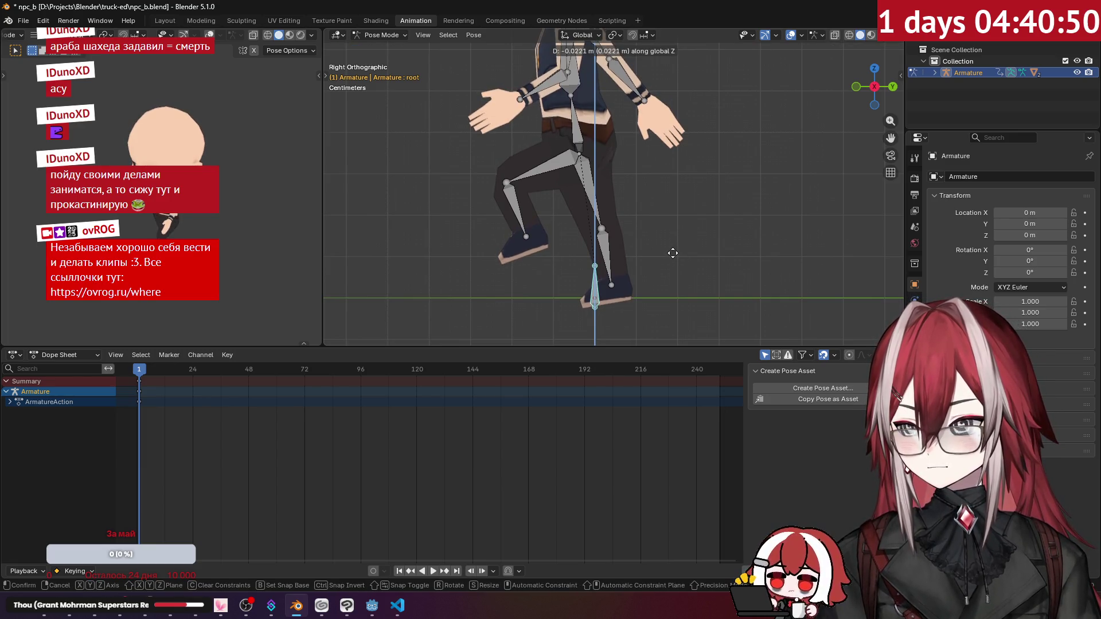
click(672, 253)
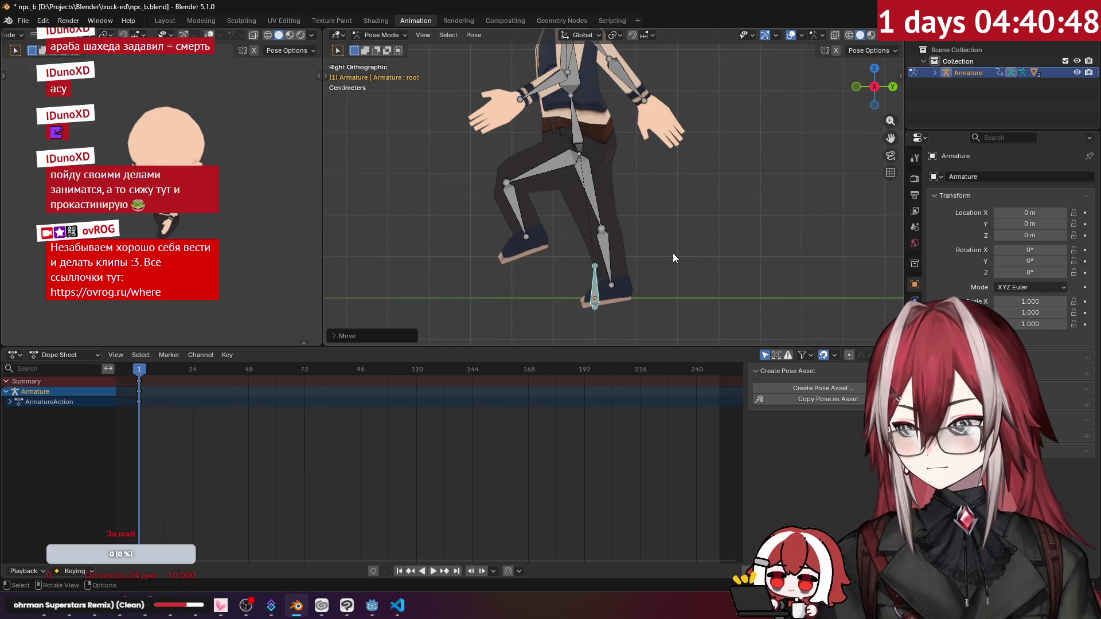
Rotate the right thigh and right foot into the stride.
click(599, 200)
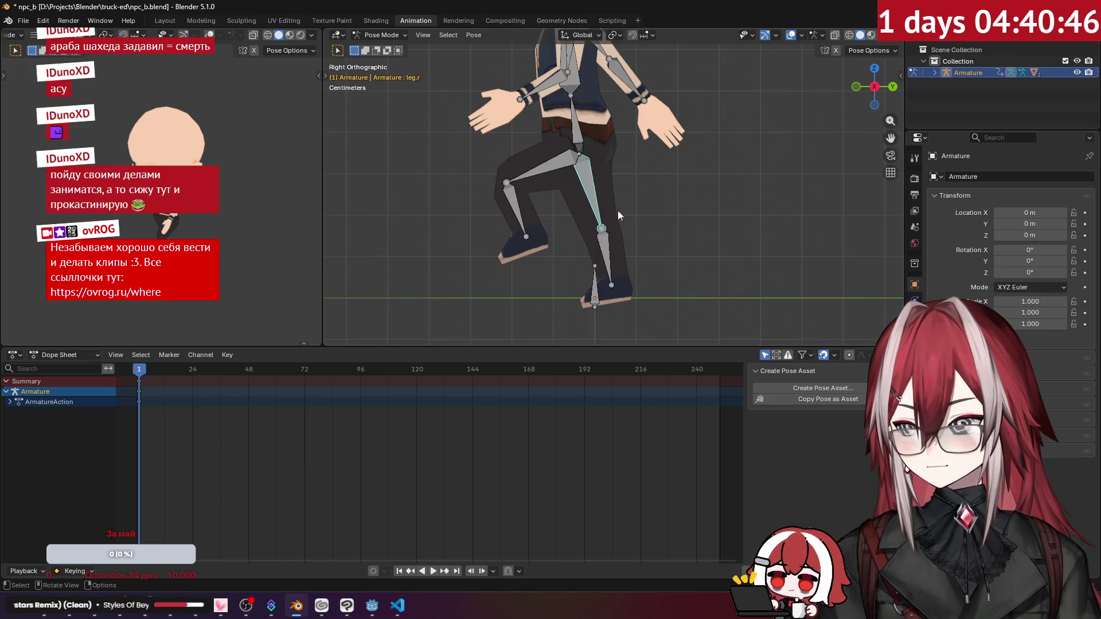
key(r)
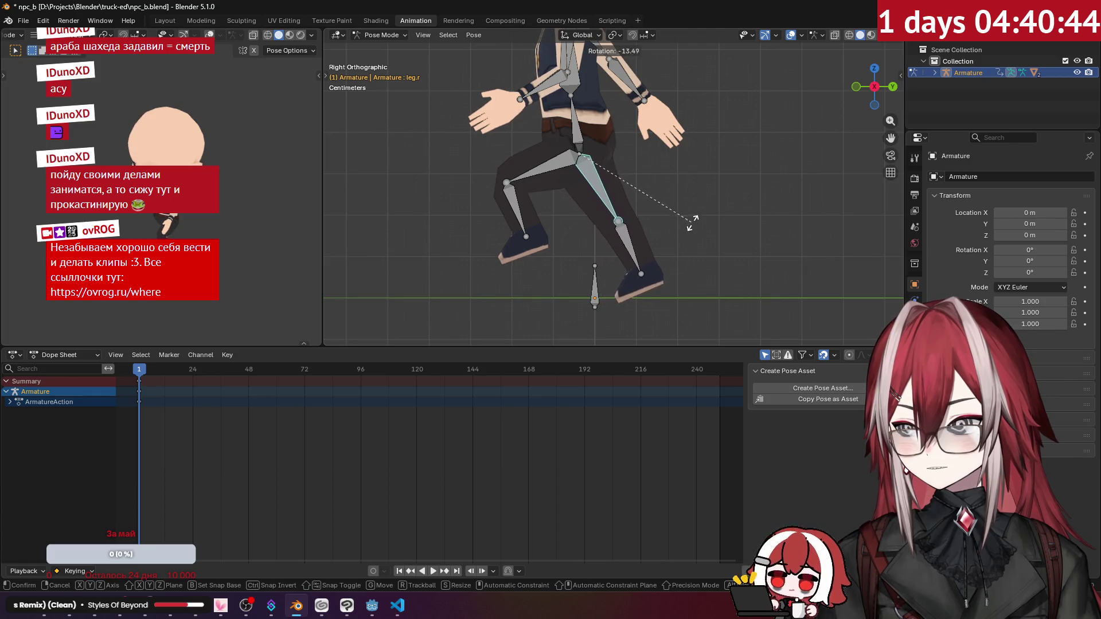
click(699, 218)
click(640, 248)
key(r)
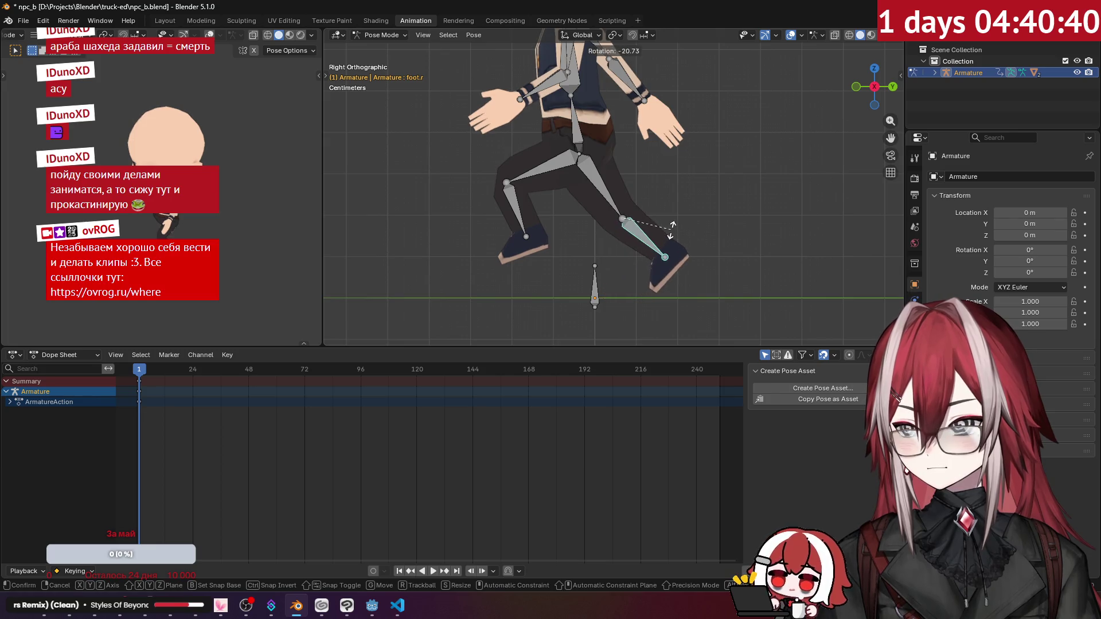
click(609, 205)
key(r)
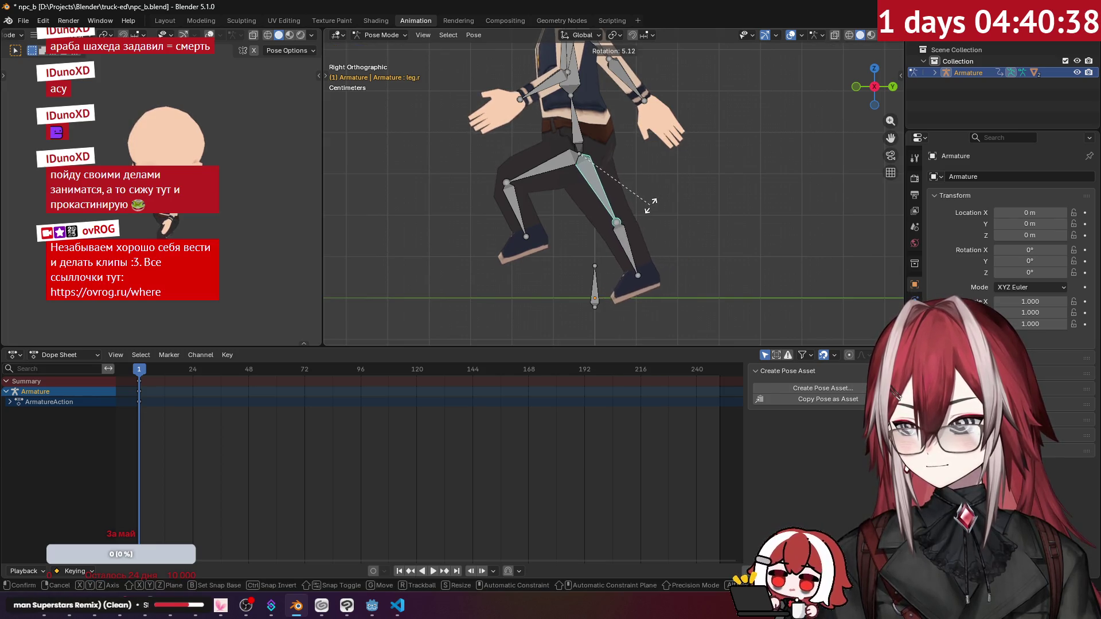
click(540, 188)
Rotate the left thigh forward and swing the left lower leg backward.
click(539, 184)
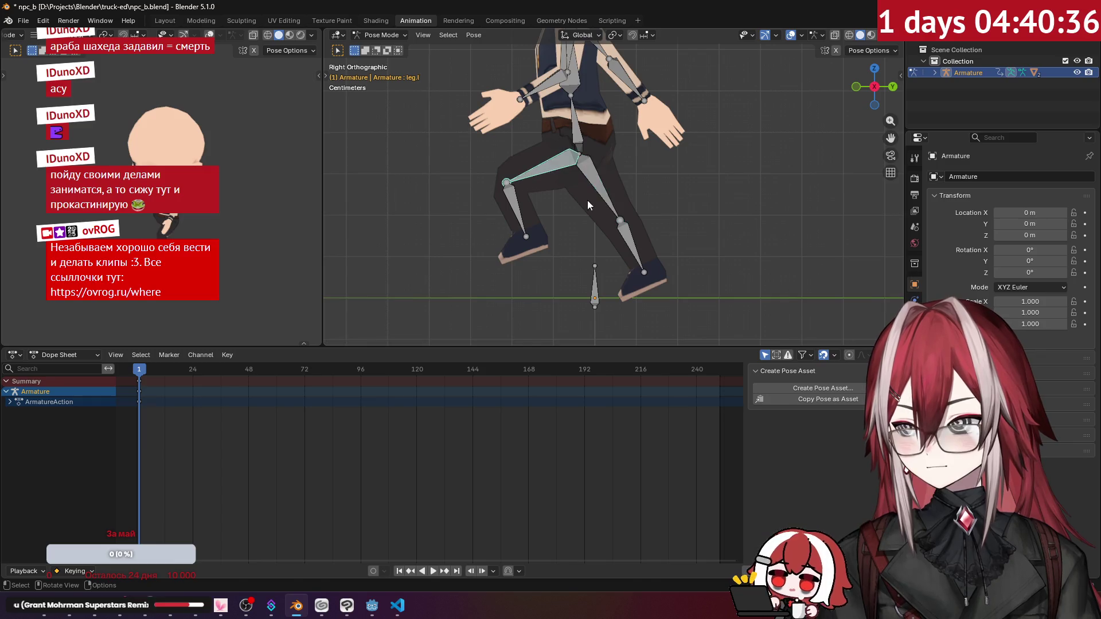
key(r)
click(560, 216)
click(545, 222)
key(r)
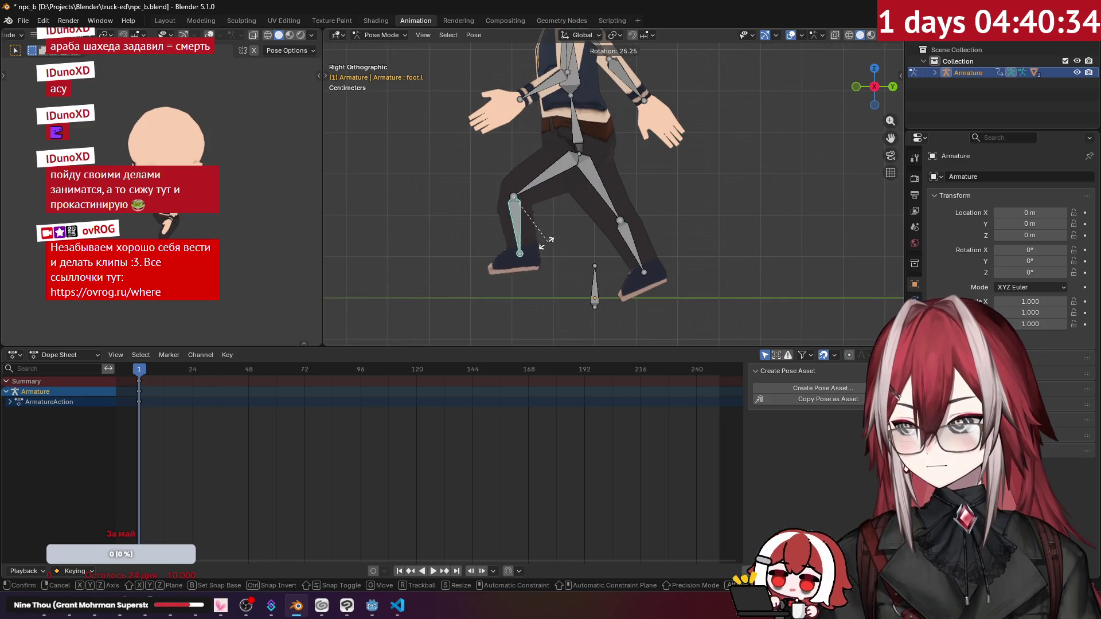
click(521, 246)
scroll(625, 241, down, 3)
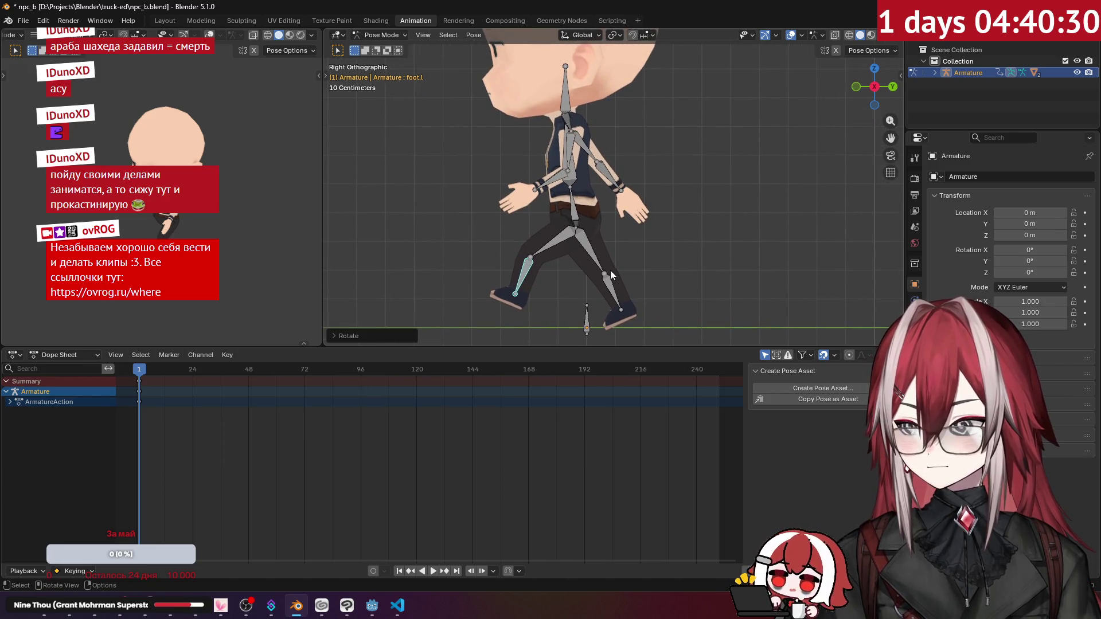
Select all bones and delete the armature's existing keyframes.
key(a)
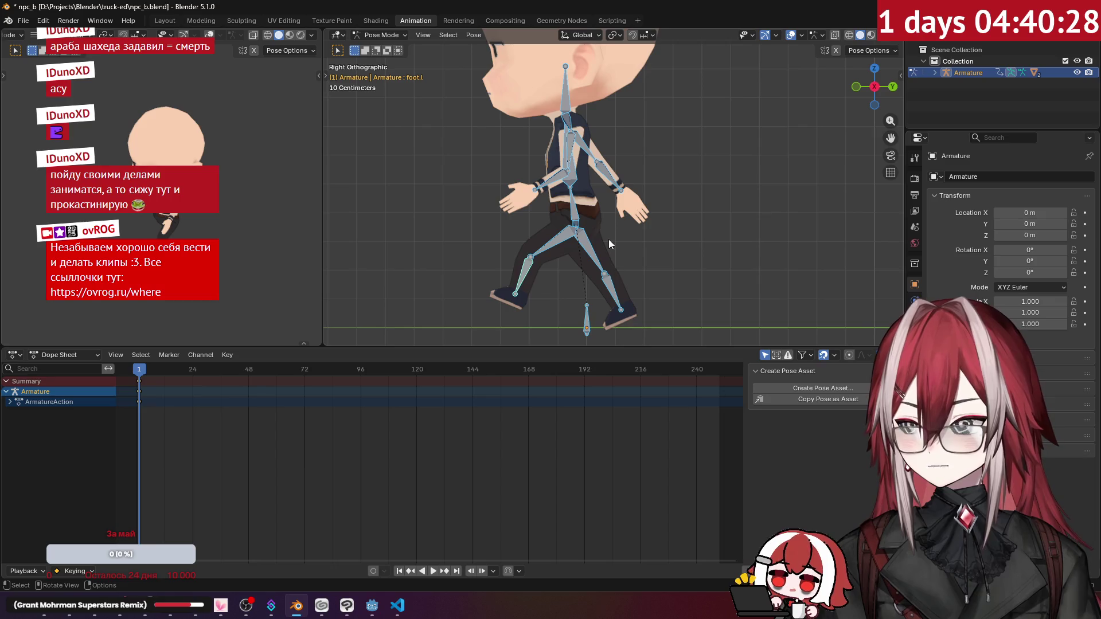
key(x)
click(395, 419)
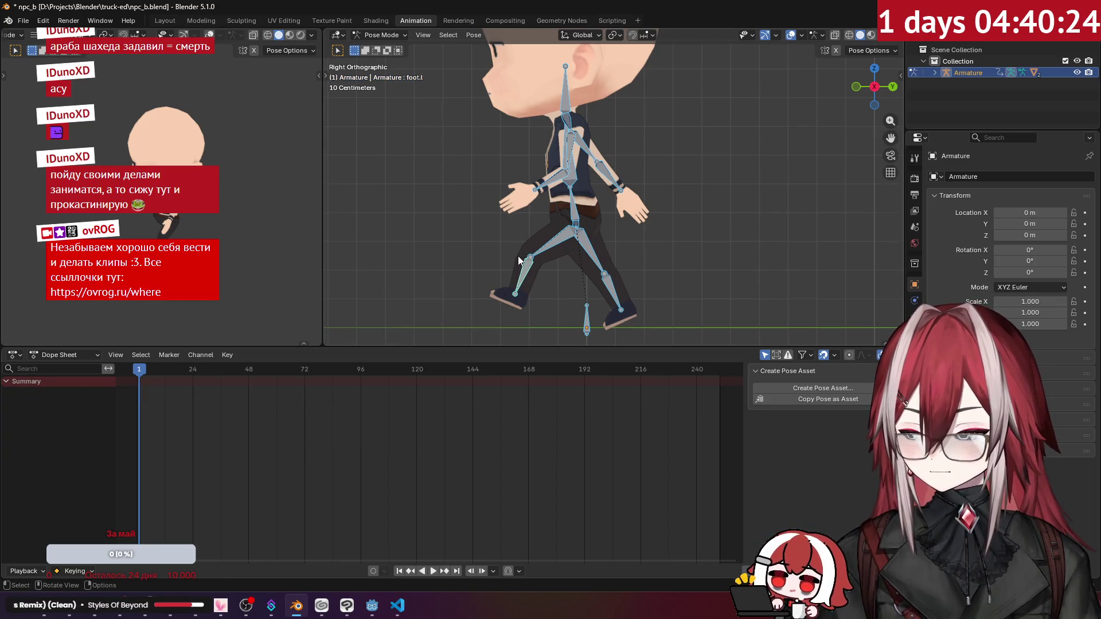
Keyframe the stride pose at frame 1, check it from several views, and move to frame 60.
key(i)
mouse_move(138, 376)
mouse_down()
mouse_move(428, 411)
mouse_move(417, 412)
mouse_up()
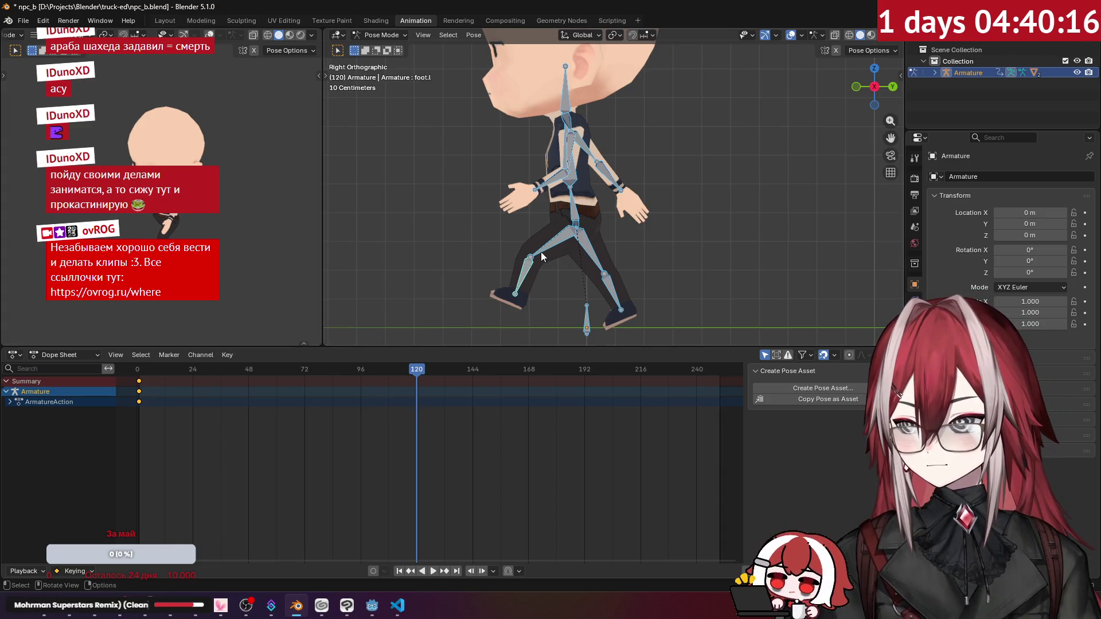
key(KP_1)
key(ctrl+KP_1)
key(KP_1)
key(KP_3)
drag(275, 374, 276, 371)
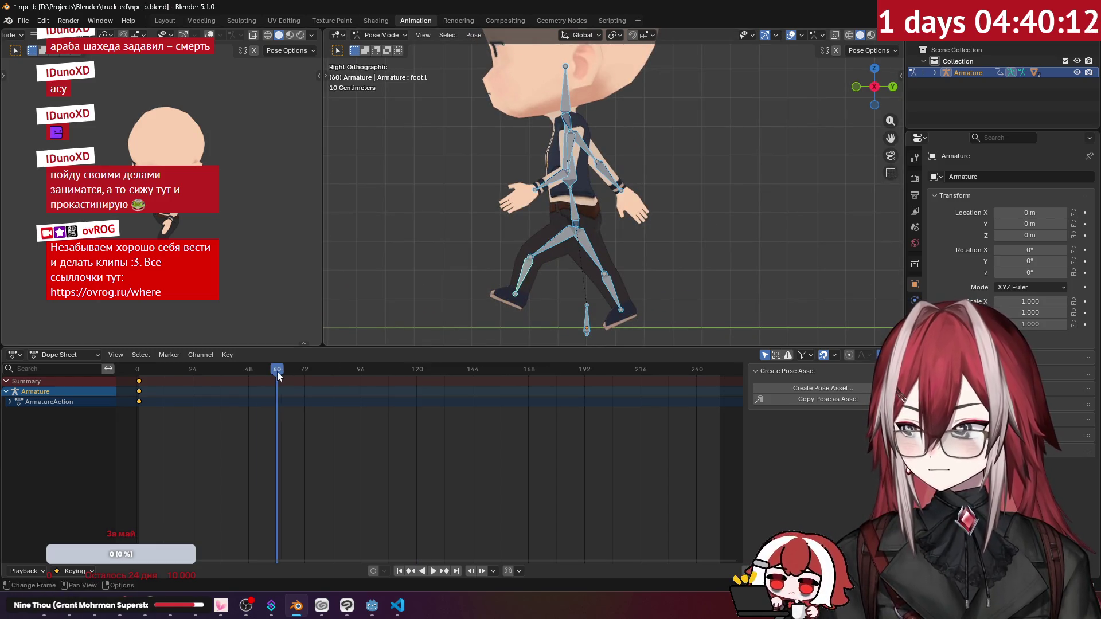
At frame 60, rotate the left thigh and swing the right thigh backward.
click(561, 253)
key(r)
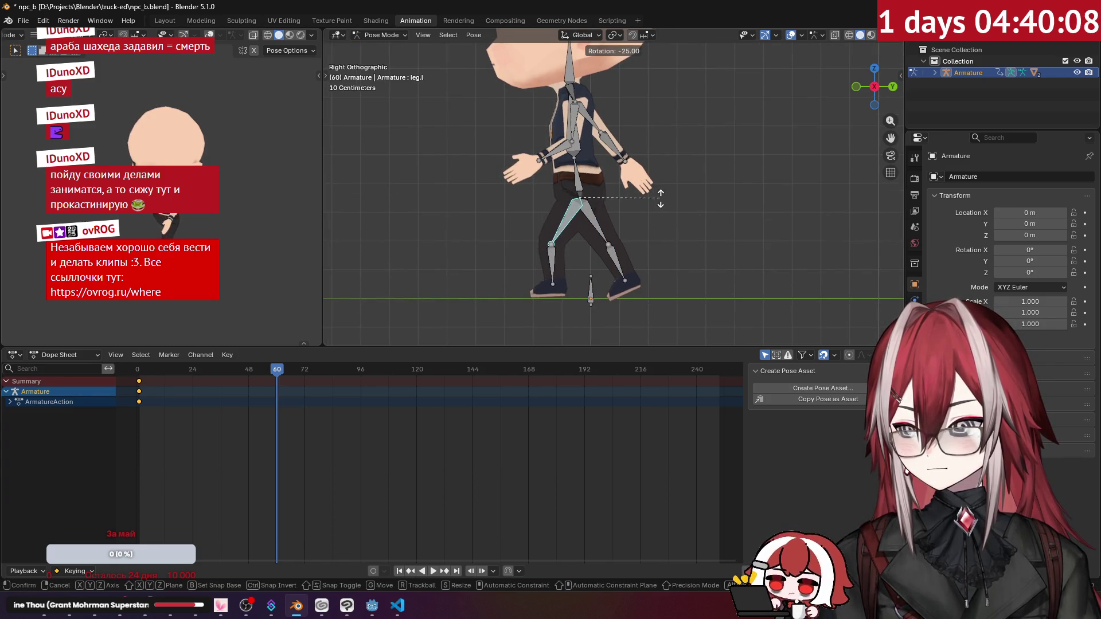
click(660, 198)
click(618, 261)
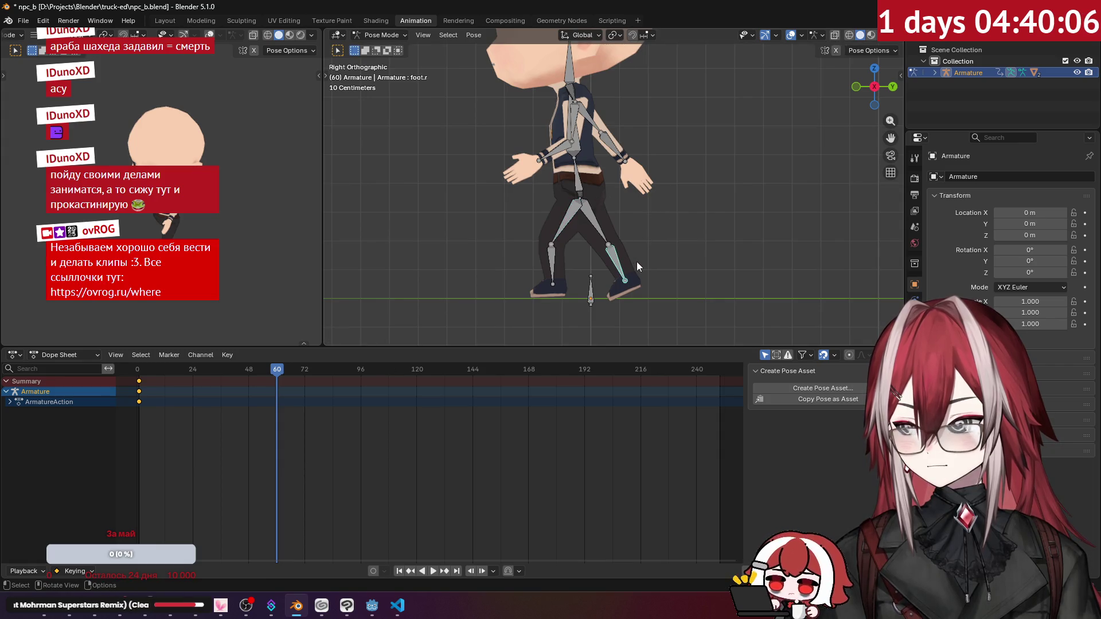
key(r)
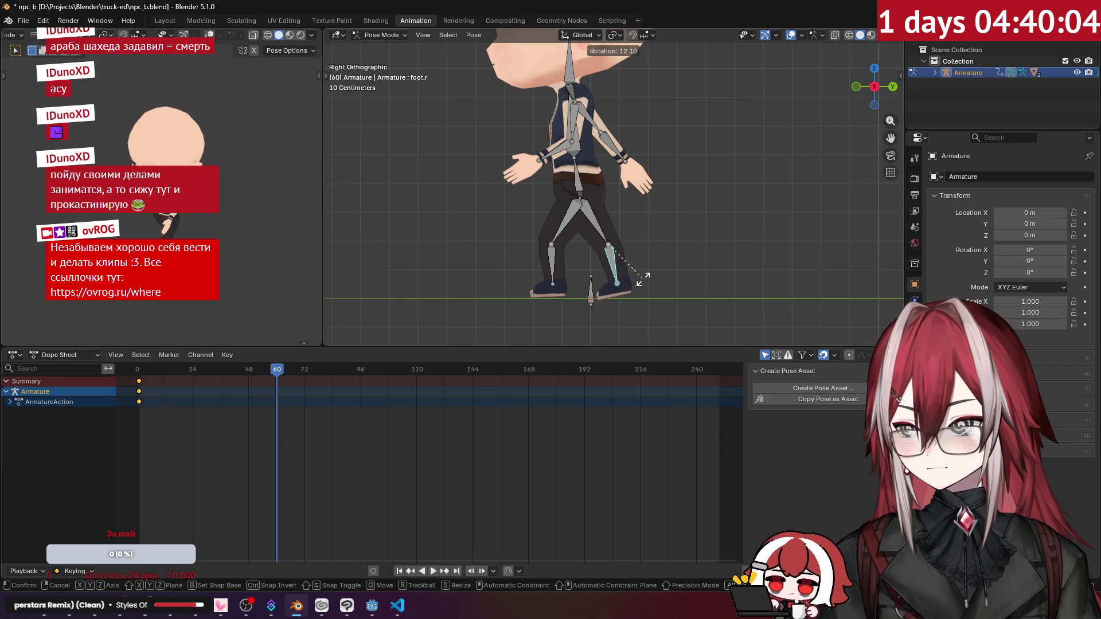
key(Escape)
click(597, 224)
key(r)
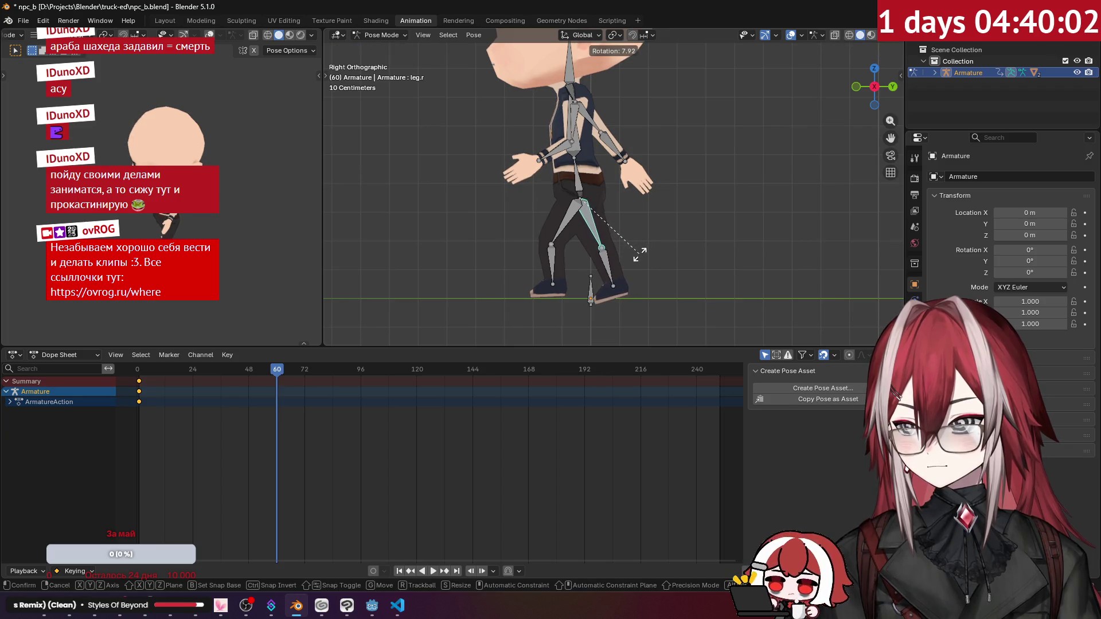
click(640, 260)
click(614, 270)
Check the pose from the front and further rotate the left thigh.
key(KP_1)
mouse_move(627, 242)
middle_down()
mouse_move(734, 239)
mouse_move(645, 250)
middle_up()
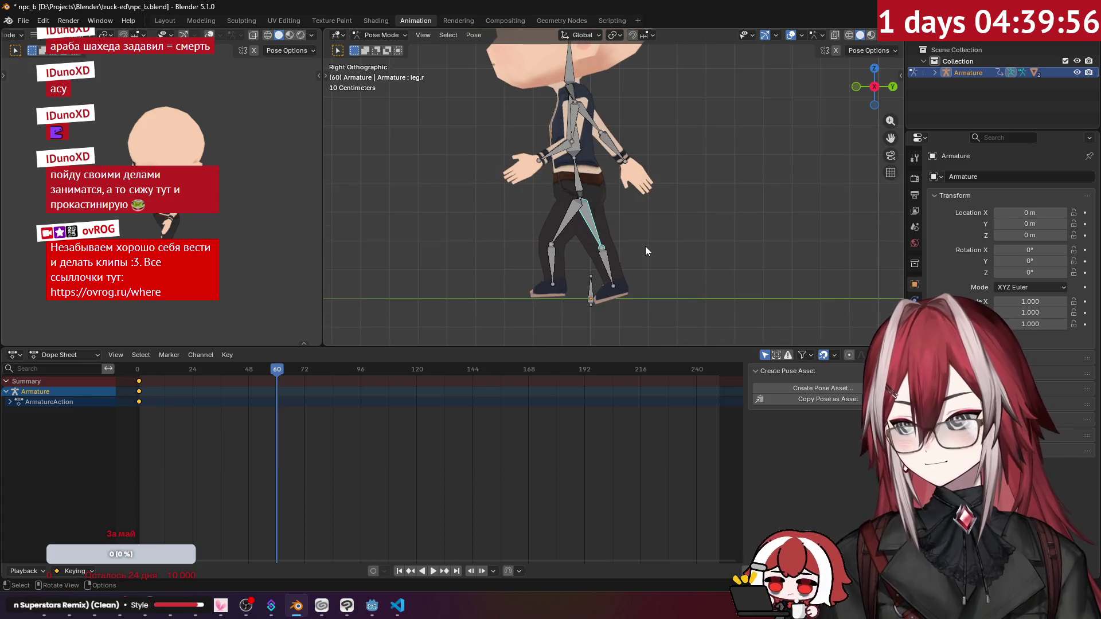
click(563, 245)
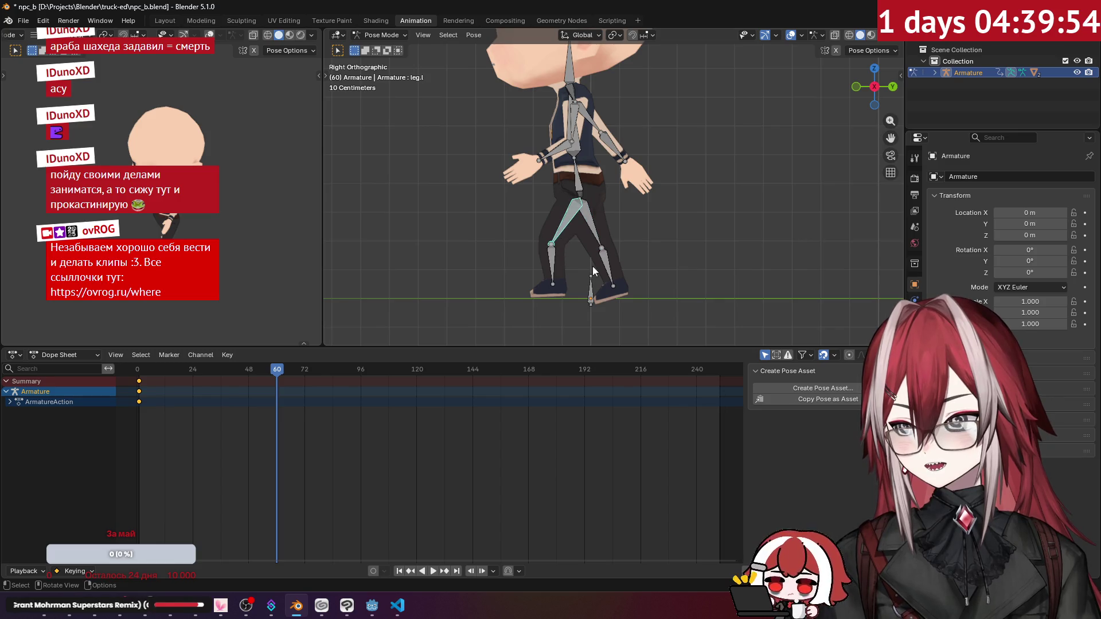
key(r)
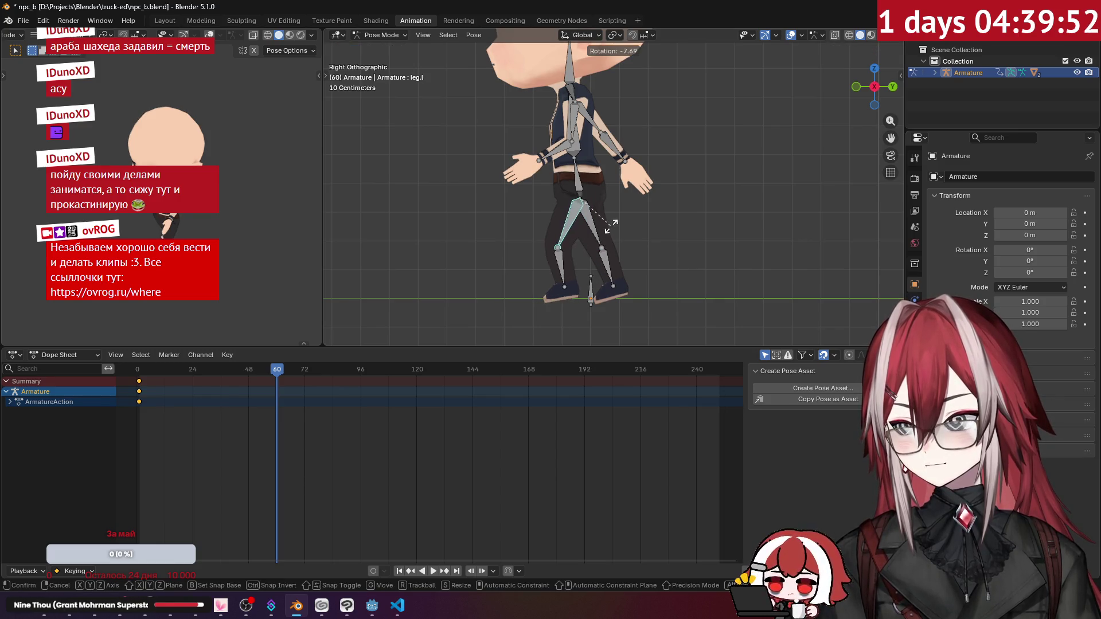
click(614, 227)
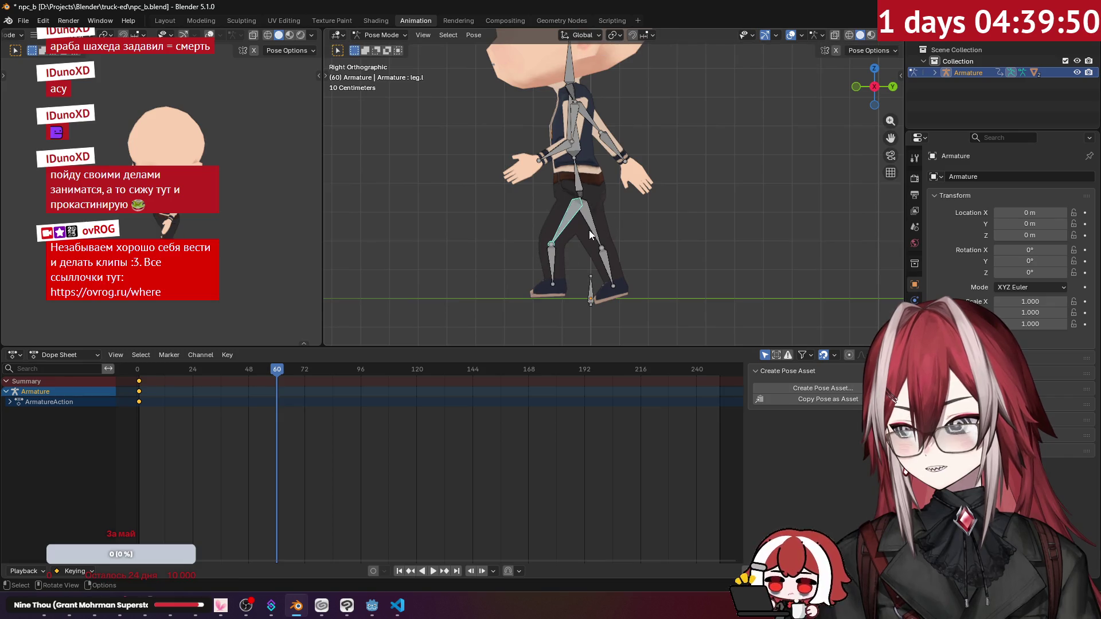
scroll(590, 229, up, 1)
click(590, 229)
Try rotating the left thigh and lower leg at frame 60, then undo the thigh rotation.
key(ctrl+z)
key(ctrl+z)
key(ctrl+z)
key(shift+Left)
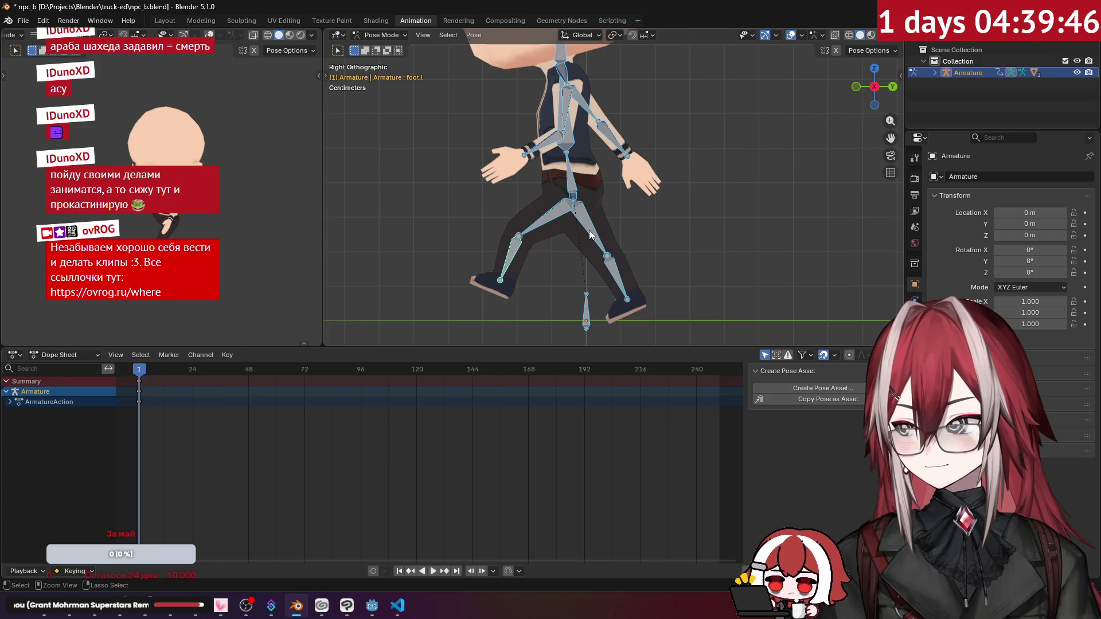
click(555, 222)
scroll(546, 220, up, 1)
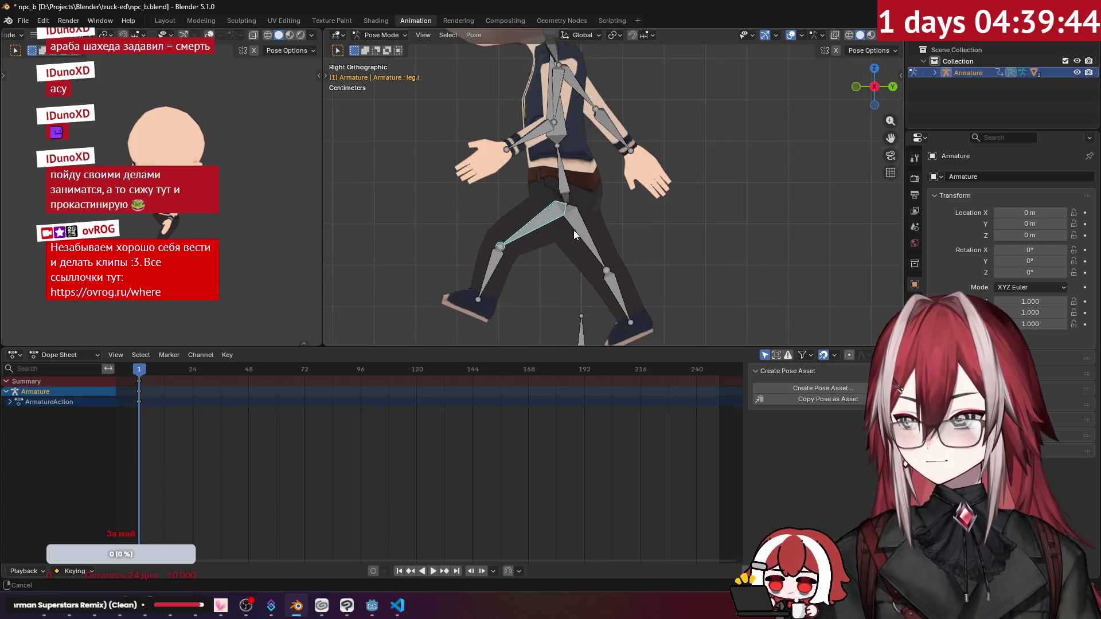
shift+middle_drag(571, 233, 589, 187)
mouse_move(131, 373)
mouse_down()
mouse_move(324, 393)
mouse_move(257, 398)
mouse_move(306, 405)
mouse_move(277, 407)
mouse_up()
key(r)
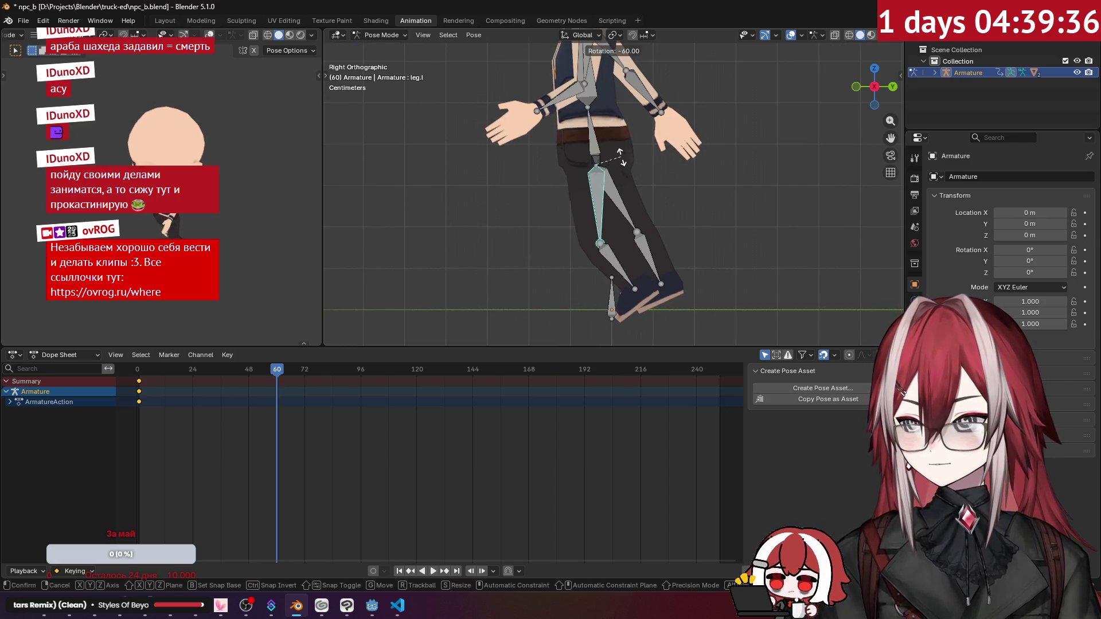
click(623, 171)
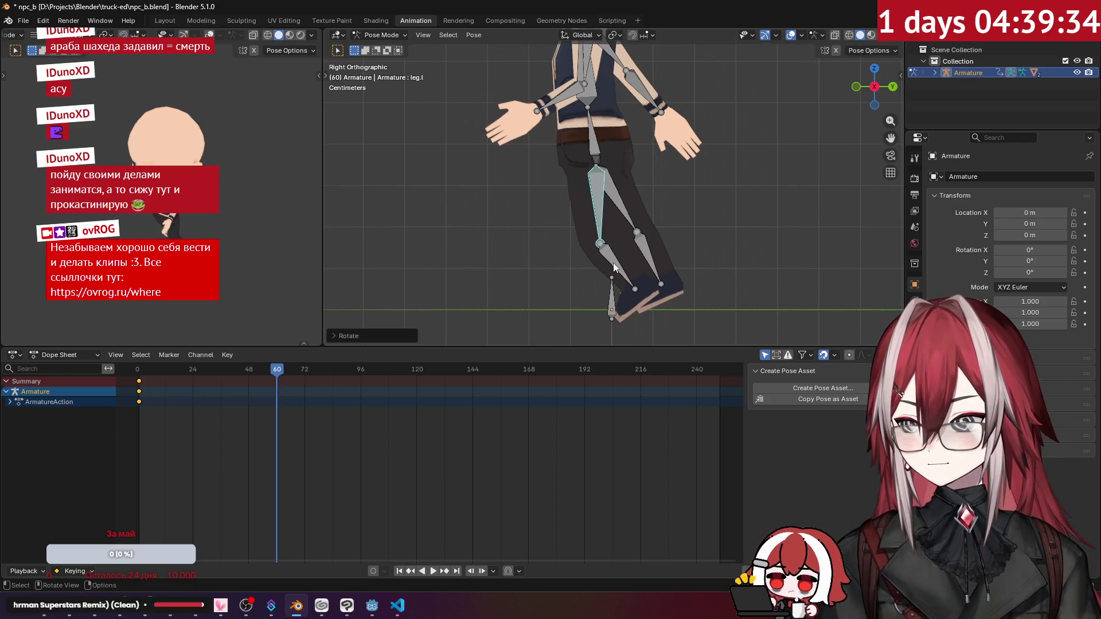
click(614, 267)
key(r)
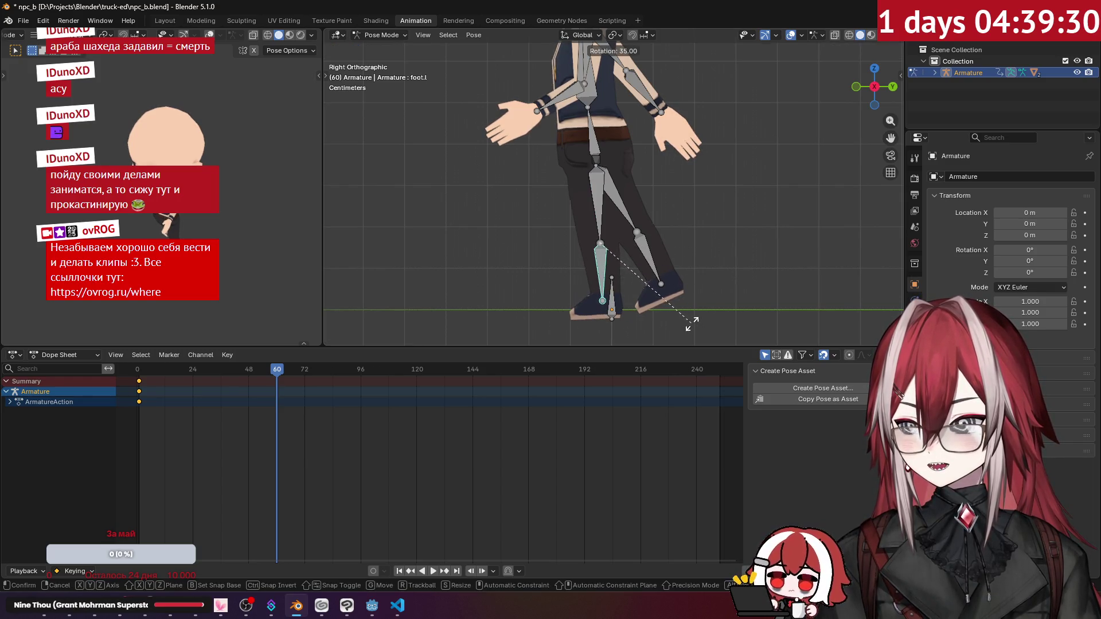
right_click(692, 324)
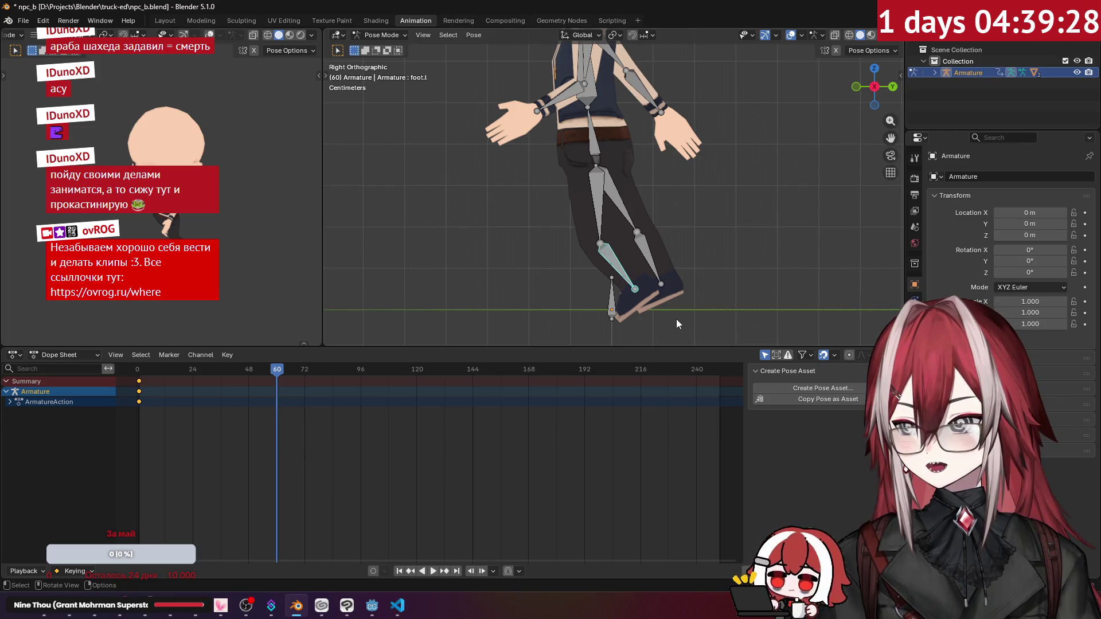
key(ctrl+z)
key(ctrl+z)
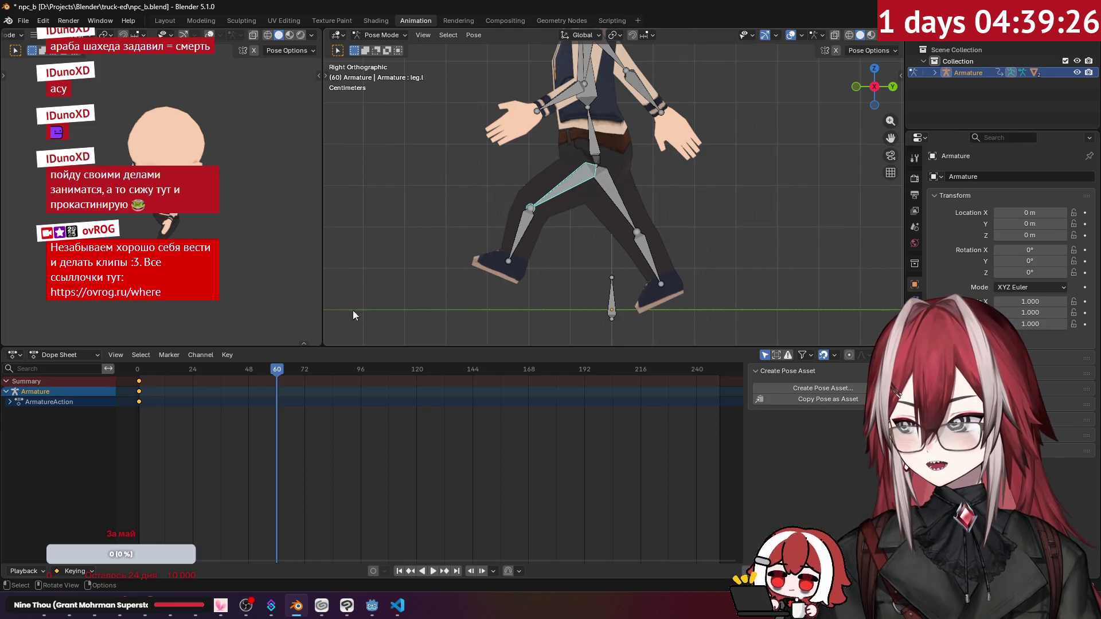
Undo the accidental root bone move and show the root's transform values in the Bone tab.
click(614, 297)
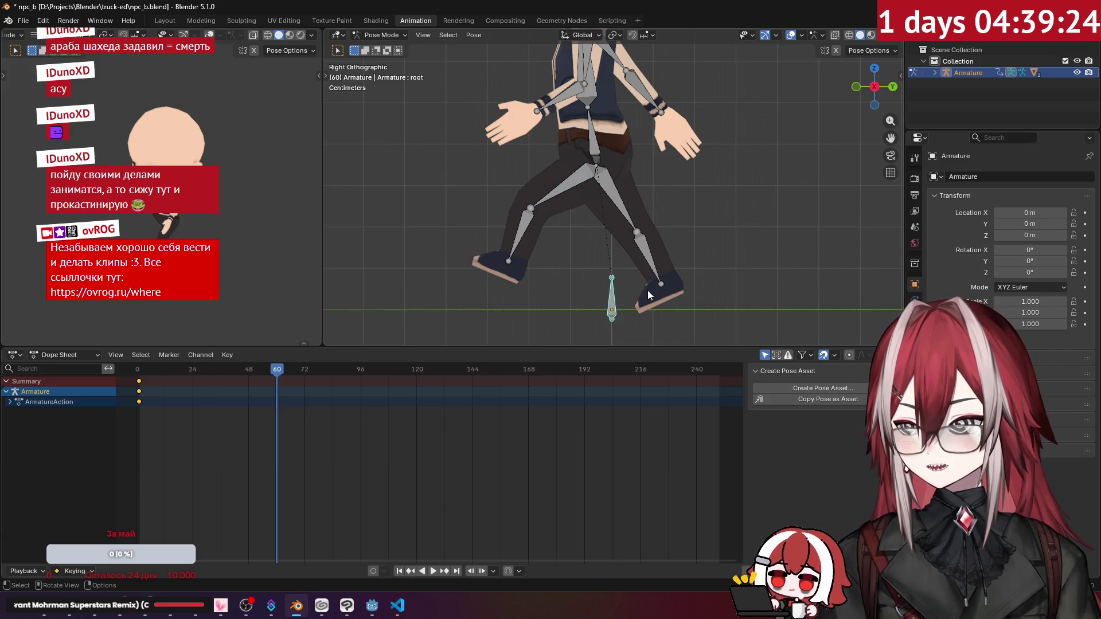
key(g)
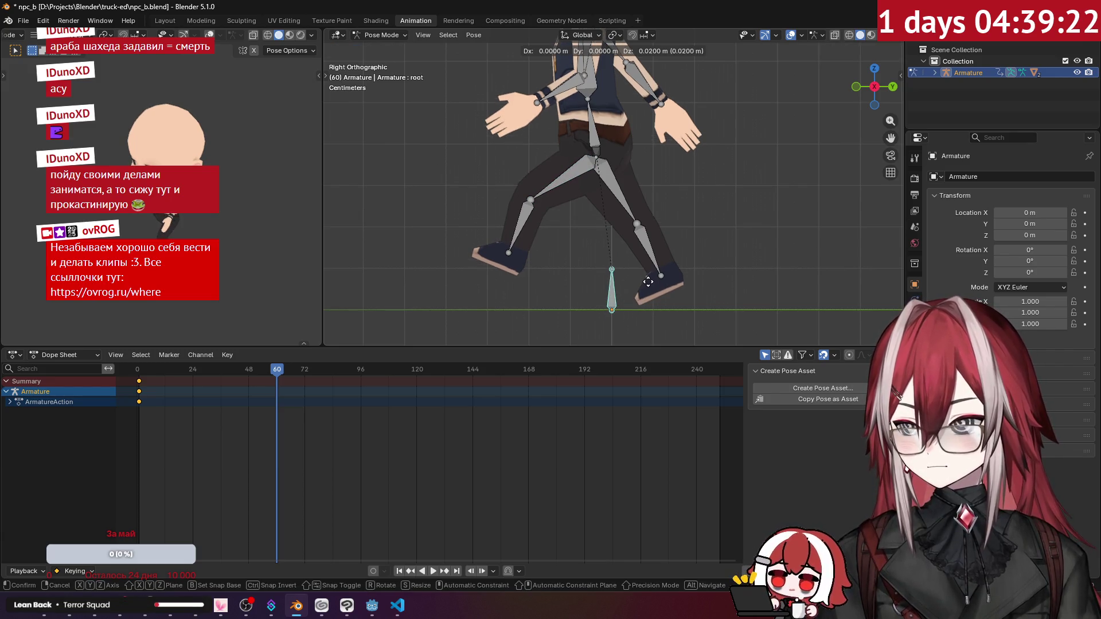
click(648, 280)
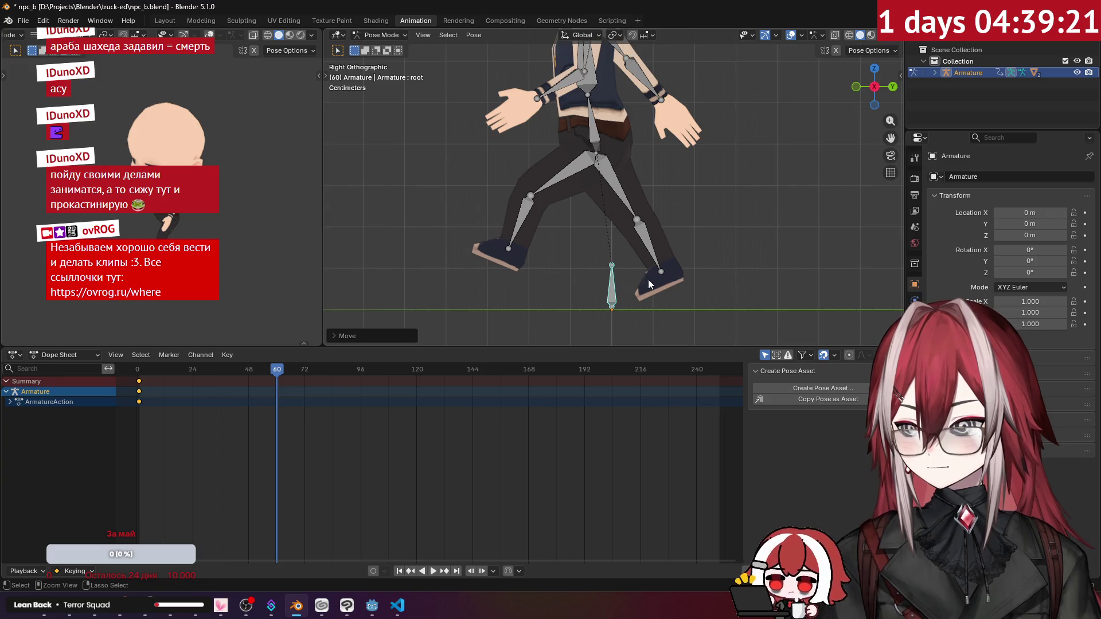
click(543, 174)
key(ctrl+z)
key(ctrl+z)
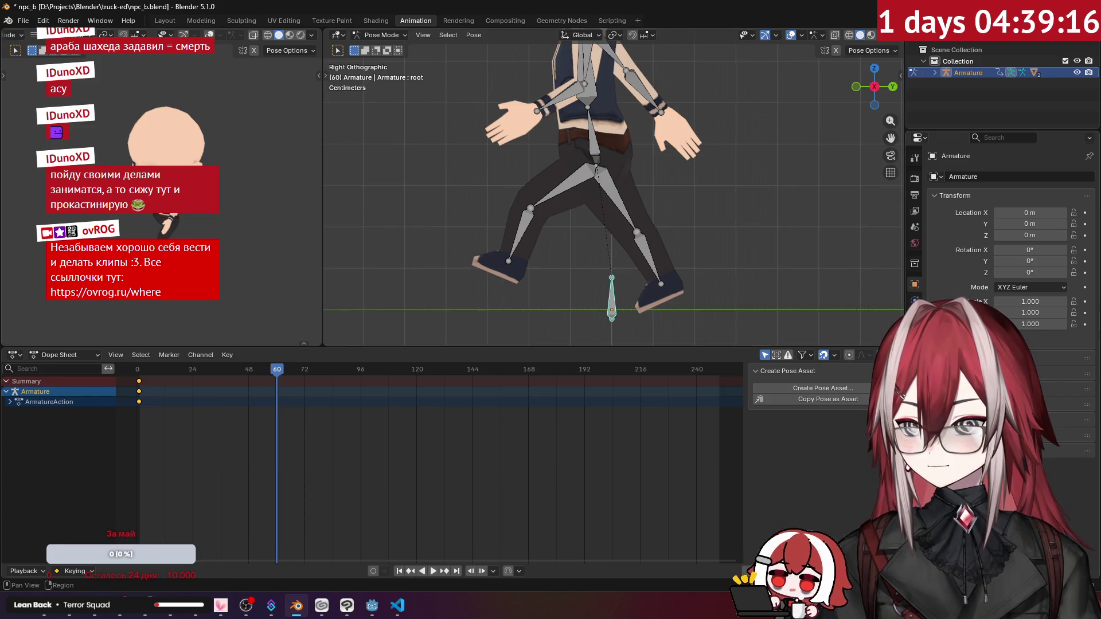
click(915, 351)
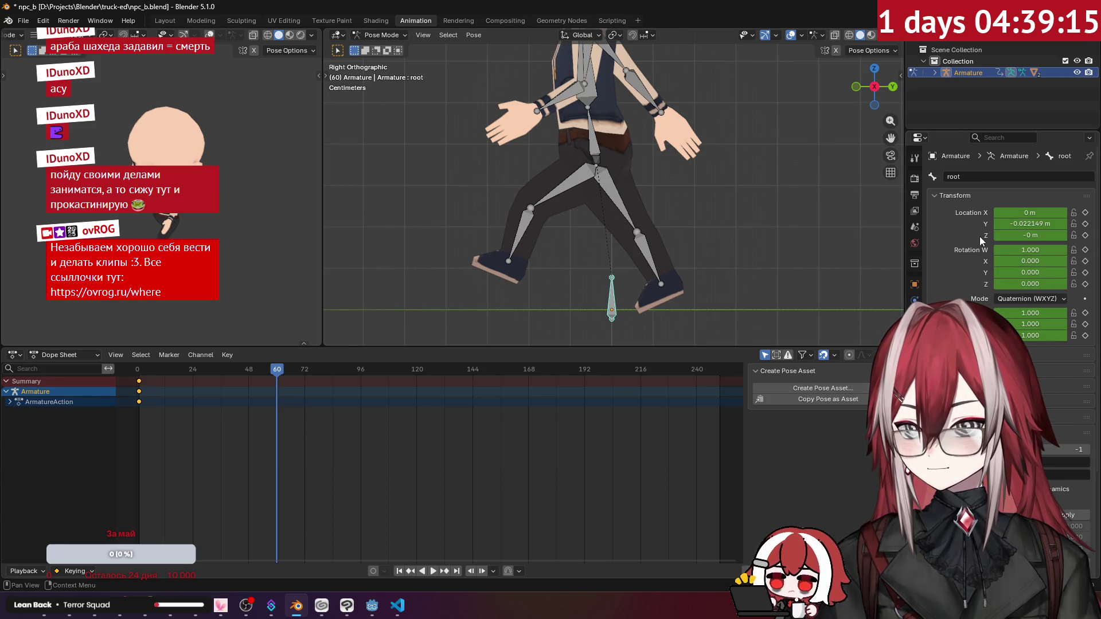
Set the root bone's Location Y and Z to 0 and keyframe its location at frame 60.
click(1035, 235)
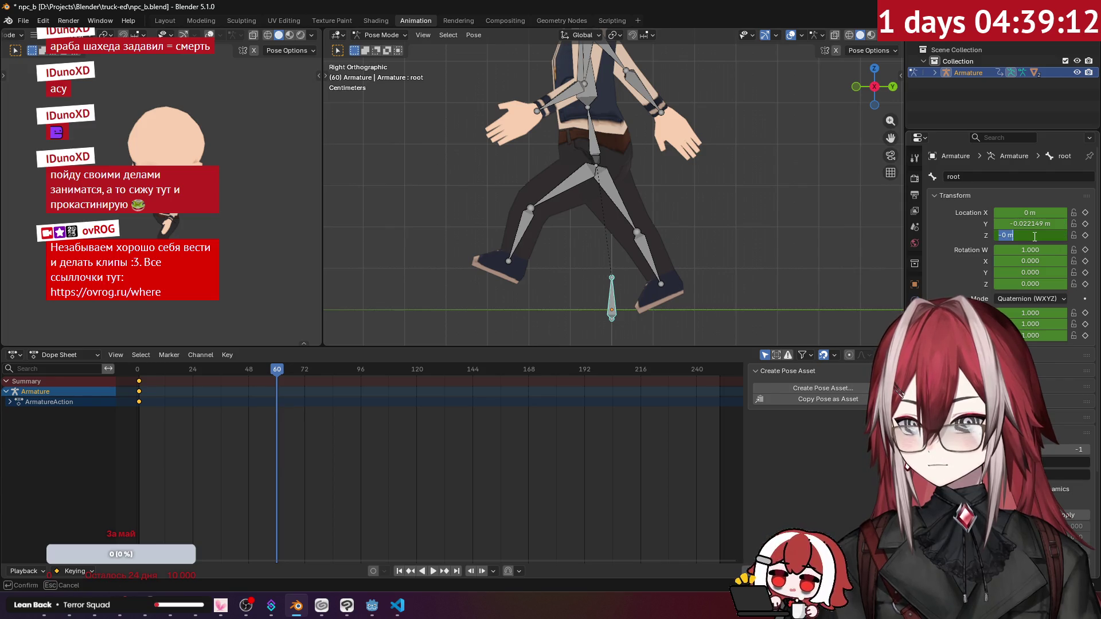
text(0)
key(Return)
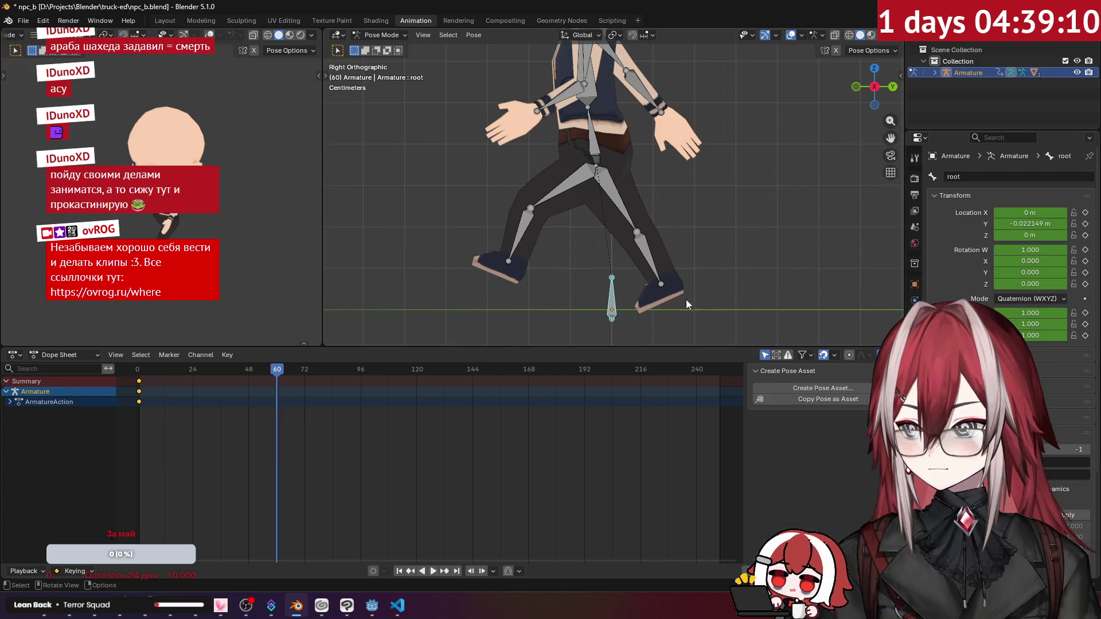
key(g)
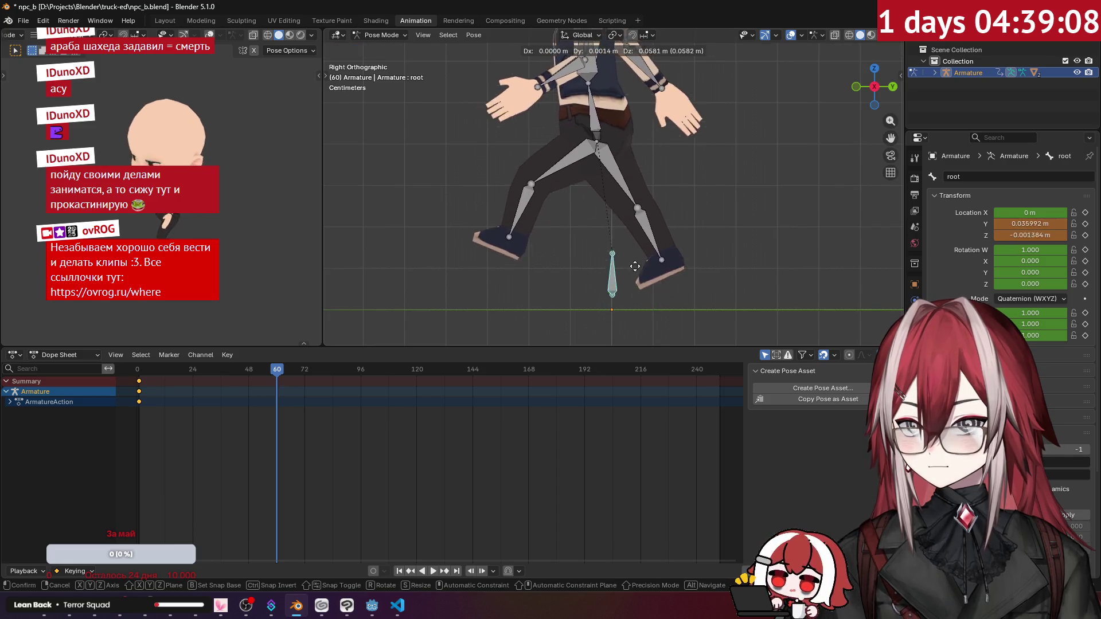
key(Escape)
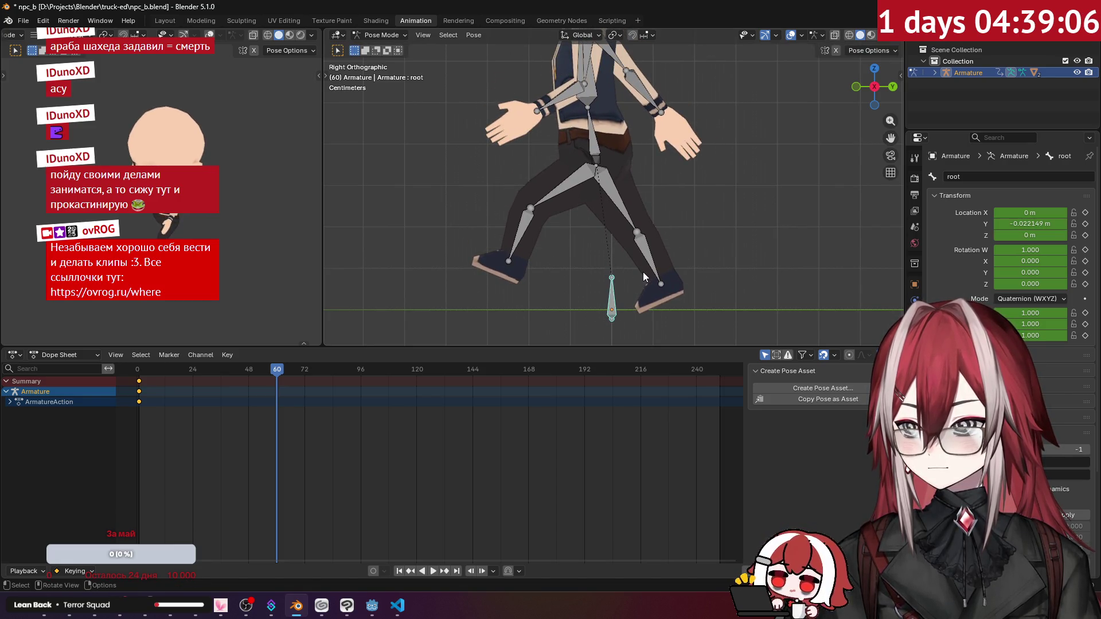
key(g)
key(z)
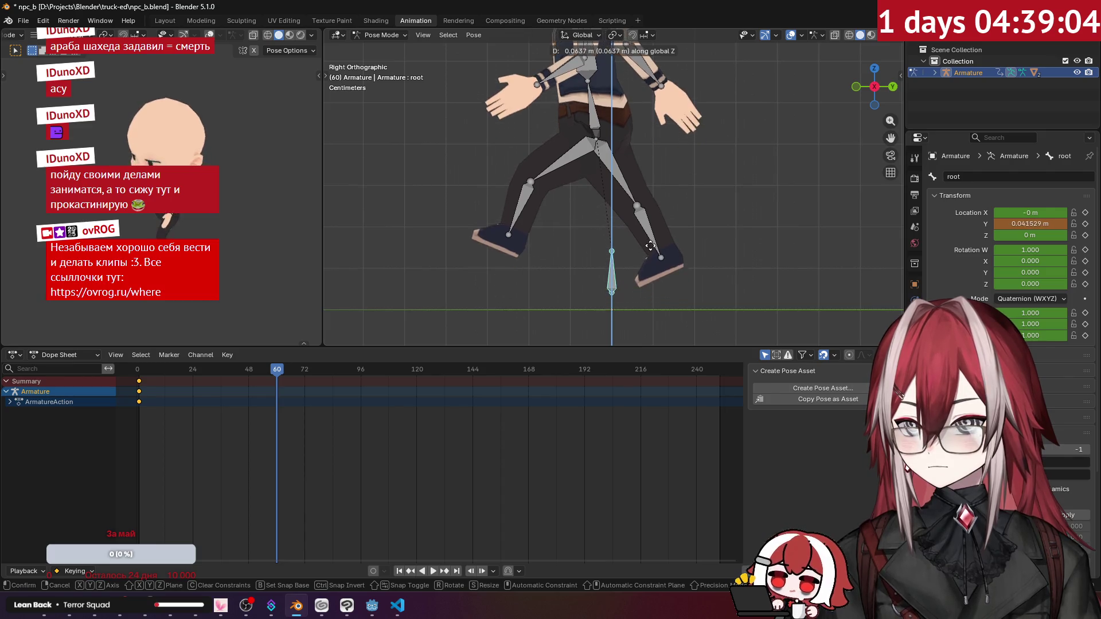
key(Escape)
click(1030, 224)
text(0)
key(Return)
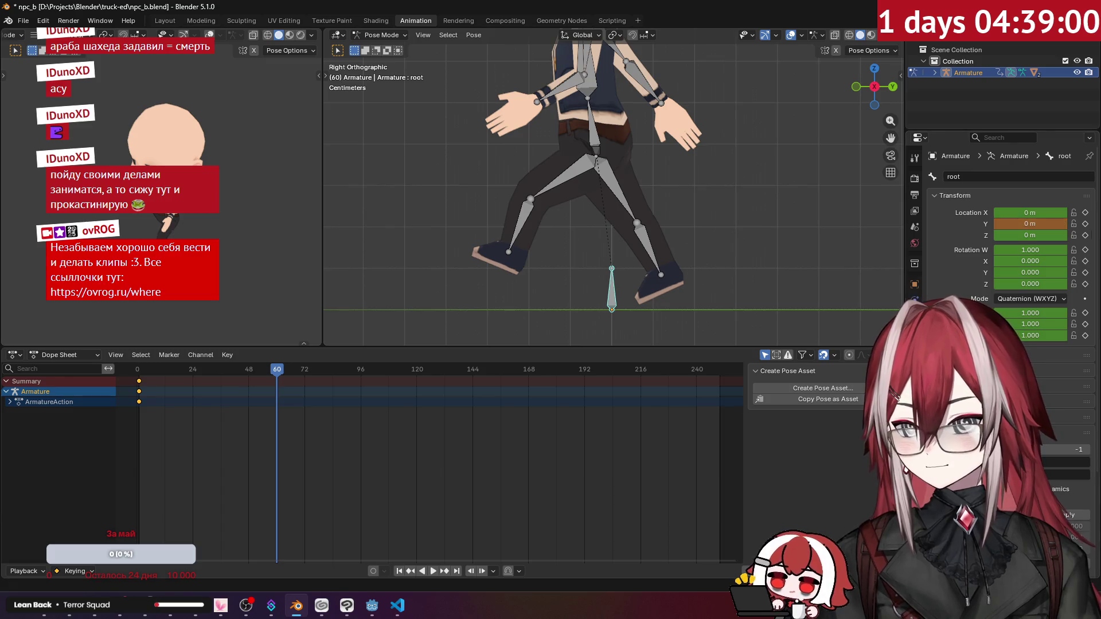
click(1085, 223)
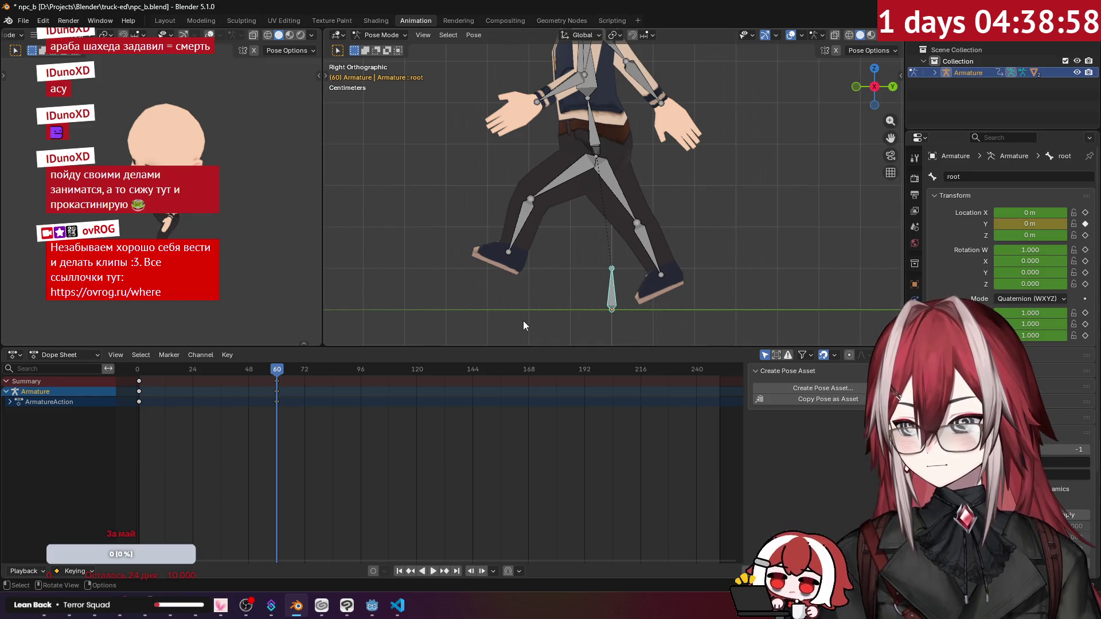
Rotate the left thigh and left foot, then keyframe the thigh's rotation at frame 60.
click(567, 197)
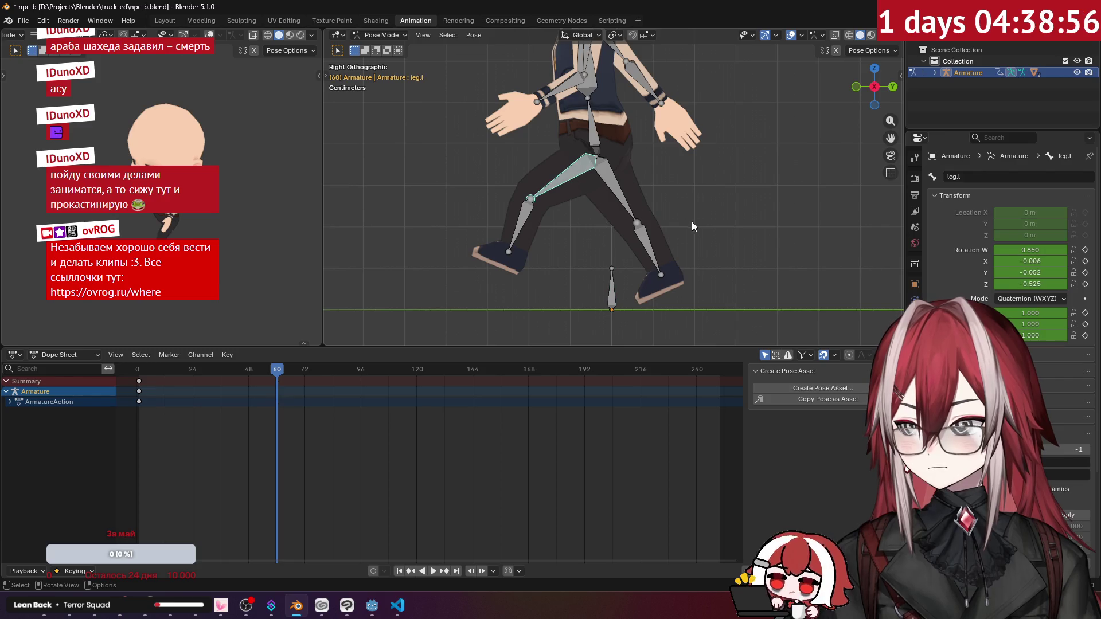
key(r)
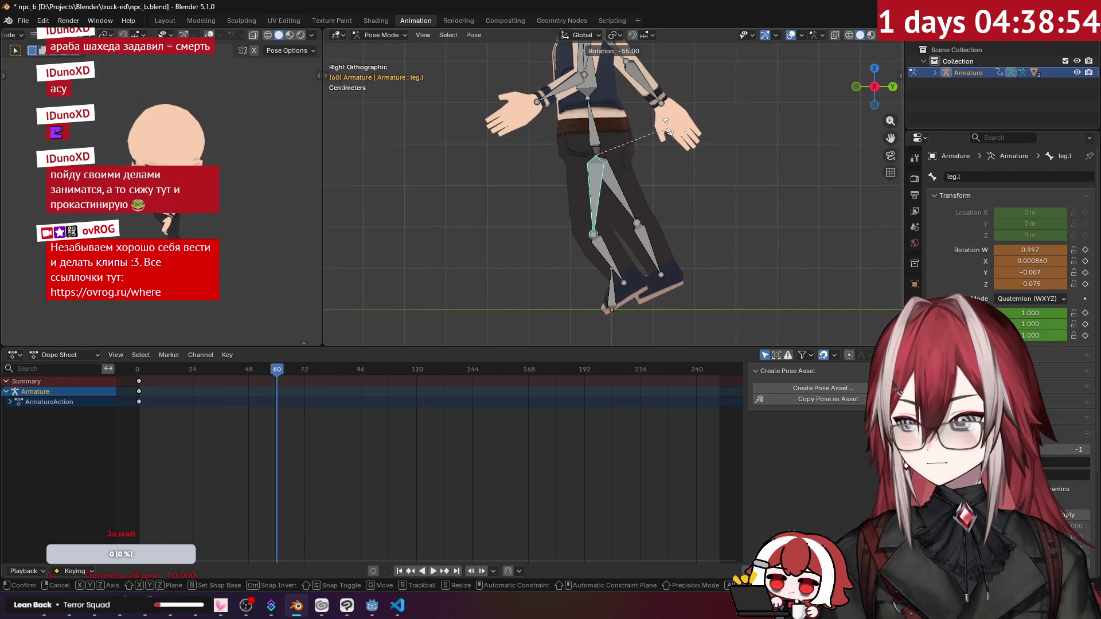
click(665, 129)
click(602, 258)
key(r)
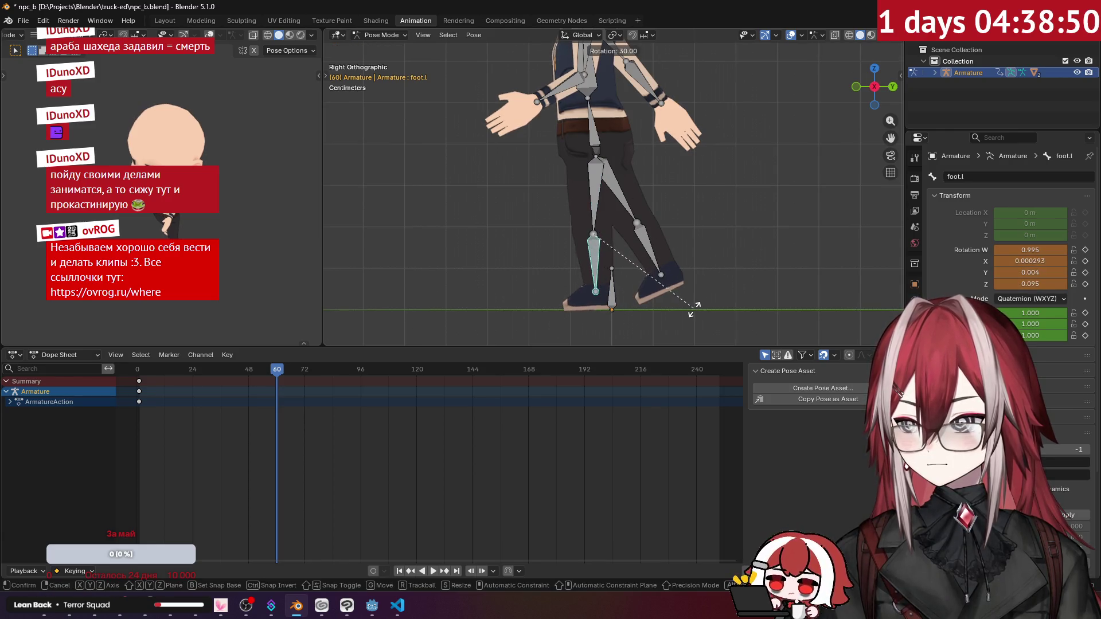
click(699, 309)
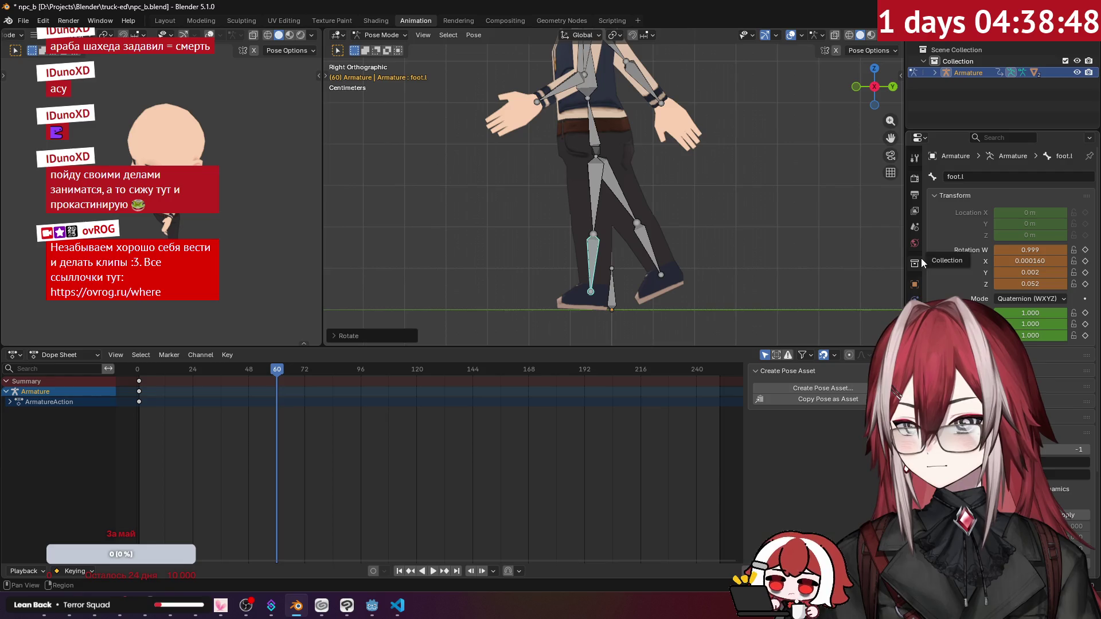
click(589, 195)
click(1085, 251)
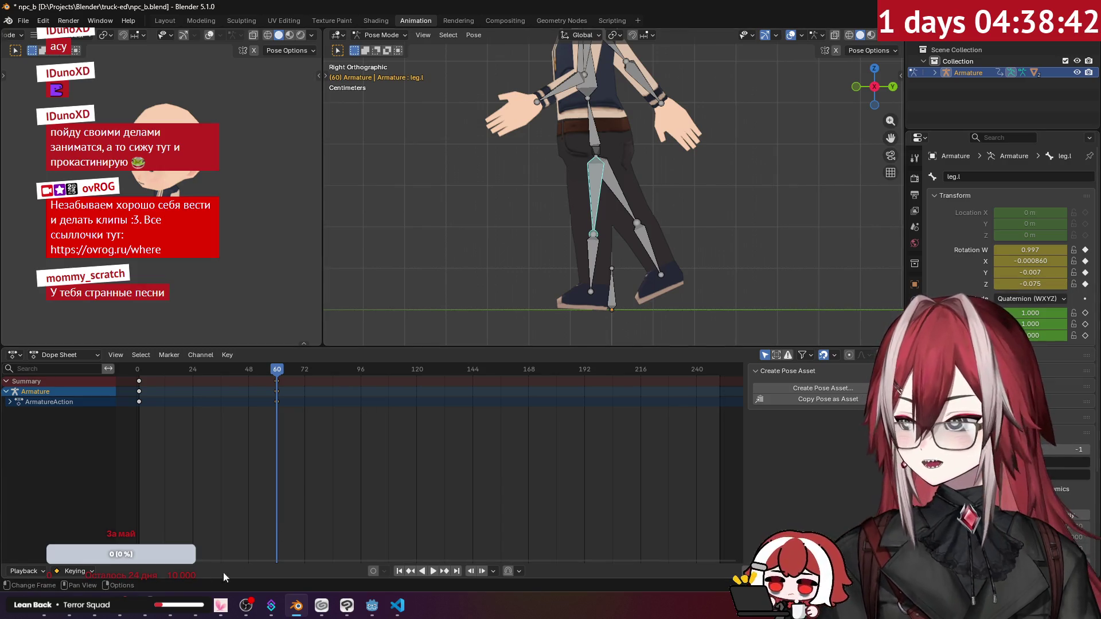
key(alt+Tab)
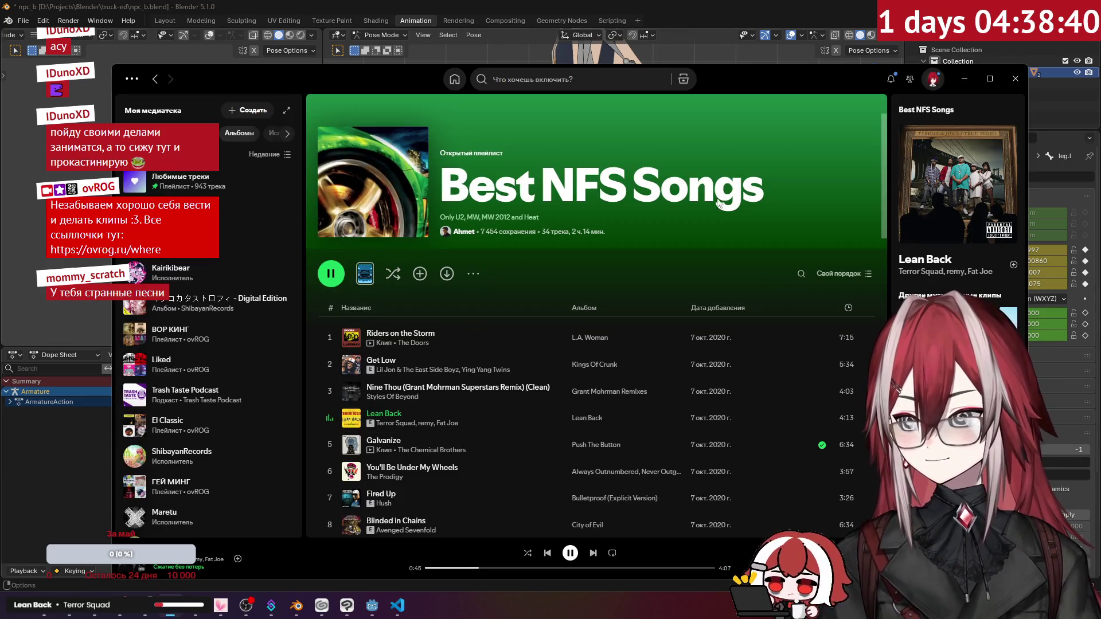
Scroll through the Best NFS Songs playlist in Spotify, then return to Blender.
scroll(701, 259, down, 1)
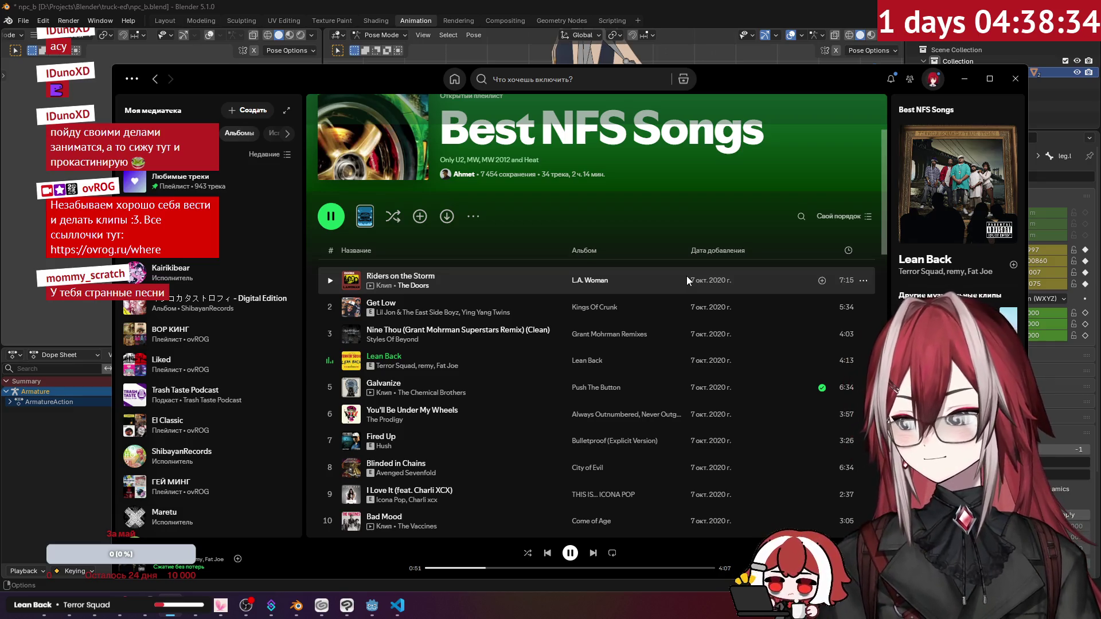
key(alt+Tab)
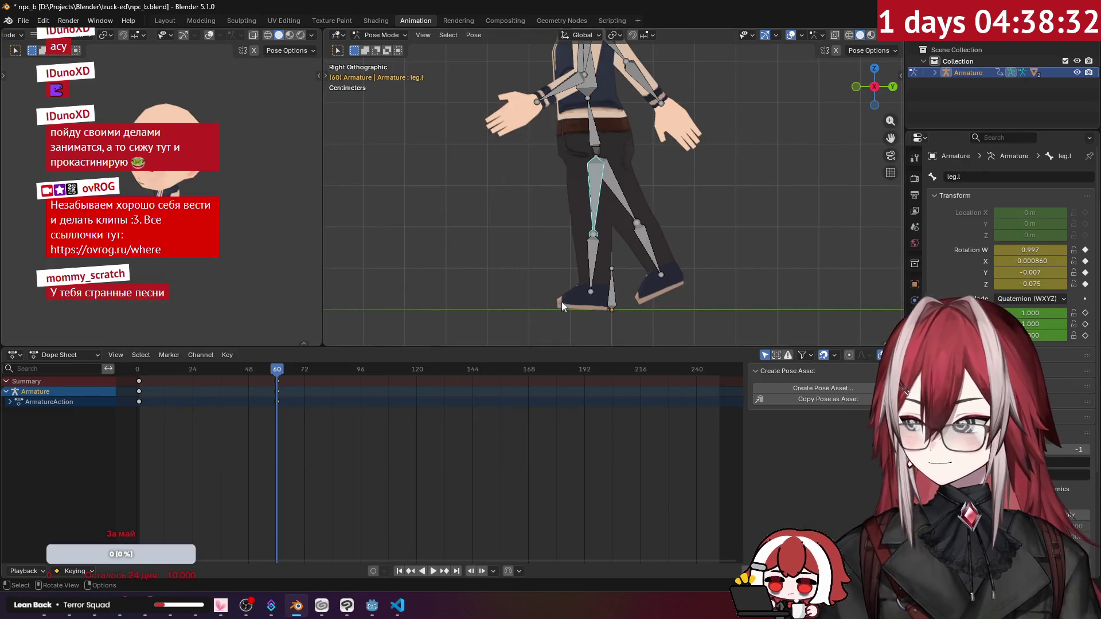
Keyframe the left foot's rotation at frame 60 and preview the stride playback.
click(597, 255)
click(1086, 250)
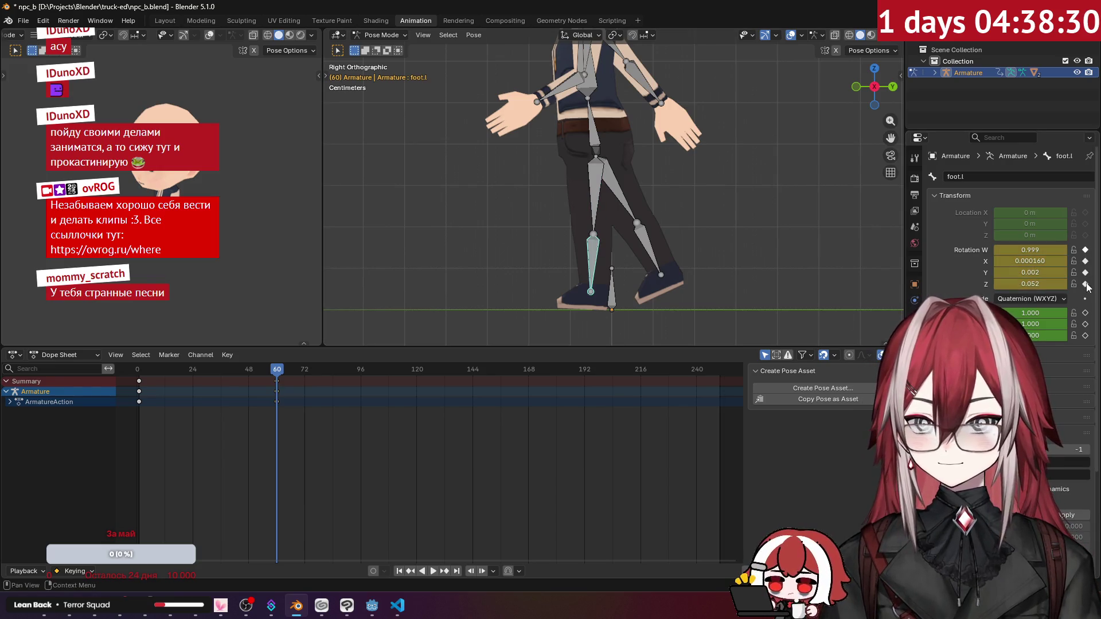
key(space)
mouse_move(274, 371)
mouse_down()
mouse_move(137, 382)
mouse_move(417, 416)
mouse_up()
click(612, 289)
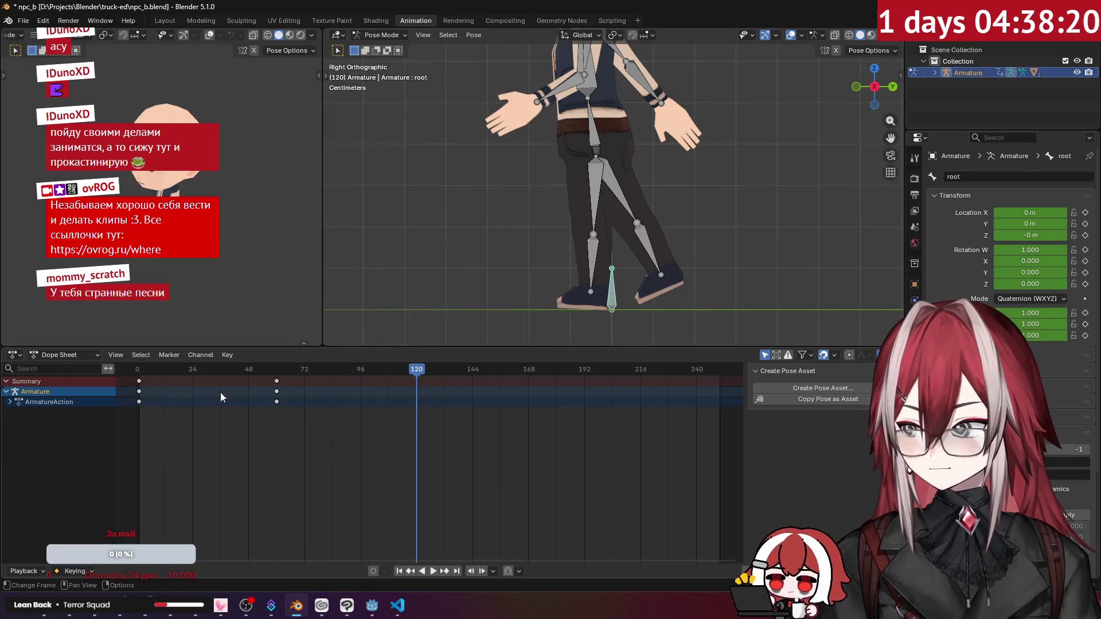
Copy the frame-0 keys to frame 120 and scrub through the cycle to check the motion.
click(10, 402)
click(10, 403)
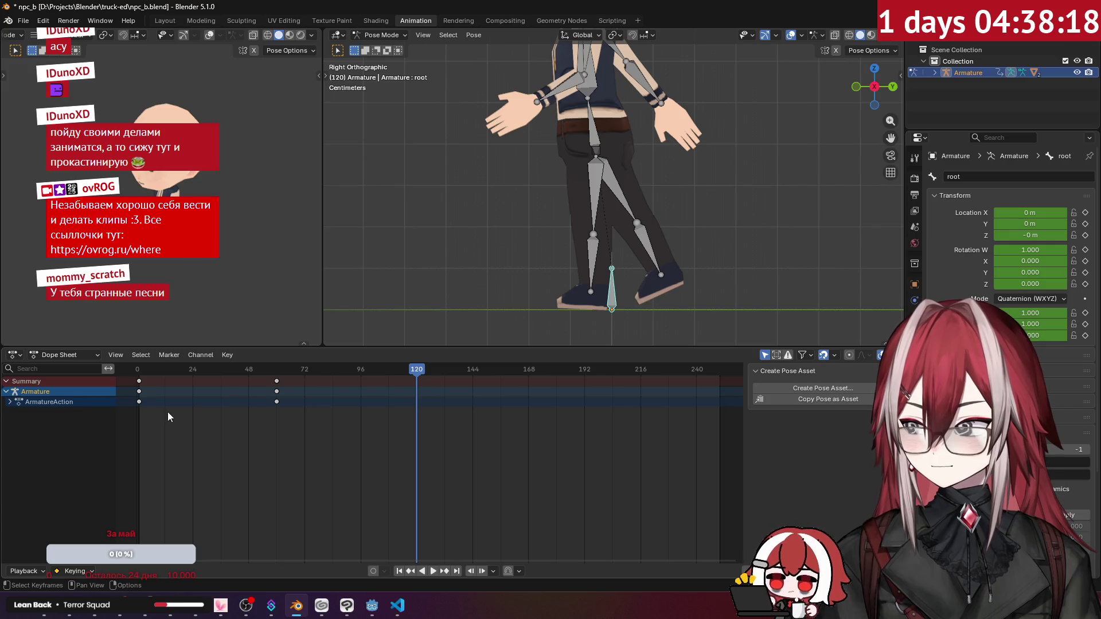
click(142, 404)
key(i)
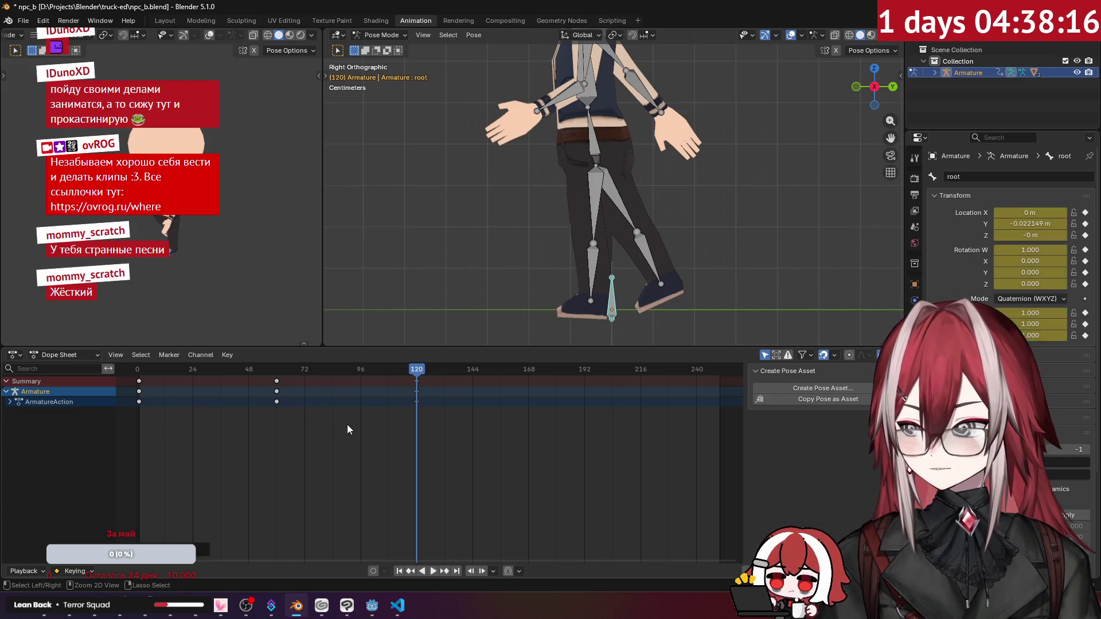
mouse_move(395, 369)
mouse_down()
mouse_move(177, 383)
mouse_move(356, 408)
mouse_up()
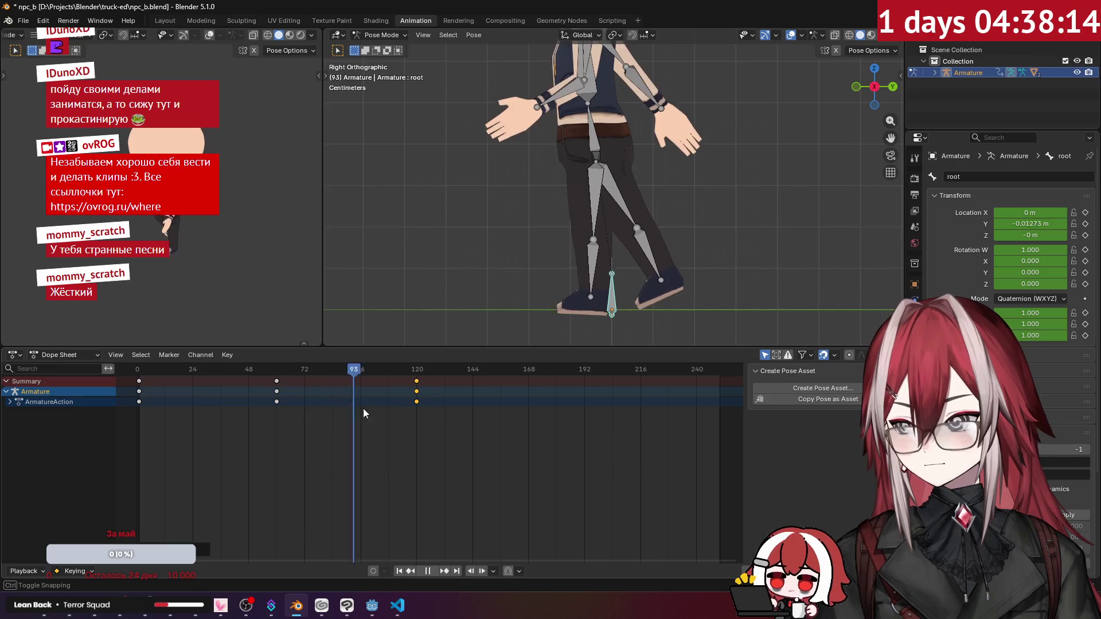
mouse_move(172, 425)
mouse_down()
mouse_move(419, 439)
mouse_move(256, 438)
mouse_move(277, 442)
mouse_move(415, 442)
mouse_up()
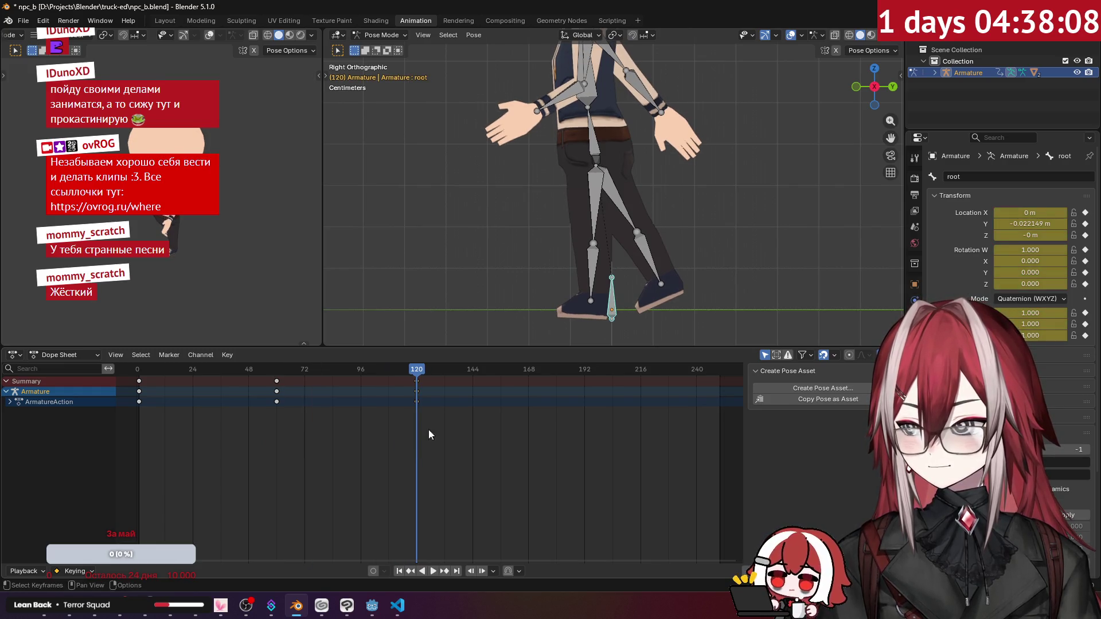
mouse_move(428, 369)
mouse_down()
mouse_move(205, 388)
mouse_move(140, 411)
mouse_up()
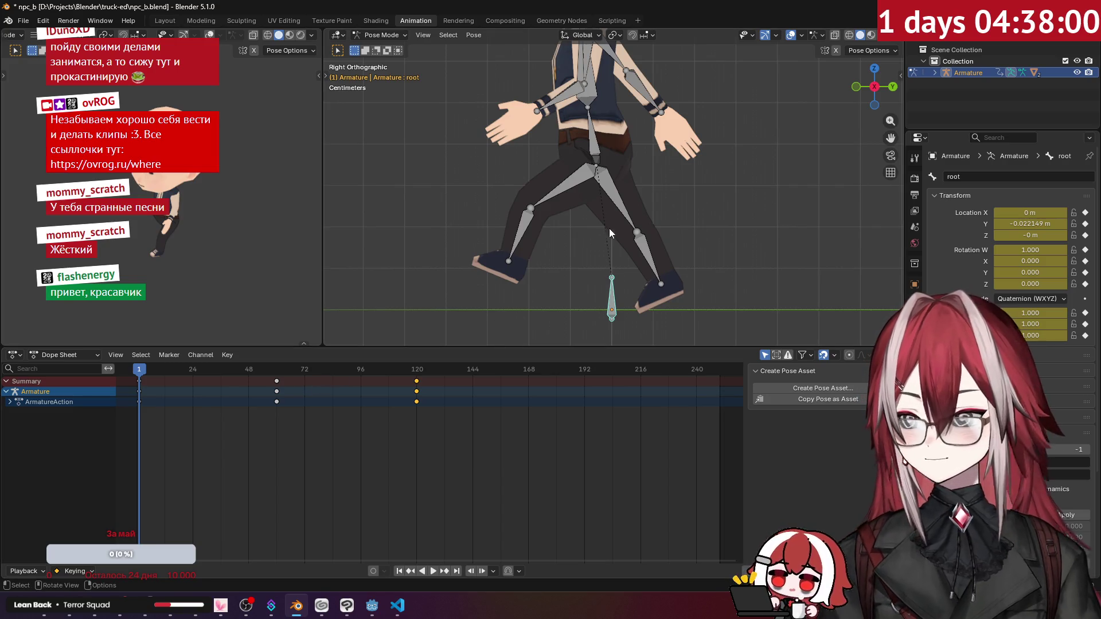
Copy the right leg's pose and paste it mirrored onto the legs at the cycle's end.
click(617, 198)
click(649, 249)
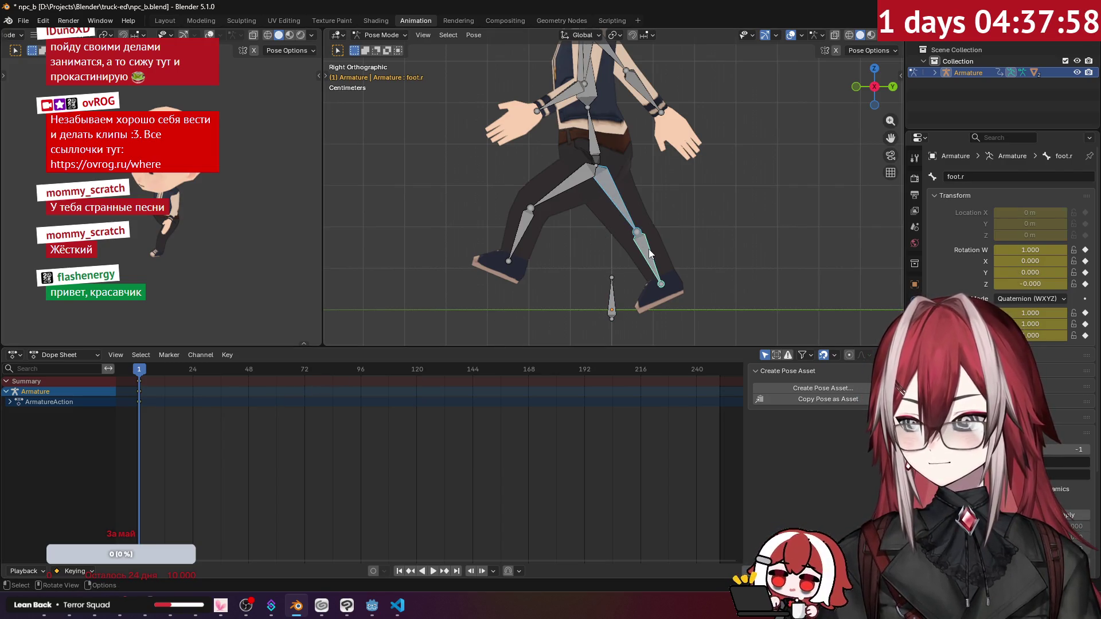
right_click(648, 249)
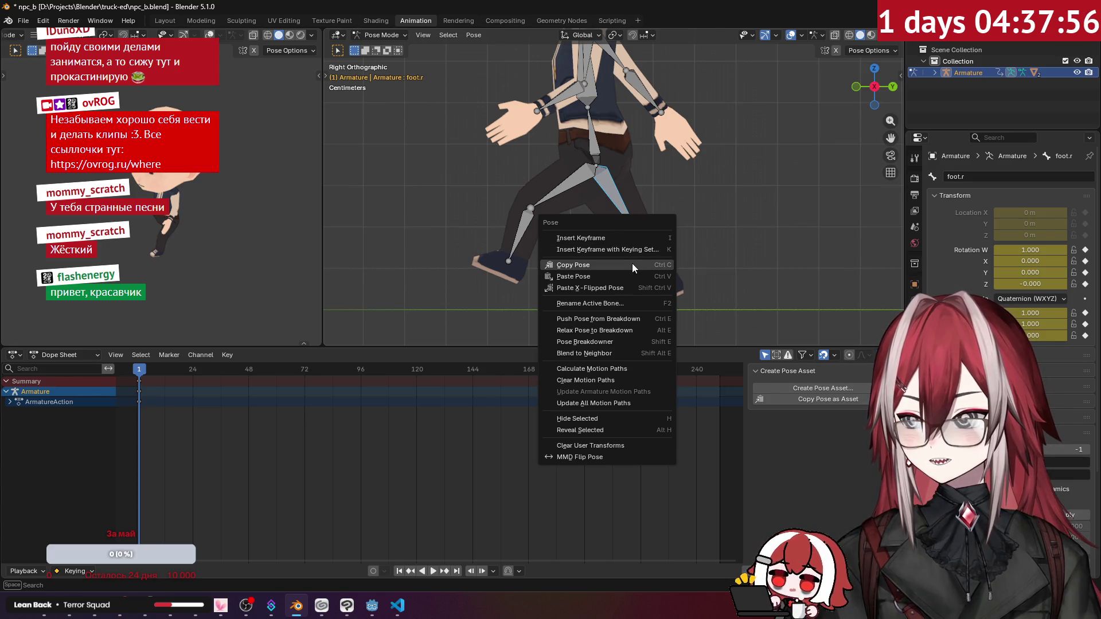
click(632, 263)
click(528, 215)
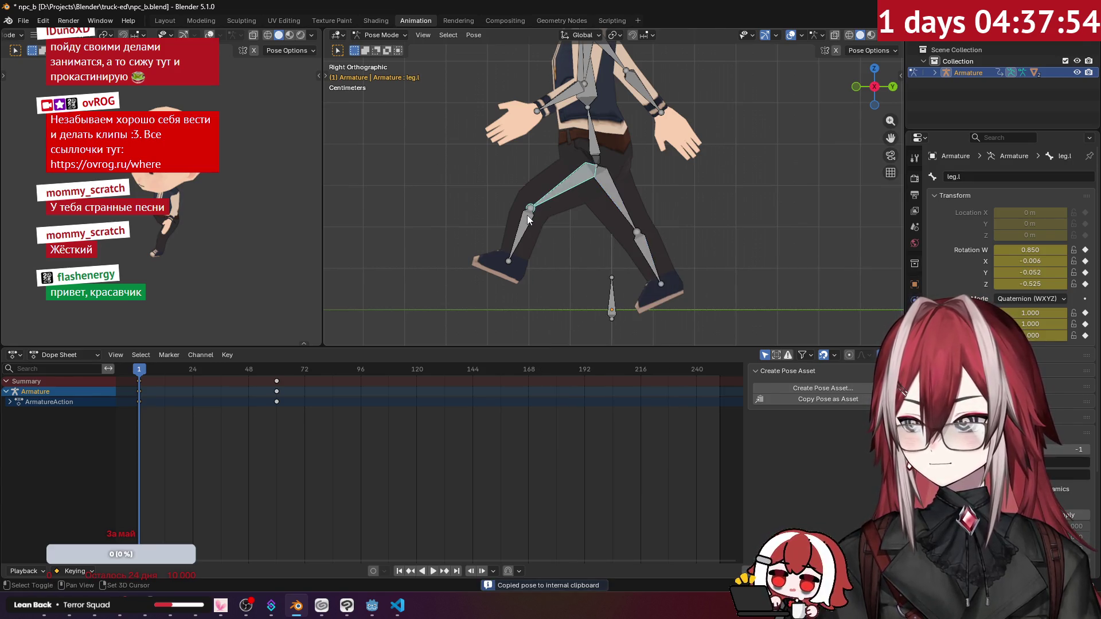
right_click(558, 194)
click(553, 270)
drag(396, 370, 415, 380)
right_click(597, 219)
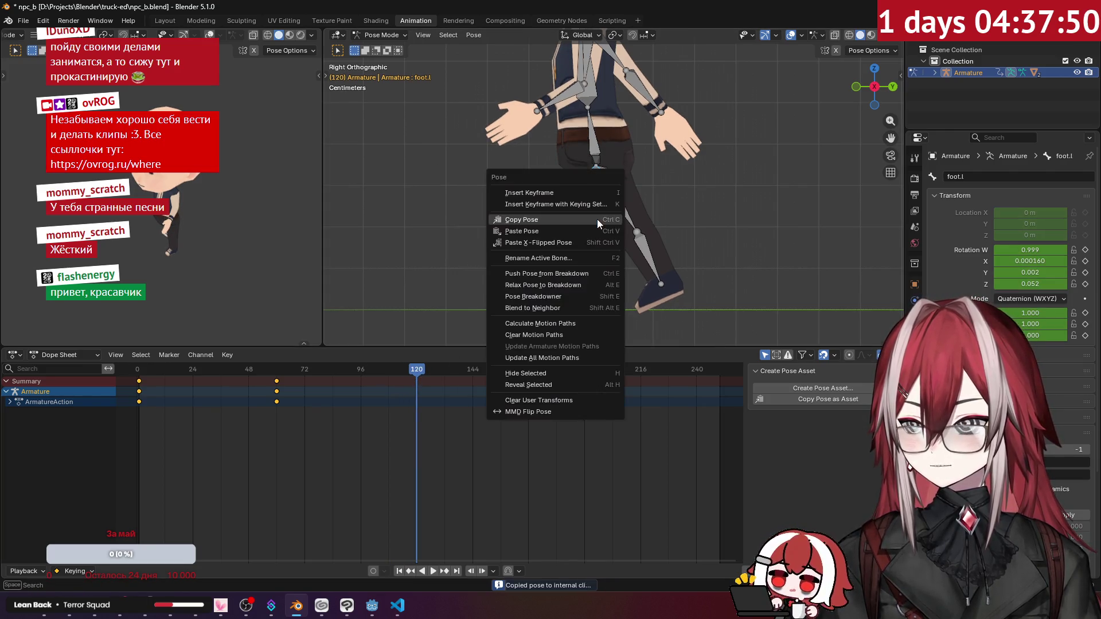
click(573, 240)
Switch to the right side view and keyframe the pasted pose at frame 120.
mouse_move(571, 239)
middle_down()
mouse_move(653, 250)
mouse_move(690, 233)
mouse_move(577, 245)
mouse_move(623, 194)
mouse_move(652, 199)
mouse_move(611, 245)
mouse_move(625, 253)
mouse_move(617, 256)
mouse_move(623, 182)
middle_up()
key(KP_3)
scroll(617, 257, up, 2)
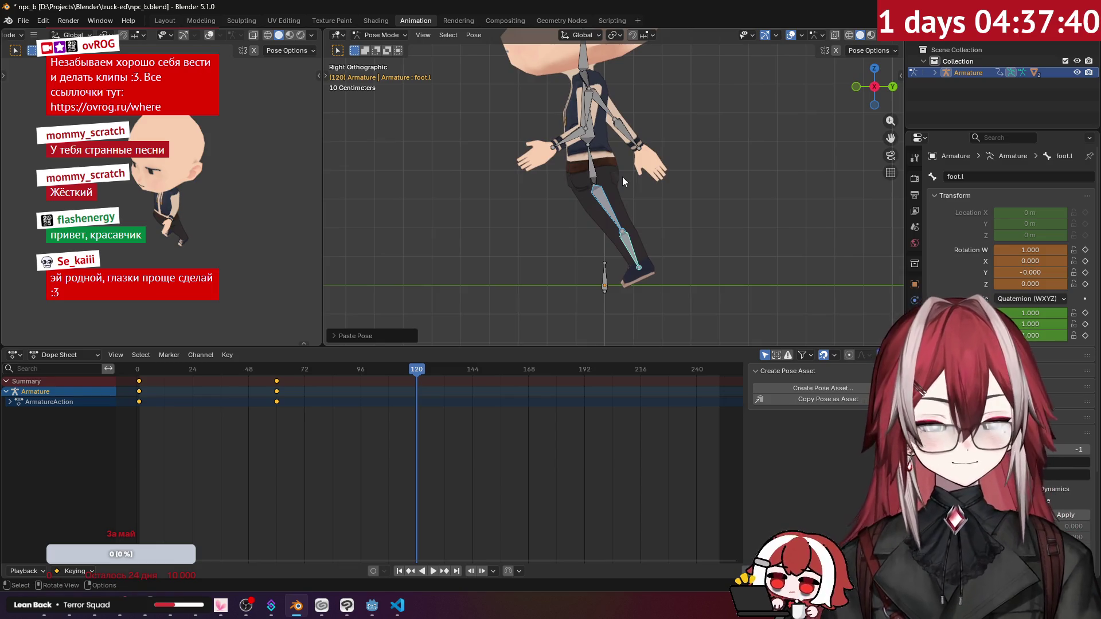
key(ctrl+KP_1)
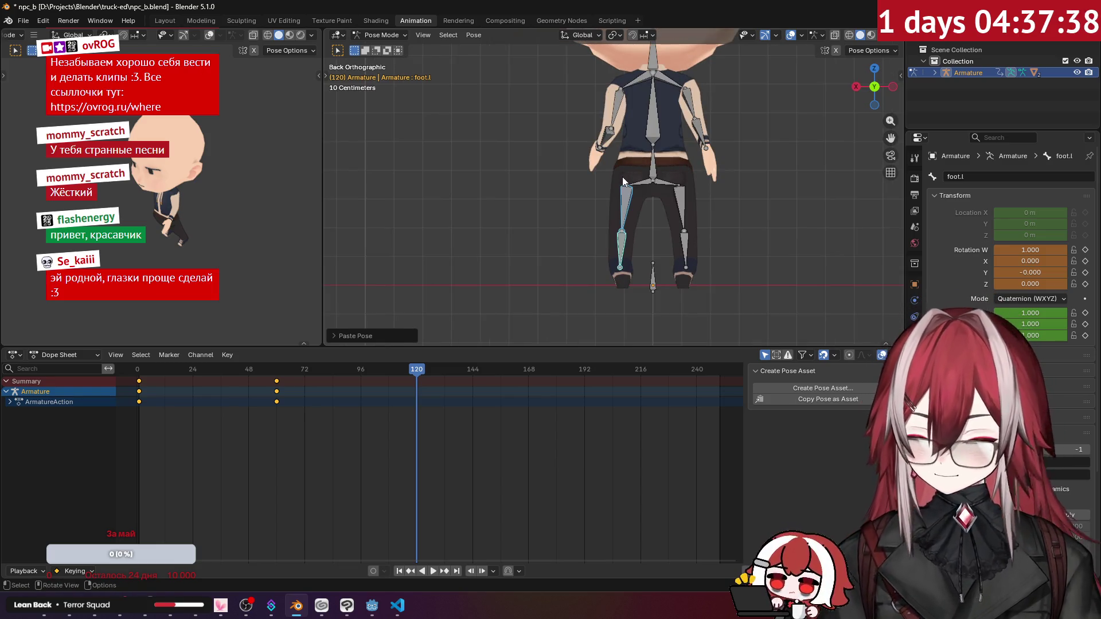
key(KP_3)
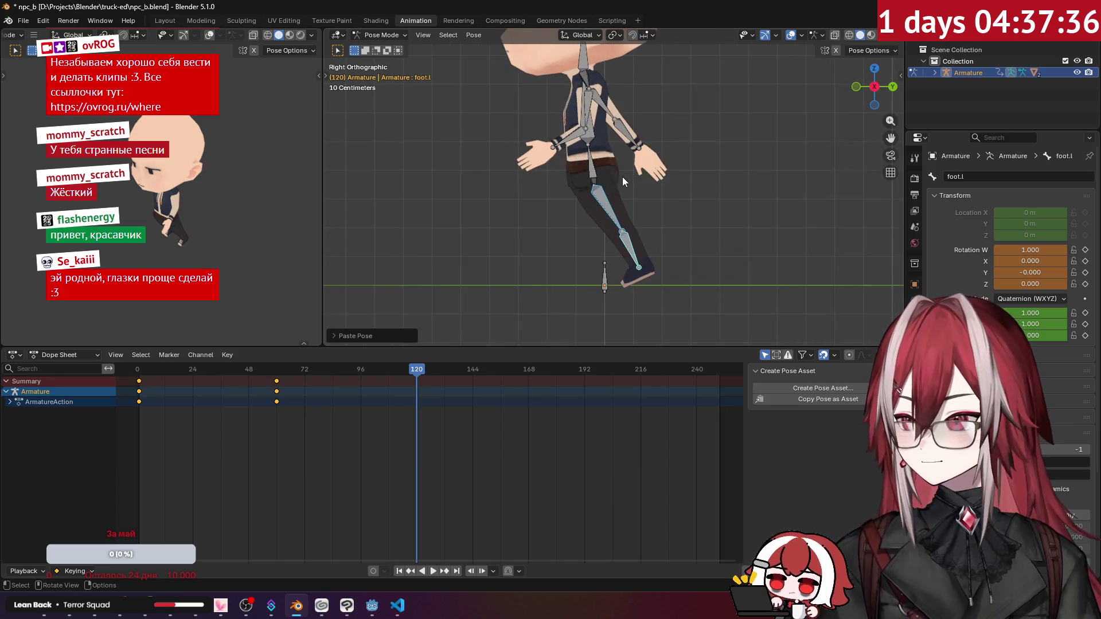
scroll(642, 200, up, 3)
shift+middle_drag(679, 238, 657, 196)
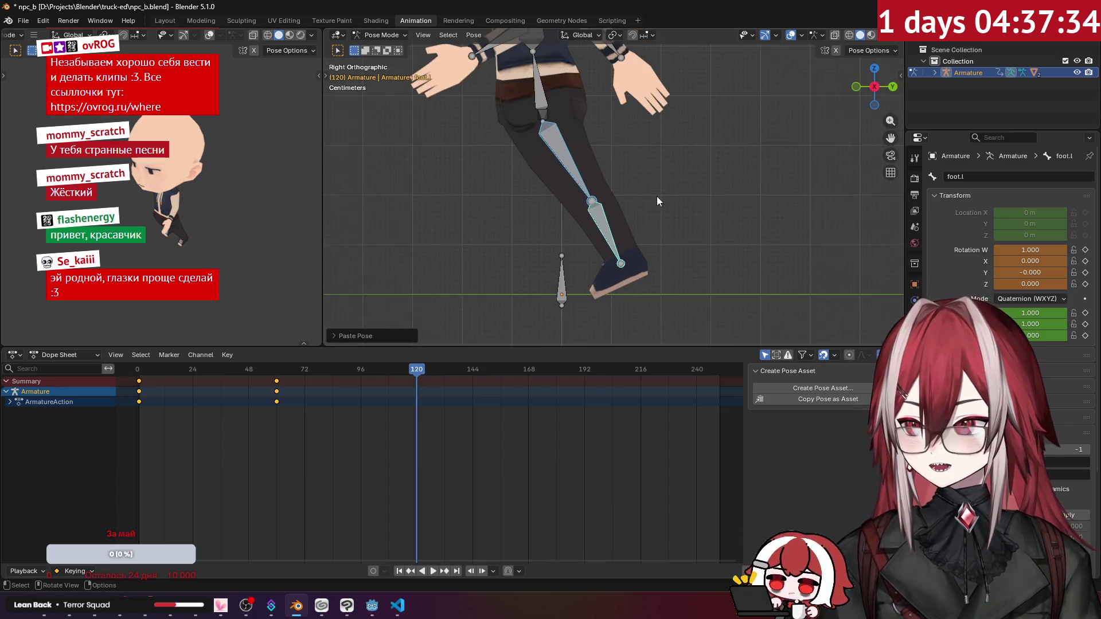
key(i)
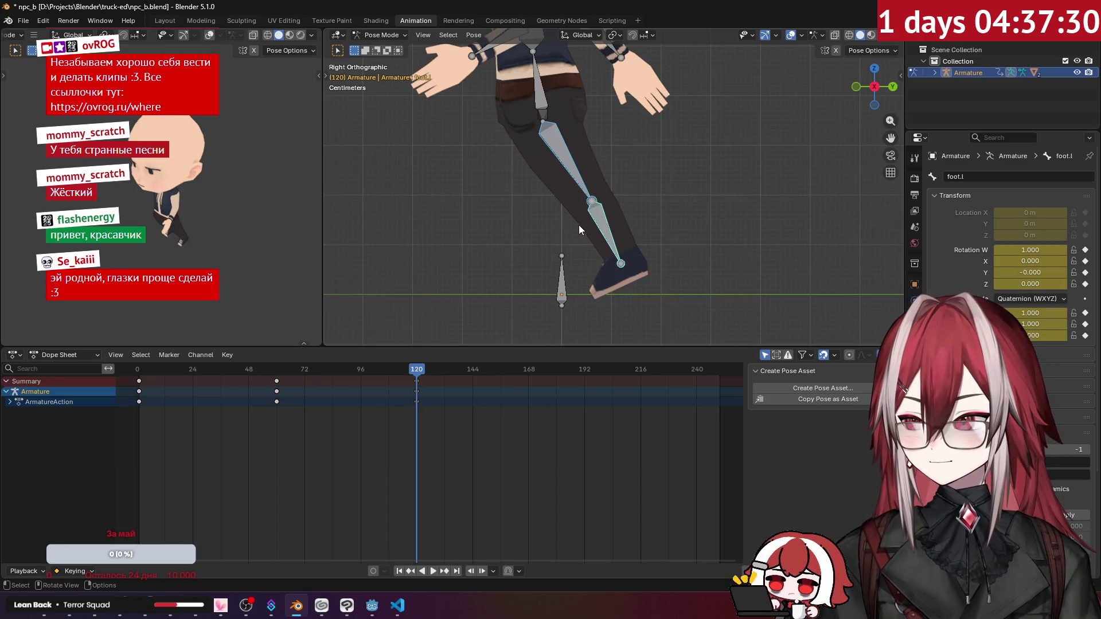
Review the animation from the side and move the playhead toward frame 180.
mouse_move(579, 224)
middle_down()
mouse_move(559, 222)
mouse_move(621, 205)
mouse_move(548, 232)
middle_up()
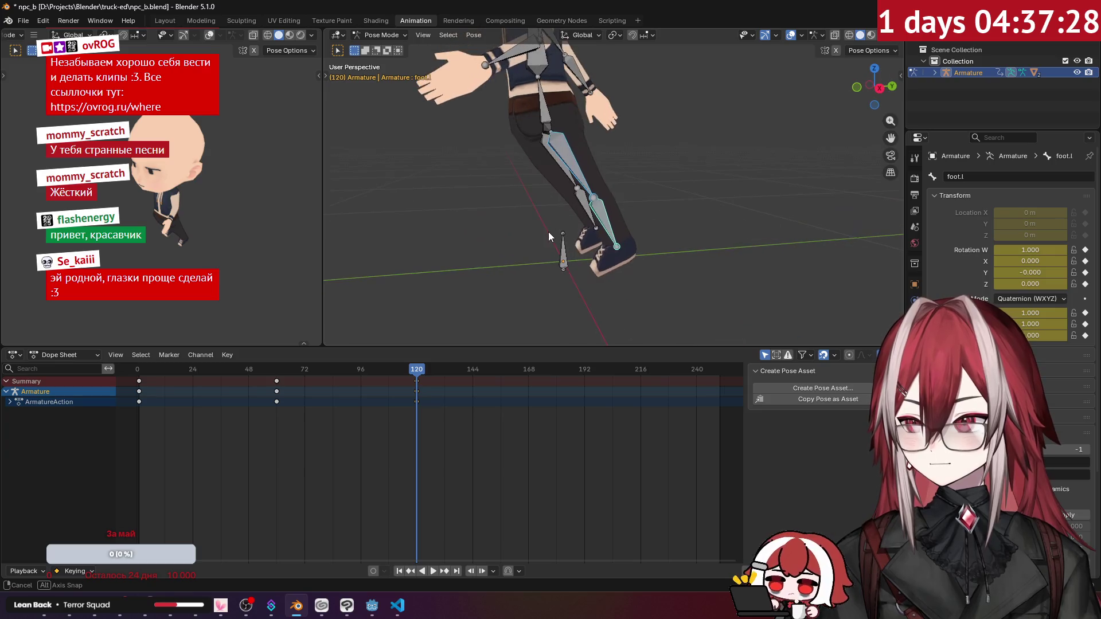
mouse_move(408, 370)
mouse_down()
mouse_move(143, 382)
mouse_move(218, 403)
mouse_move(417, 406)
mouse_up()
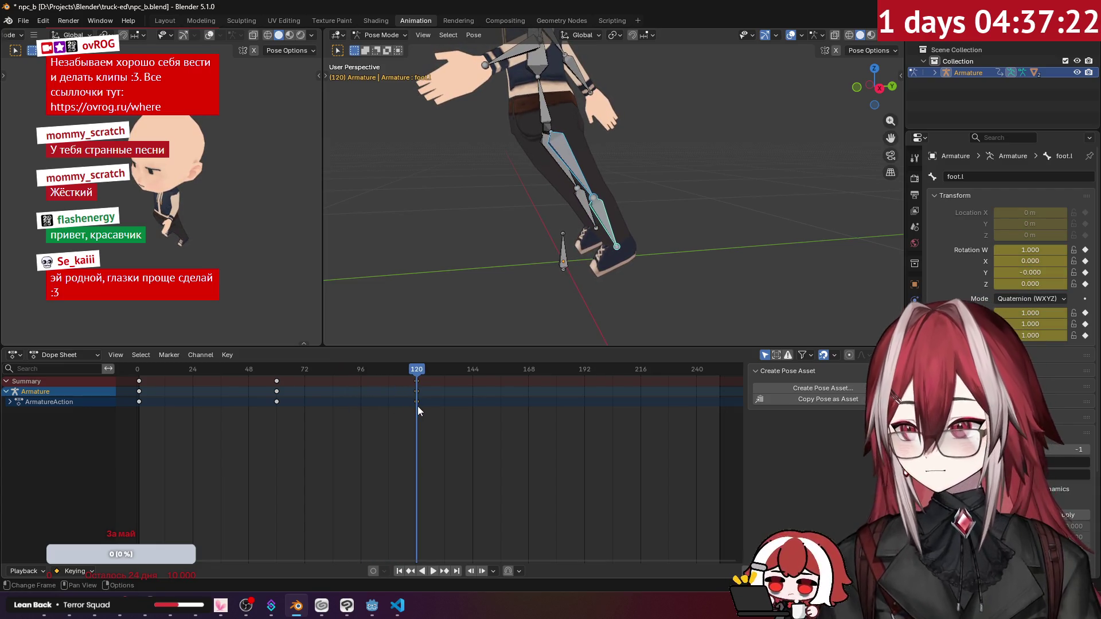
key(KP_3)
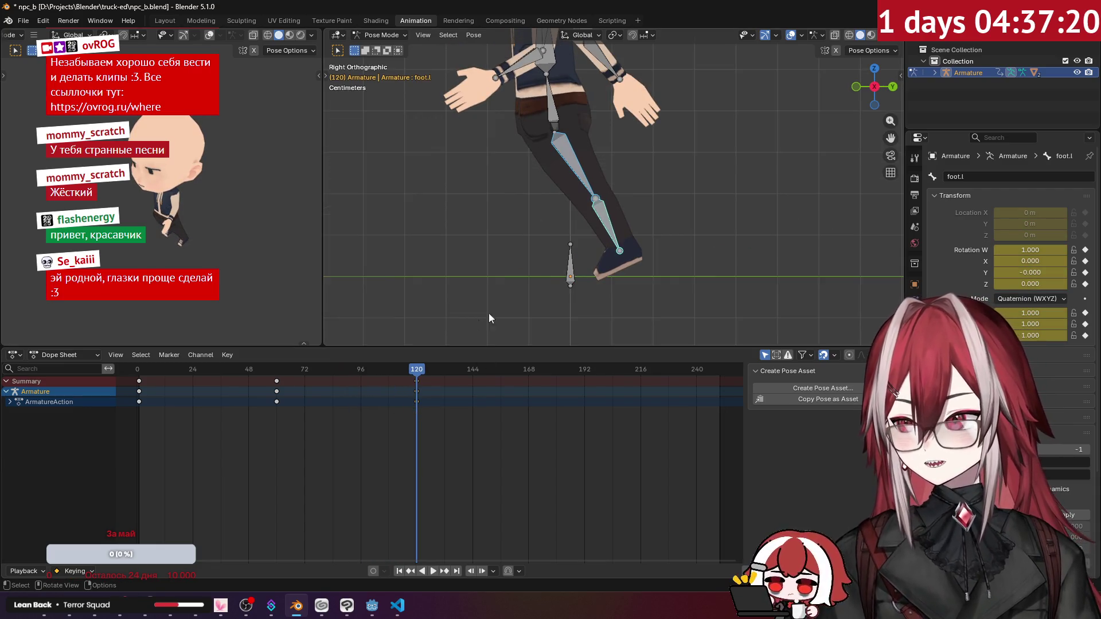
mouse_move(415, 371)
mouse_down()
mouse_move(391, 370)
mouse_move(549, 398)
mouse_move(528, 406)
mouse_move(556, 411)
mouse_up()
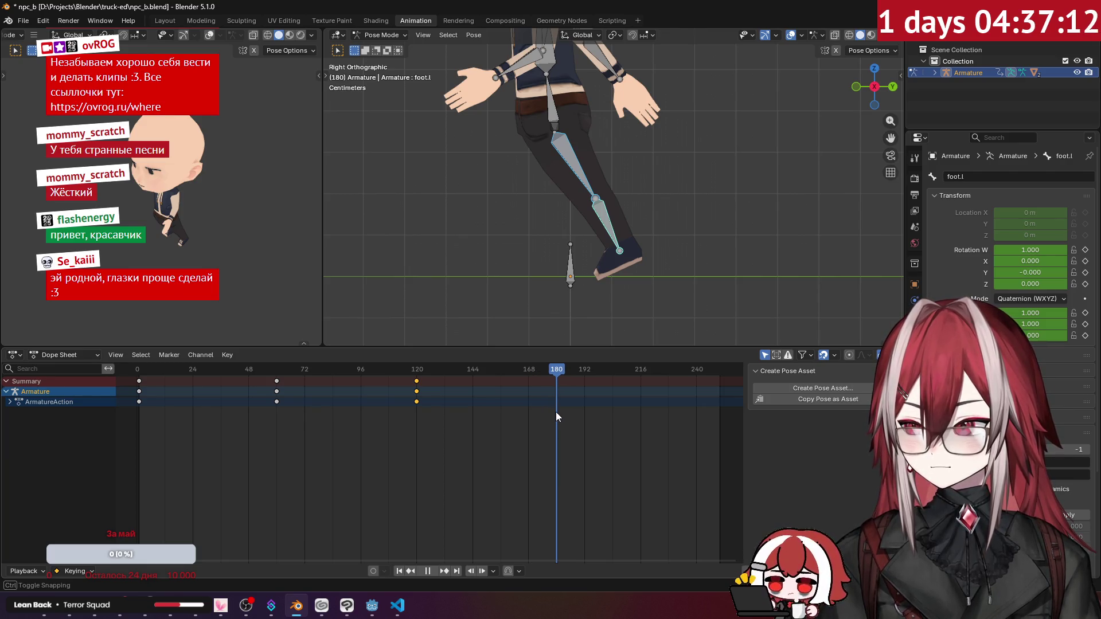
At frame 180, rotate the left foot and left thigh into a new stride pose.
drag(555, 412, 556, 412)
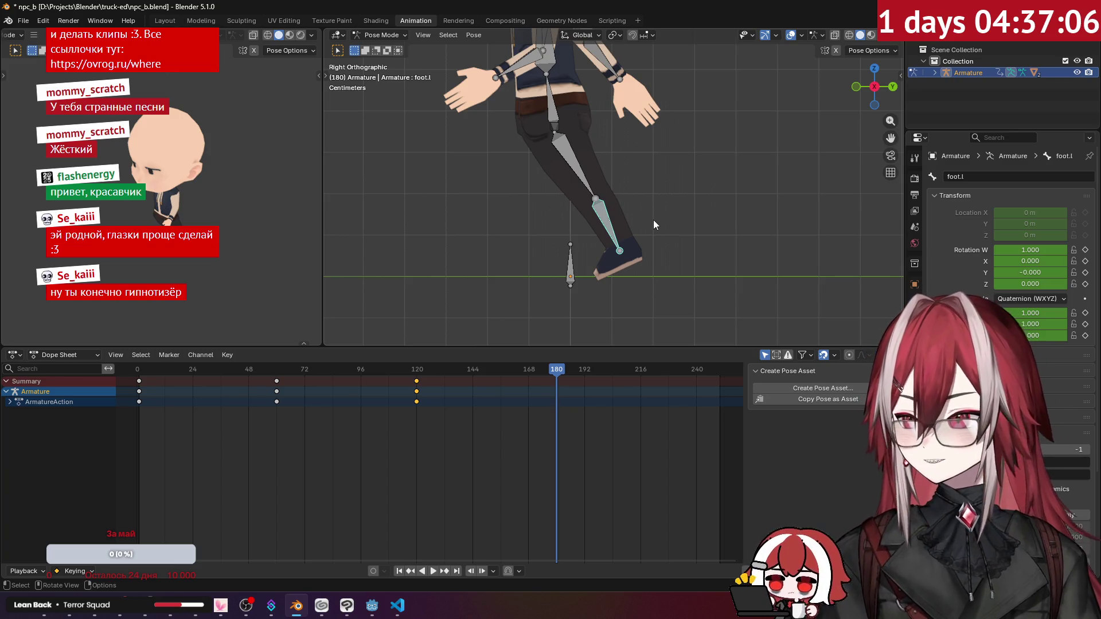
key(r)
click(657, 152)
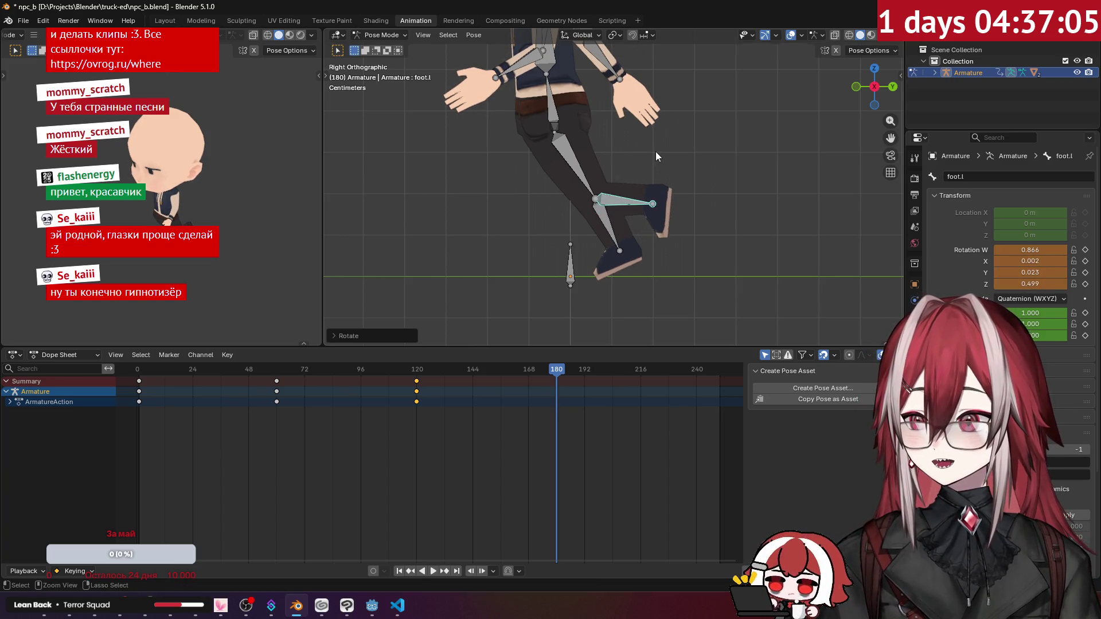
click(586, 171)
key(r)
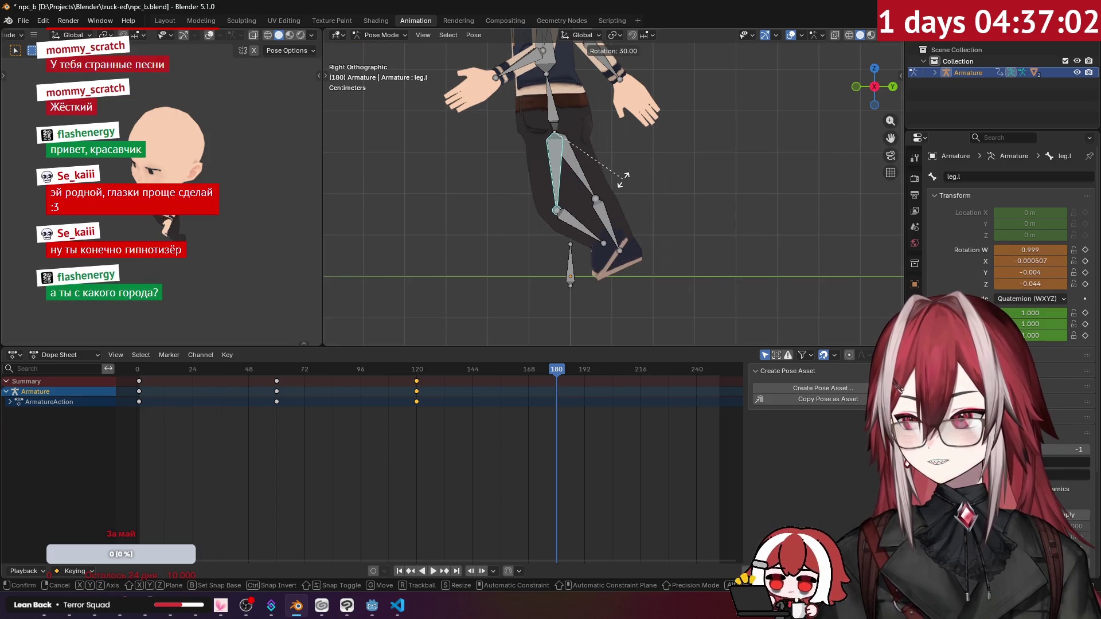
click(597, 190)
click(586, 226)
key(r)
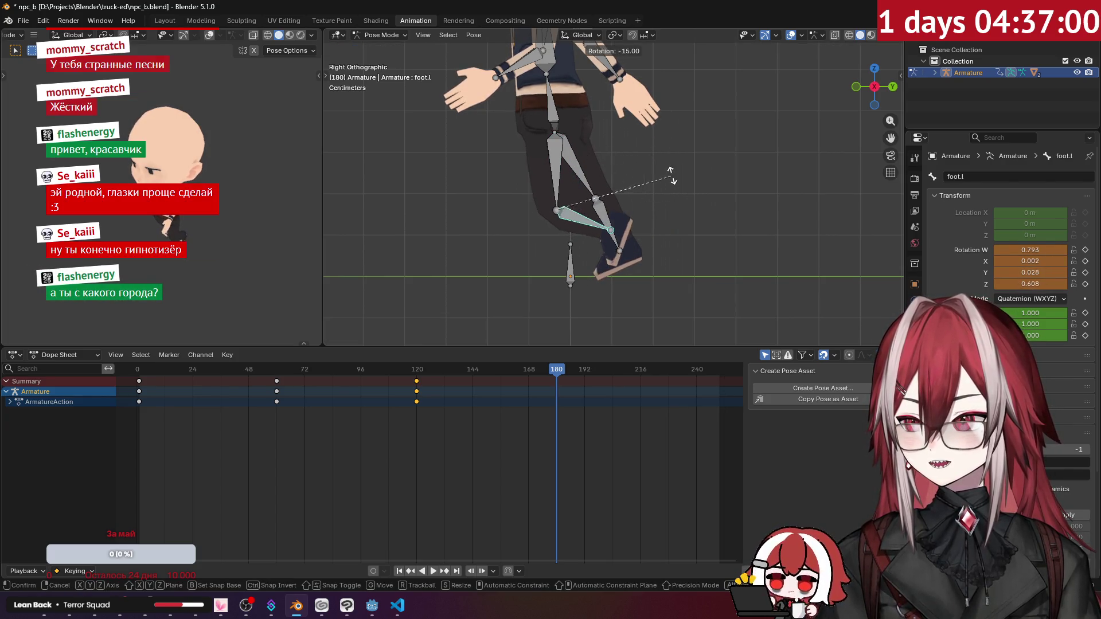
click(672, 168)
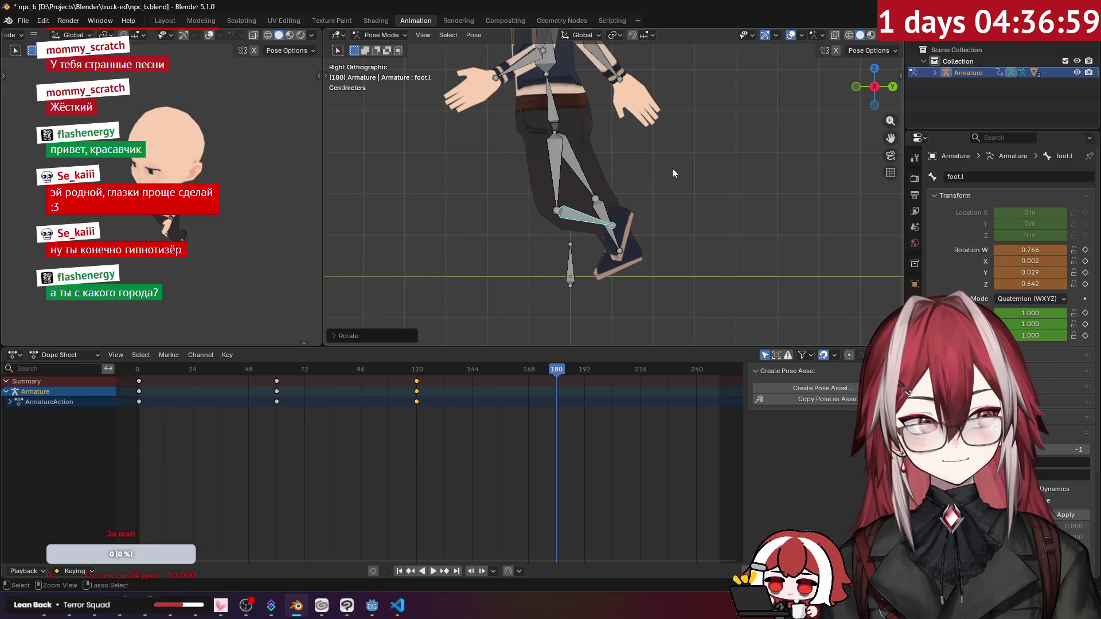
click(566, 169)
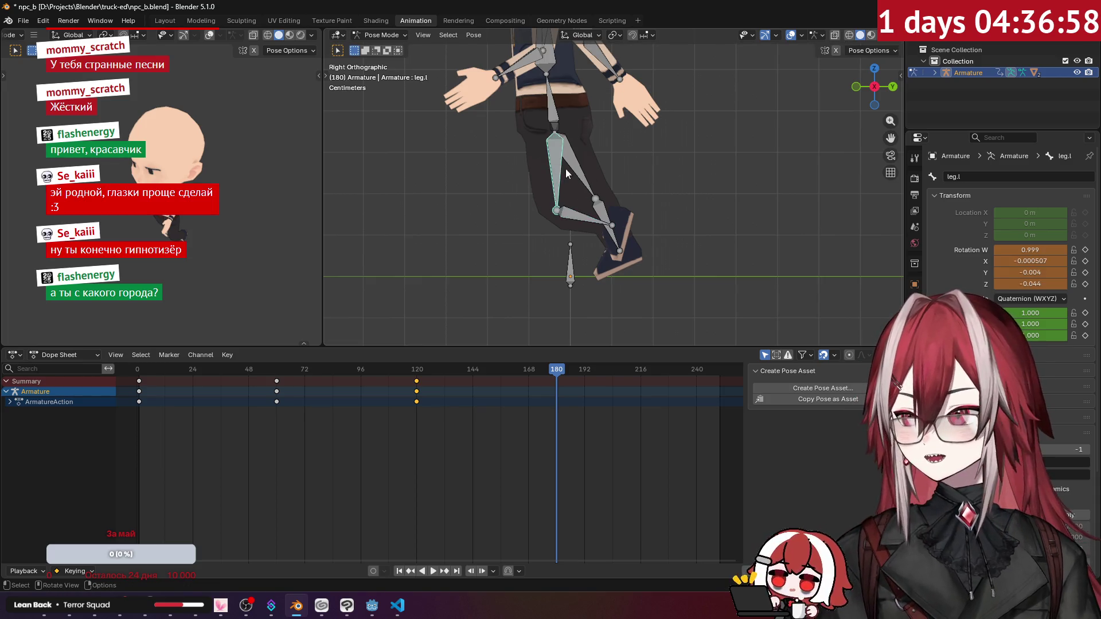
key(r)
click(658, 170)
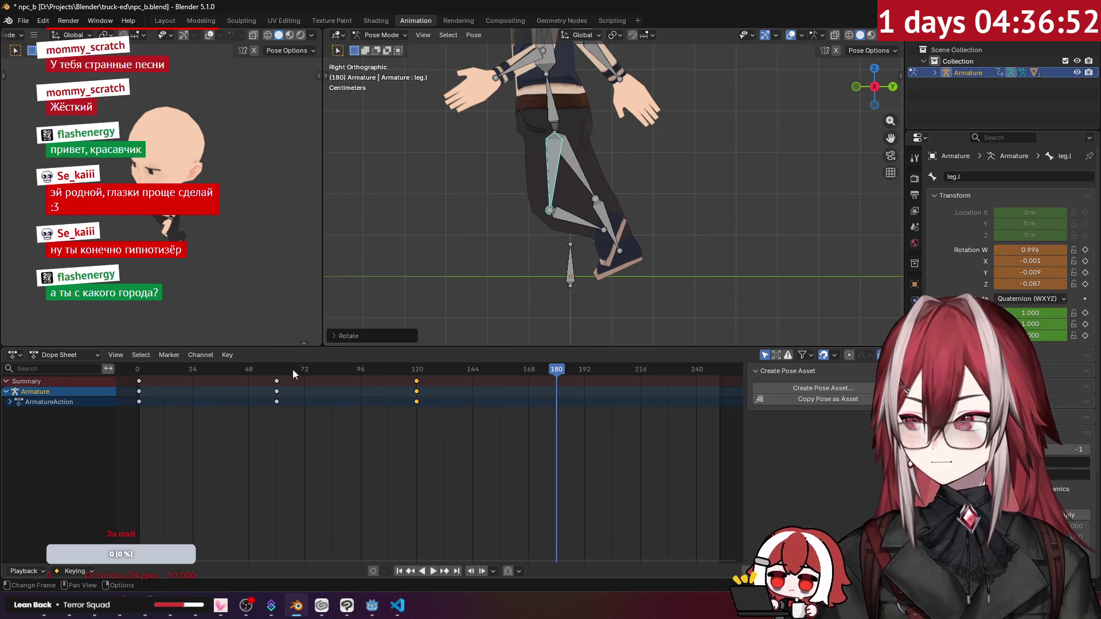
Key all channels of the left thigh and foot at frame 180 and preview the result.
mouse_move(624, 167)
middle_down()
mouse_move(689, 211)
mouse_move(501, 164)
mouse_move(637, 191)
middle_up()
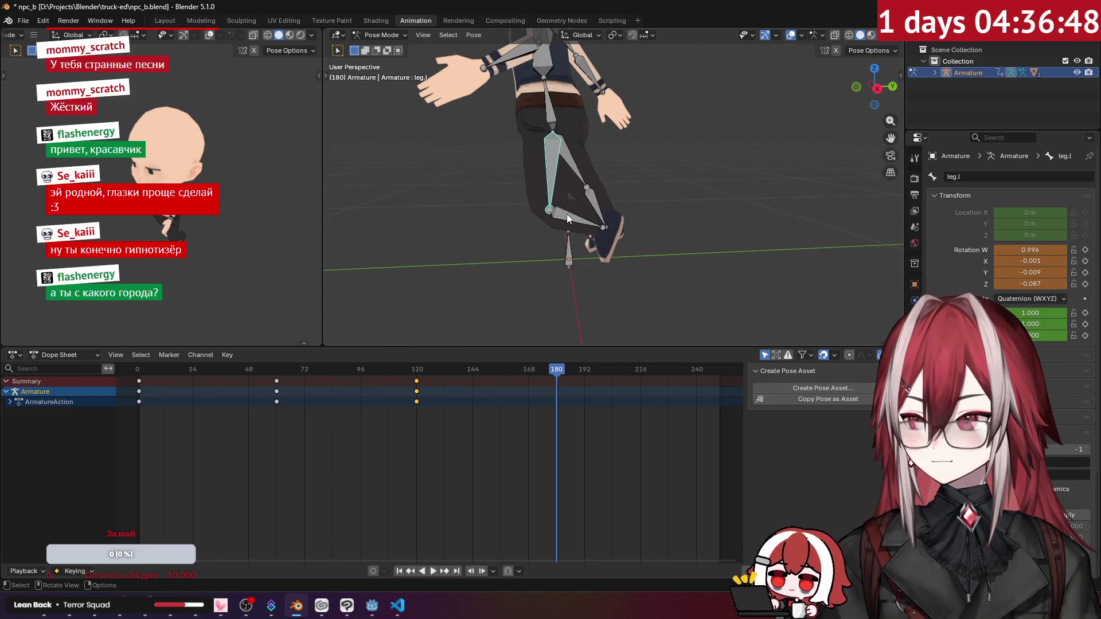
shift+click(553, 189)
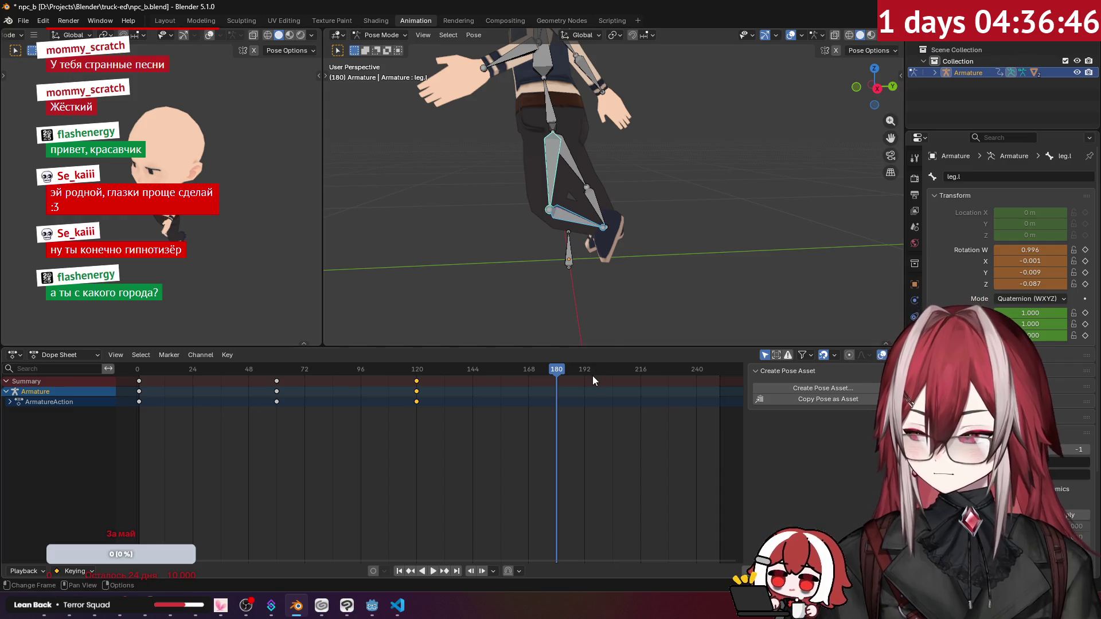
key(i)
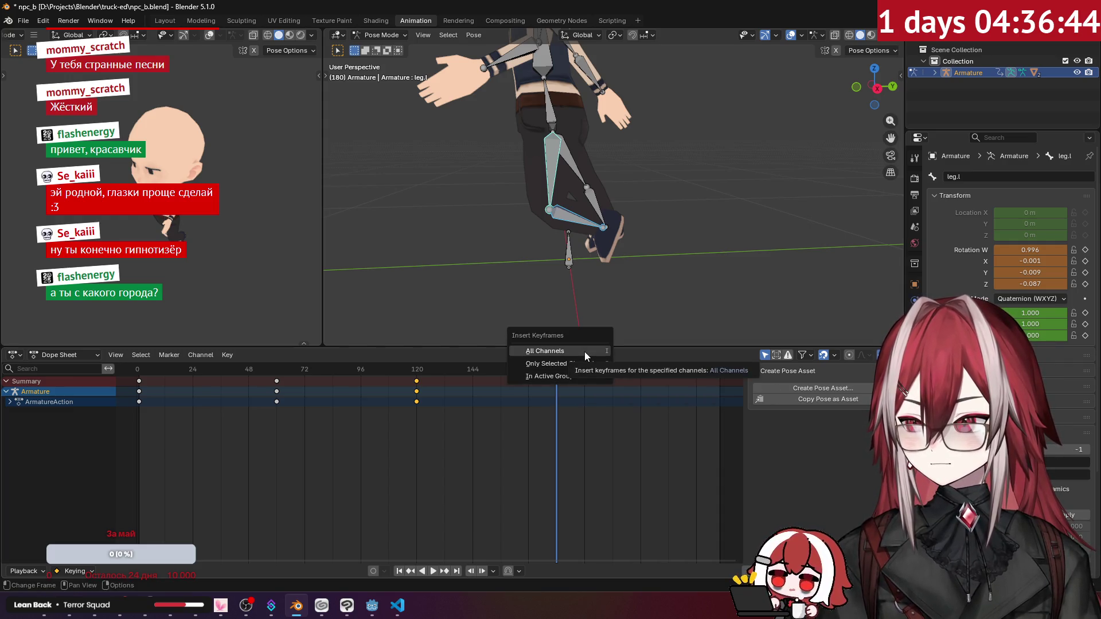
click(584, 352)
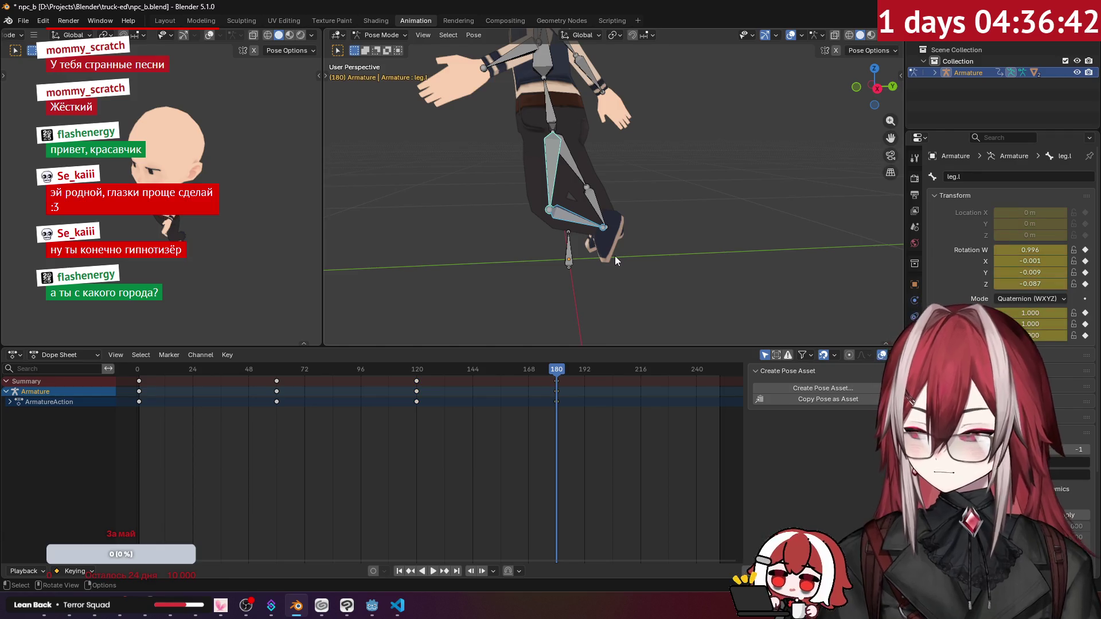
mouse_move(556, 370)
mouse_down()
mouse_move(160, 381)
mouse_move(132, 407)
mouse_move(607, 403)
mouse_move(556, 412)
mouse_up()
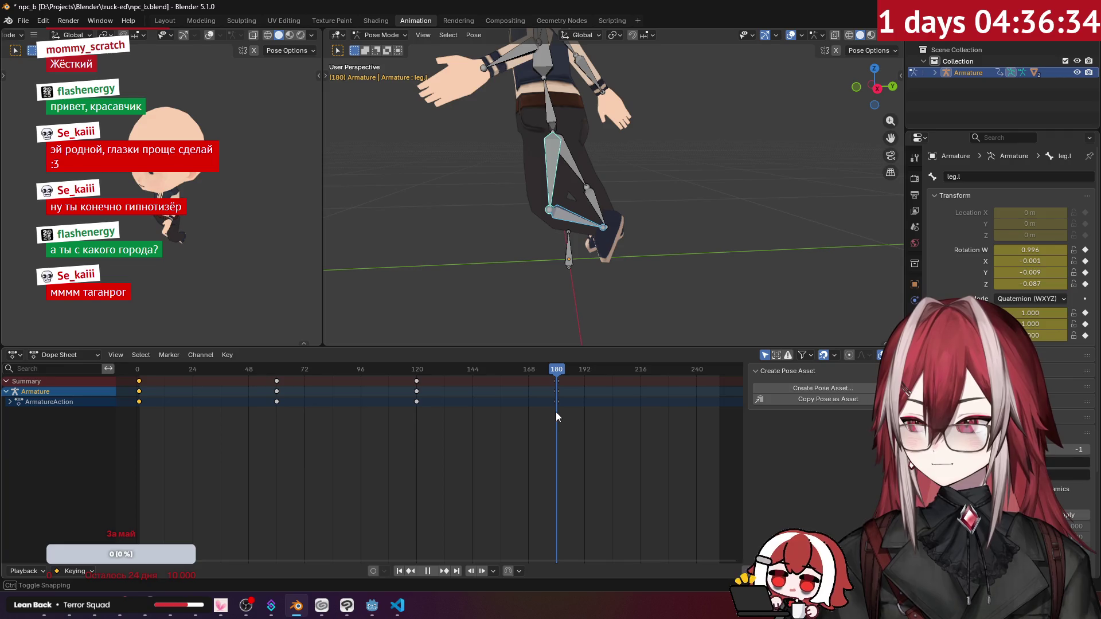
drag(555, 412, 696, 418)
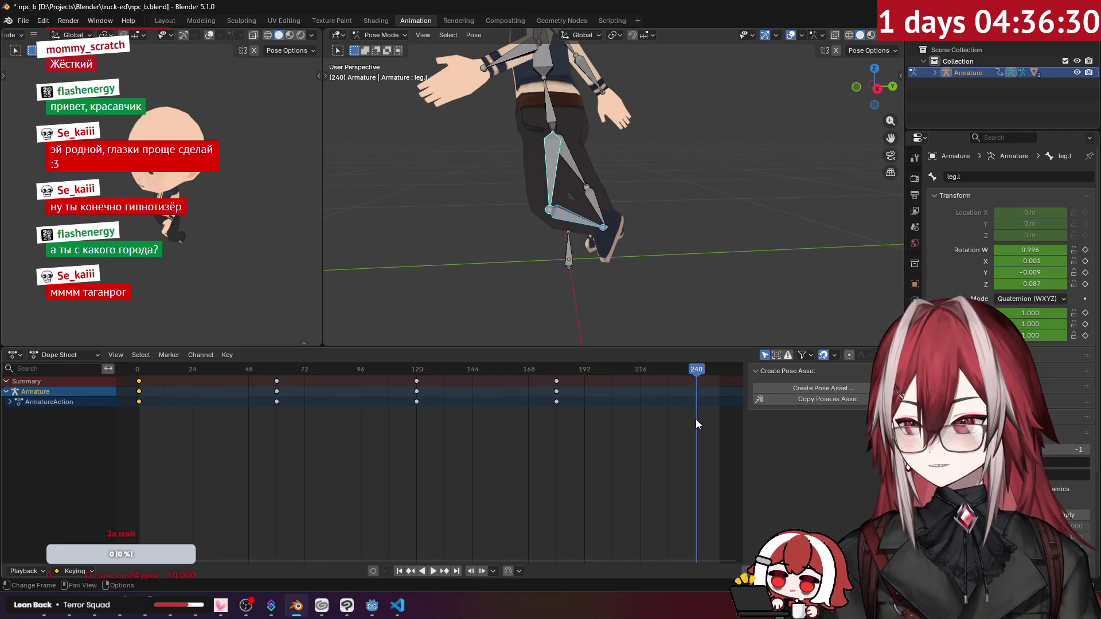
Paste the frame-0 keys at frame 240 and play back the walk cycle.
key(ctrl+v)
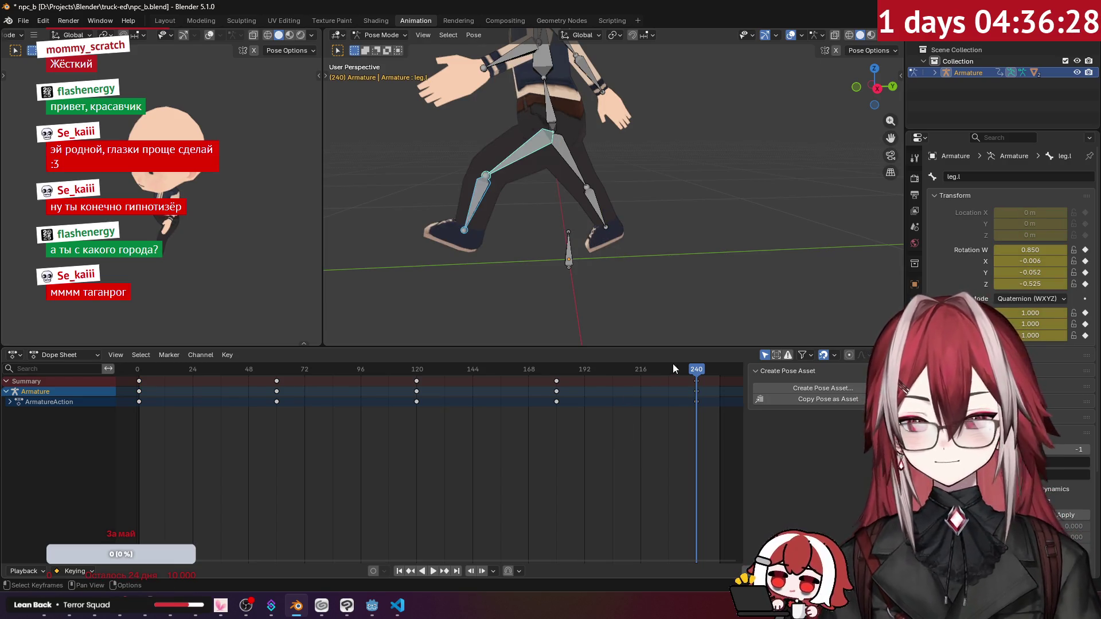
mouse_move(657, 372)
mouse_down()
mouse_move(169, 407)
mouse_move(140, 421)
mouse_up()
key(space)
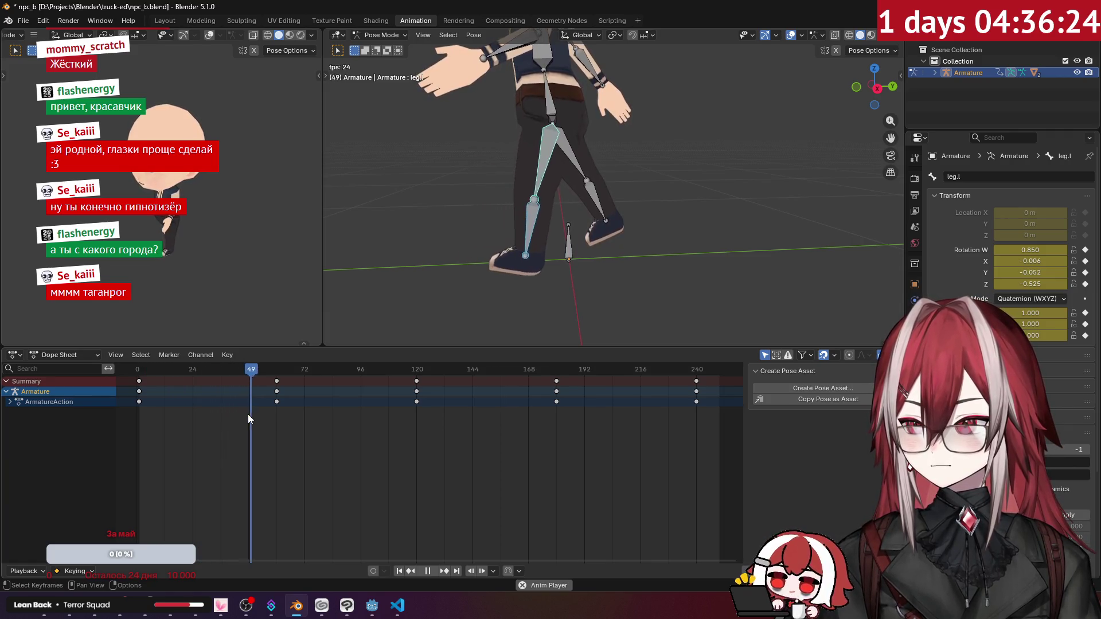
key(space)
Scale all keyframes by 0.5 from frame 1 to halve the cycle's length.
mouse_move(708, 432)
mouse_down()
mouse_move(659, 406)
mouse_move(131, 370)
mouse_up()
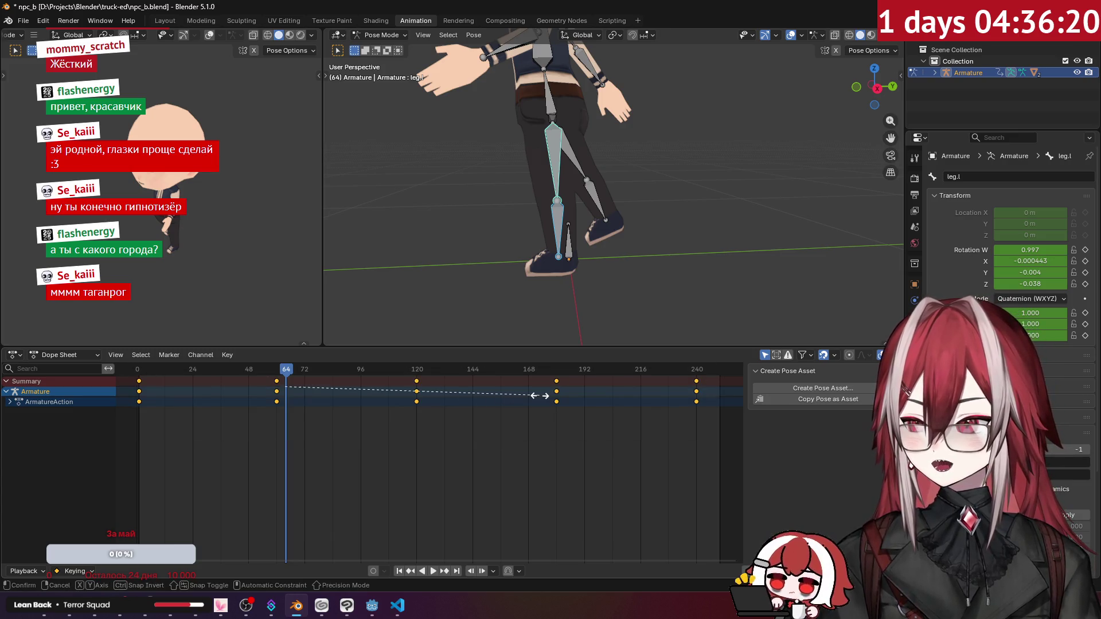
key(s)
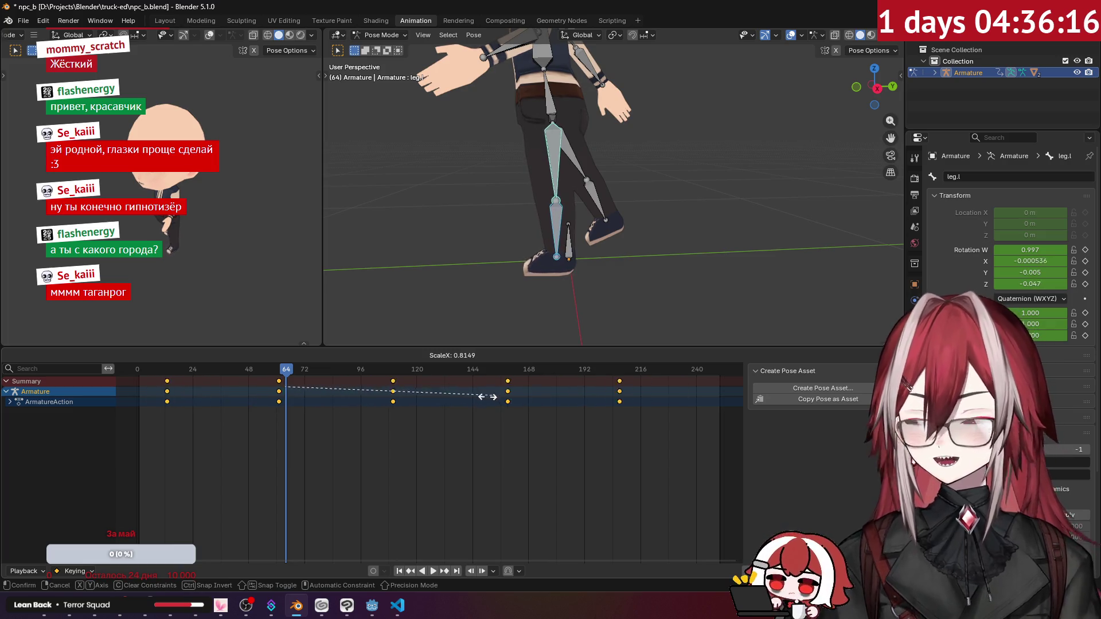
key(Escape)
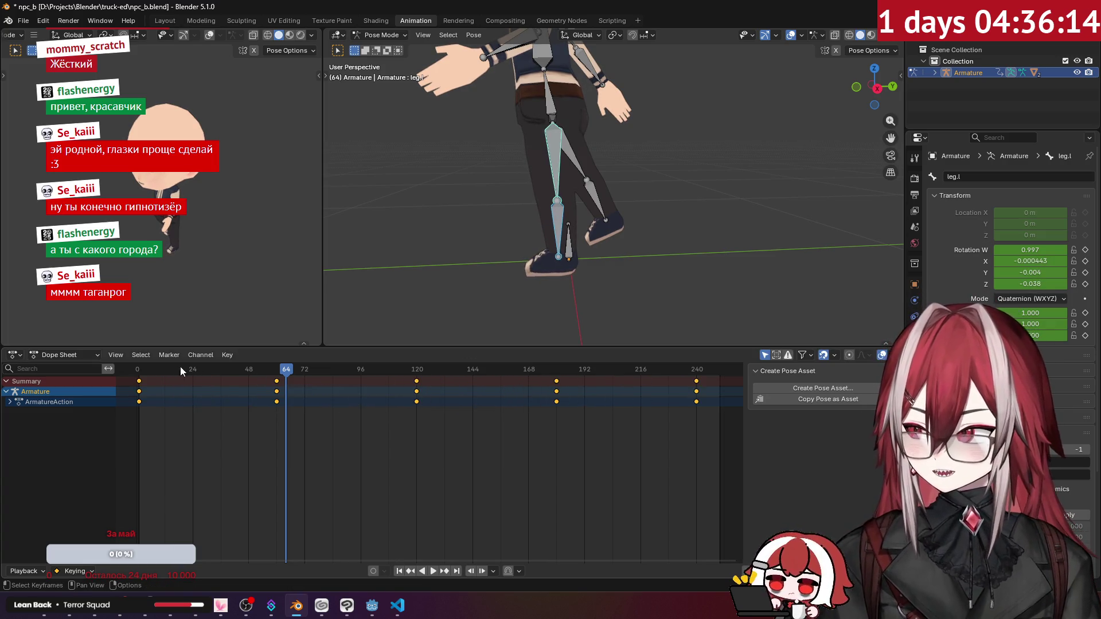
key(space)
drag(147, 372, 138, 374)
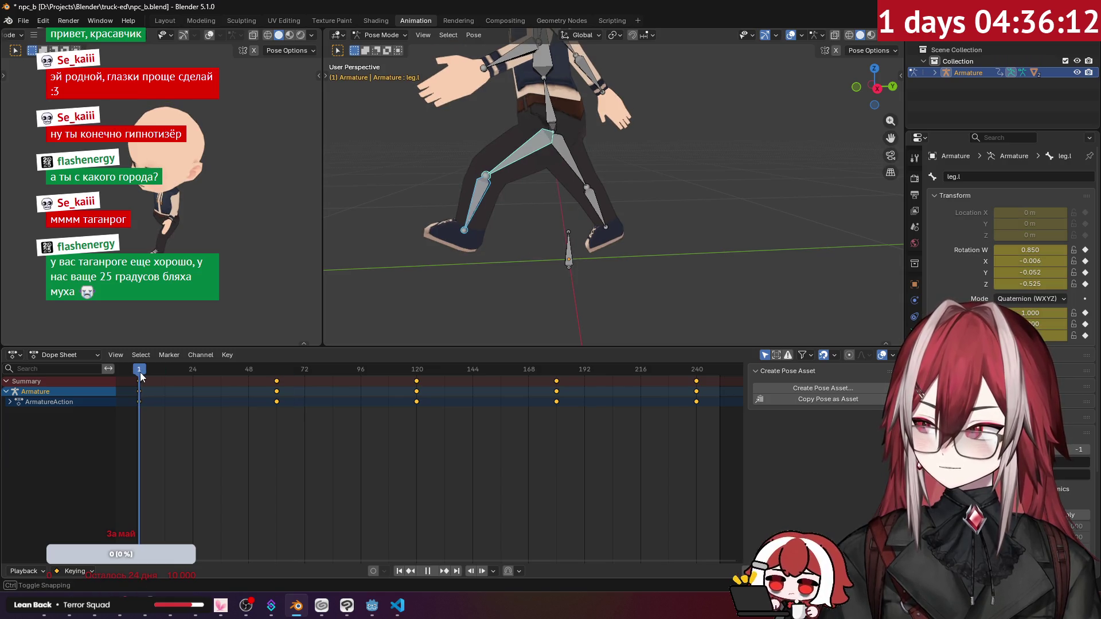
key(space)
key(s)
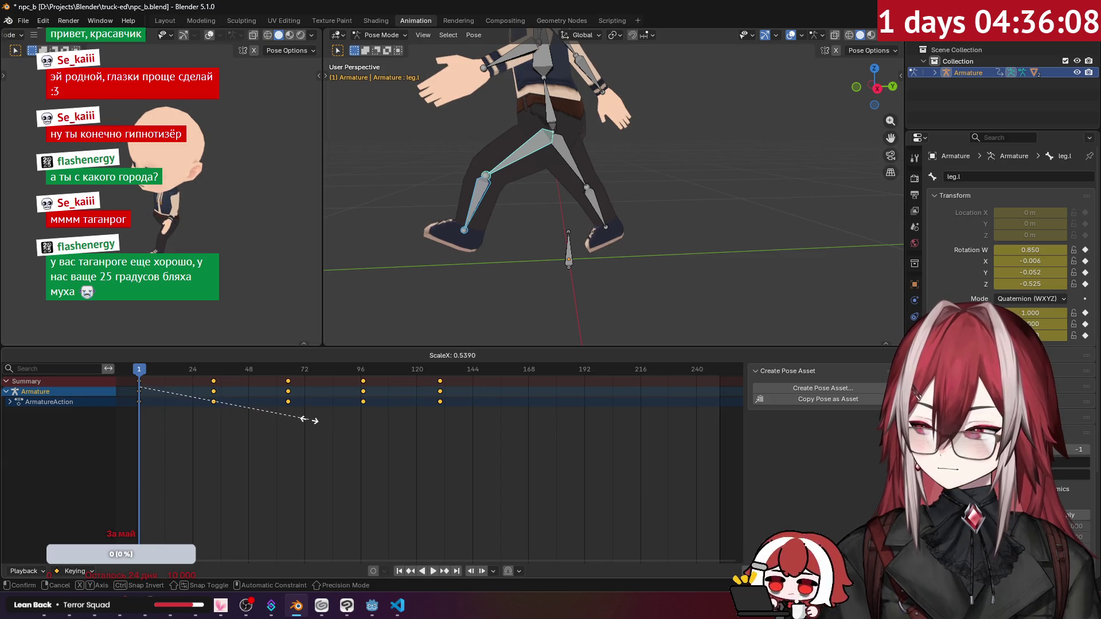
key(Return)
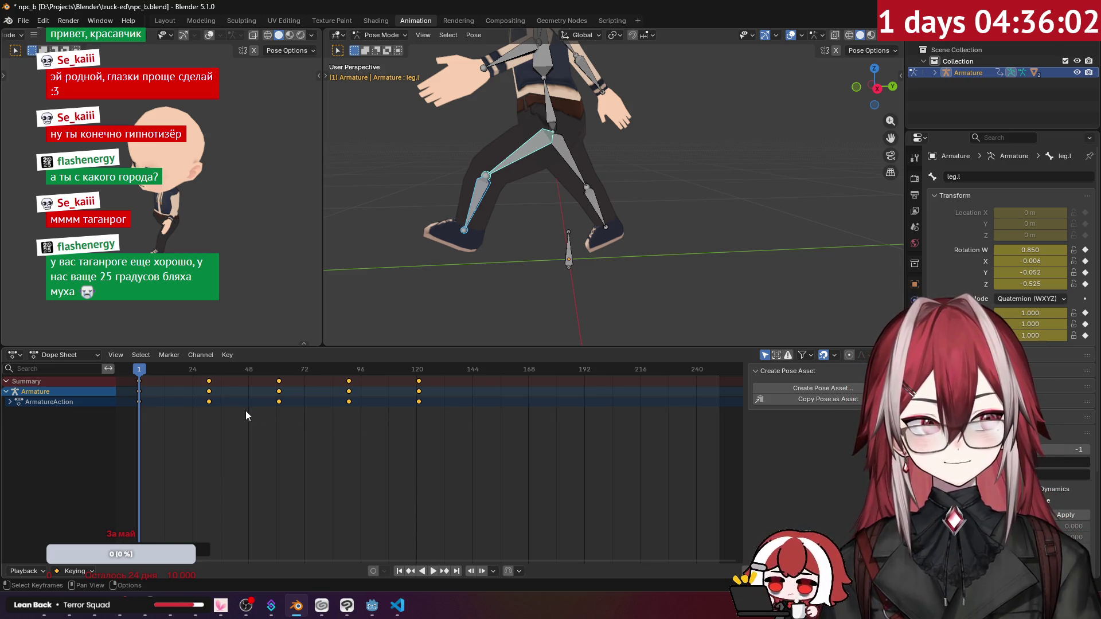
scroll(235, 410, up, 3)
key(Home)
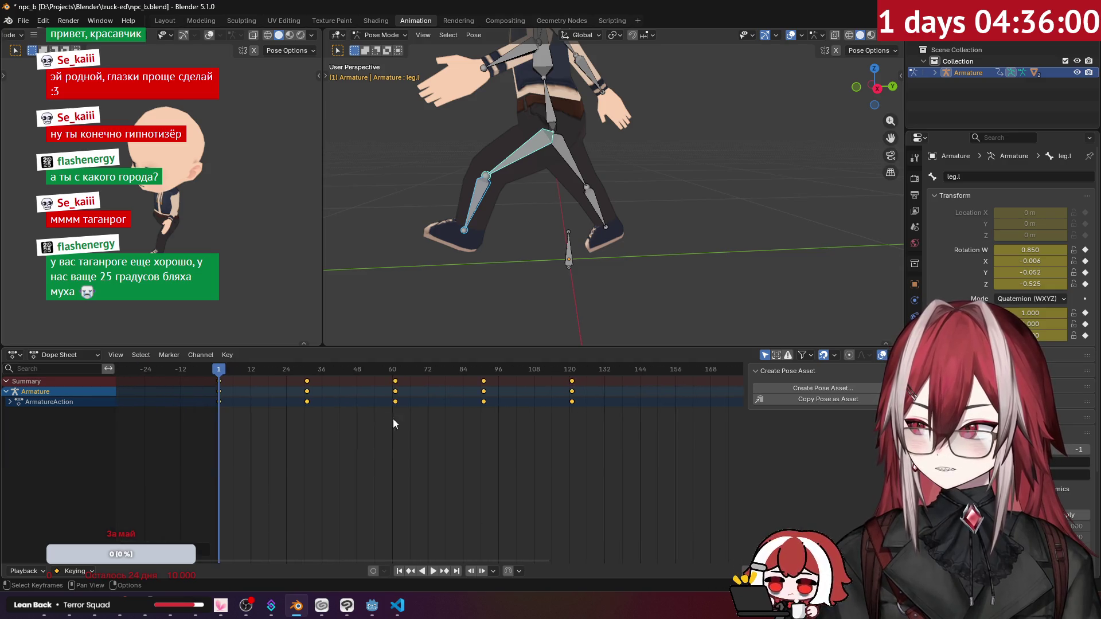
key(s)
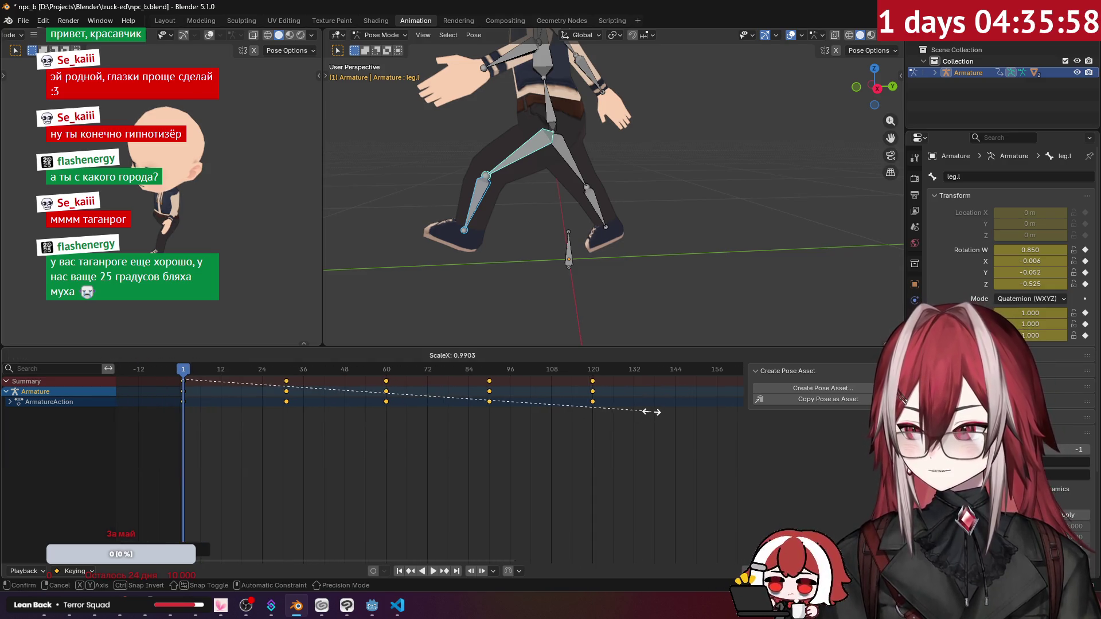
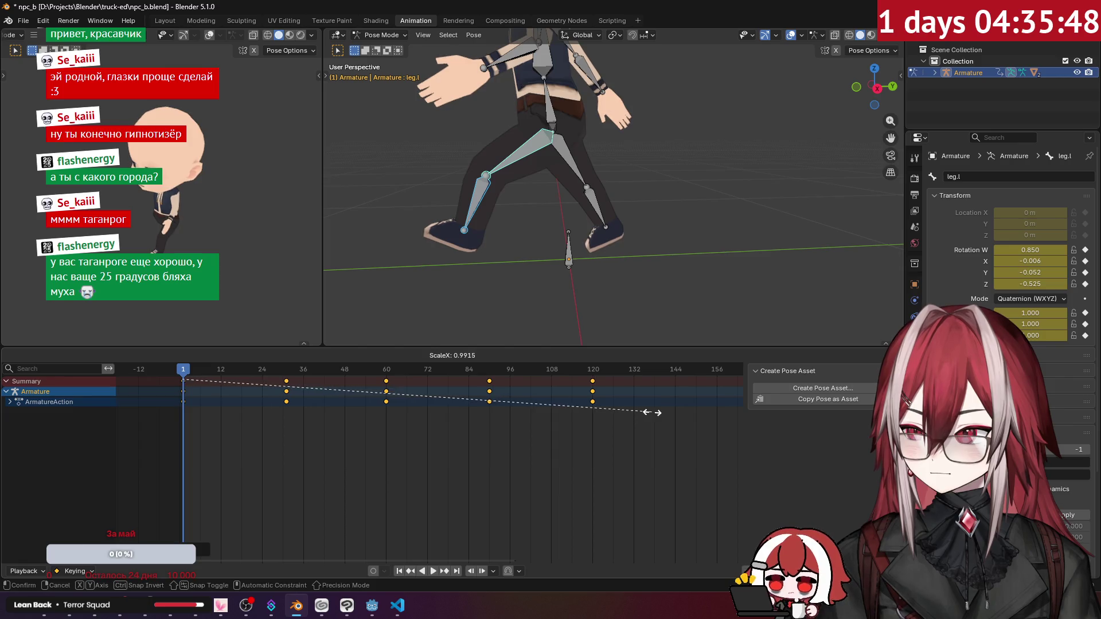
Confirm the keyframe rescale so the keys span frames 0 to 120, then deselect them.
click(636, 418)
scroll(559, 402, down, 2)
scroll(560, 403, down, 2)
click(397, 432)
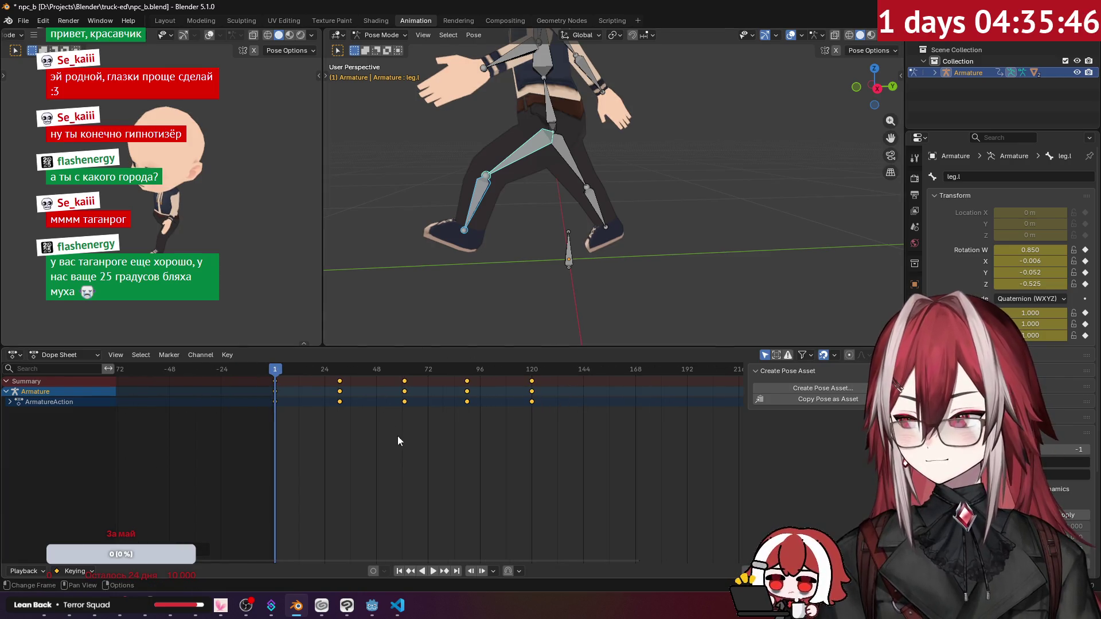
Check the pose at frame 17, preview the loop at 24 fps, and show Render Properties.
drag(310, 371, 275, 381)
key(space)
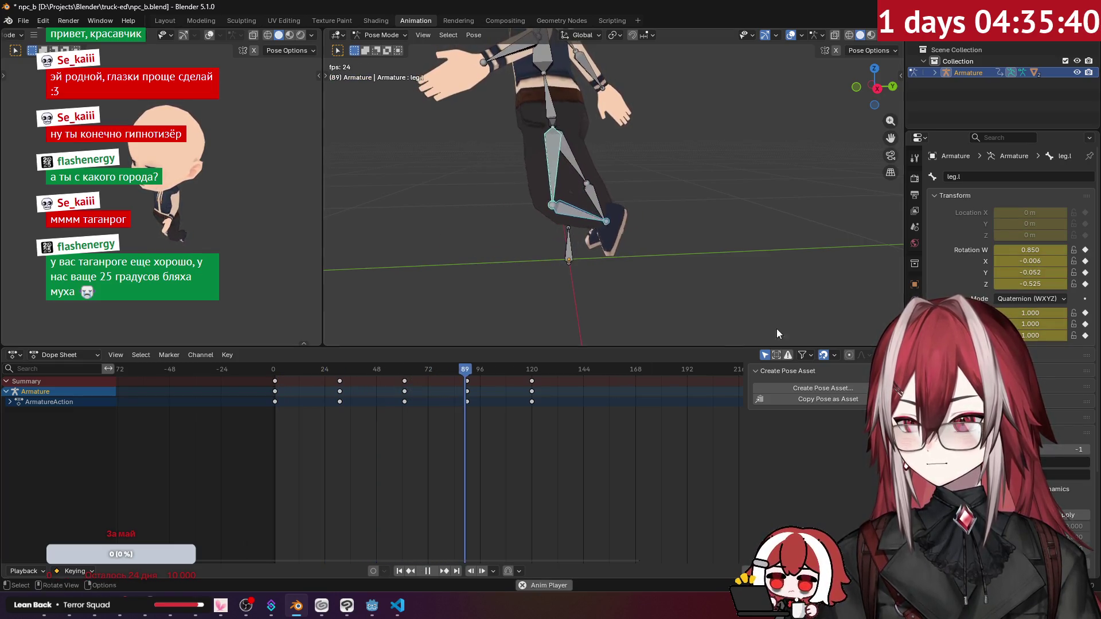
key(space)
click(915, 178)
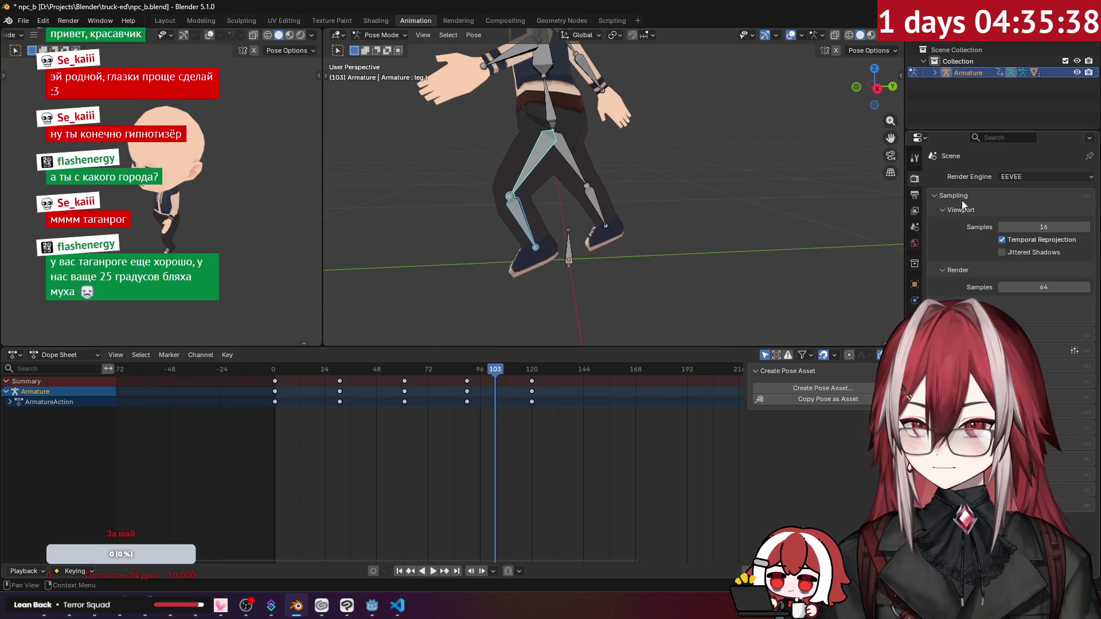
Set the Output frame rate to 60 fps and replay the walk cycle from the start.
click(915, 197)
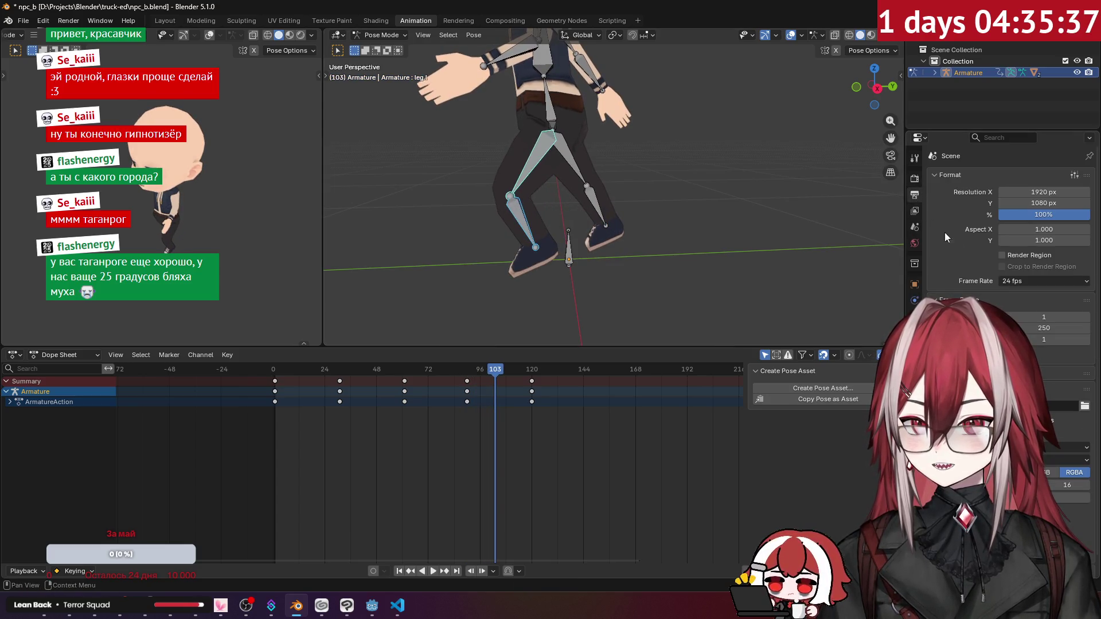
click(1030, 280)
click(1026, 406)
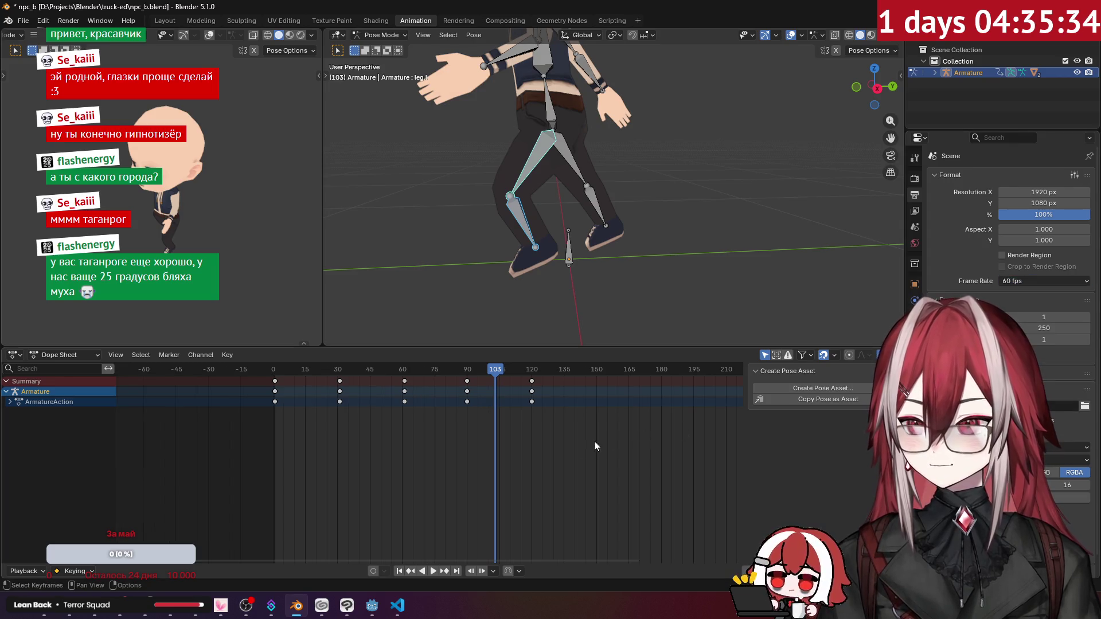
drag(320, 367, 278, 373)
key(space)
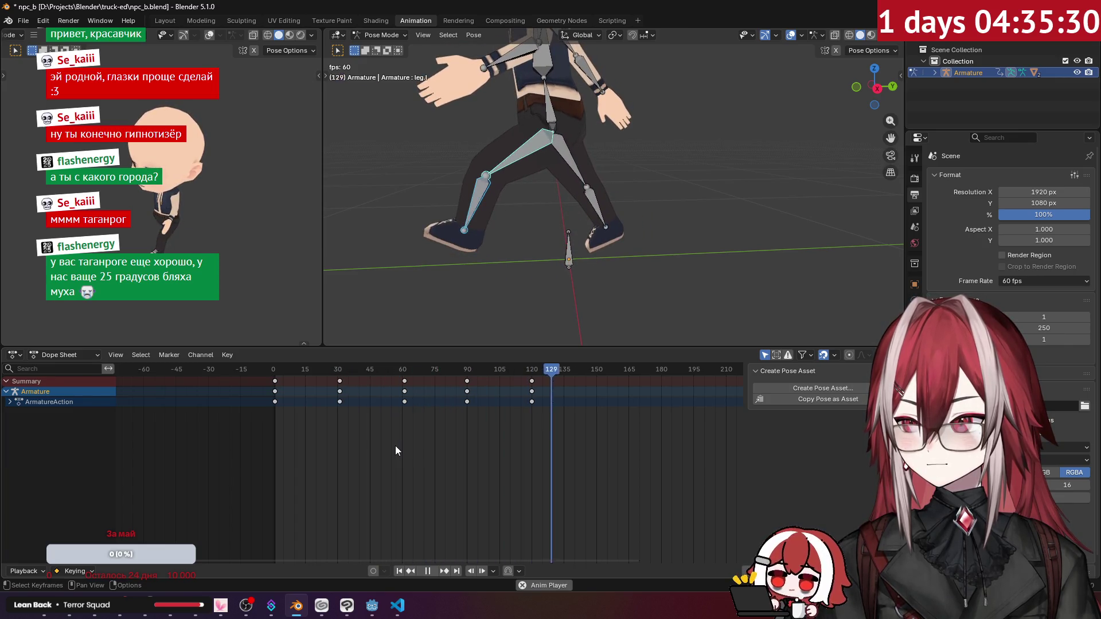
drag(292, 370, 275, 376)
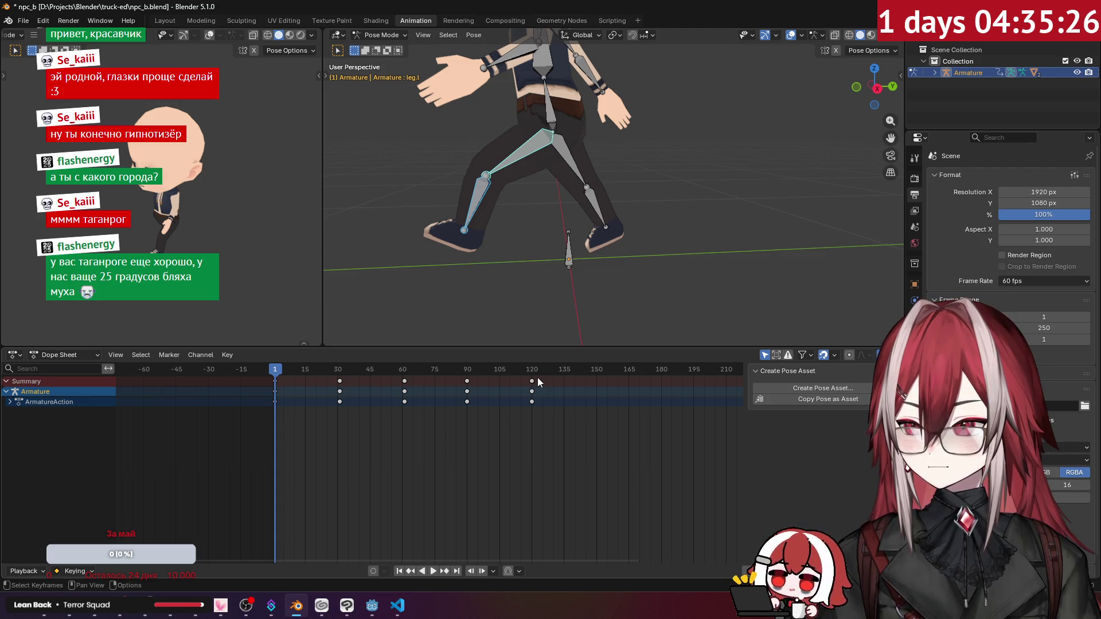
Select all walk-cycle keys and scale them by 0.7492 from frame 0 to end near frame 90.
mouse_move(565, 421)
mouse_down()
mouse_move(274, 364)
mouse_move(270, 387)
mouse_move(277, 373)
mouse_up()
scroll(276, 378, up, 5)
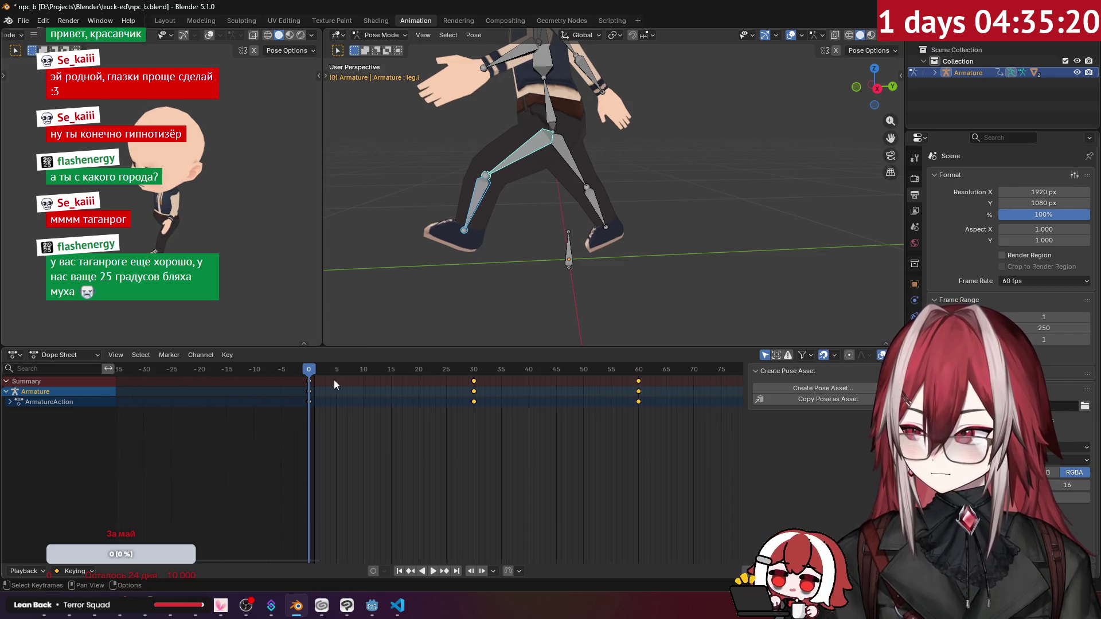
scroll(546, 402, down, 2)
key(Home)
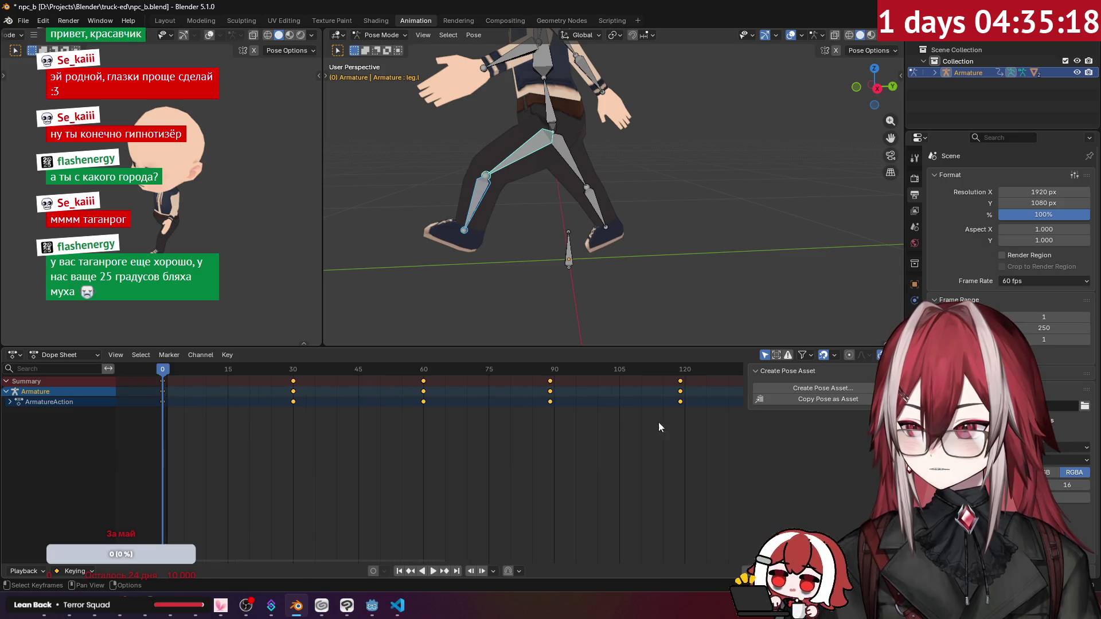
key(s)
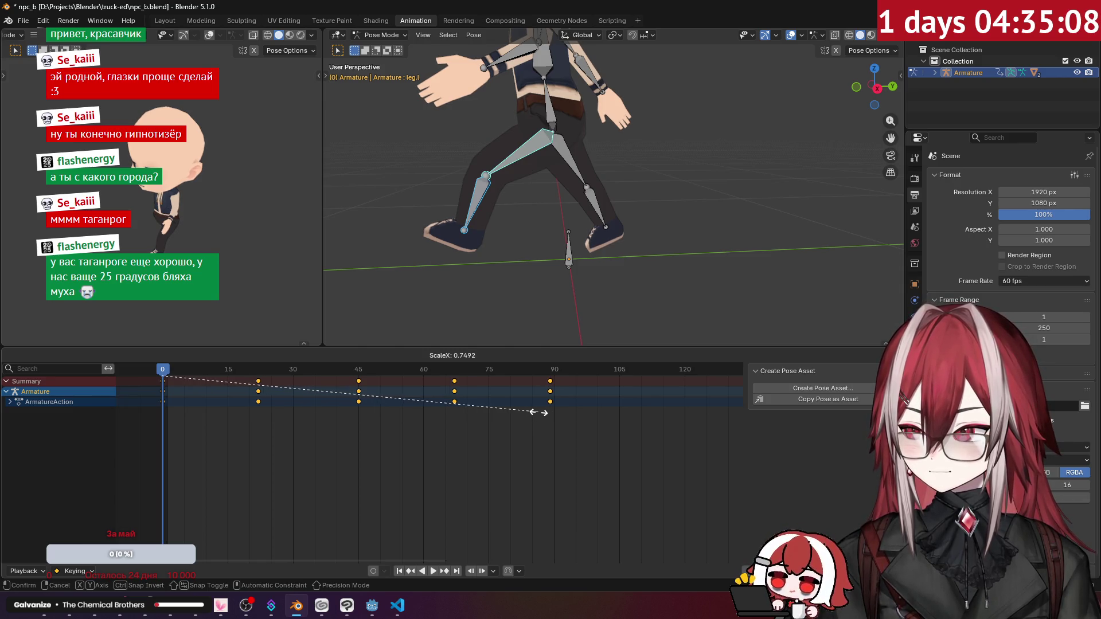
click(539, 412)
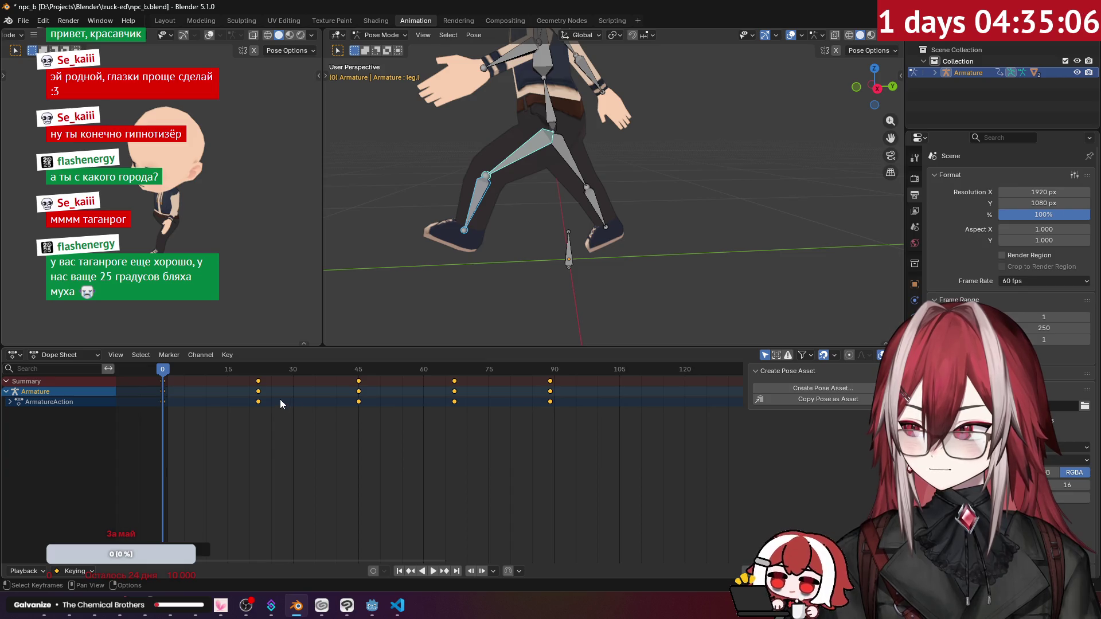
Preview the shortened cycle, shift the keys one frame later, and set End frame to 90.
scroll(521, 257, down, 2)
key(space)
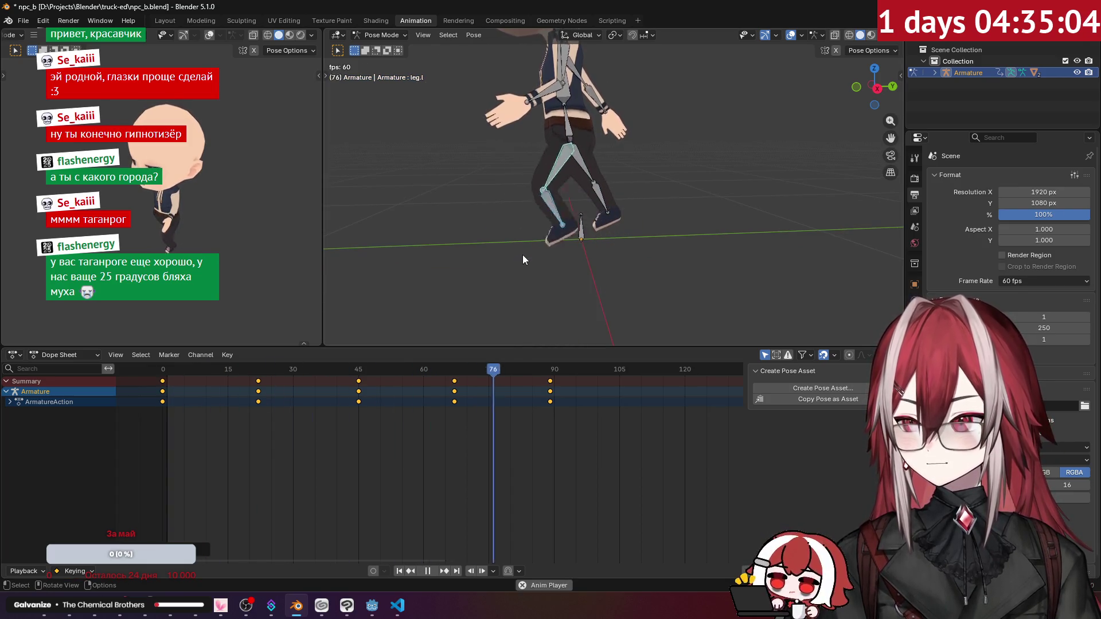
key(space)
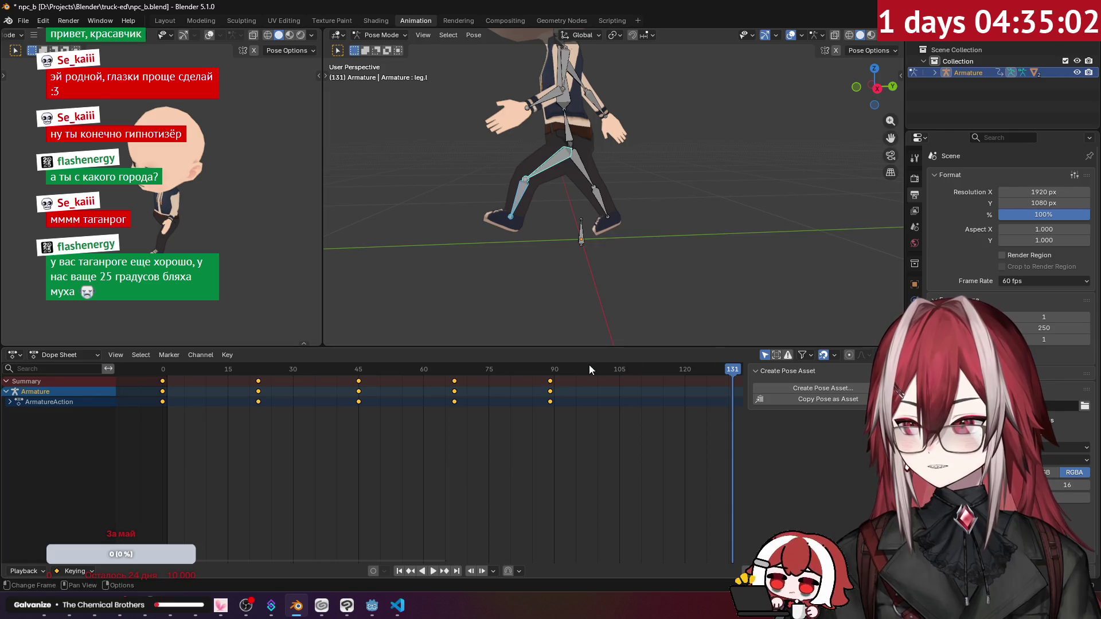
drag(162, 386, 168, 381)
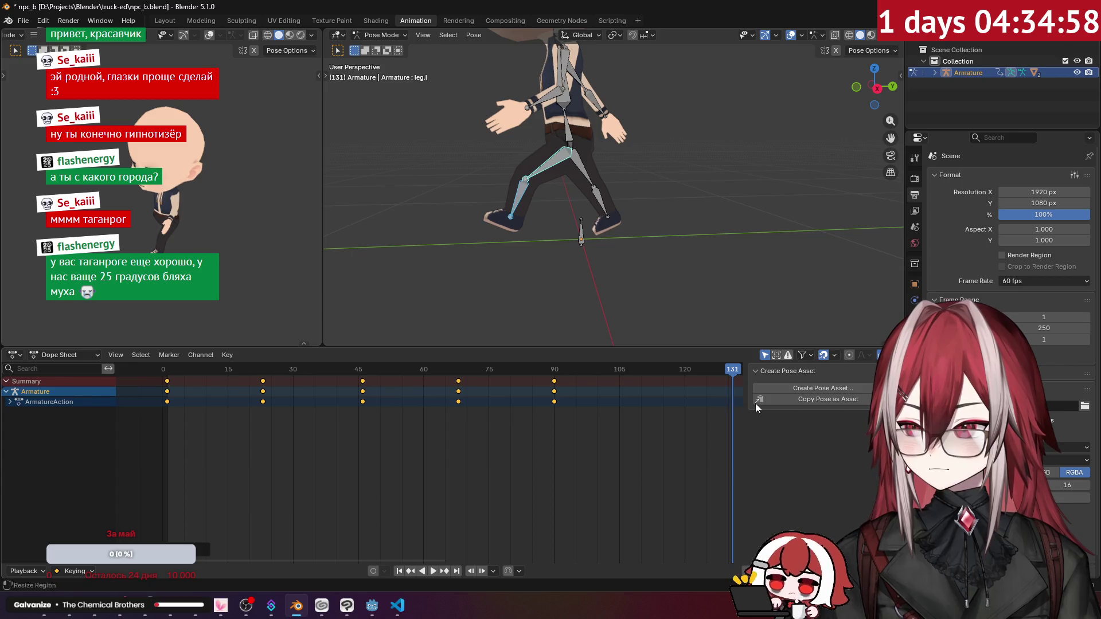
drag(1044, 328, 975, 328)
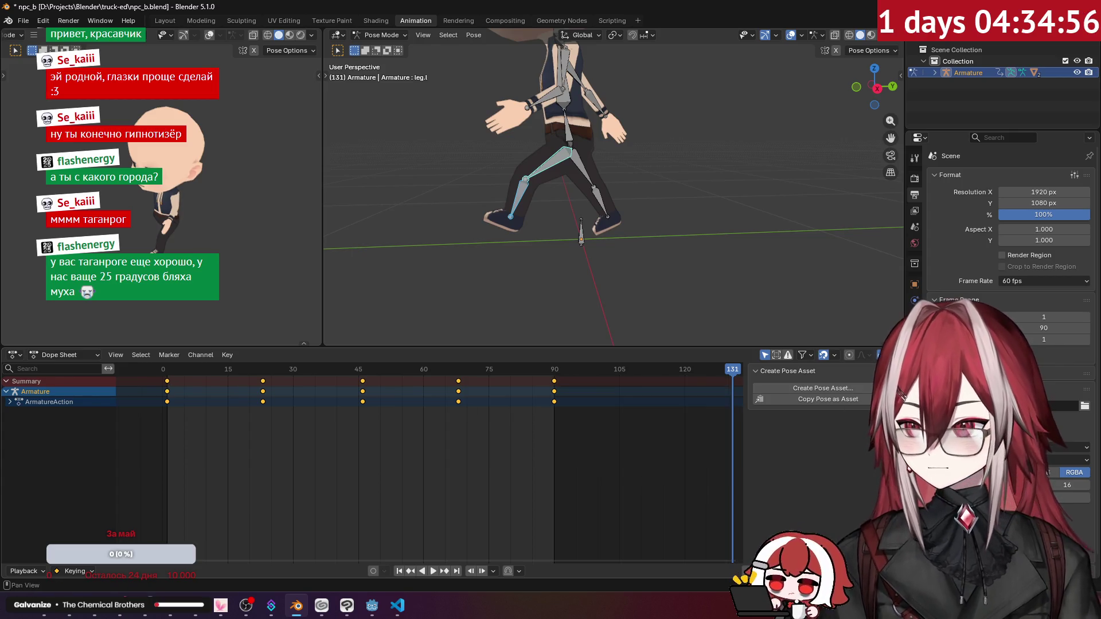
Preview the 90-frame loop, then select and retime the keyframes at frames 0 and 45.
key(space)
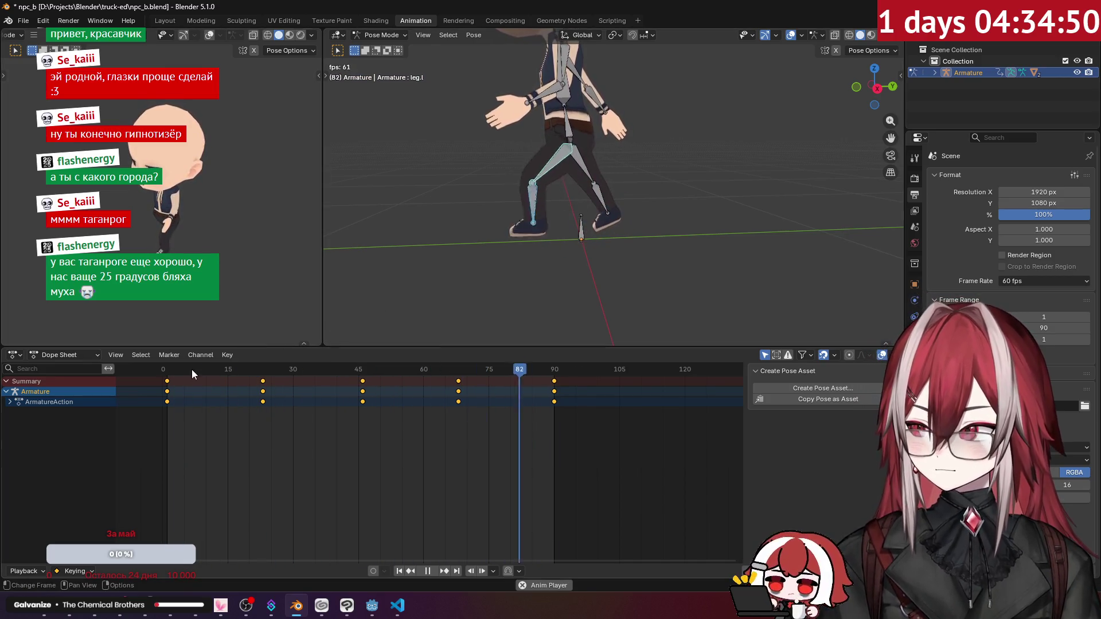
key(space)
mouse_move(173, 381)
mouse_down()
mouse_move(154, 401)
mouse_move(163, 388)
mouse_up()
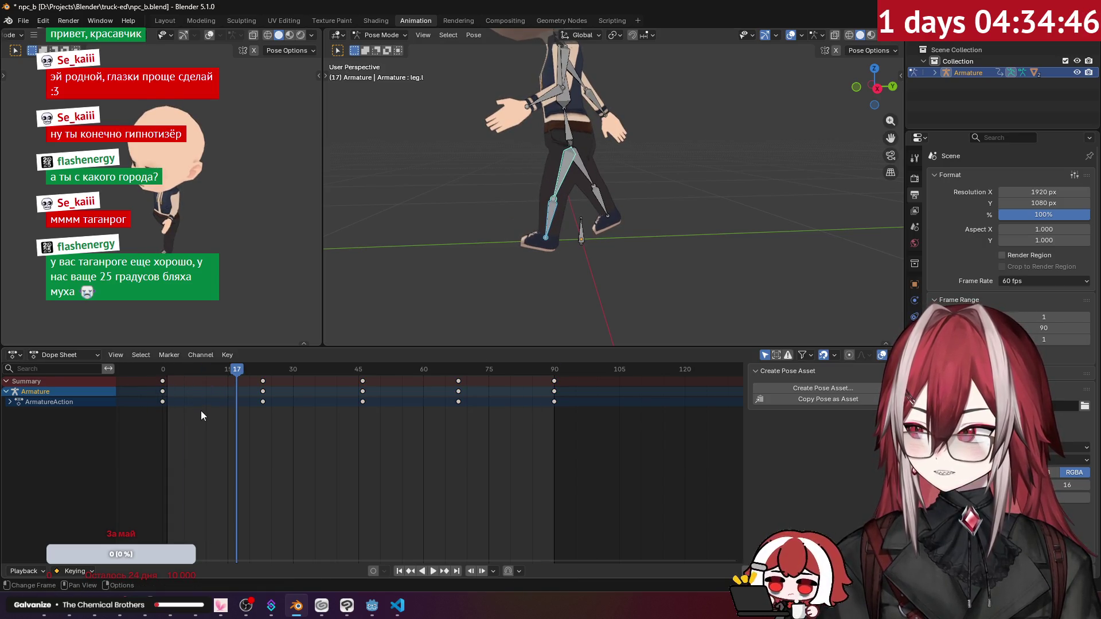
mouse_move(251, 405)
mouse_down()
mouse_move(304, 384)
mouse_move(358, 419)
mouse_up()
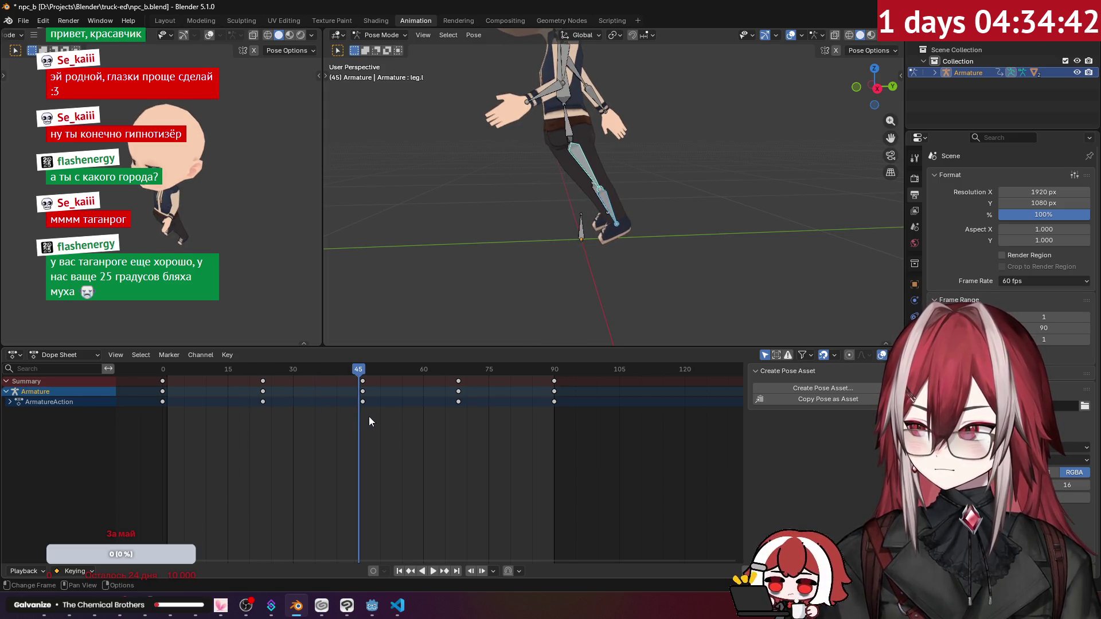
click(357, 390)
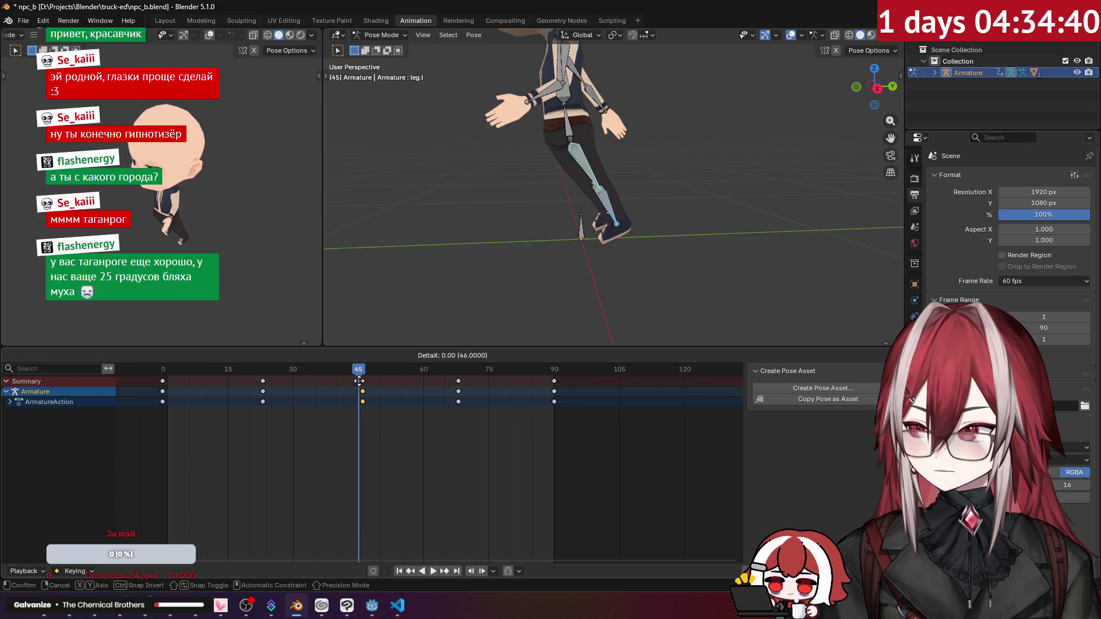
mouse_move(361, 384)
mouse_down()
mouse_move(341, 375)
mouse_move(261, 388)
mouse_move(460, 412)
mouse_move(160, 403)
mouse_up()
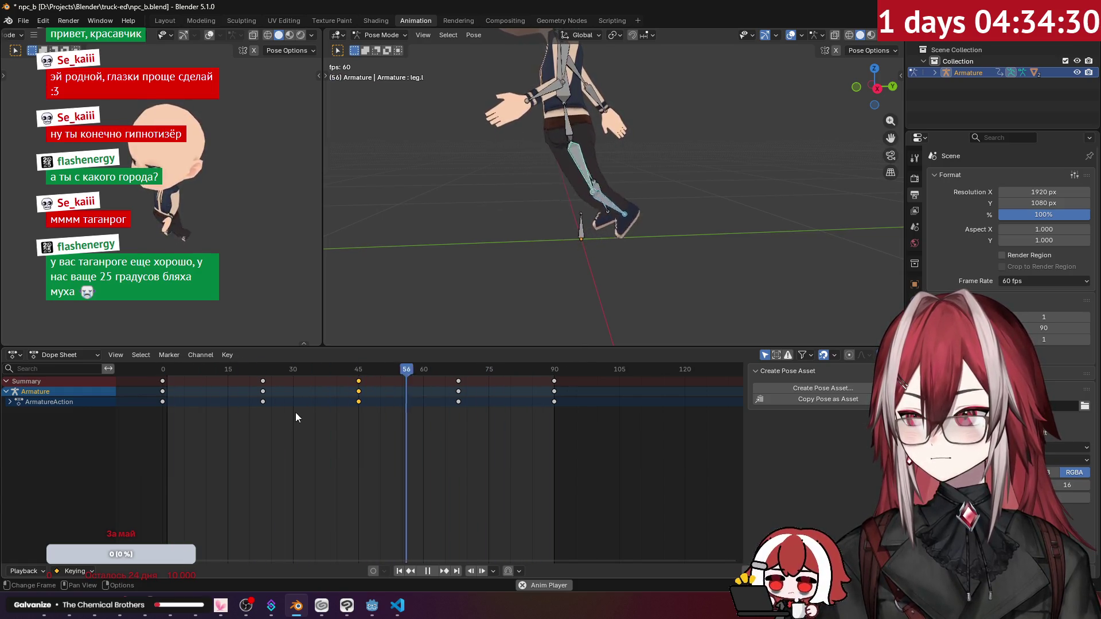
Orbit around the walking character, stop playback, and make the root bone active.
mouse_move(640, 226)
middle_down()
mouse_move(699, 213)
mouse_move(675, 213)
middle_up()
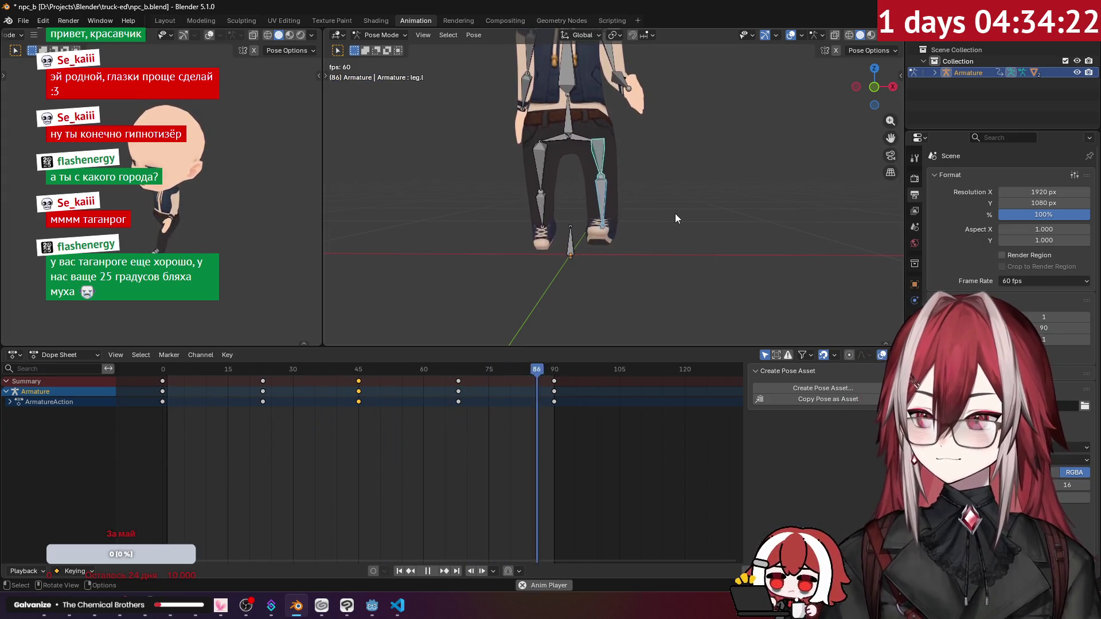
key(space)
middle_drag(675, 214, 645, 212)
click(583, 243)
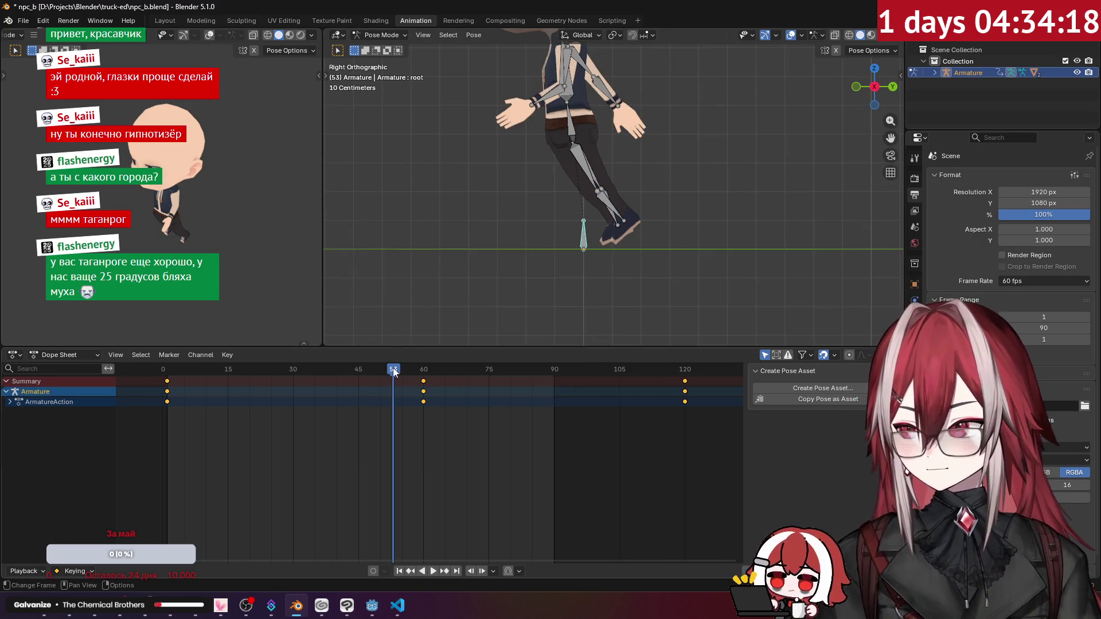
Select only the root bone, return to the right side view, and scrub to frame 45.
key(Home)
key(a)
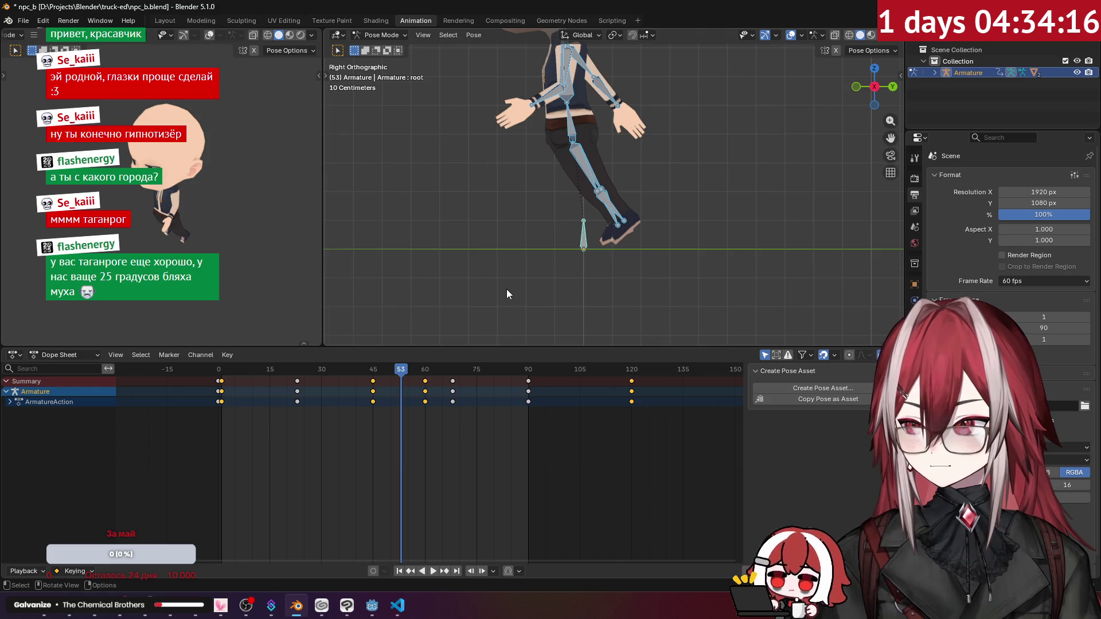
key(alt+a)
click(582, 244)
middle_drag(493, 304, 527, 265)
key(KP_3)
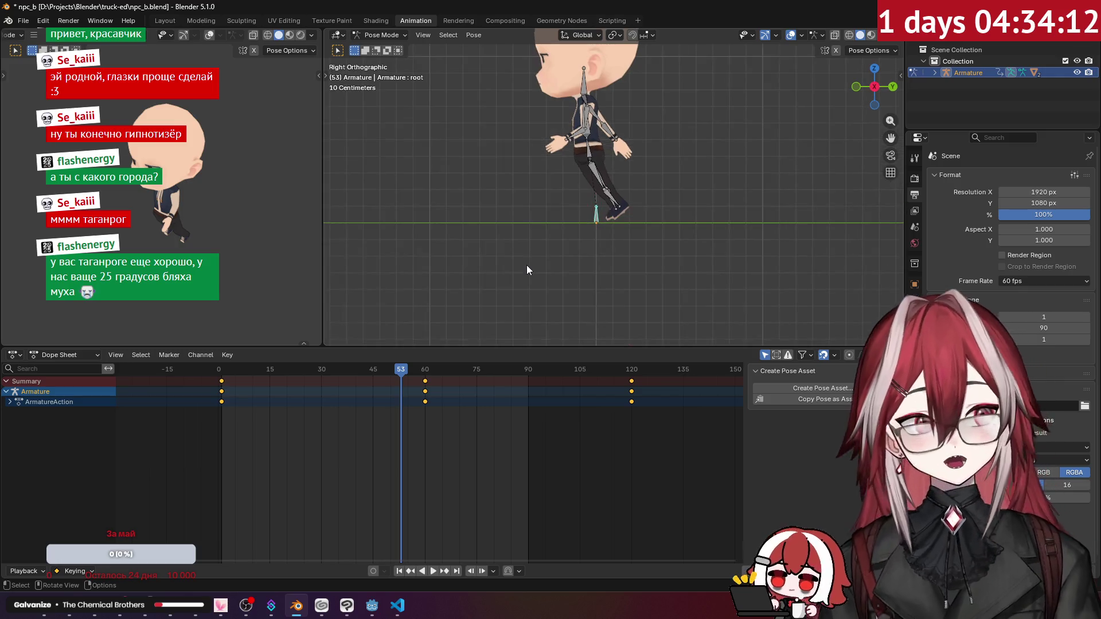
scroll(526, 265, up, 3)
drag(403, 383, 380, 374)
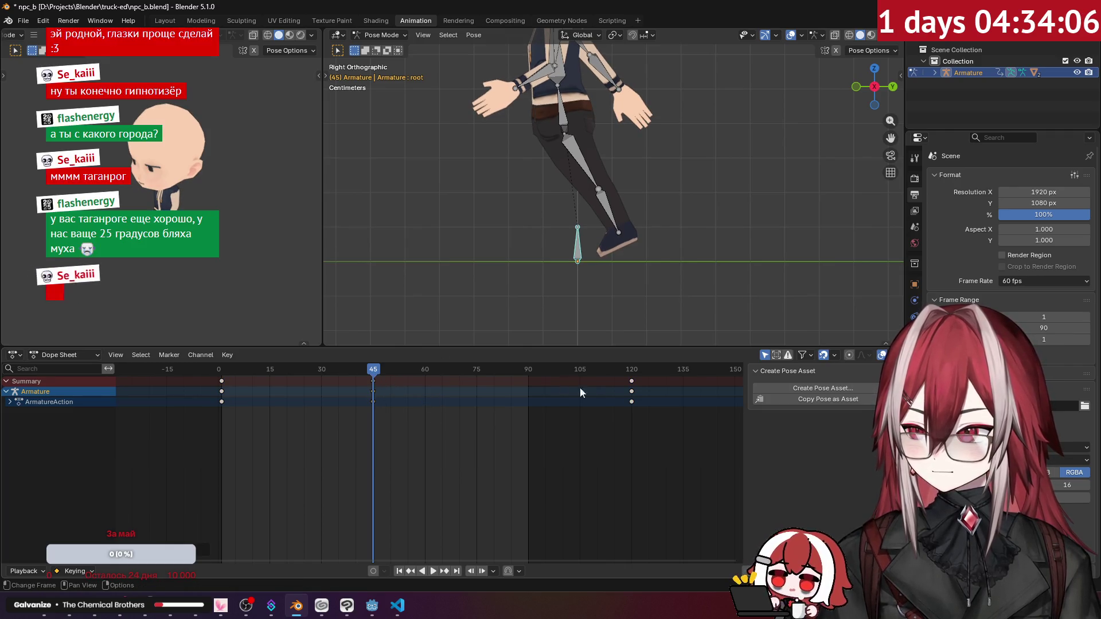
Move the root's frame-120 keys to frame 90, then show all bones' keys and rewind.
drag(631, 381, 527, 407)
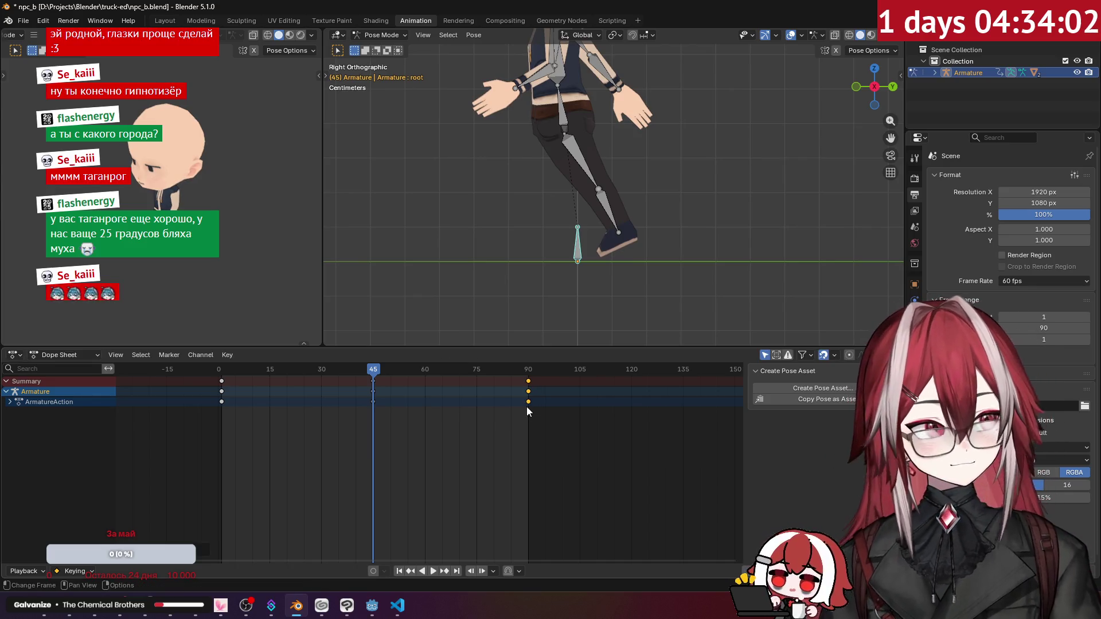
mouse_move(221, 380)
mouse_down()
mouse_move(213, 381)
mouse_move(218, 374)
mouse_move(218, 410)
mouse_up()
click(395, 281)
key(a)
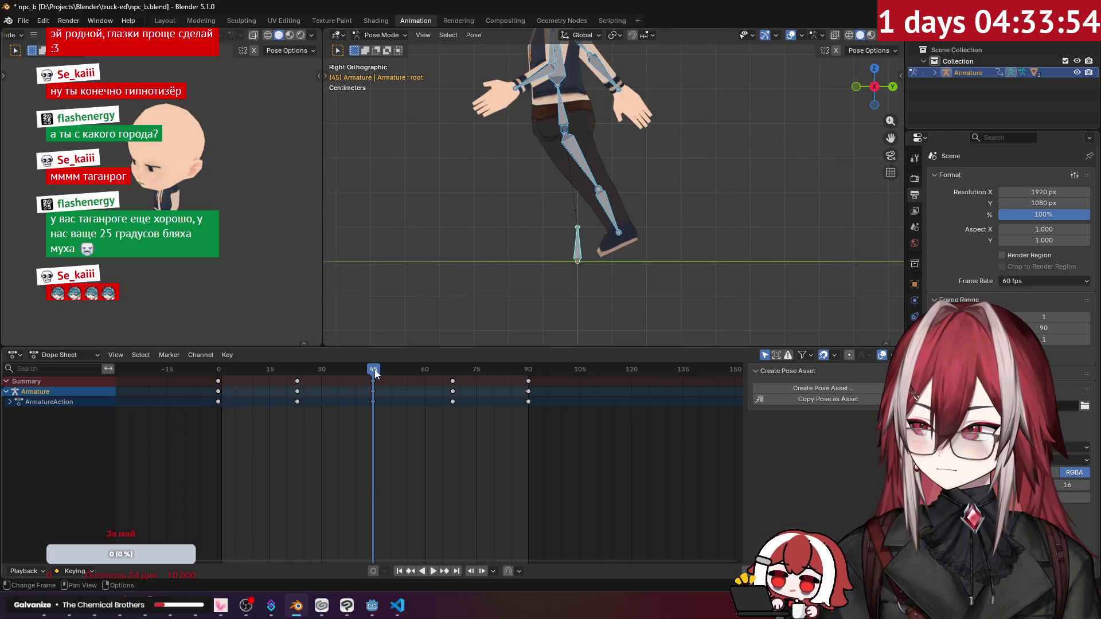
drag(375, 373, 329, 373)
scroll(362, 436, down, 4)
scroll(359, 435, up, 2)
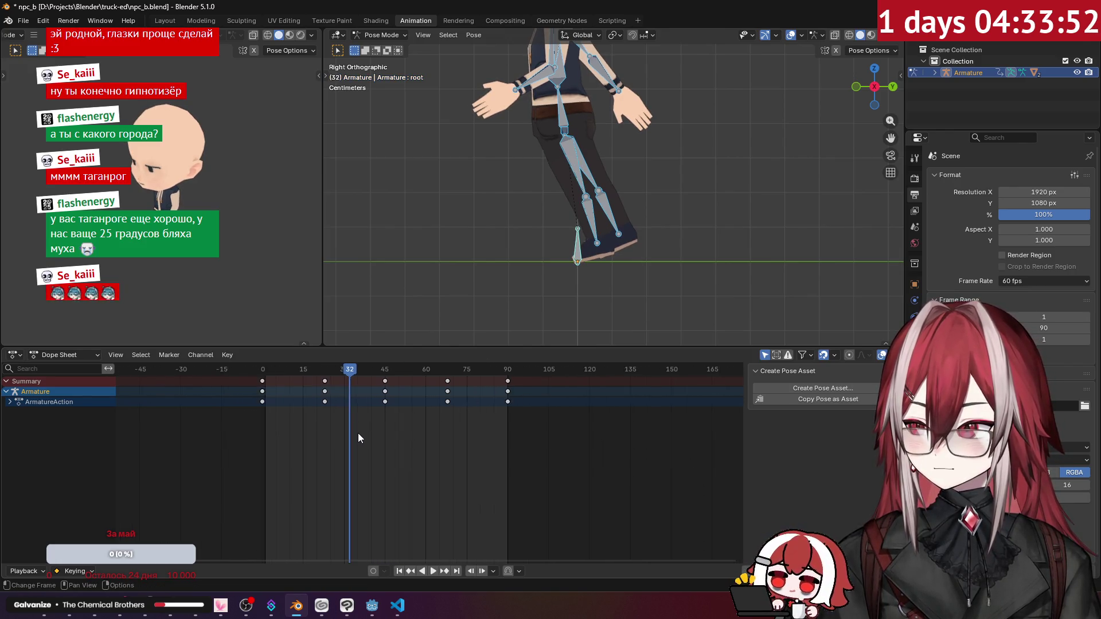
scroll(357, 434, up, 3)
drag(353, 370, 227, 384)
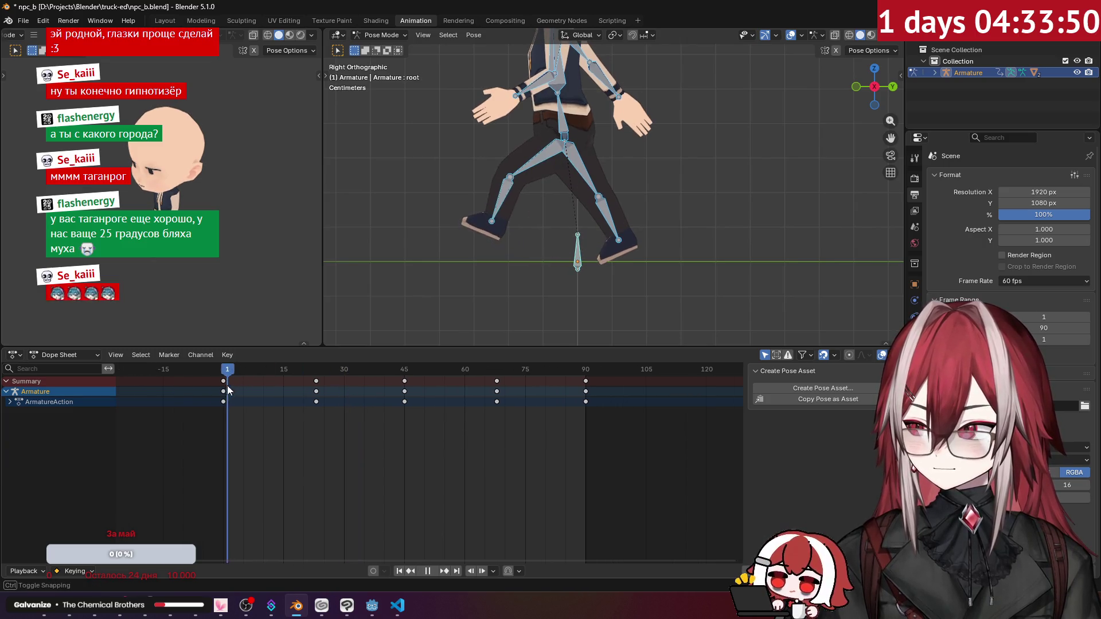
Preview the walk cycle from the start with only the root bone selected.
key(space)
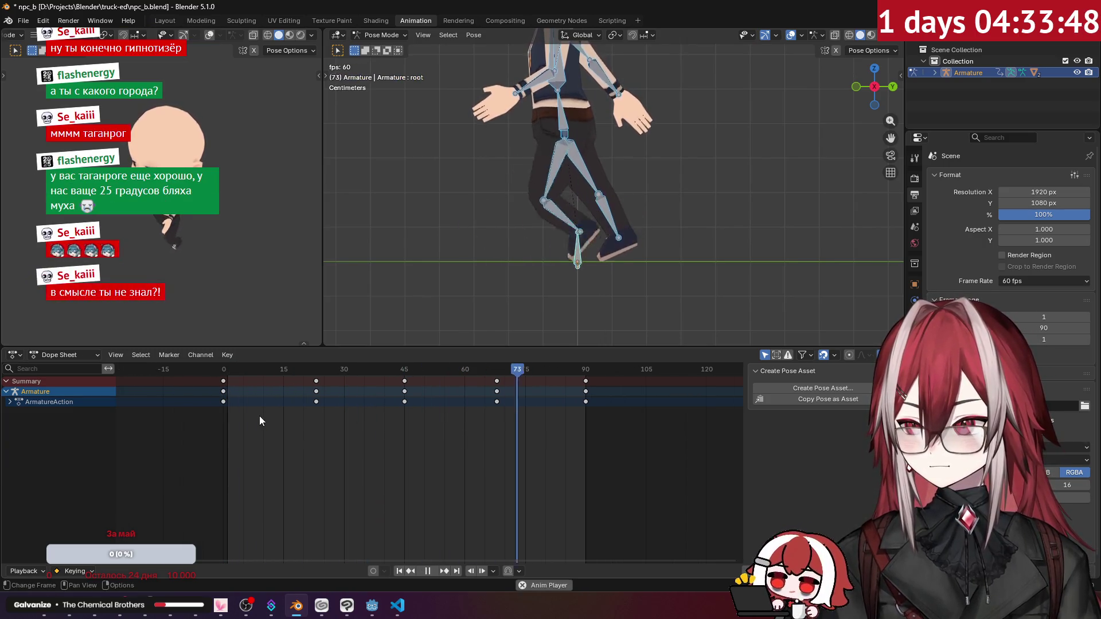
key(space)
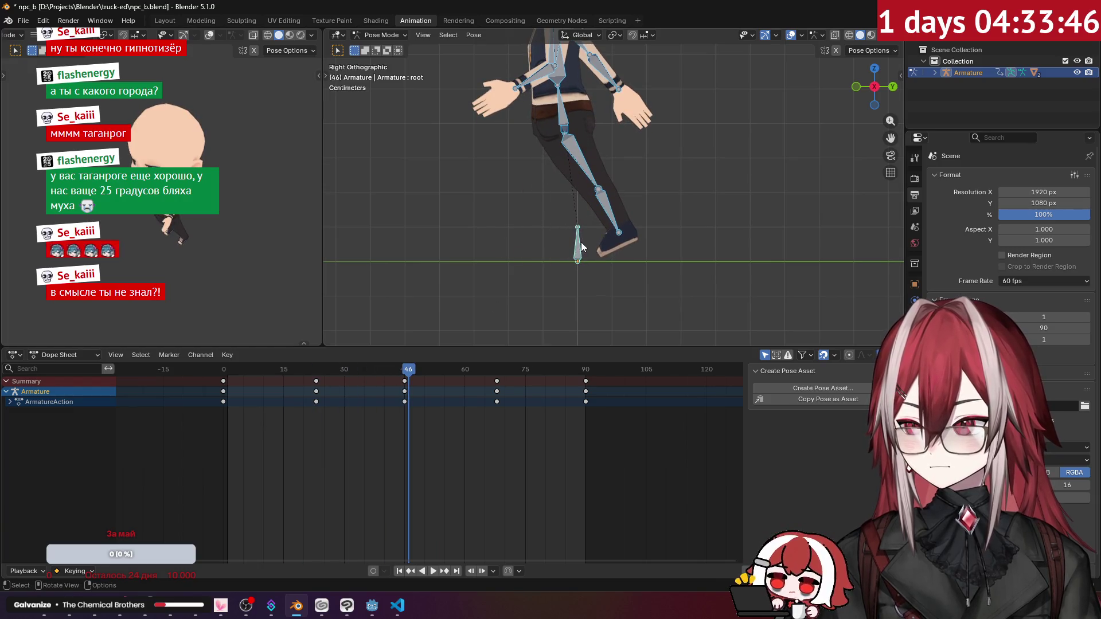
click(577, 244)
mouse_move(407, 370)
mouse_down()
mouse_move(242, 377)
mouse_move(408, 407)
mouse_move(586, 418)
mouse_move(488, 434)
mouse_move(221, 429)
mouse_up()
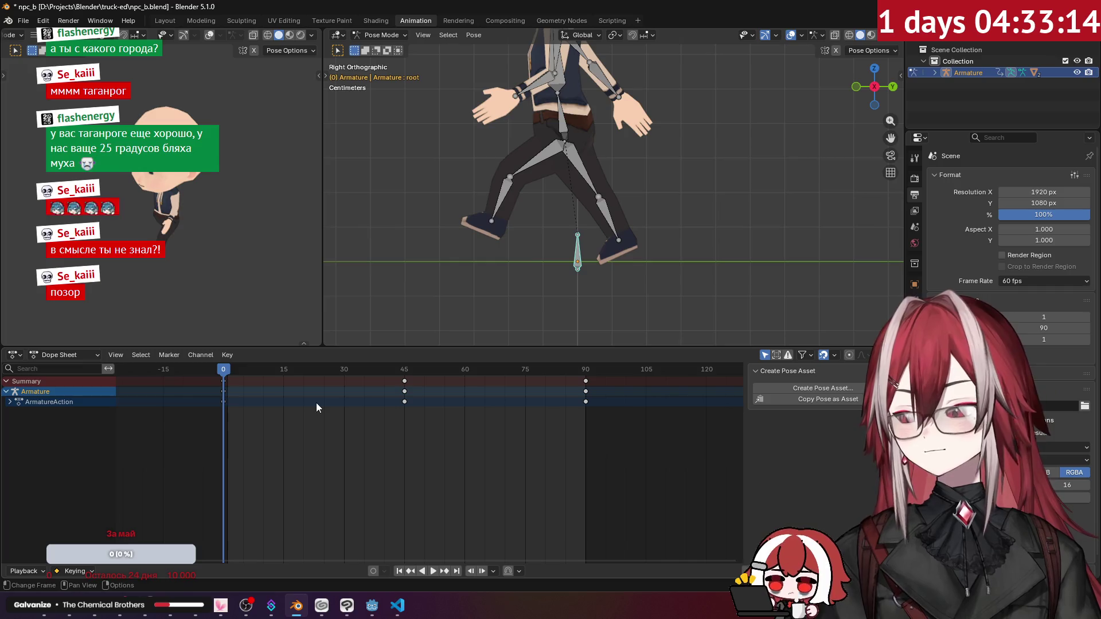
key(space)
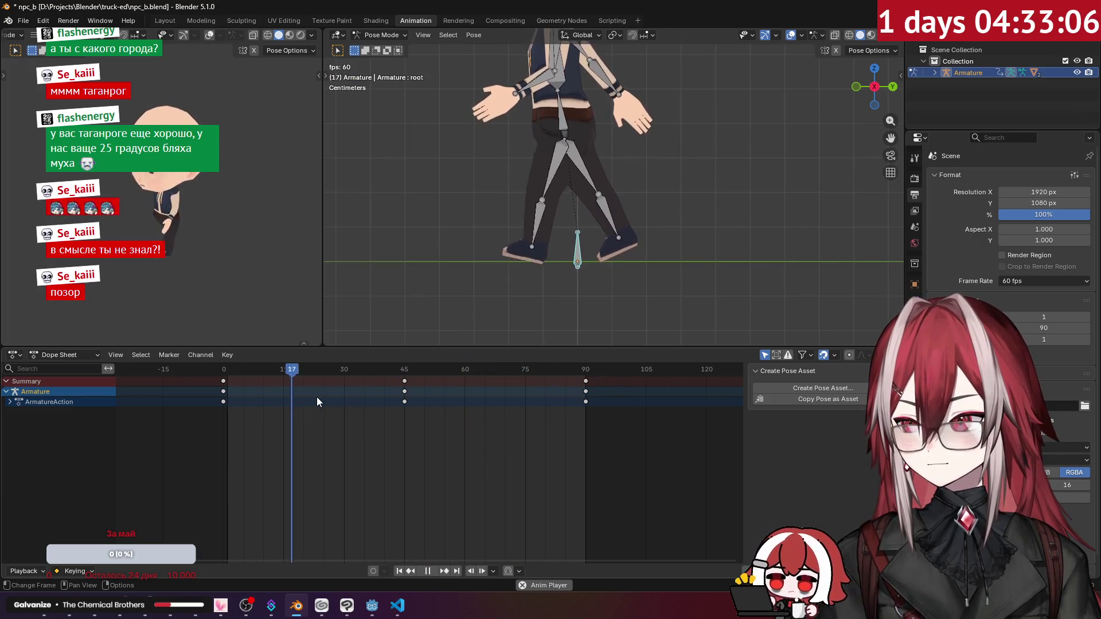
key(space)
Move the root's frame-45 key to frame 22 and insert a root key at frame 68.
click(409, 382)
mouse_move(406, 380)
mouse_down()
mouse_move(307, 422)
mouse_move(371, 389)
mouse_move(501, 414)
mouse_move(488, 418)
mouse_up()
key(i)
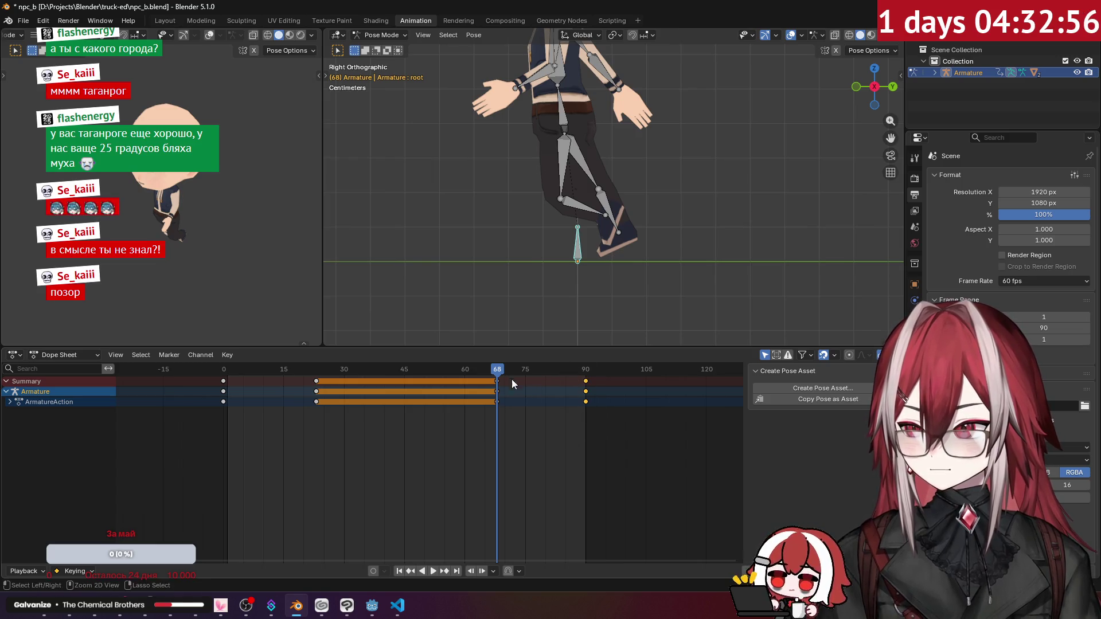
click(404, 404)
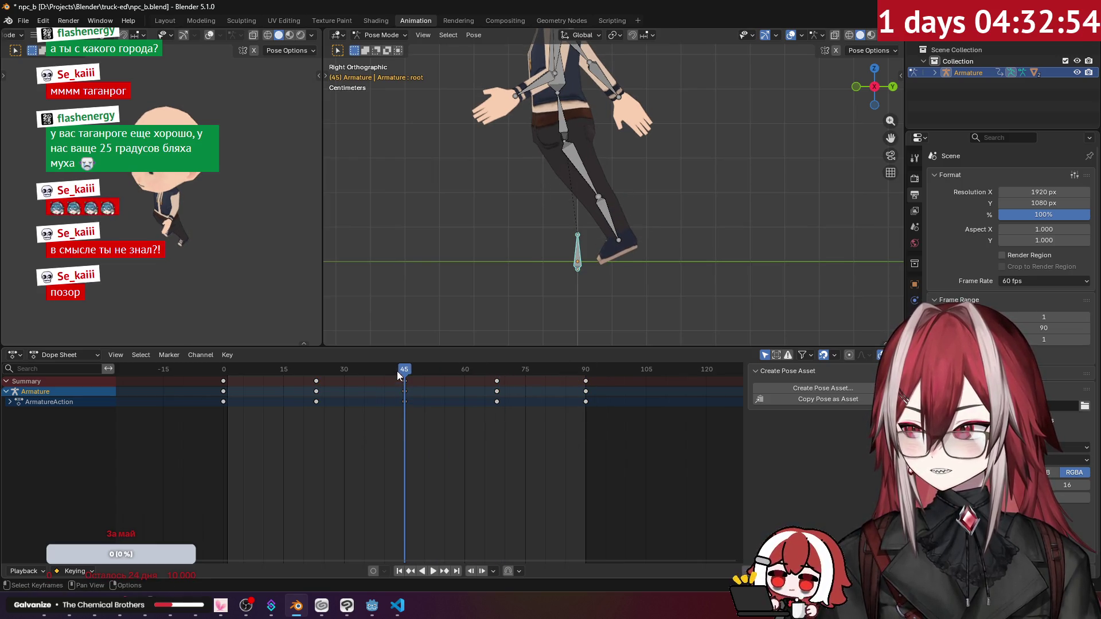
Play the retimed cycle from frame 0, orbit the view, and scrub the left thigh's animation.
key(shift+Left)
key(space)
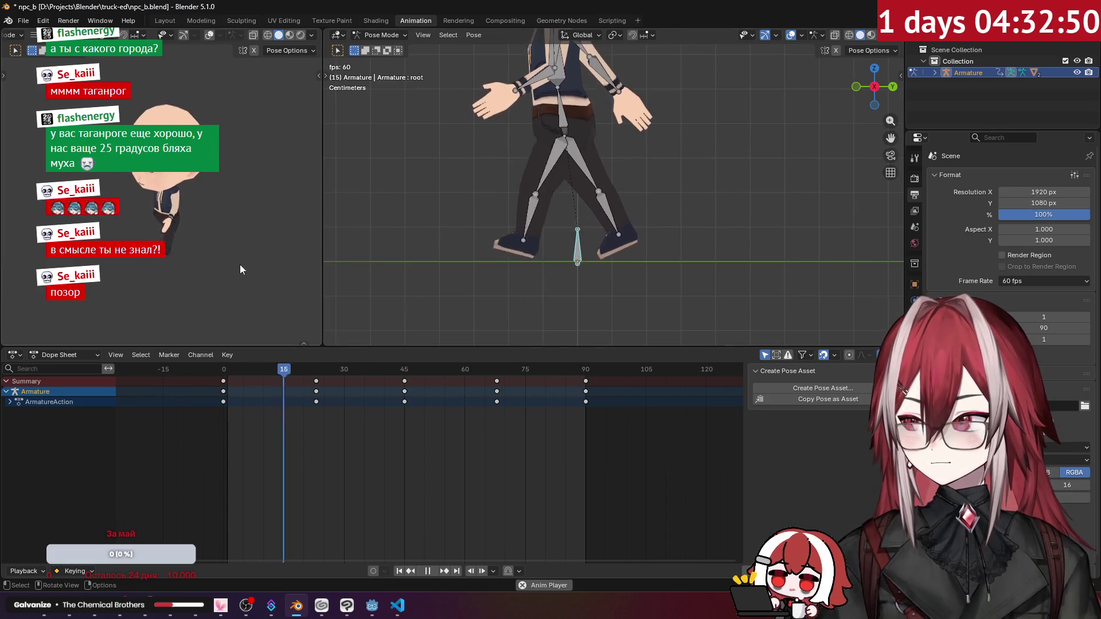
click(266, 211)
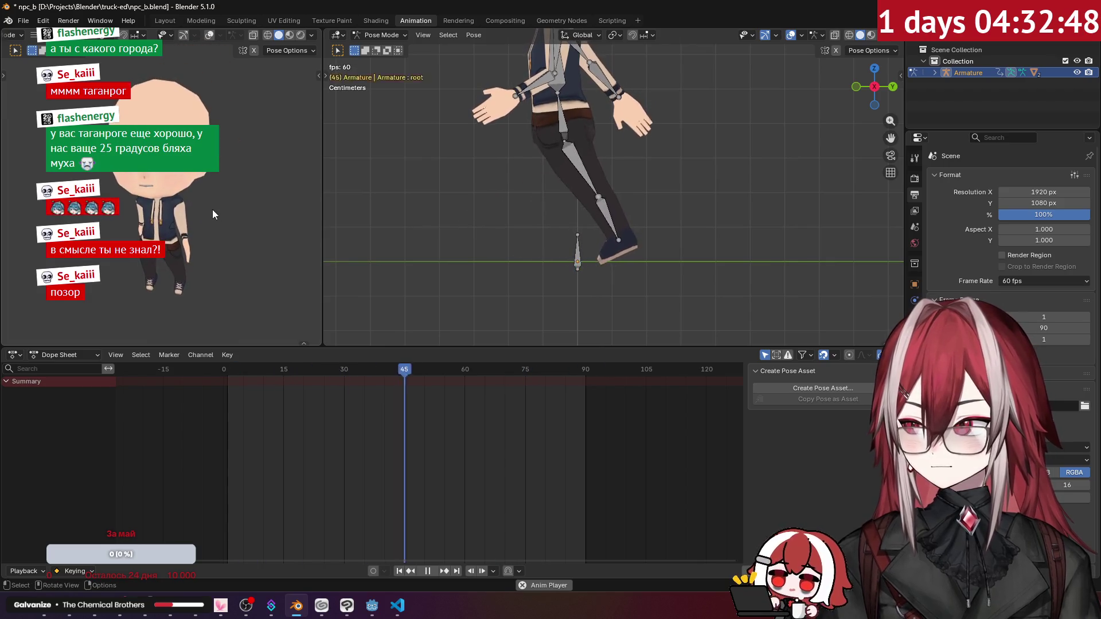
middle_drag(214, 208, 234, 202)
key(Escape)
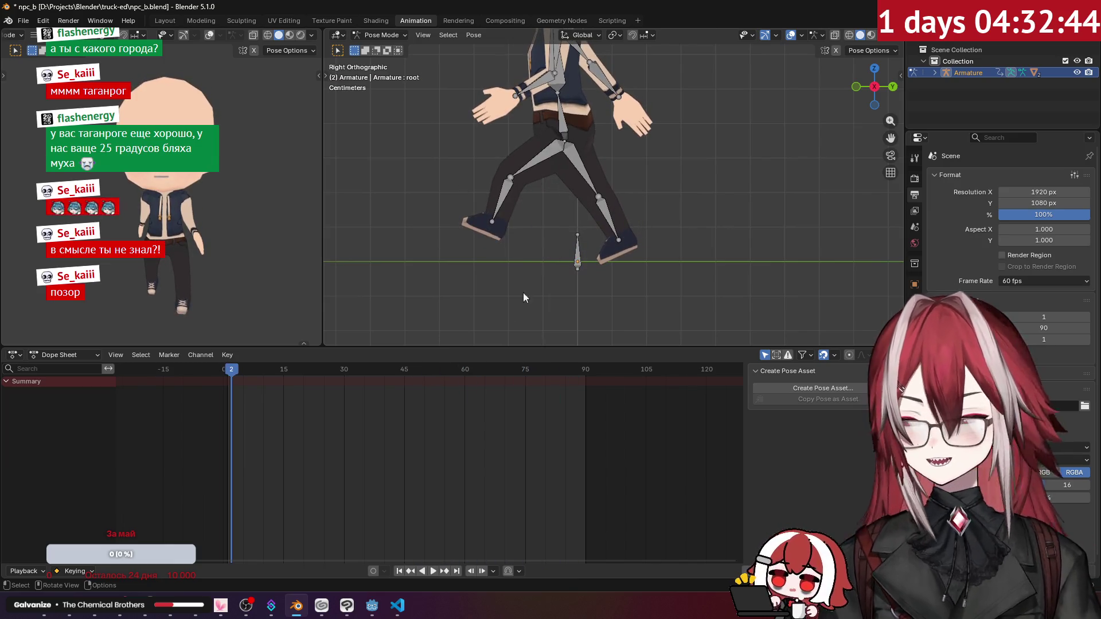
middle_drag(515, 239, 588, 225)
key(space)
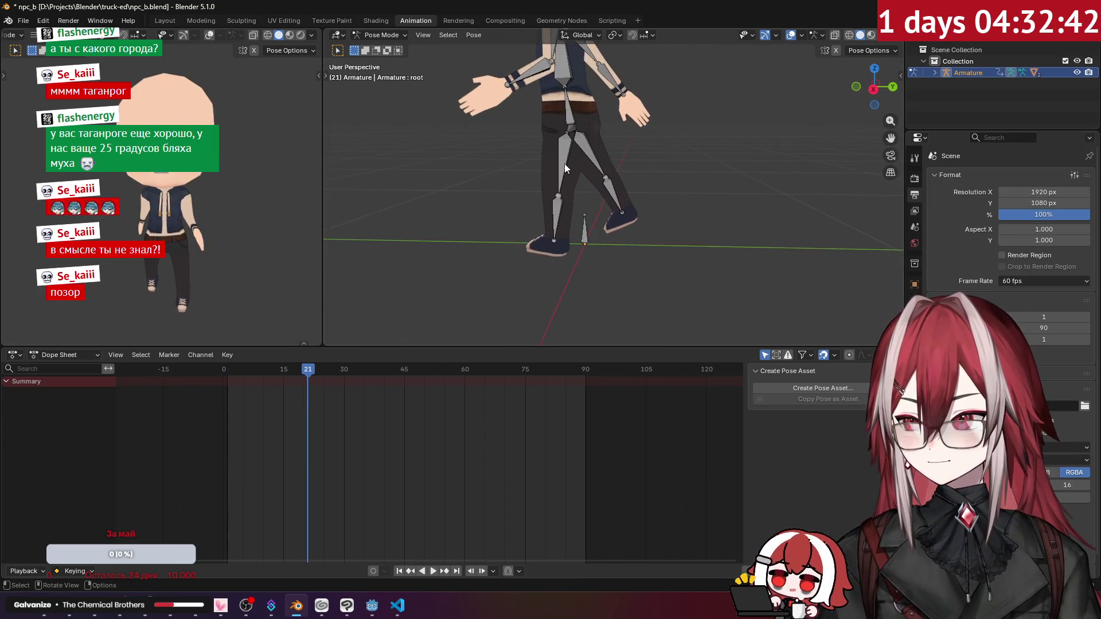
click(565, 164)
mouse_move(357, 370)
mouse_down()
mouse_move(551, 390)
mouse_move(283, 387)
mouse_move(224, 410)
mouse_up()
key(space)
click(222, 383)
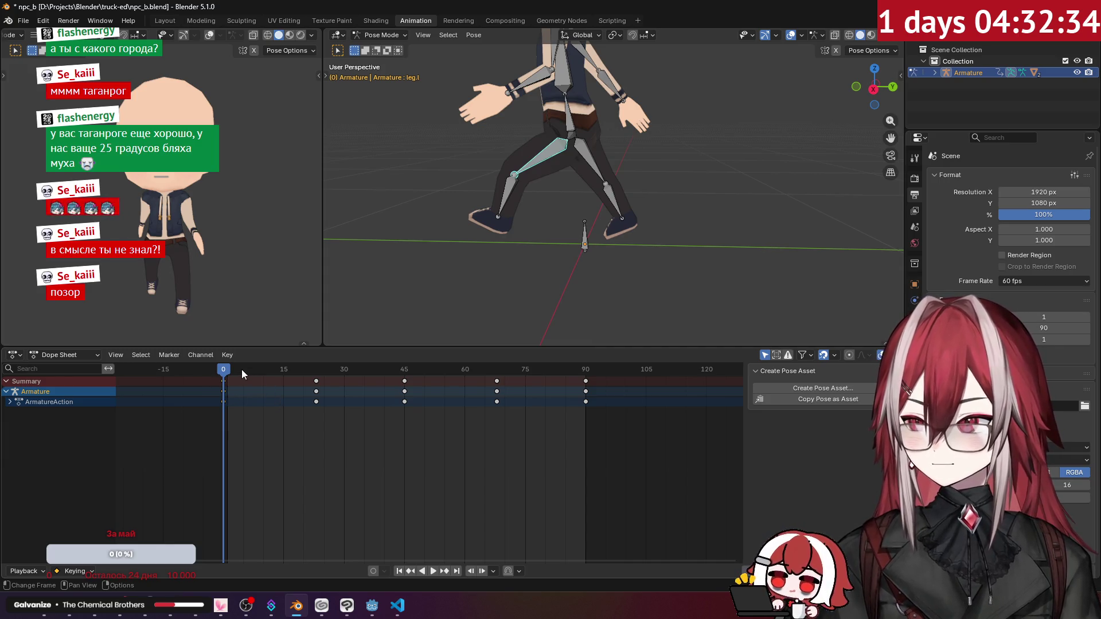
Copy the left leg's pose at frame 0.
key(space)
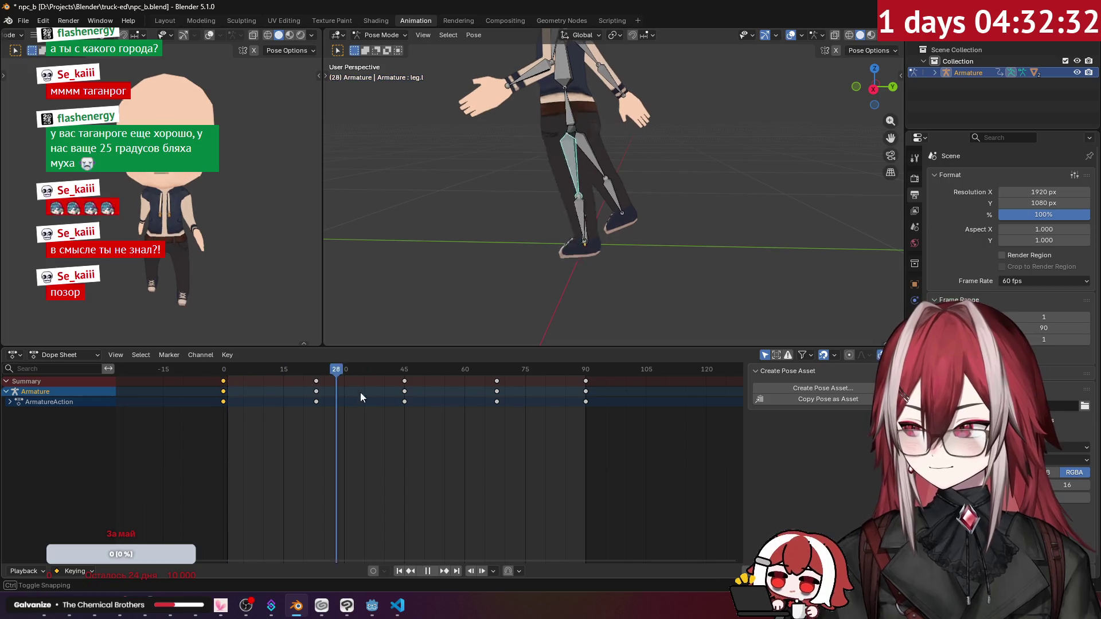
key(space)
middle_drag(563, 239, 539, 198)
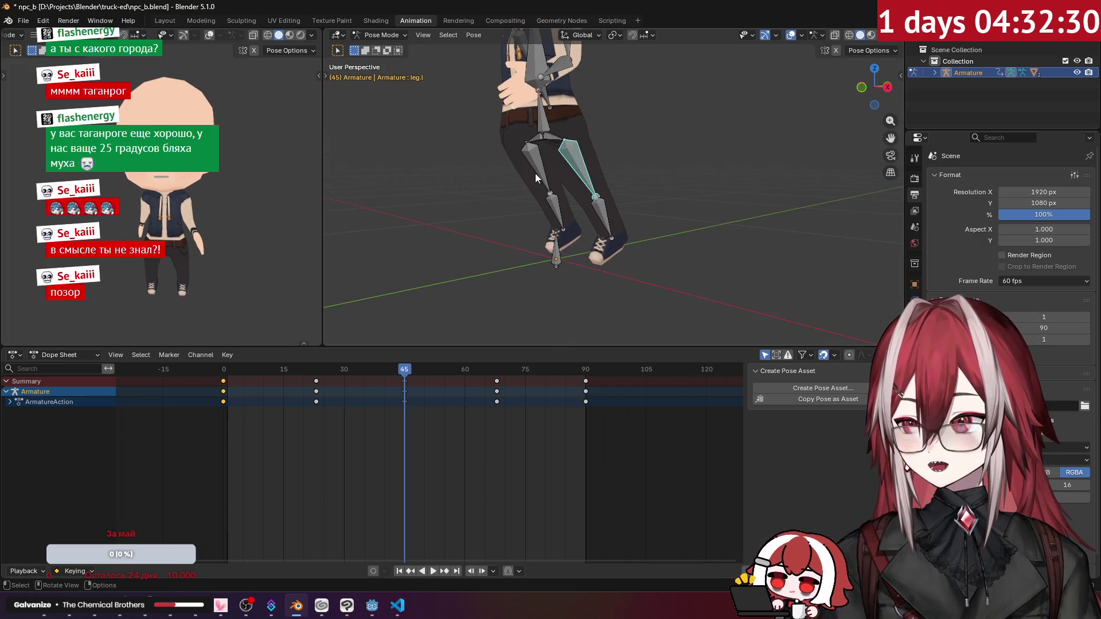
click(606, 214)
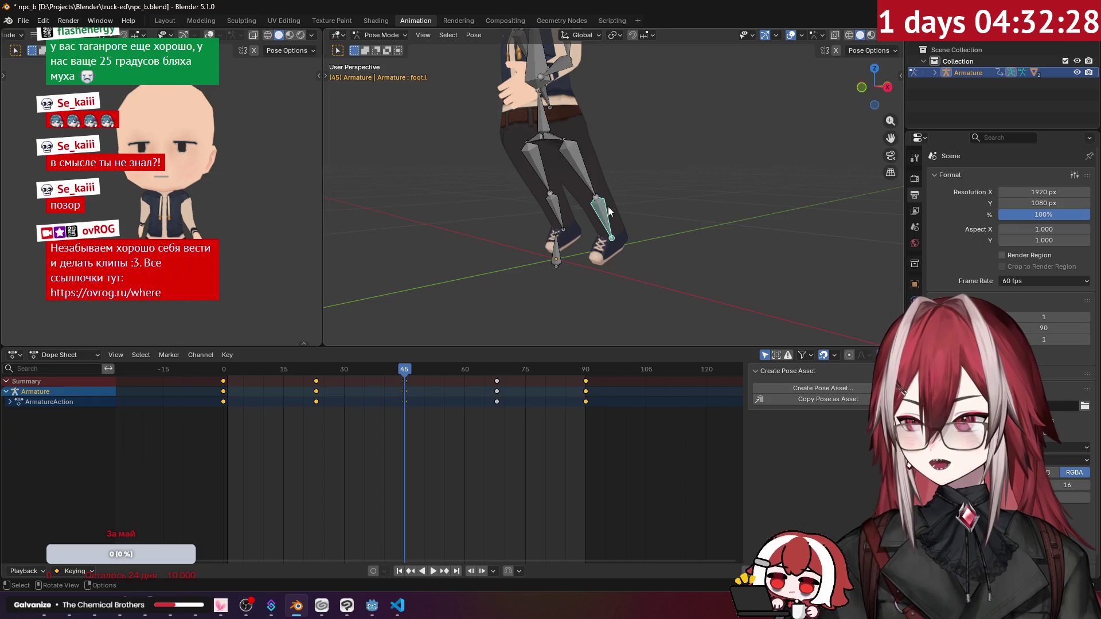
drag(398, 369, 223, 372)
click(223, 392)
key(ctrl+c)
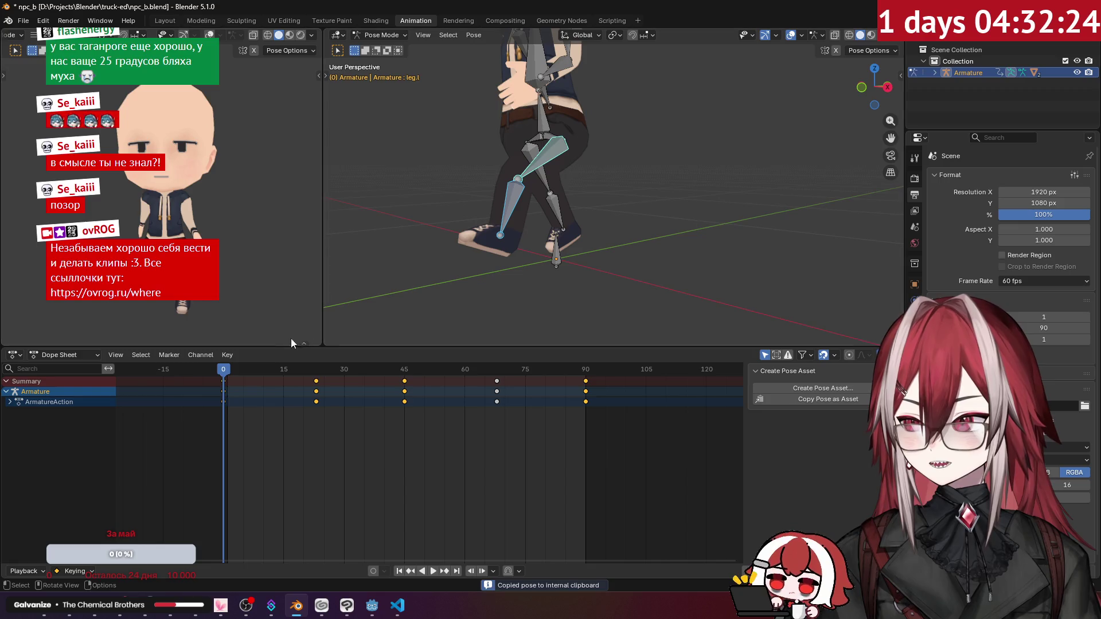
Paste the leg pose X-flipped at frame 45 and keyframe it.
drag(224, 371, 406, 401)
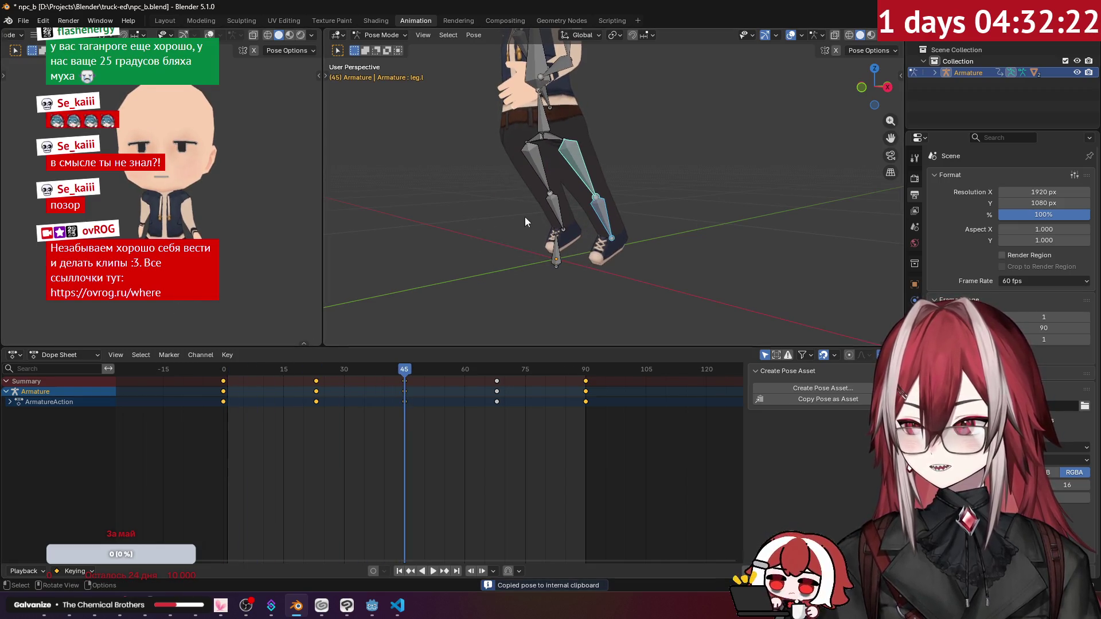
click(555, 247)
right_click(552, 208)
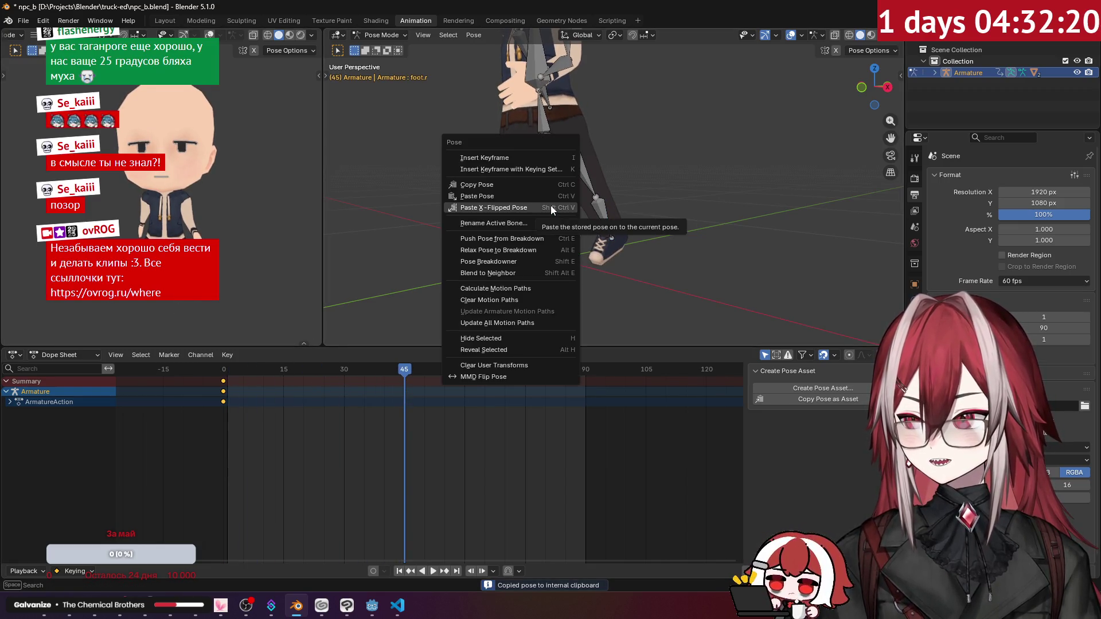
click(551, 205)
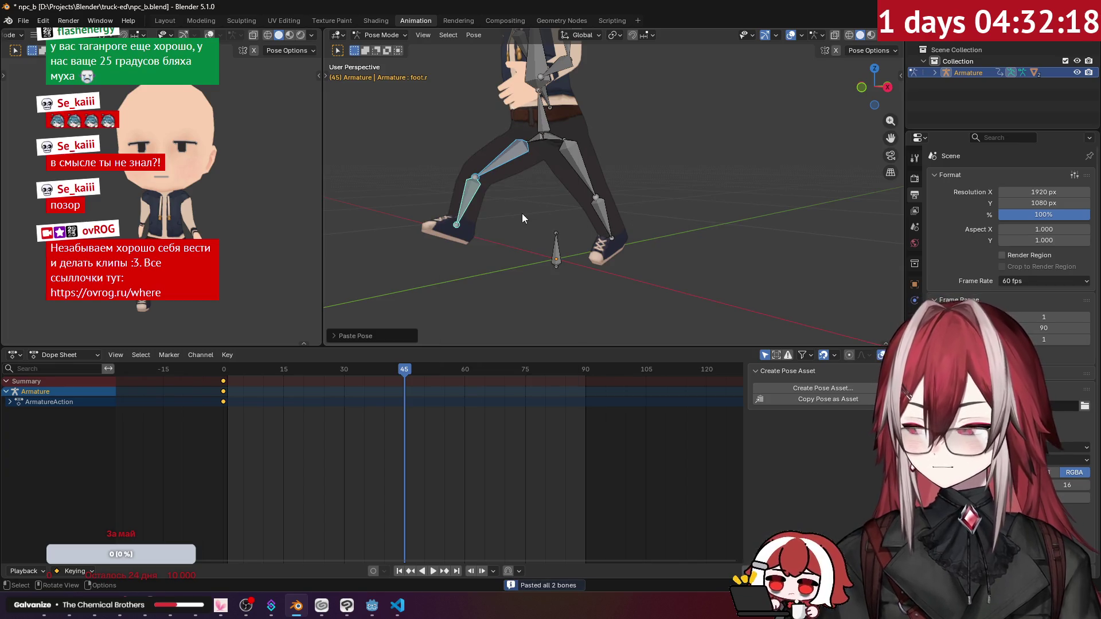
key(i)
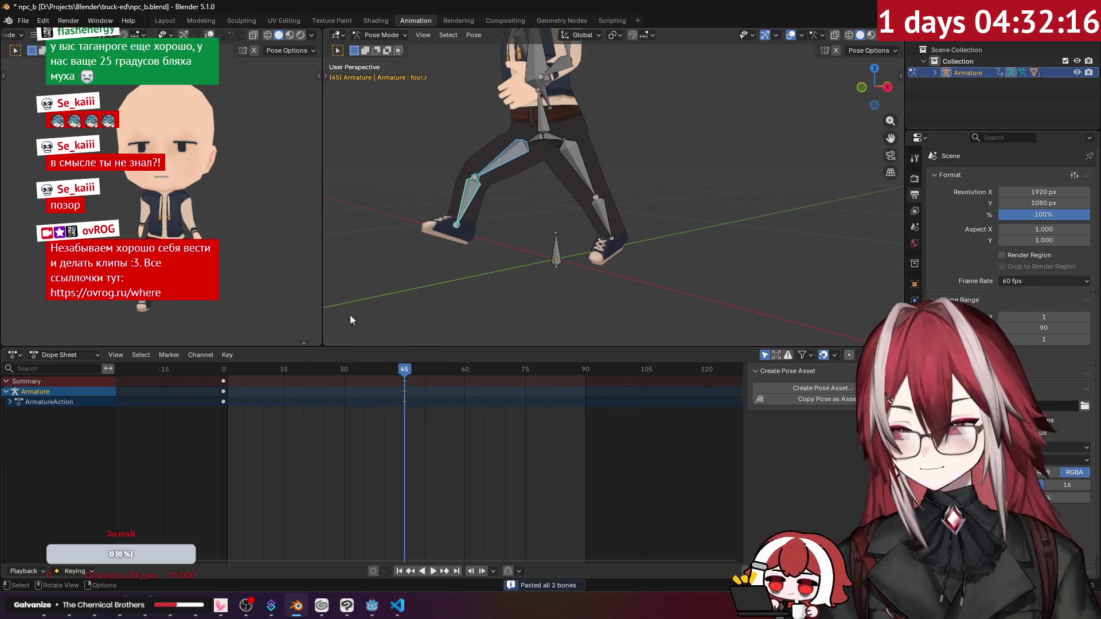
Paste the frame-0 keys at frame 90 and play the loop while orbiting the character.
drag(247, 418, 206, 370)
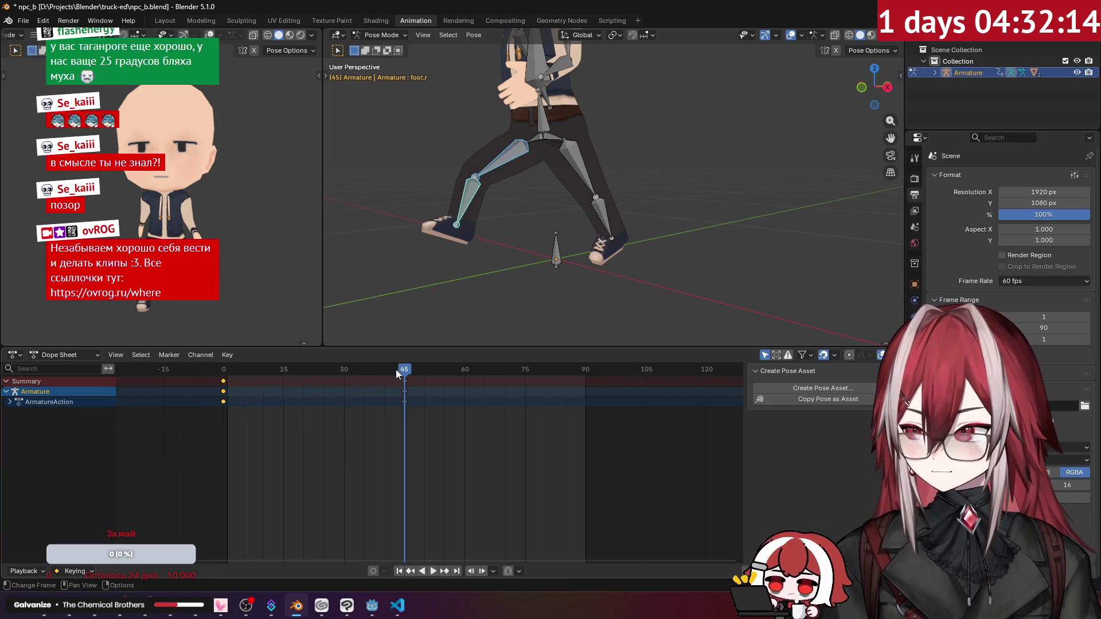
drag(411, 371, 585, 401)
key(ctrl+v)
key(space)
drag(265, 383, 214, 394)
mouse_move(434, 256)
middle_down()
mouse_move(400, 252)
mouse_move(532, 228)
mouse_move(524, 210)
mouse_move(534, 252)
middle_up()
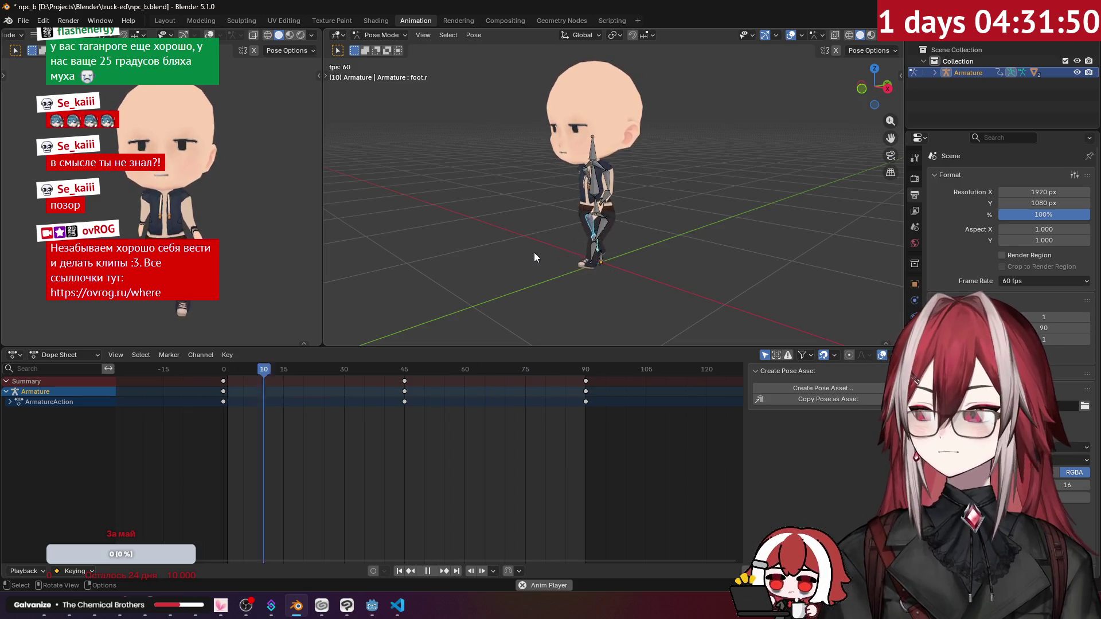
Stop playback in a zoomed side view, check the left leg at frame 23, then select leg.r at frame 68.
scroll(652, 235, up, 5)
key(KP_3)
scroll(593, 184, up, 5)
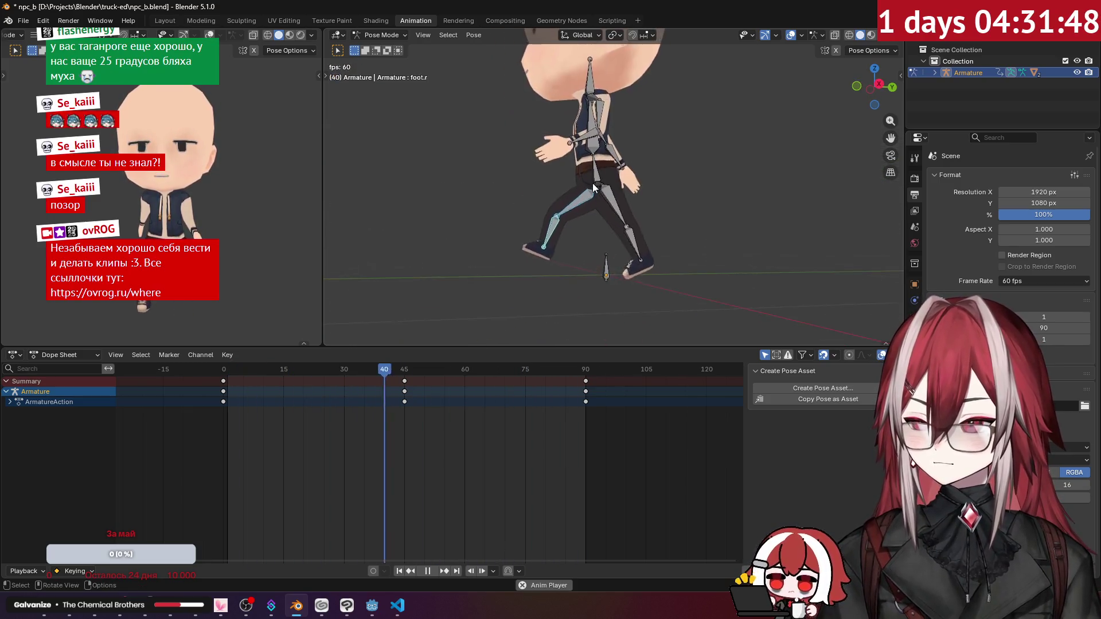
key(space)
middle_drag(605, 198, 606, 232)
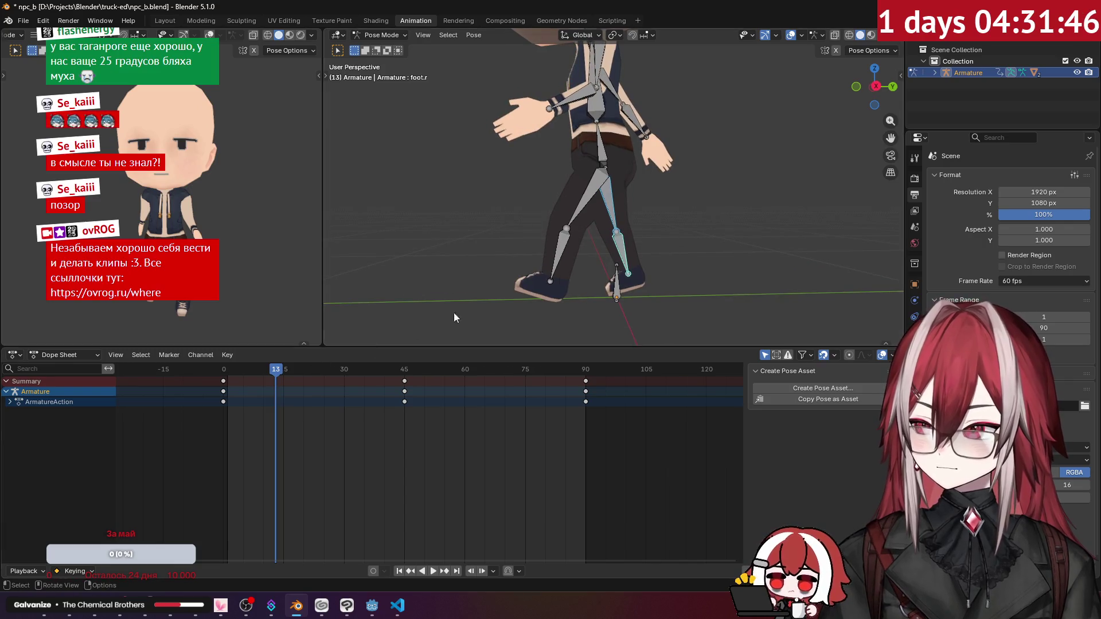
key(ctrl+shift+m)
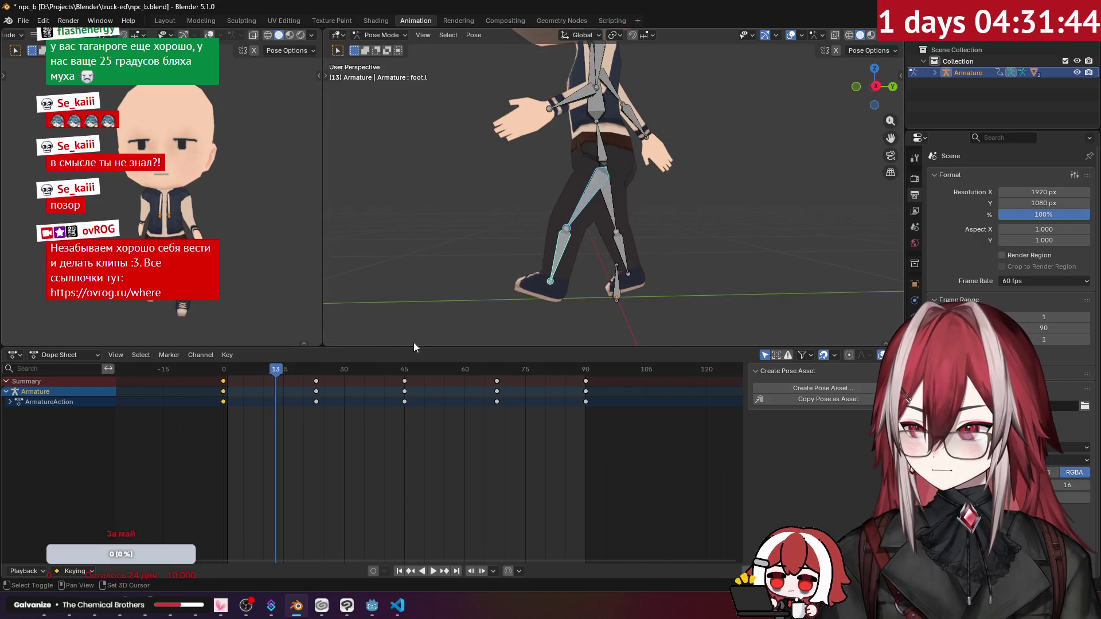
drag(286, 372, 317, 374)
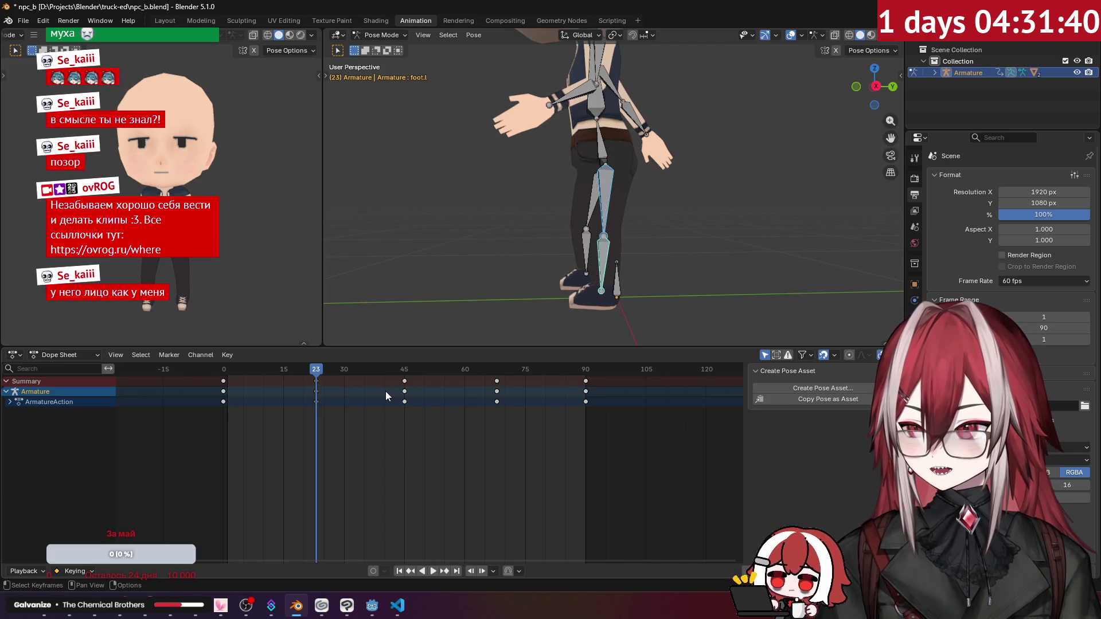
click(586, 236)
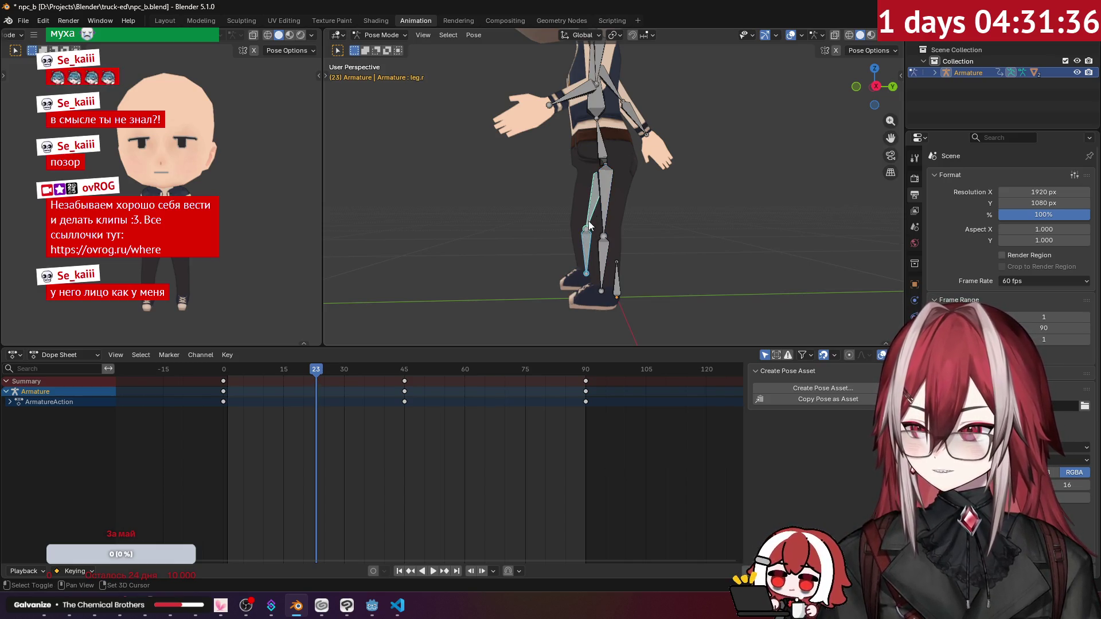
mouse_move(317, 372)
mouse_down()
mouse_move(497, 411)
mouse_move(231, 420)
mouse_move(497, 439)
mouse_up()
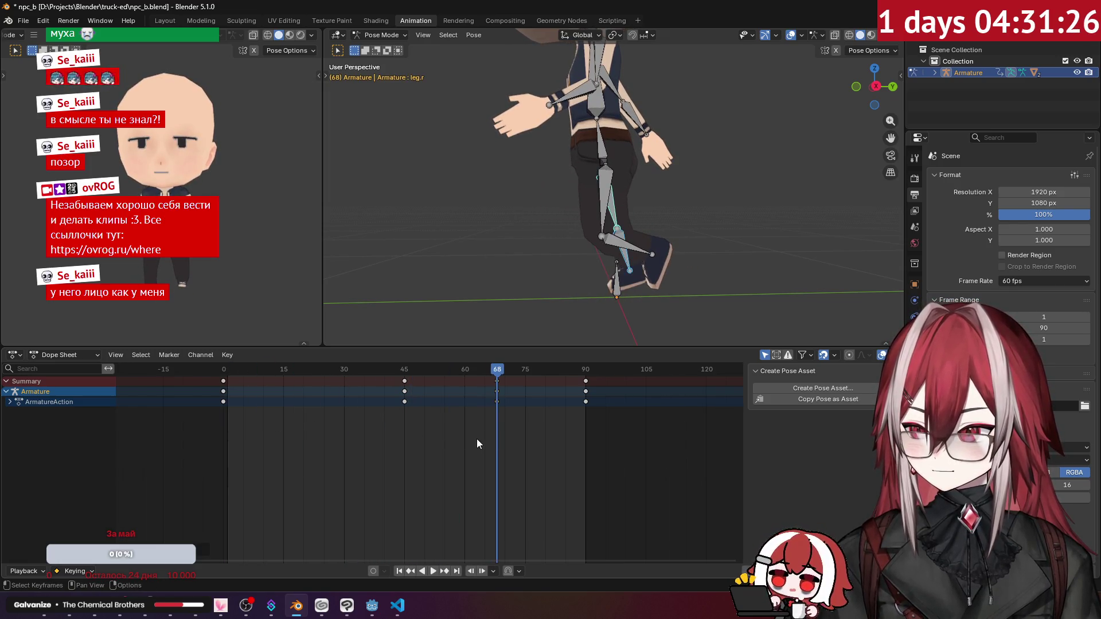
Try pasting the mirrored pose onto the leg at frame 68, then undo it.
mouse_move(544, 321)
middle_down()
mouse_move(576, 277)
mouse_move(597, 276)
middle_up()
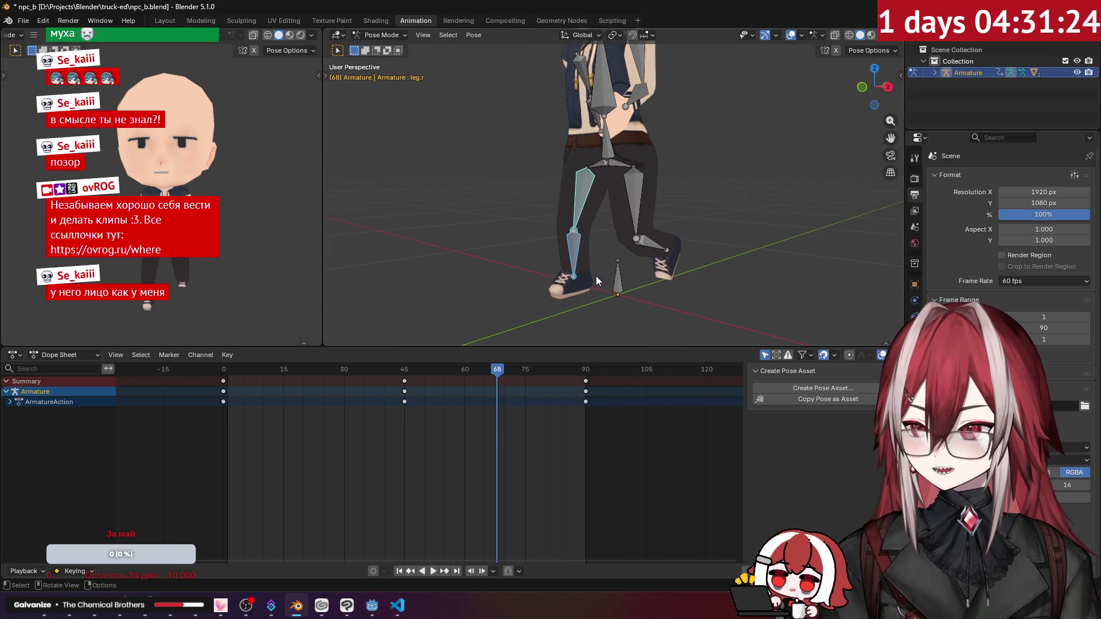
key(ctrl+shift+v)
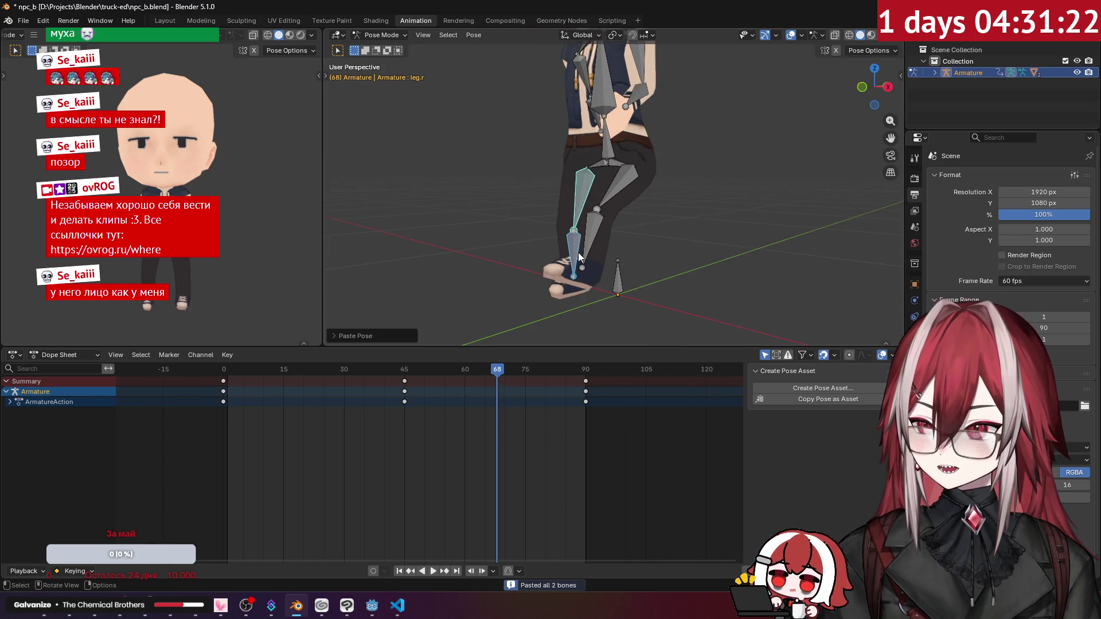
key(ctrl+shift+v)
right_click(579, 258)
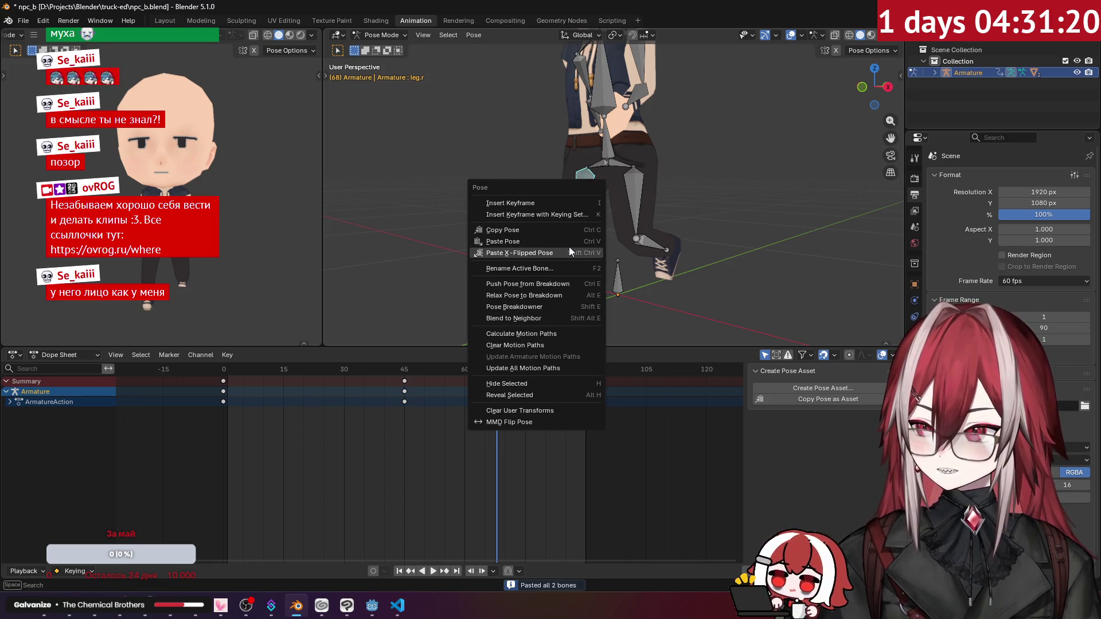
click(569, 247)
key(ctrl+z)
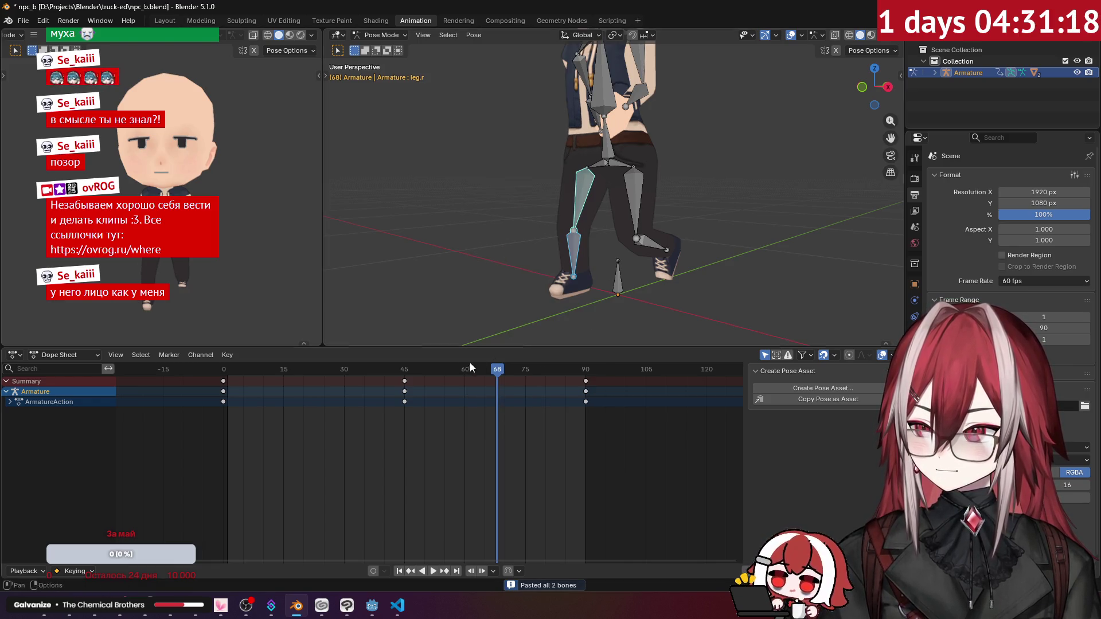
Inspect the left foot and shin pose around frame 23.
shift+click(649, 241)
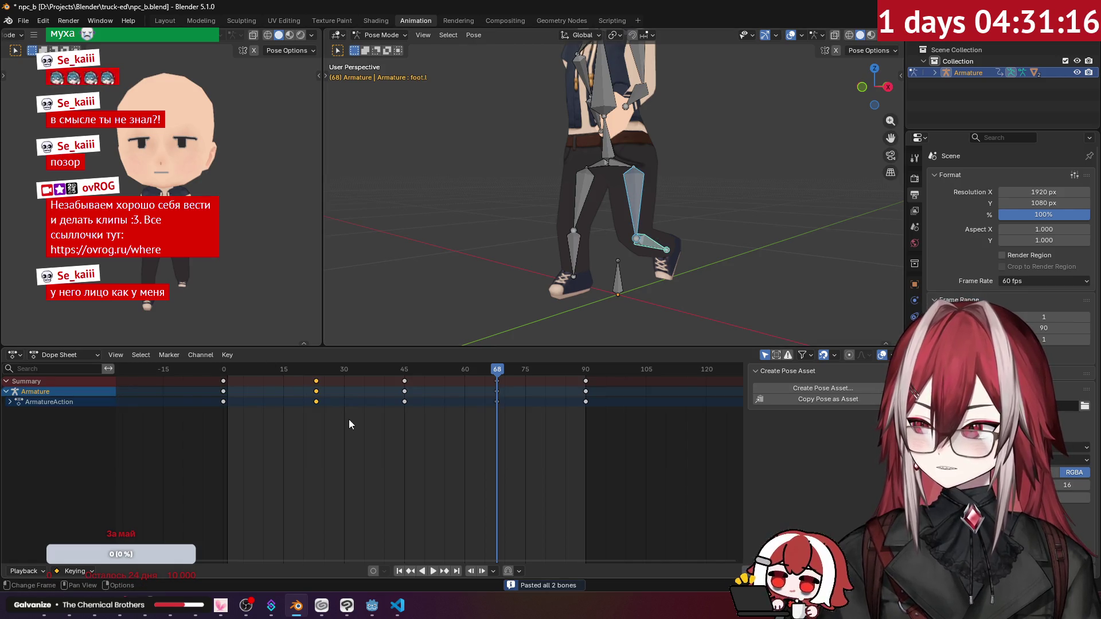
drag(351, 373, 318, 375)
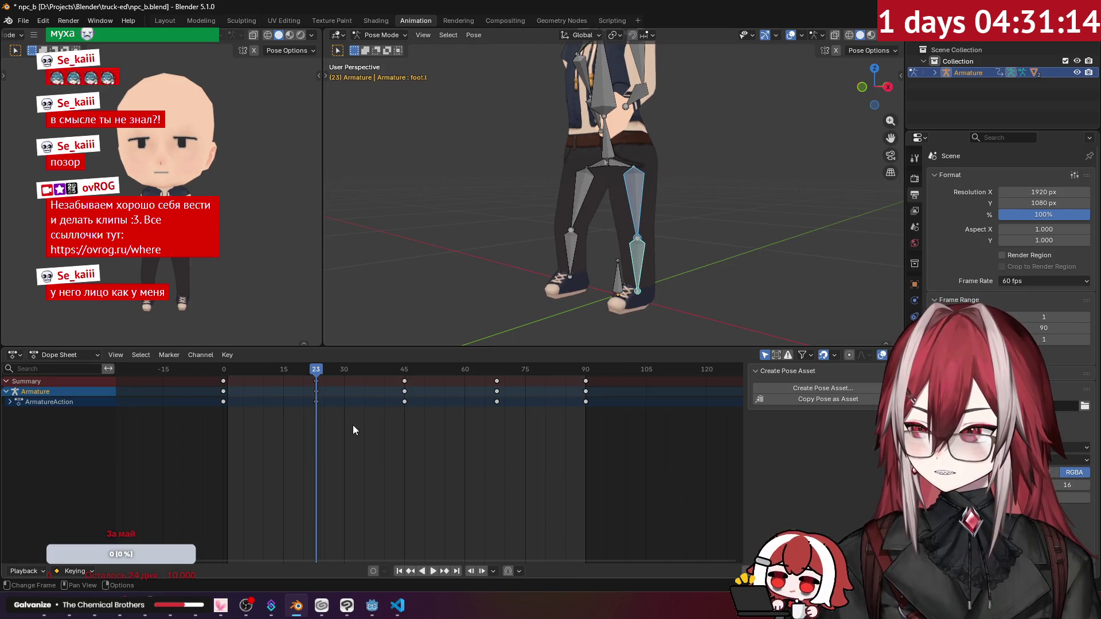
click(635, 195)
scroll(631, 195, down, 3)
middle_drag(631, 195, 597, 190)
mouse_move(321, 371)
mouse_down()
mouse_move(240, 377)
mouse_move(314, 394)
mouse_up()
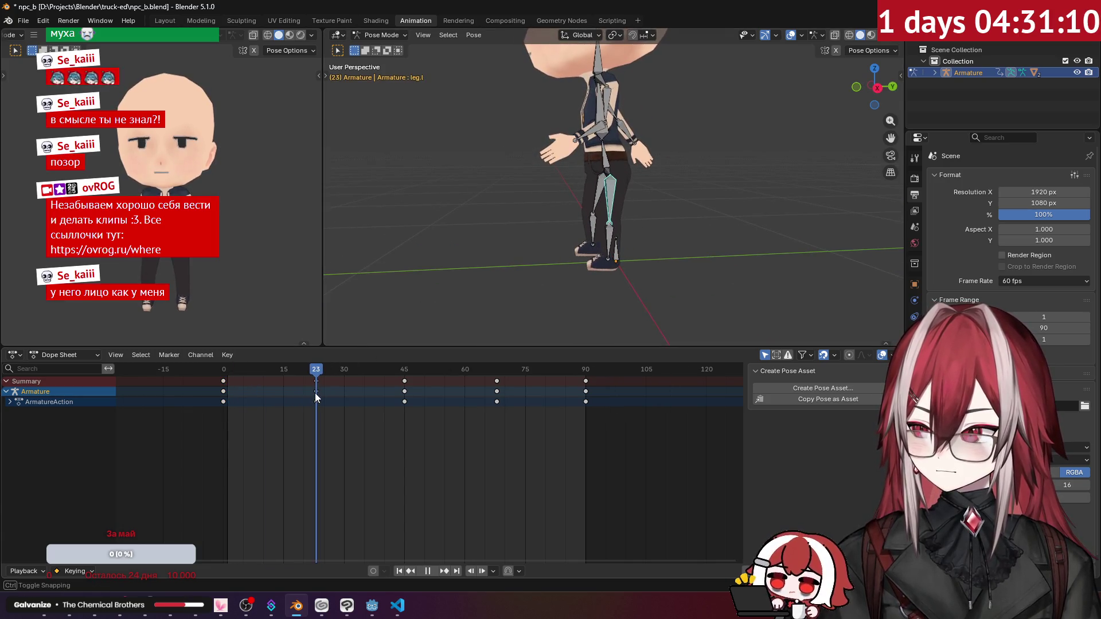
Deselect all bones, return to the start of the cycle, and play the walk animation.
click(662, 309)
click(606, 246)
mouse_move(606, 247)
middle_down()
mouse_move(612, 211)
mouse_move(659, 266)
mouse_move(608, 254)
middle_up()
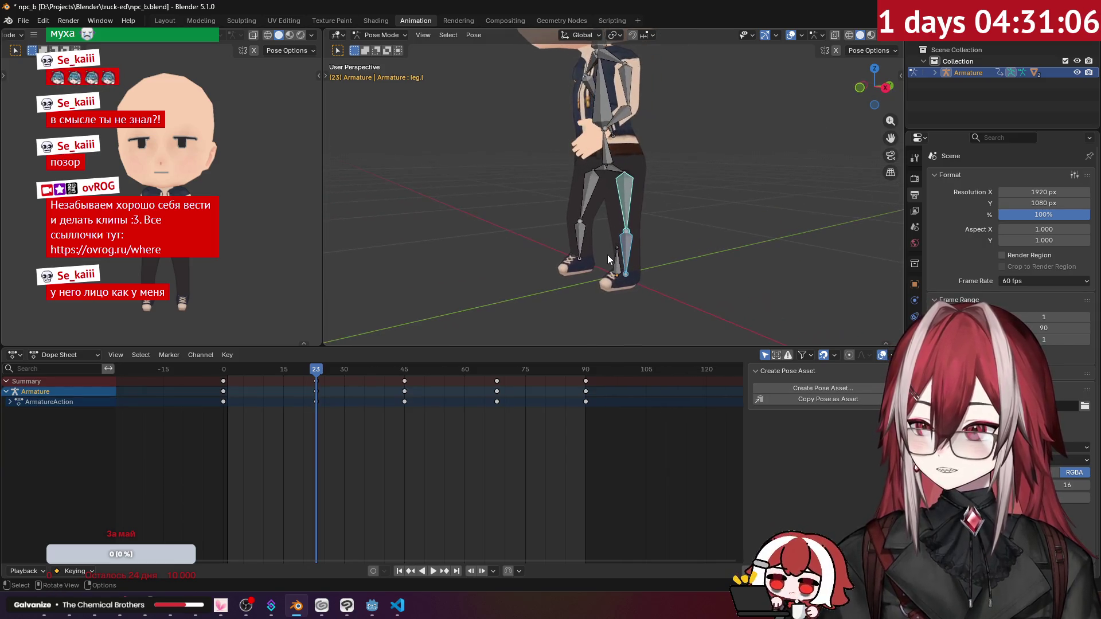
drag(322, 371, 231, 382)
click(417, 280)
middle_drag(418, 280, 427, 238)
key(space)
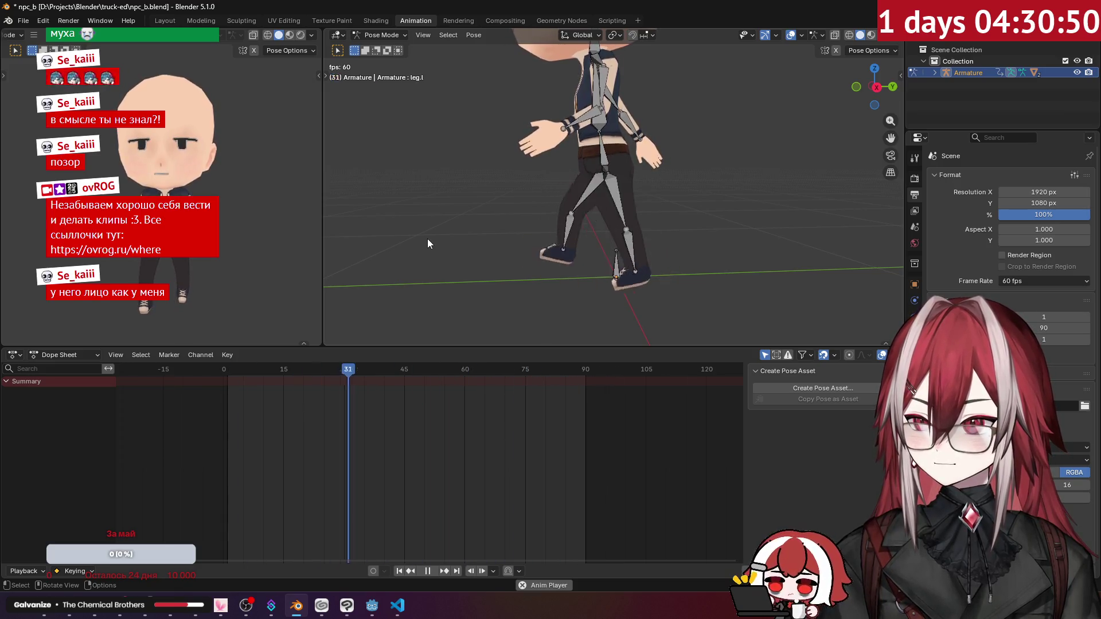
Select the left foot and delete its stray keyframes at frame 24.
key(space)
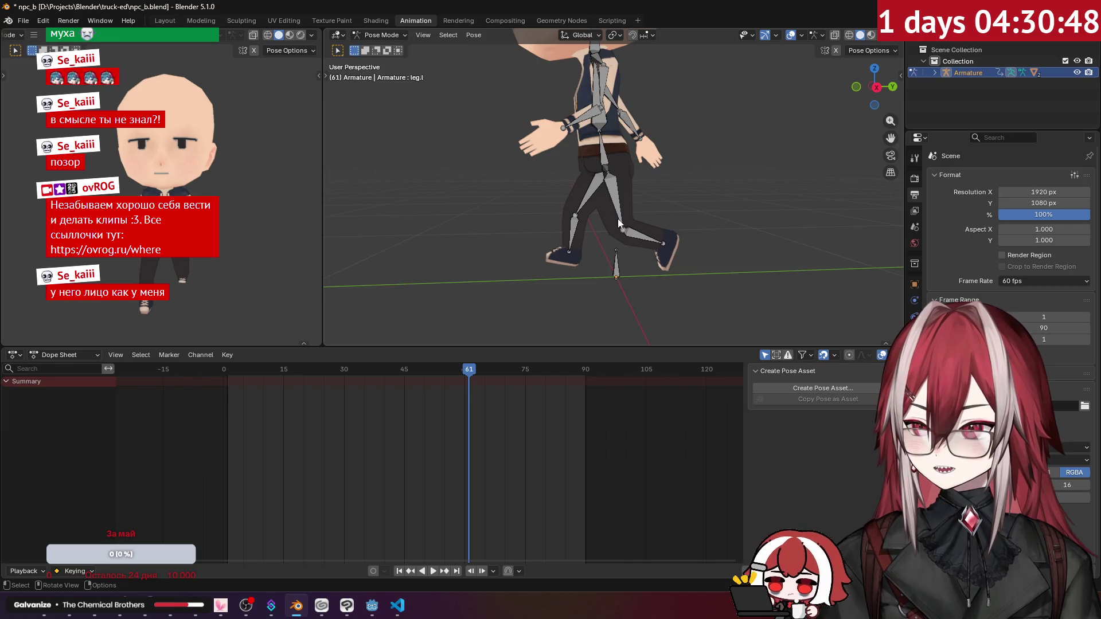
click(617, 219)
click(635, 238)
mouse_move(465, 380)
mouse_down()
mouse_move(259, 375)
mouse_move(320, 376)
mouse_up()
mouse_move(346, 421)
mouse_down()
mouse_move(301, 380)
mouse_move(225, 377)
mouse_up()
key(Delete)
Replay the walk cycle, check the middle poses, and select the frame-68 keys.
key(space)
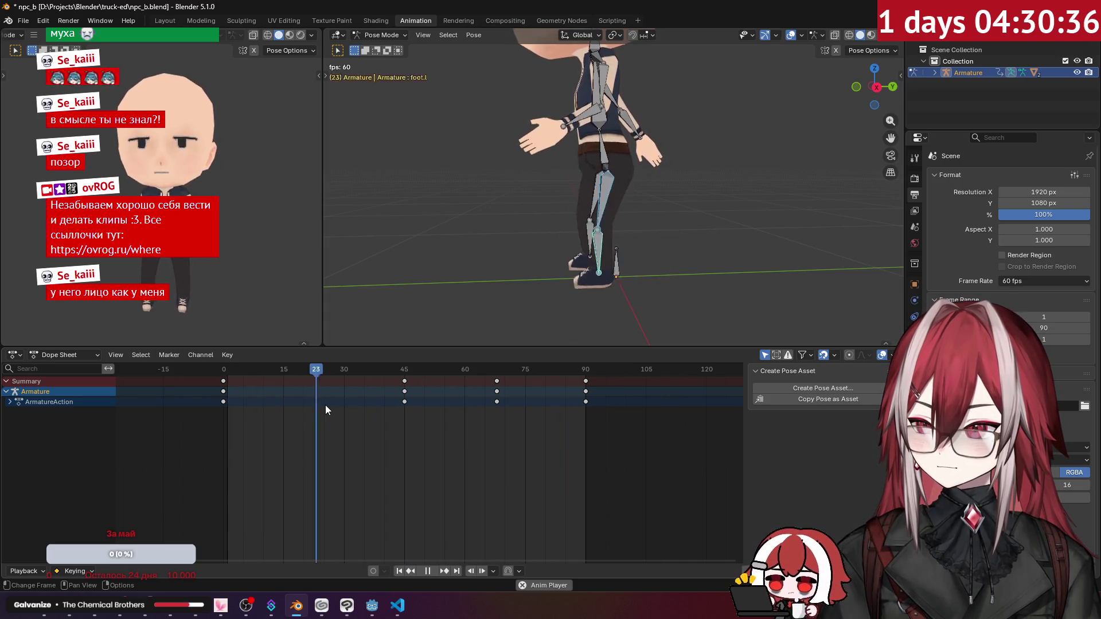
key(space)
mouse_move(401, 370)
mouse_down()
mouse_move(607, 395)
mouse_move(426, 401)
mouse_up()
drag(515, 417, 495, 380)
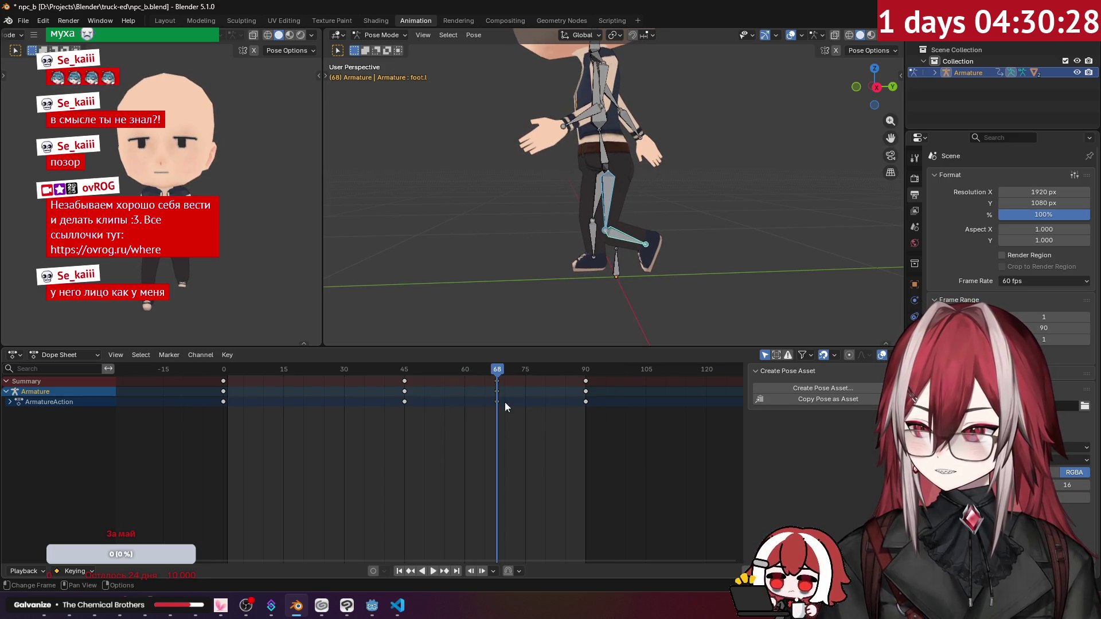
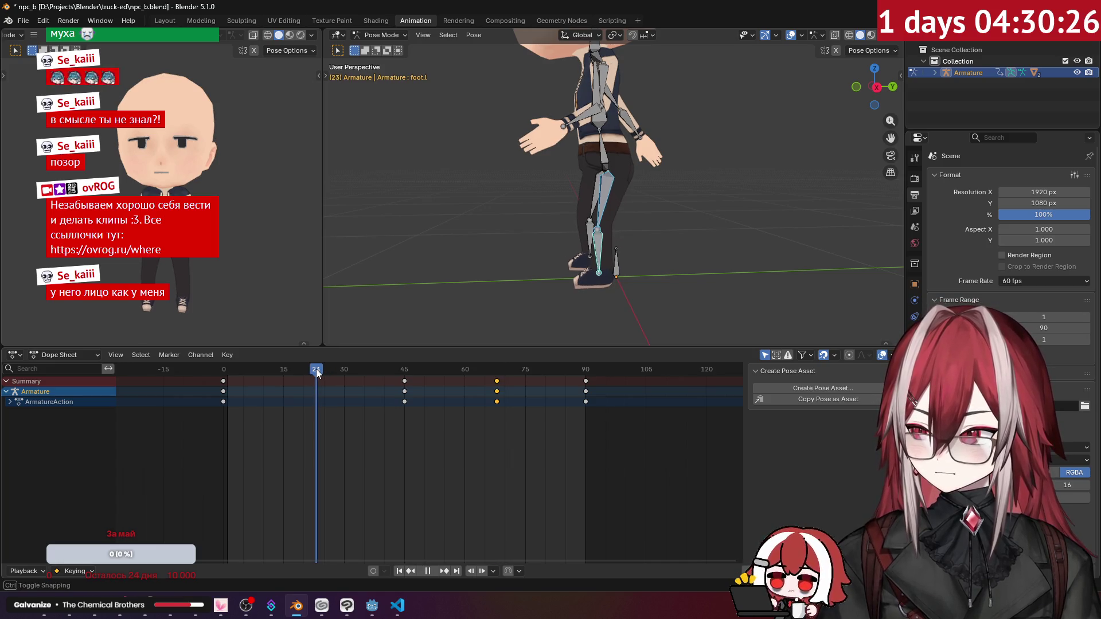
Paste a mirrored pose onto the left leg and key it, then undo those keys.
click(597, 210)
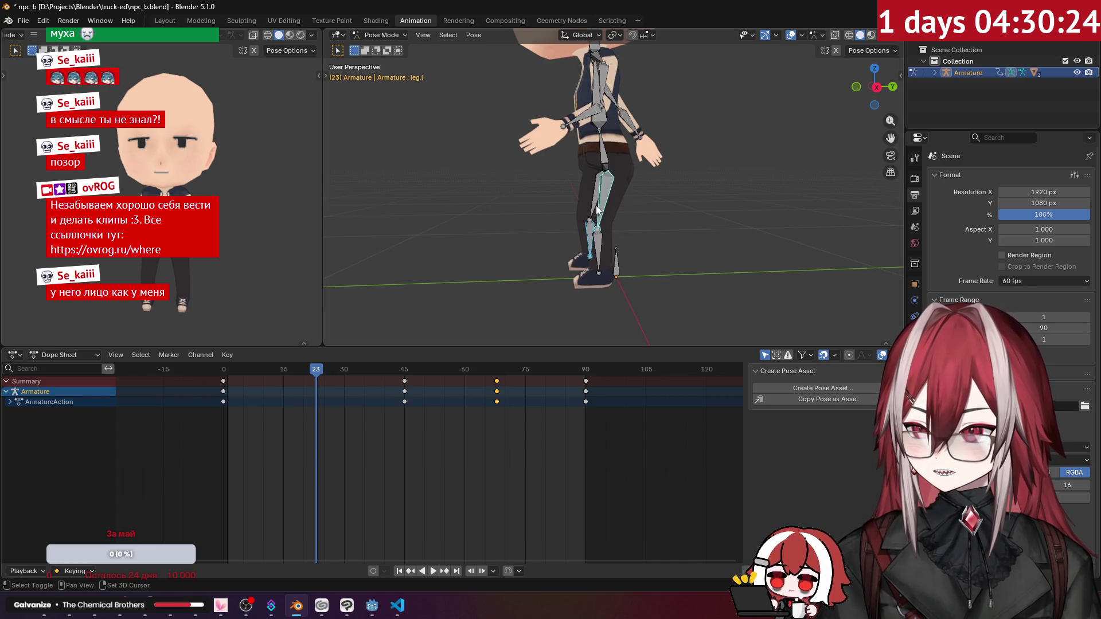
right_click(590, 210)
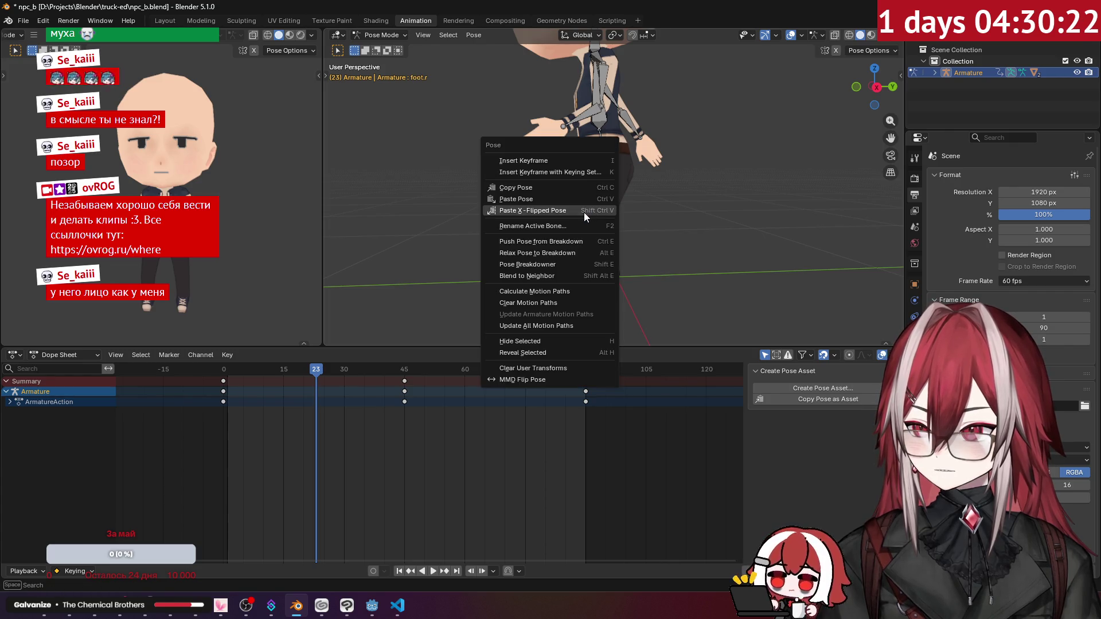
click(583, 214)
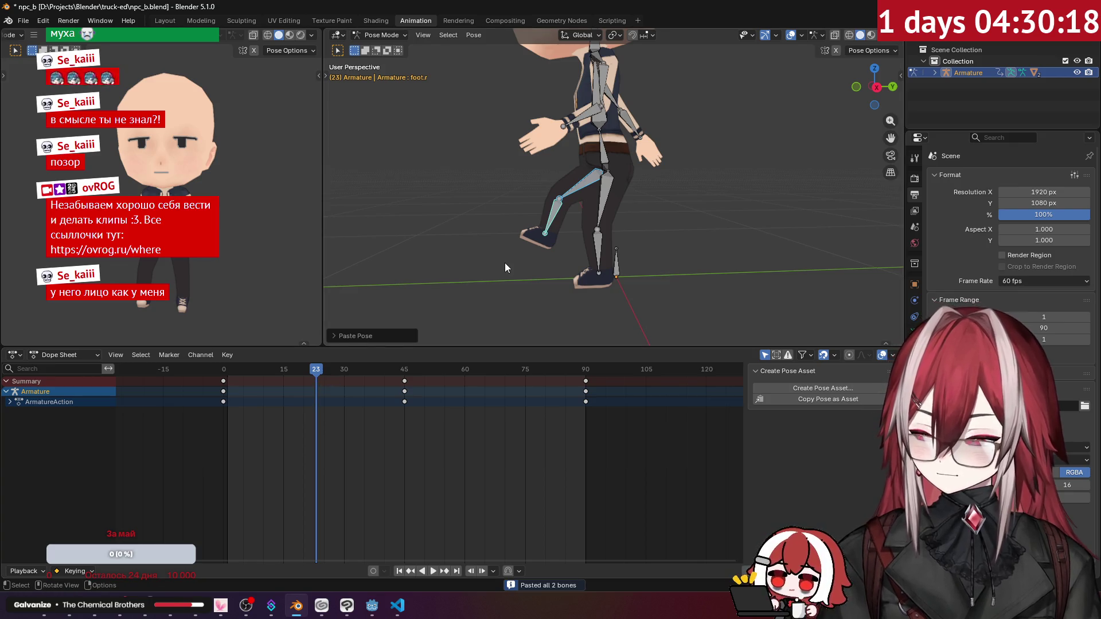
key(i)
key(ctrl+z)
Key the left leg bone's pose at frame 68.
mouse_move(330, 370)
mouse_down()
mouse_move(372, 370)
mouse_move(306, 376)
mouse_move(312, 383)
mouse_up()
click(501, 383)
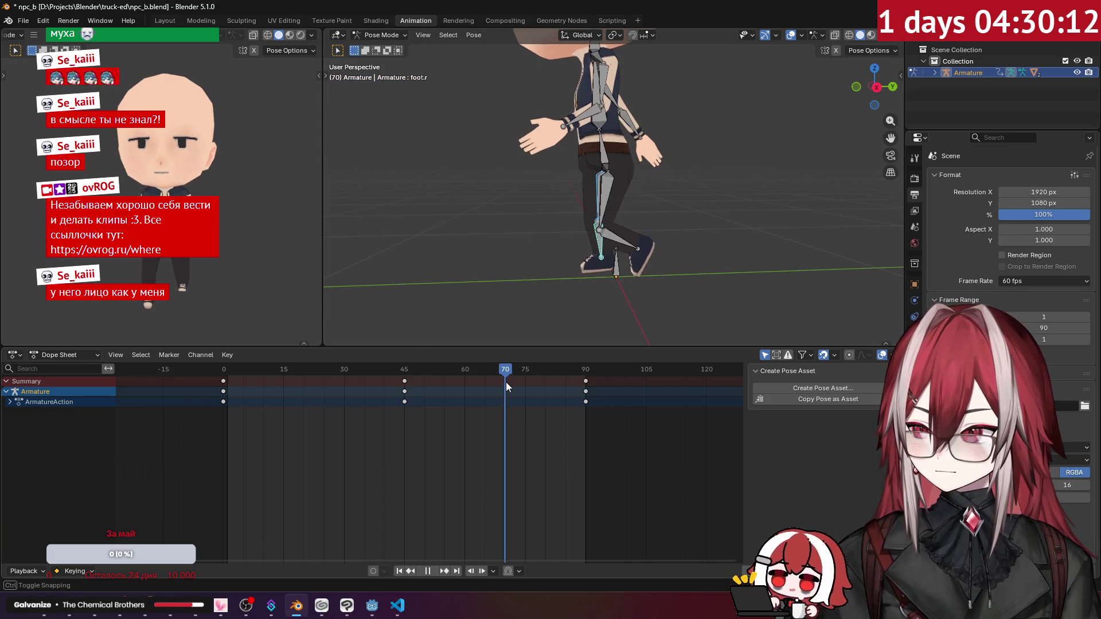
mouse_move(500, 383)
mouse_down()
mouse_move(489, 377)
mouse_move(498, 376)
mouse_up()
click(611, 203)
key(i)
Copy the left foot's pose, return to frame 23 and select the right leg bone.
click(607, 235)
right_click(603, 237)
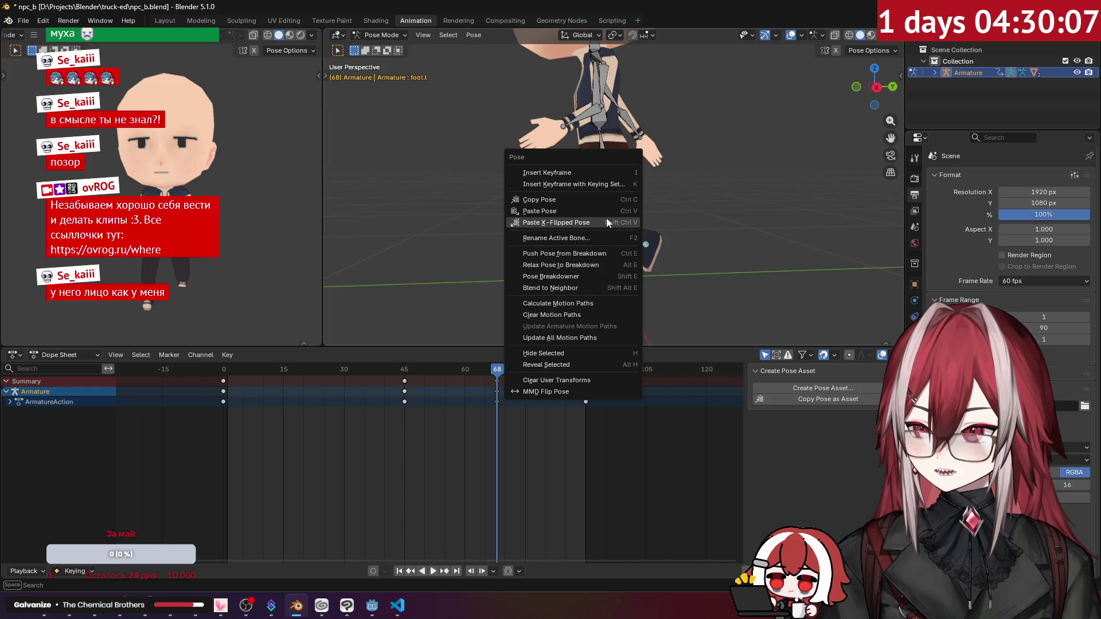
click(563, 201)
drag(318, 370, 318, 369)
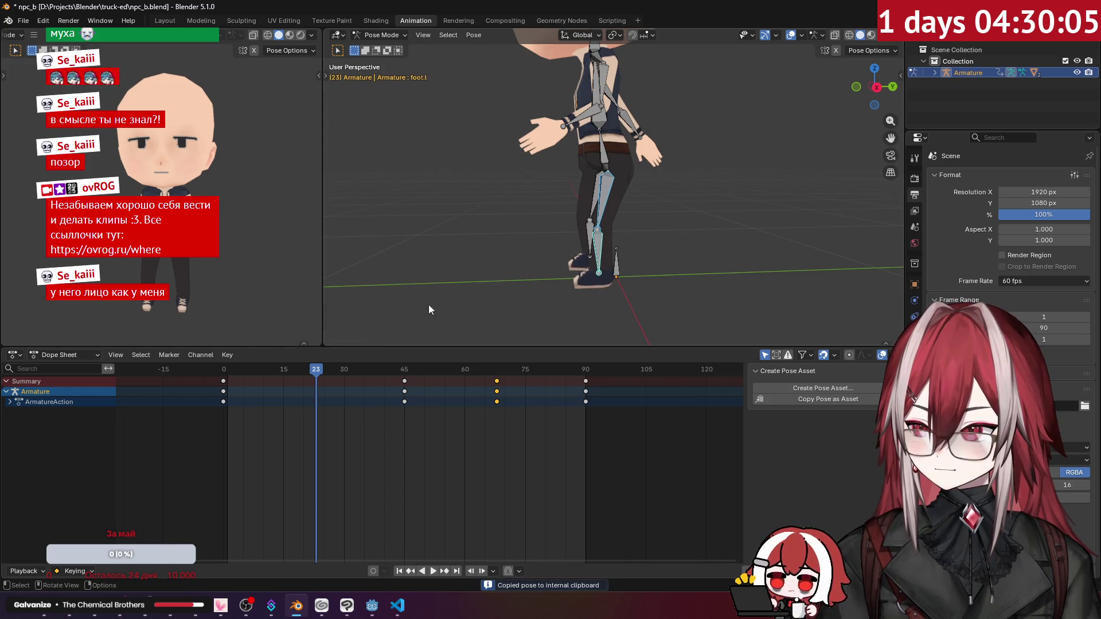
click(589, 236)
key(alt+Tab)
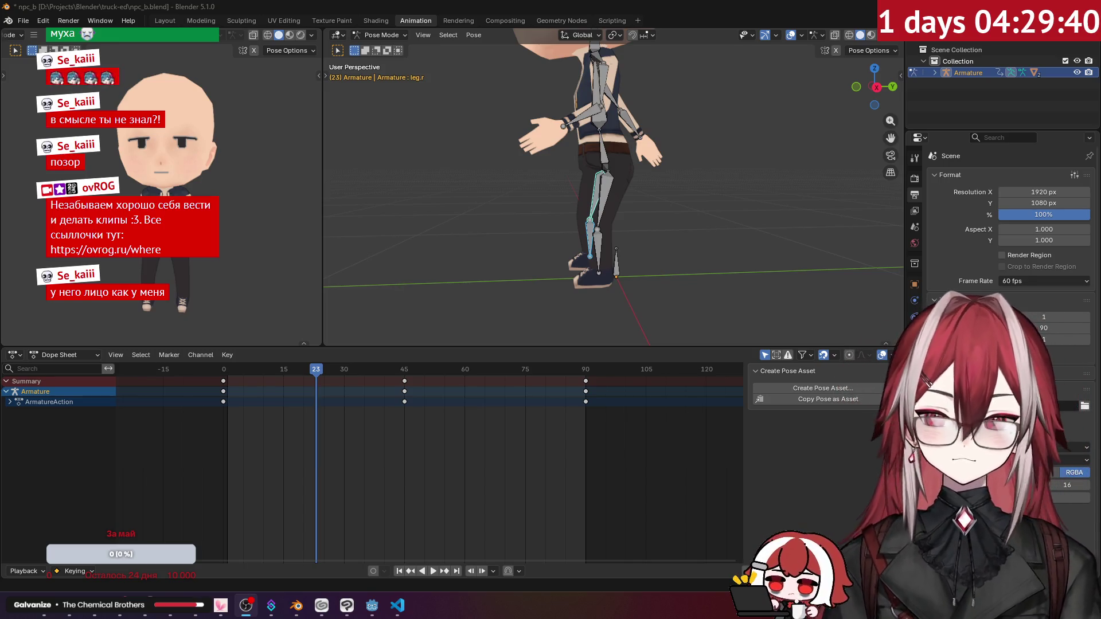
Paste the copied pose X-flipped onto the right leg and key it at frame 23.
right_click(580, 201)
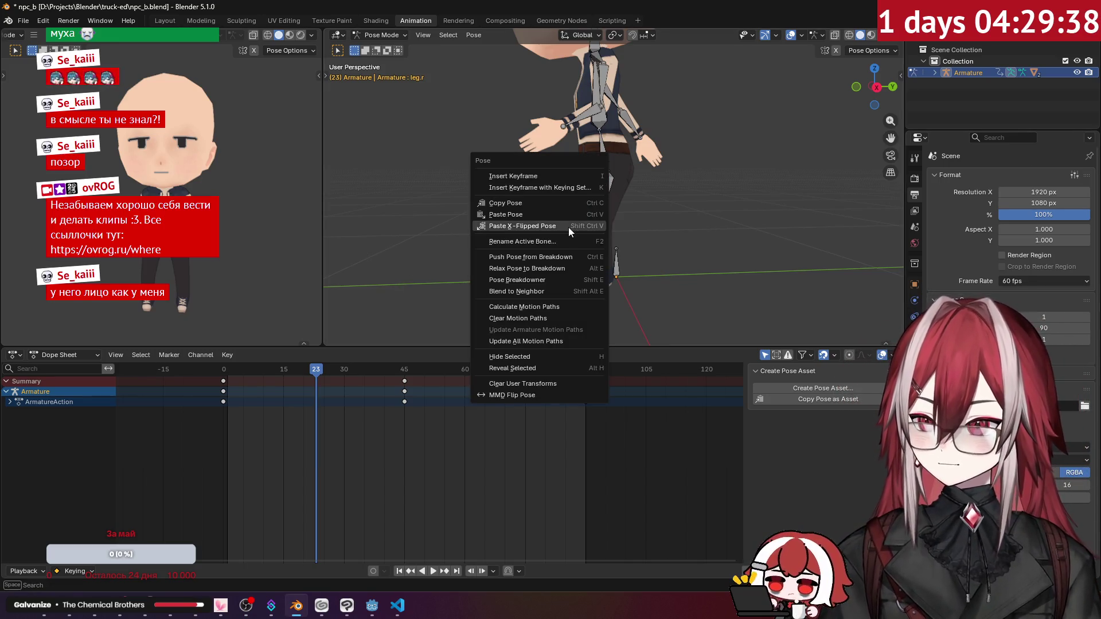
click(569, 227)
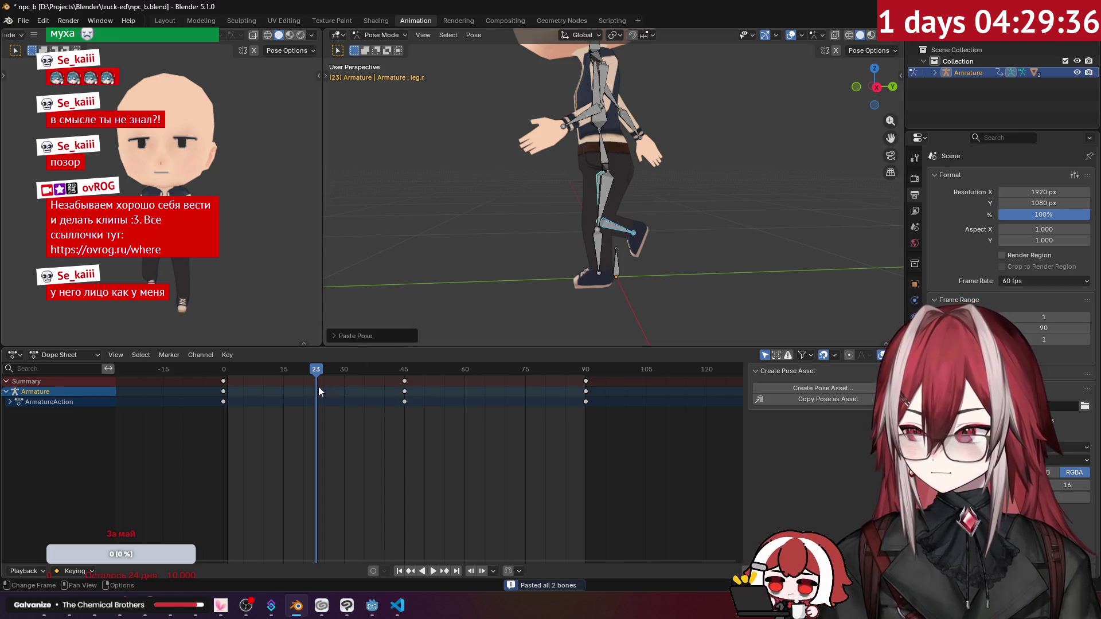
key(i)
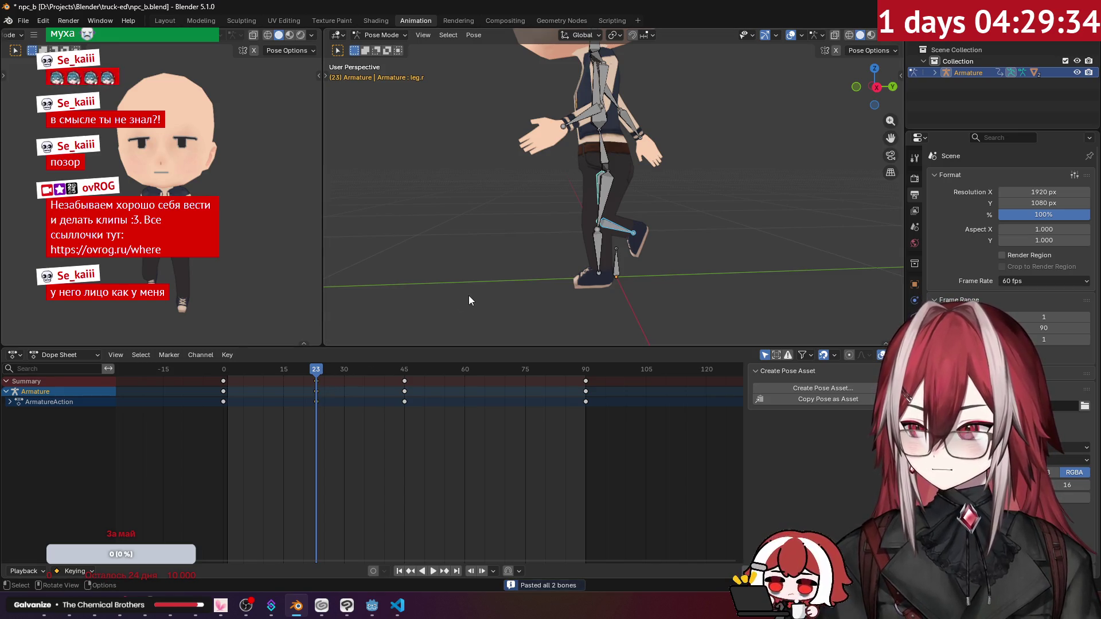
mouse_move(335, 395)
mouse_down()
mouse_move(266, 375)
mouse_move(226, 381)
mouse_up()
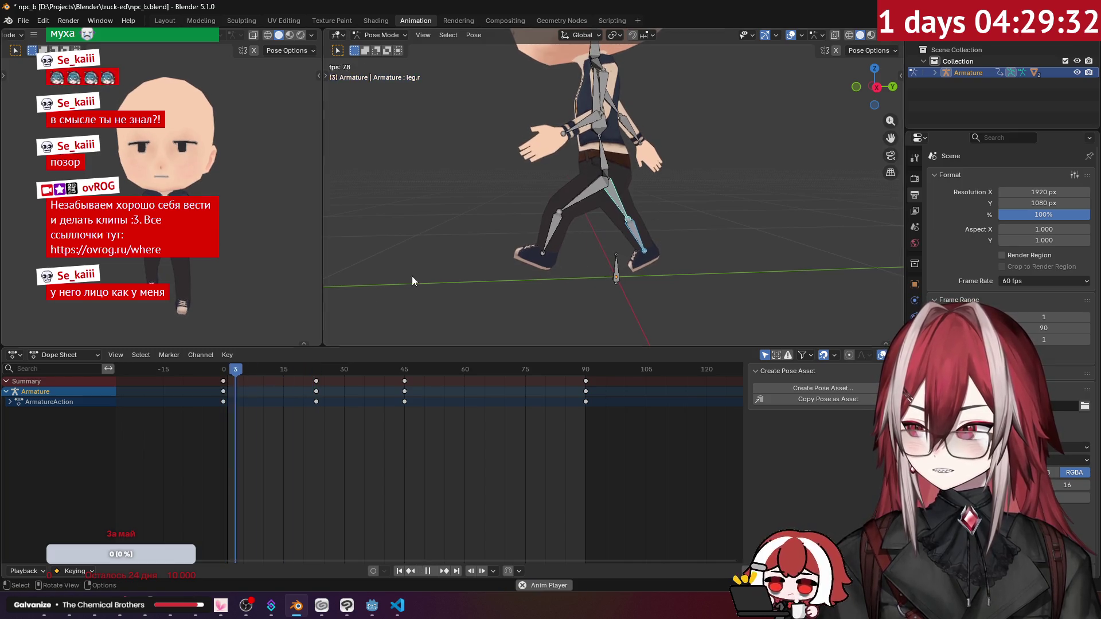
key(space)
click(441, 244)
mouse_move(441, 245)
middle_down()
mouse_move(689, 244)
mouse_move(717, 255)
mouse_move(617, 264)
mouse_move(548, 239)
mouse_move(614, 218)
middle_up()
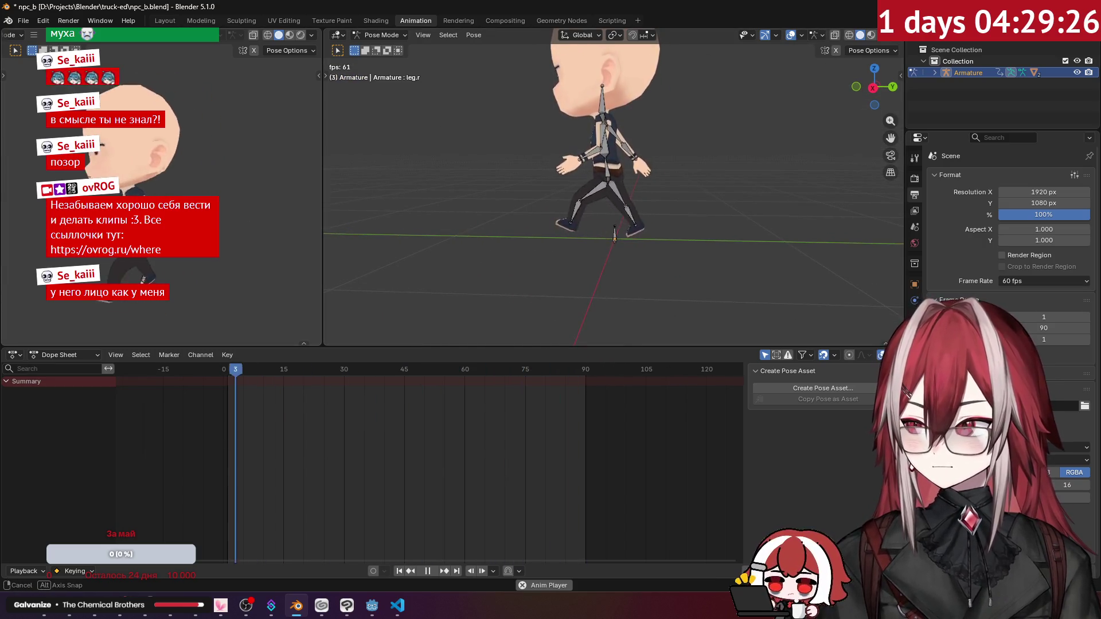
mouse_move(246, 216)
middle_down()
mouse_move(220, 215)
mouse_move(242, 202)
mouse_move(275, 209)
mouse_move(194, 179)
mouse_move(284, 181)
middle_up()
scroll(565, 193, up, 4)
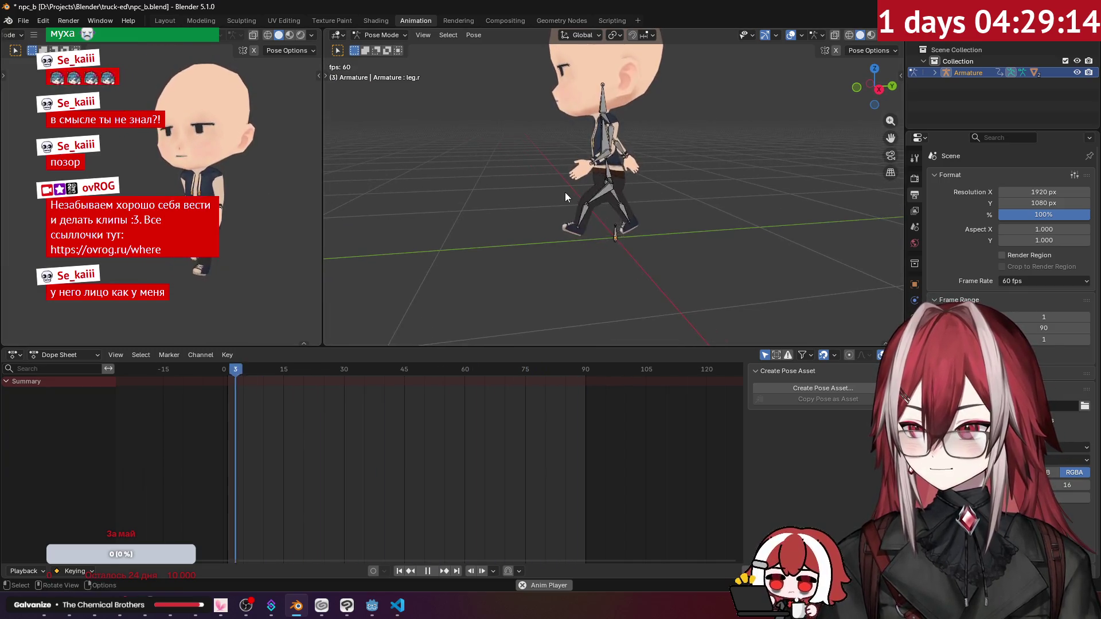
mouse_move(588, 245)
middle_down()
mouse_move(570, 234)
mouse_move(591, 252)
middle_up()
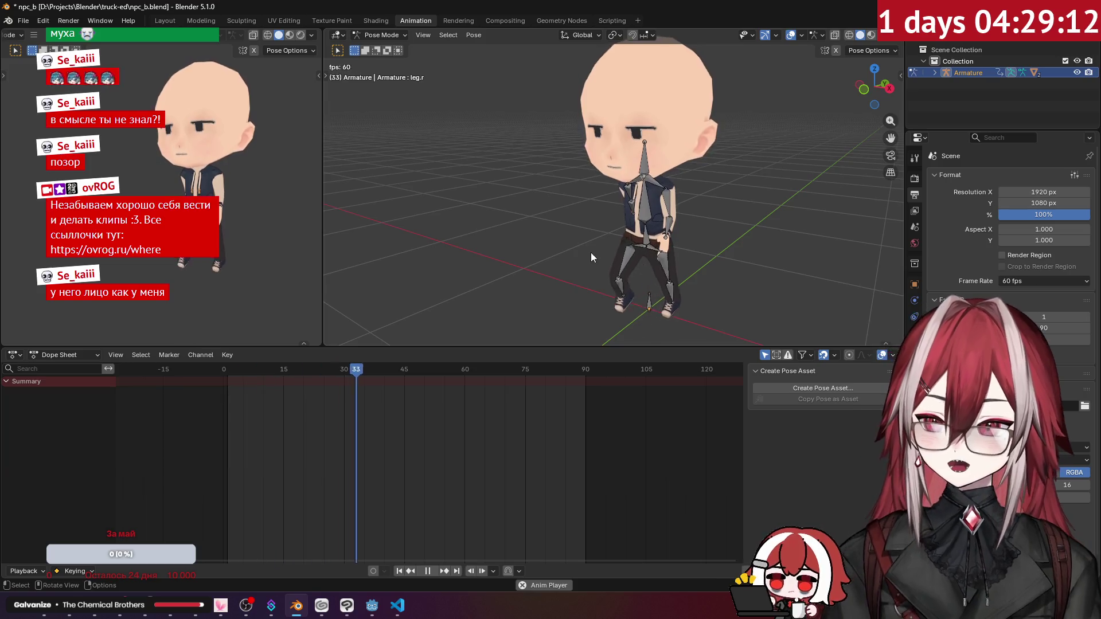
key(space)
mouse_move(694, 250)
middle_down()
mouse_move(642, 235)
mouse_move(618, 198)
middle_up()
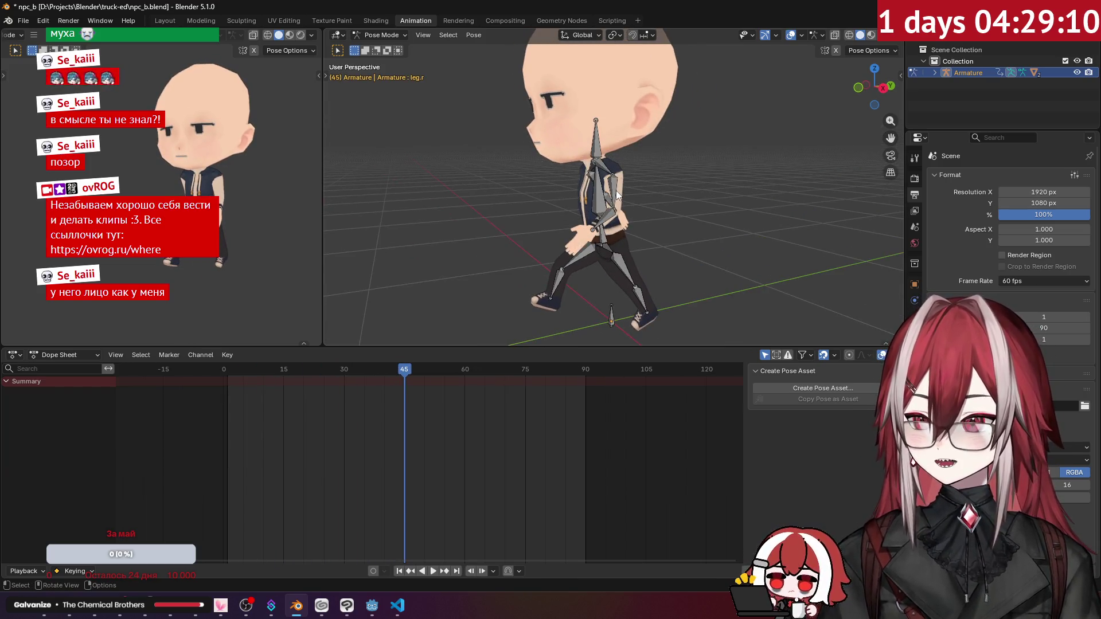
Copy the pose of the left upper-arm and hand bones.
click(616, 195)
key(KP_3)
scroll(617, 195, up, 2)
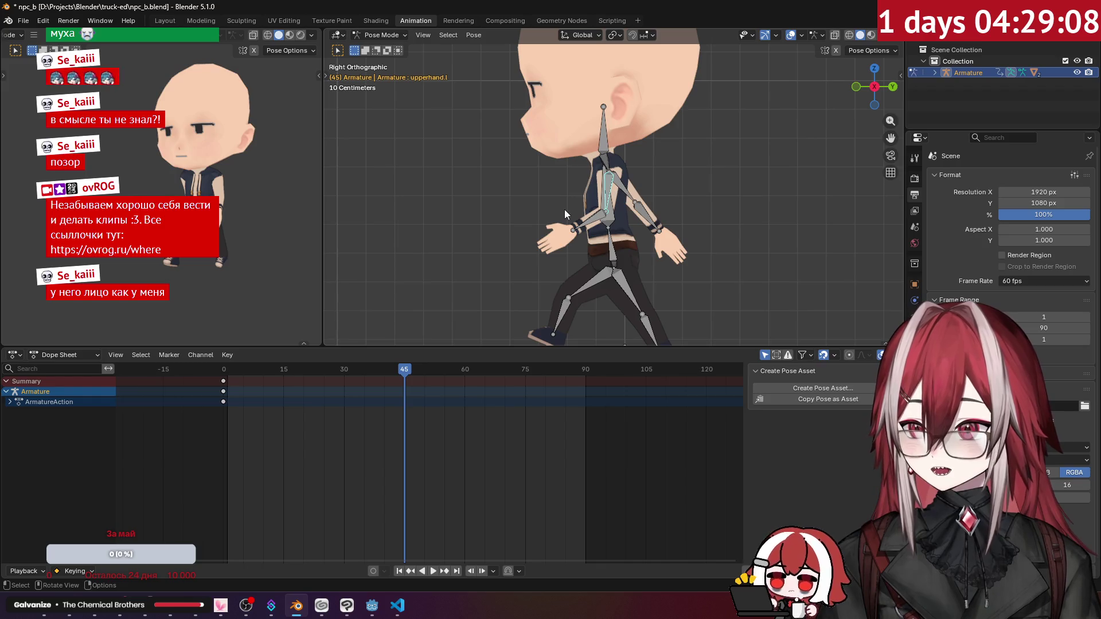
click(547, 213)
scroll(608, 190, up, 1)
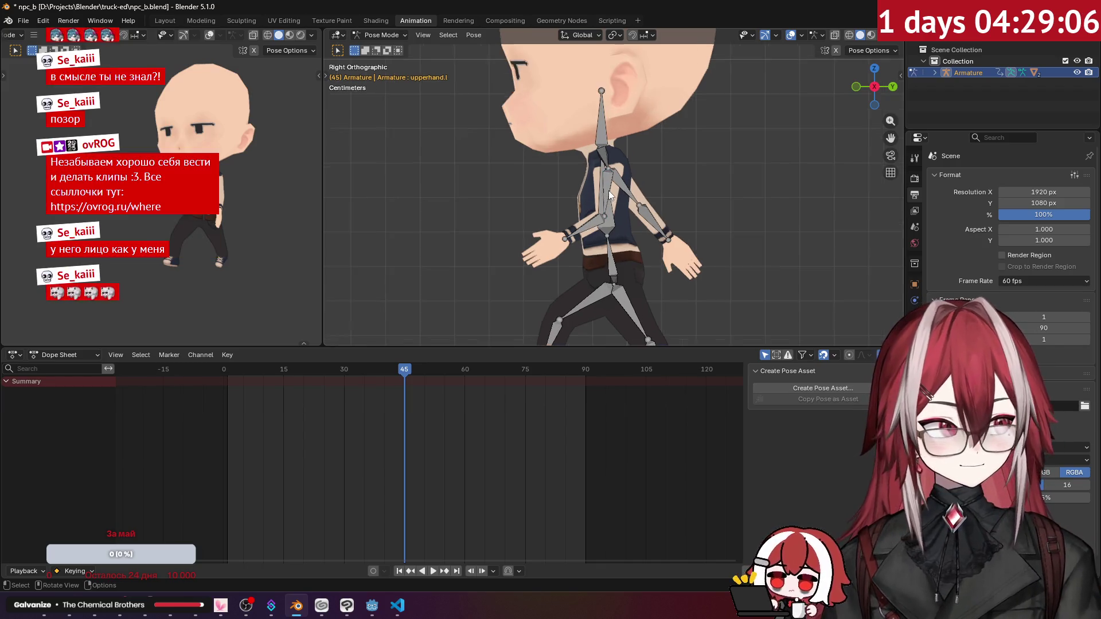
middle_drag(608, 190, 623, 197)
click(607, 189)
shift+click(588, 232)
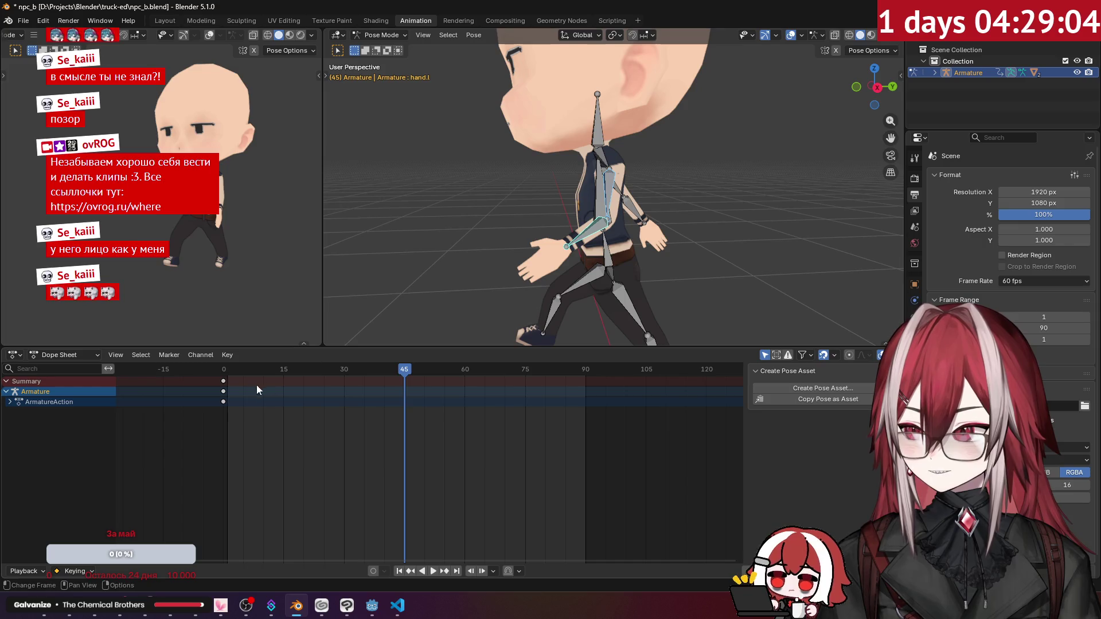
right_click(572, 235)
click(539, 216)
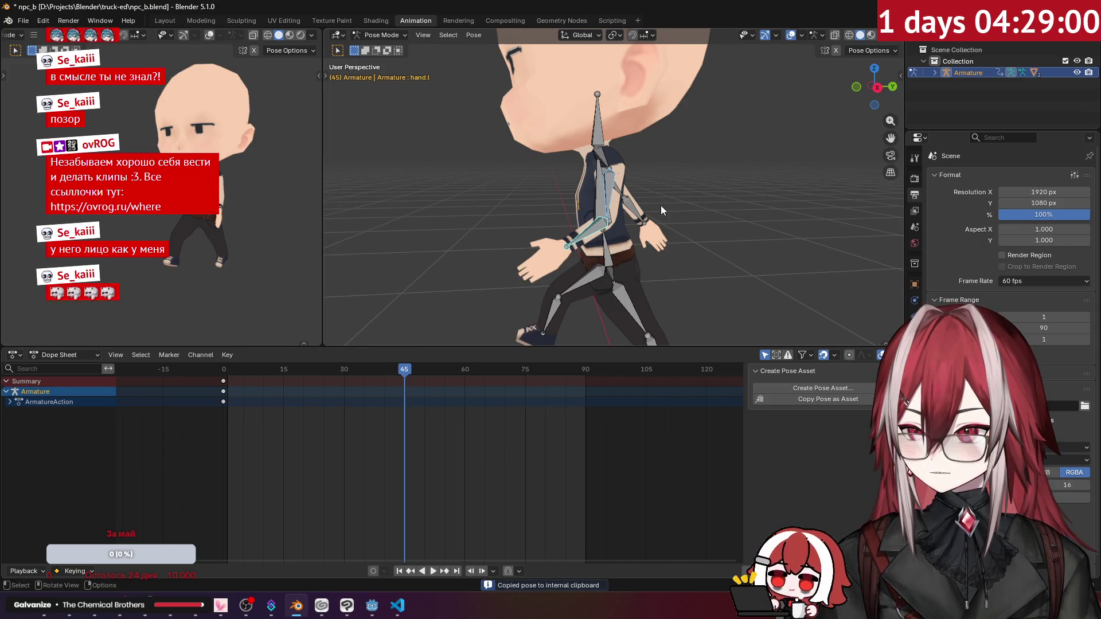
Select the right upper-arm bone and stop playback at frame 45.
middle_drag(641, 216, 631, 190)
click(625, 185)
right_click(635, 187)
click(637, 188)
key(space)
mouse_move(453, 374)
mouse_down()
mouse_move(228, 384)
mouse_move(615, 436)
mouse_move(404, 425)
mouse_up()
key(space)
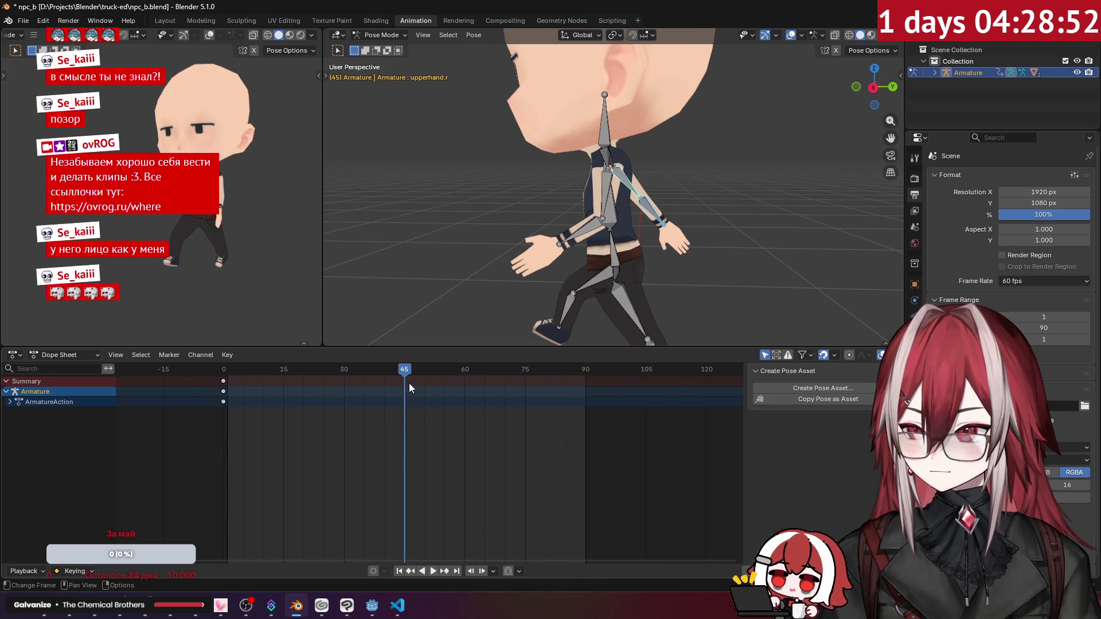
Paste the copied arm pose at frame 45 and reselect the left hand and upper arm.
right_click(635, 199)
click(594, 221)
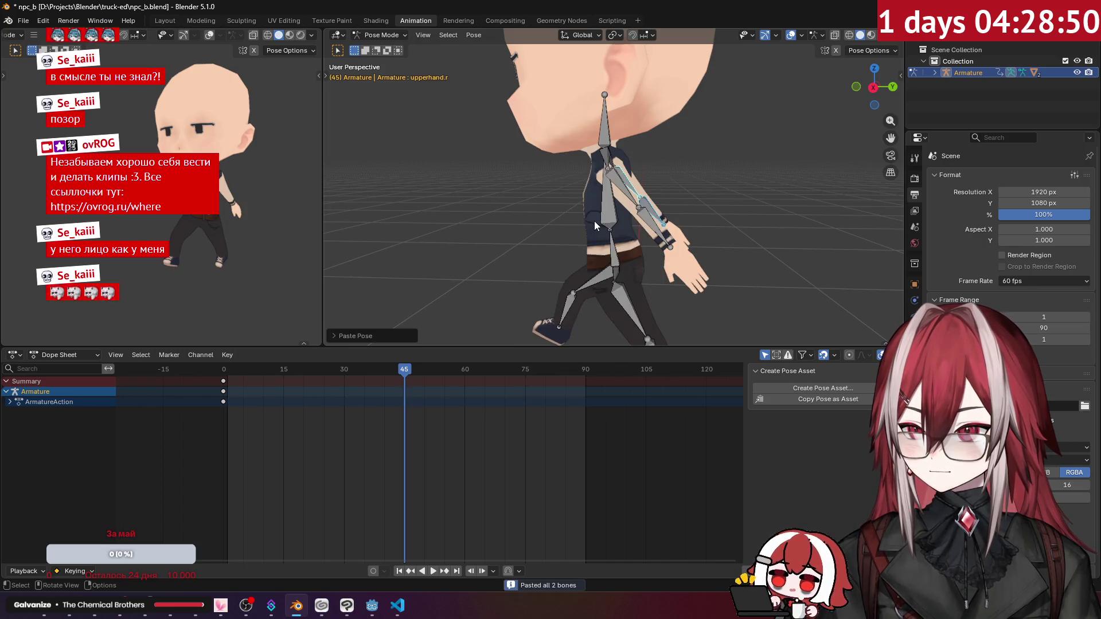
click(650, 228)
shift+click(629, 201)
Copy the frame-0 arm keys in the Dope Sheet and paste them at frame 90.
click(223, 391)
key(space)
key(space)
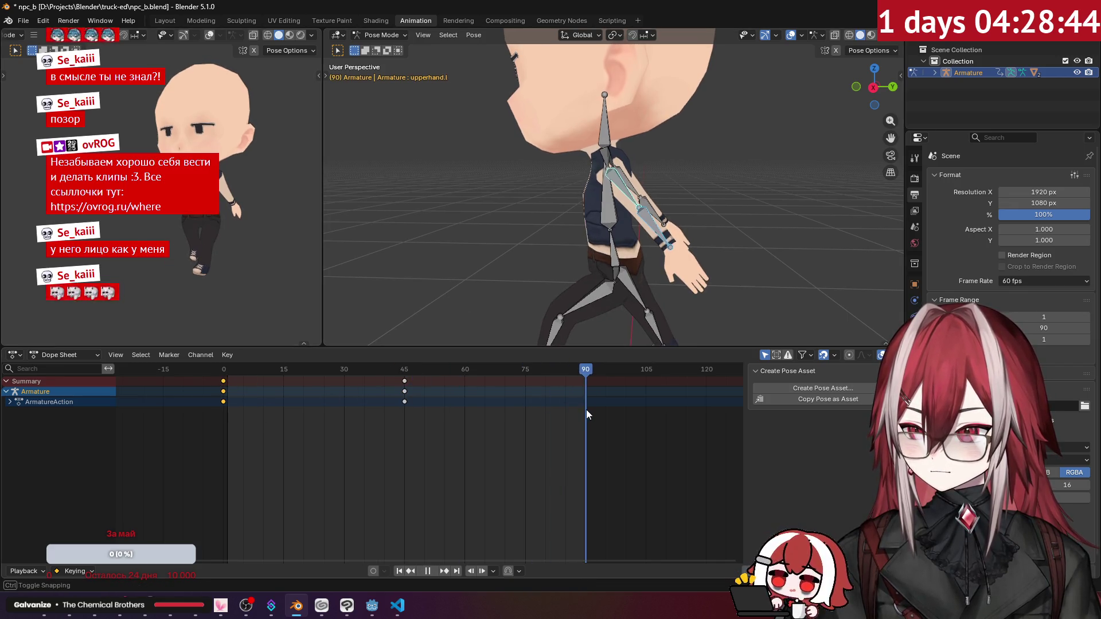
key(ctrl+v)
drag(573, 364, 224, 380)
click(437, 246)
key(space)
Watch the walk playback from a front view, stopping at frame 10 with the left hand selected.
mouse_move(437, 246)
middle_down()
mouse_move(544, 246)
mouse_move(412, 239)
middle_up()
scroll(516, 247, down, 5)
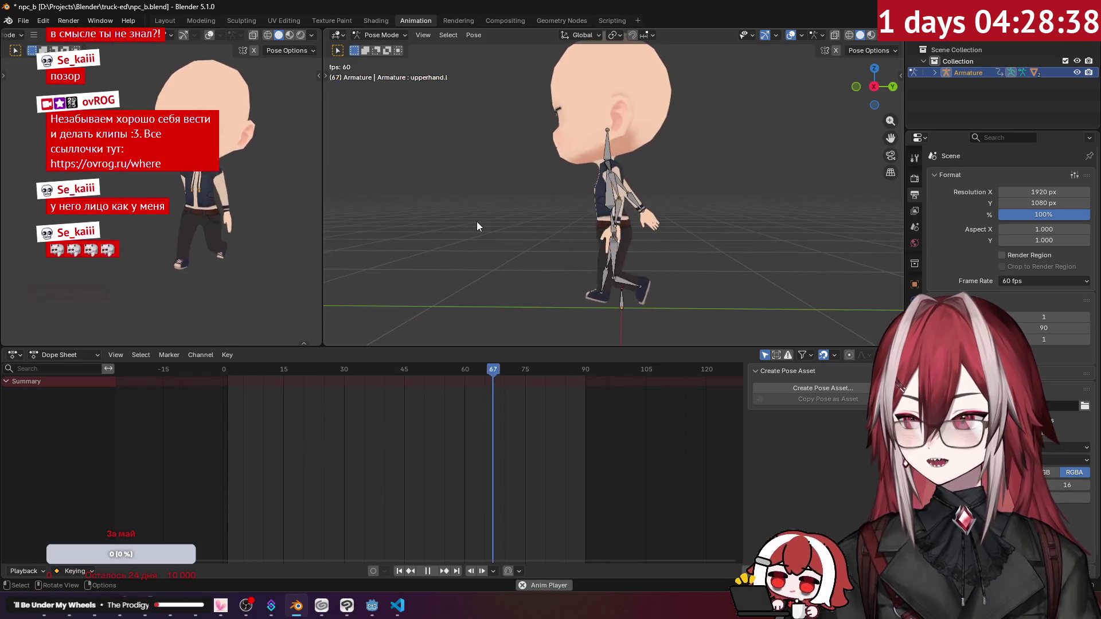
mouse_move(491, 225)
middle_down()
mouse_move(595, 222)
mouse_move(557, 213)
middle_up()
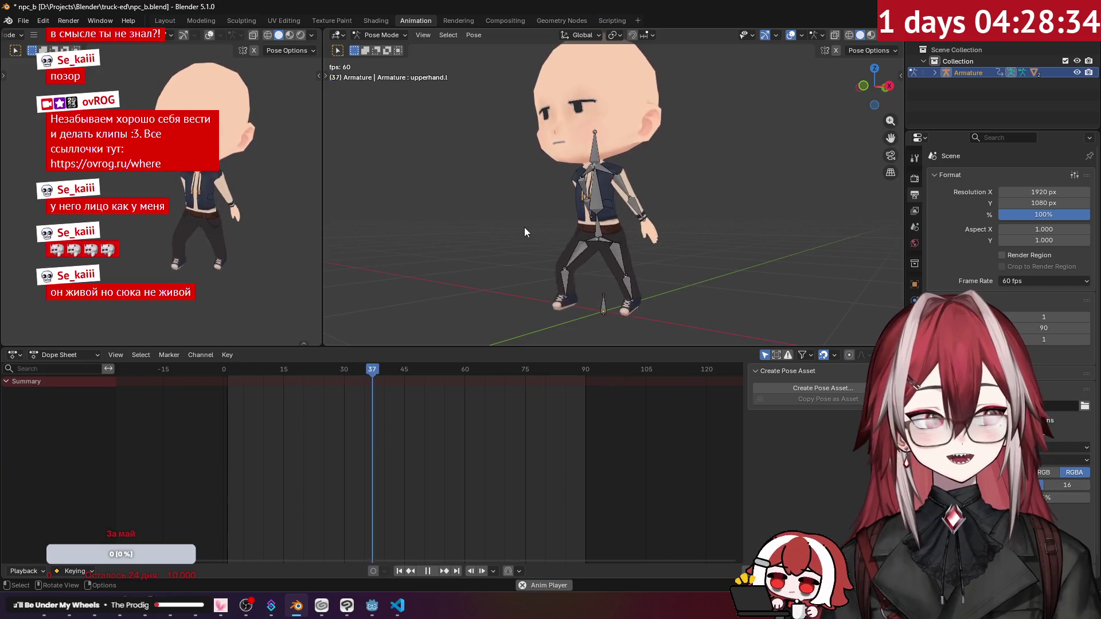
mouse_move(524, 227)
middle_down()
mouse_move(655, 208)
mouse_move(498, 233)
mouse_move(517, 223)
middle_up()
key(space)
scroll(517, 223, up, 3)
click(545, 254)
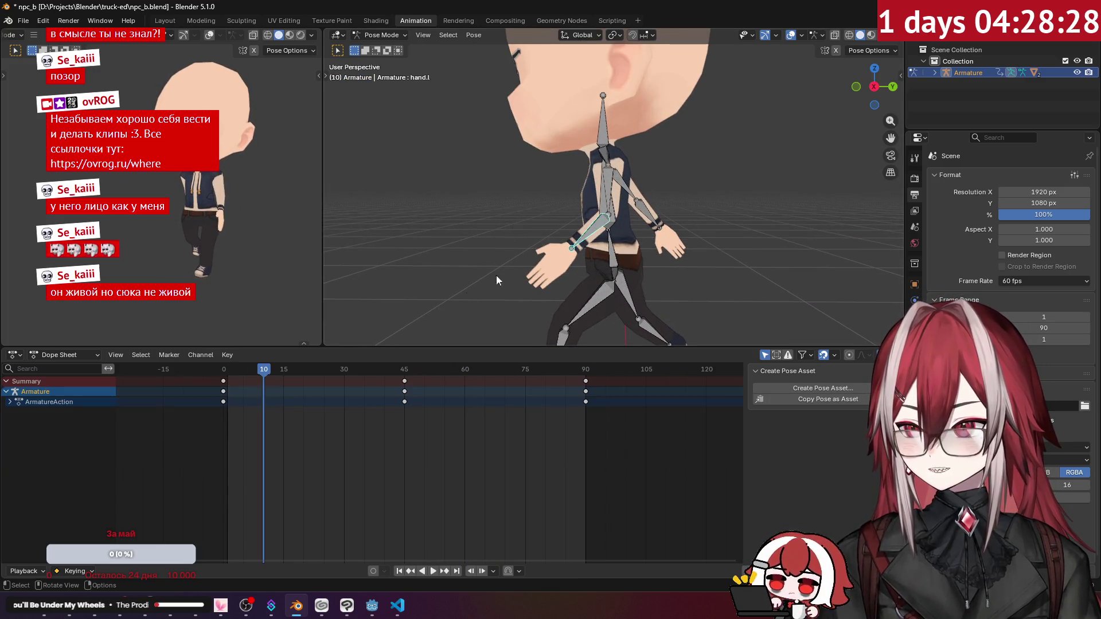
Swap the arm keys between frames 0 and 45, delete the frame-90 keys, and play.
drag(404, 396, 307, 395)
drag(221, 380, 404, 391)
drag(308, 391, 225, 391)
click(584, 391)
key(Delete)
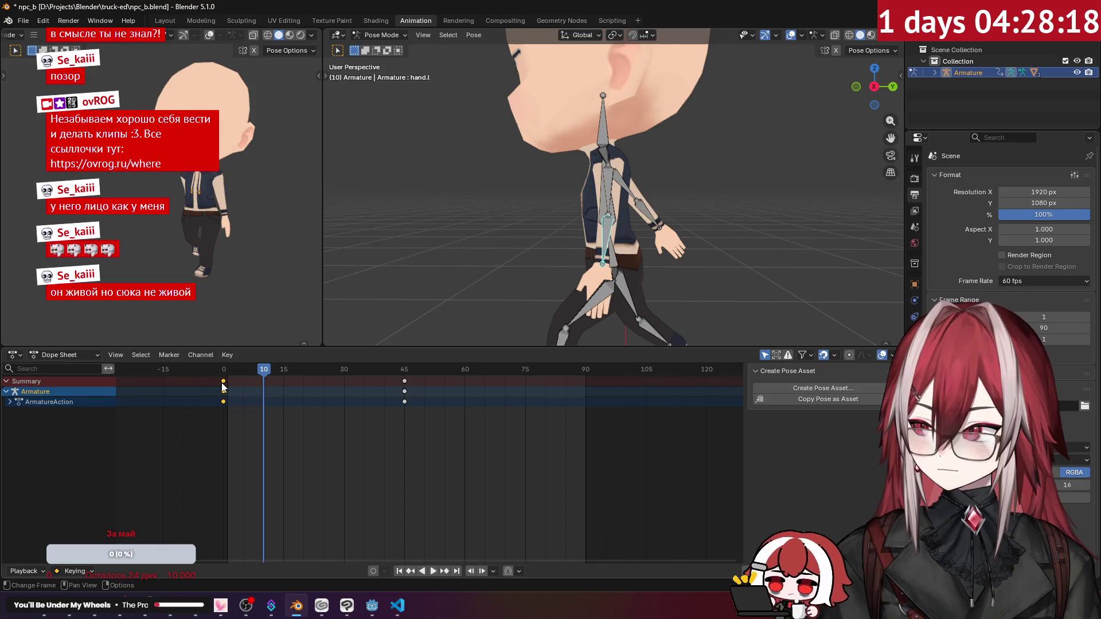
drag(263, 372, 582, 412)
key(space)
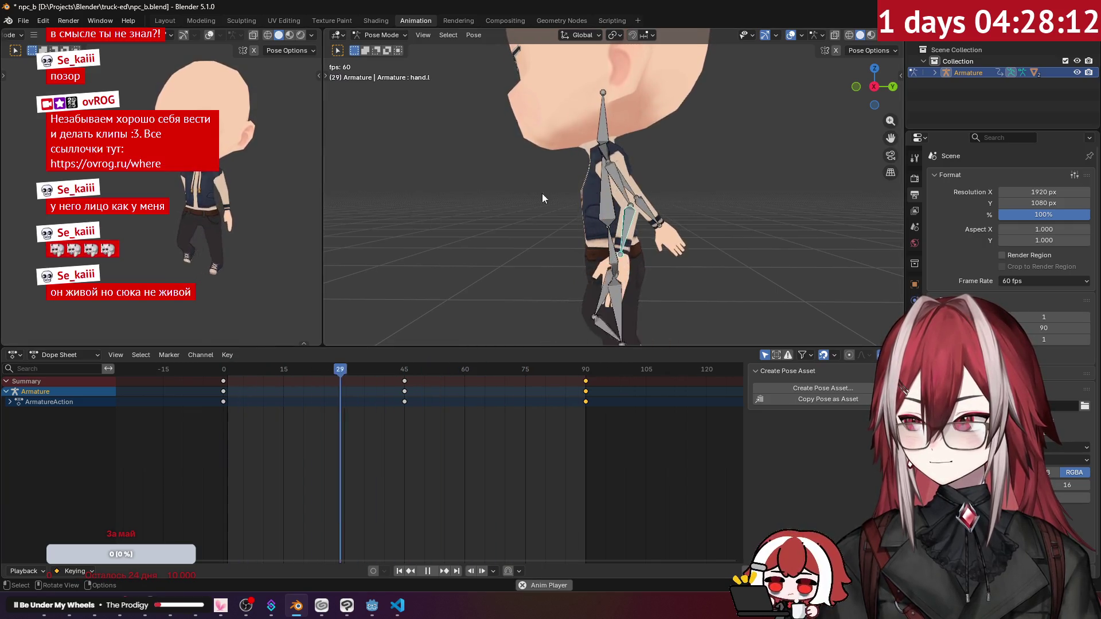
key(space)
Undo and redo the recent key moves and the frame-90 deletion.
key(ctrl+z)
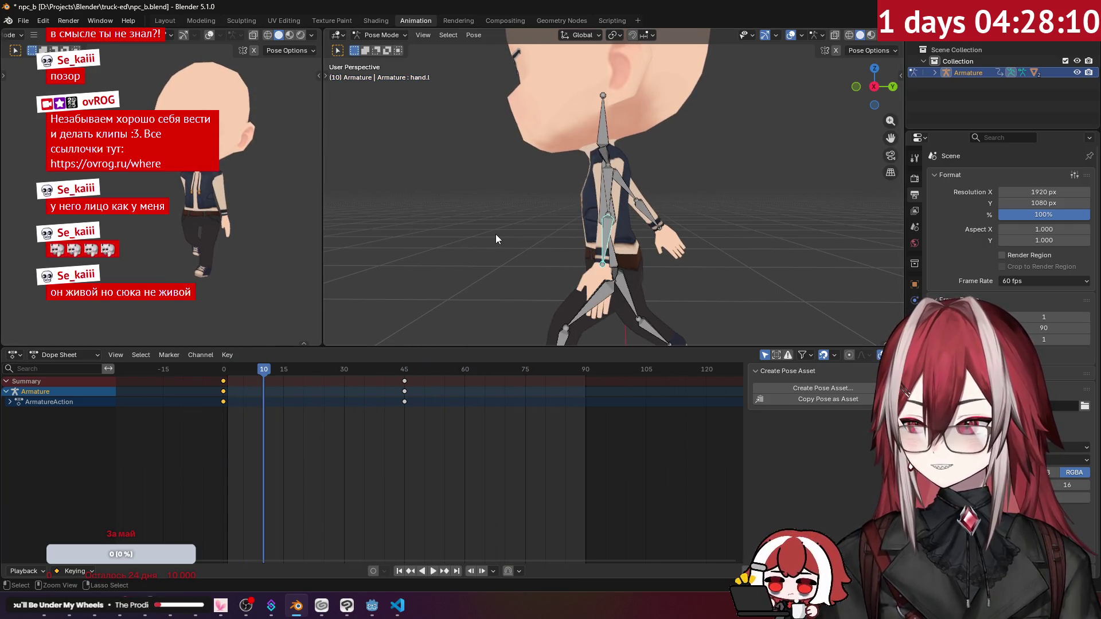
key(ctrl+shift+z)
key(ctrl+shift+z)
key(ctrl+shift+z)
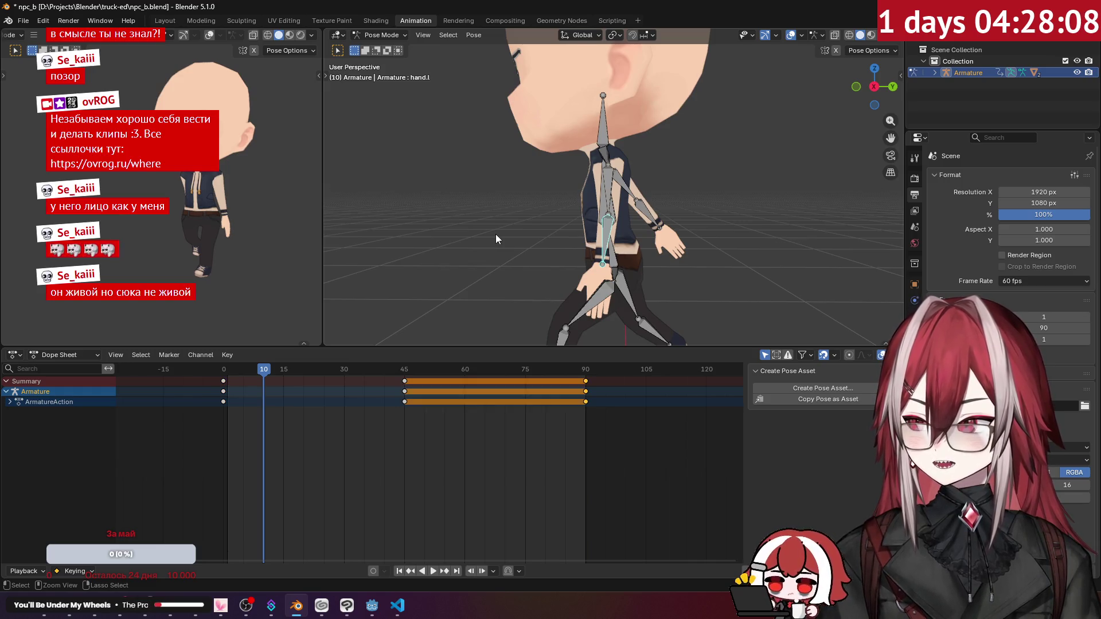
key(ctrl+z)
key(ctrl+z)
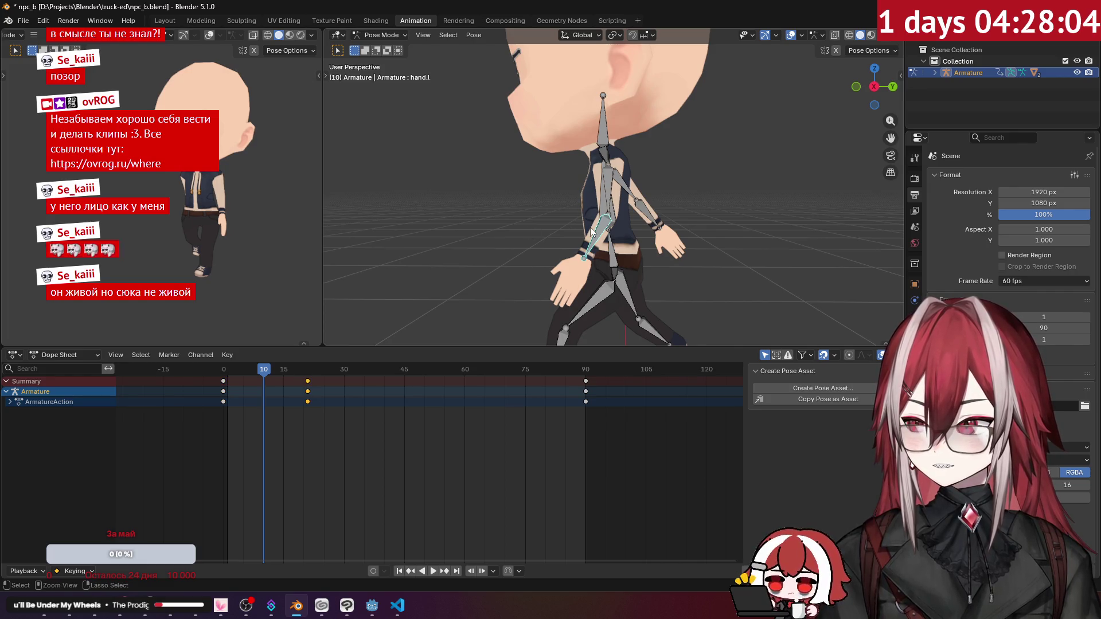
key(ctrl+z)
middle_drag(594, 206, 582, 231)
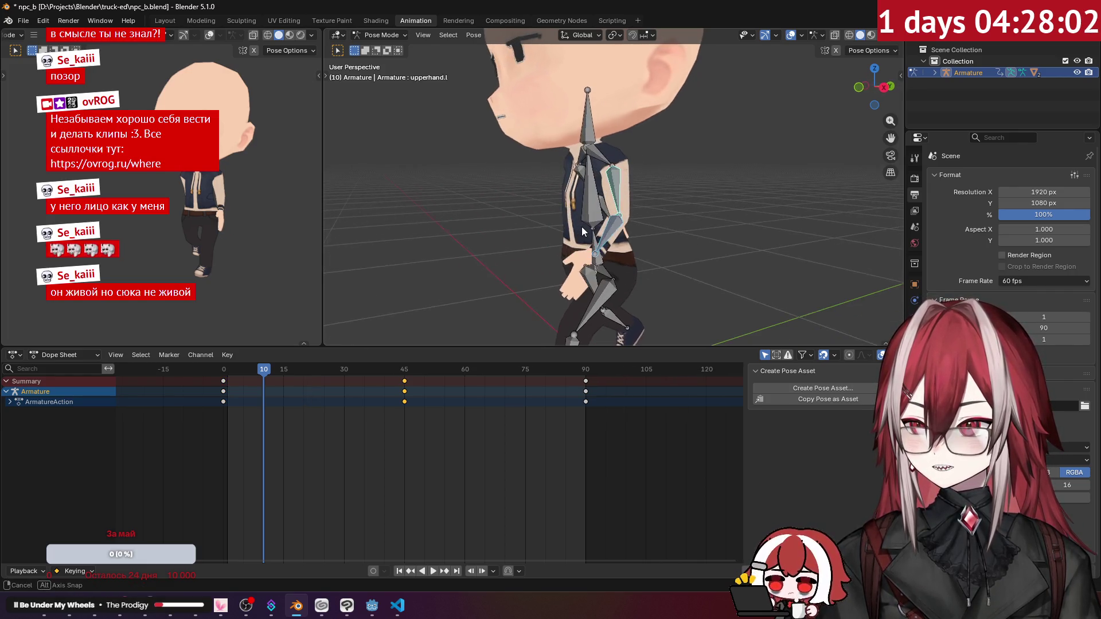
Move the keys back to frames 0 and 45 and delete the frame-90 keys.
mouse_move(403, 382)
mouse_down()
mouse_move(289, 381)
mouse_move(217, 398)
mouse_move(211, 379)
mouse_up()
drag(223, 381, 404, 381)
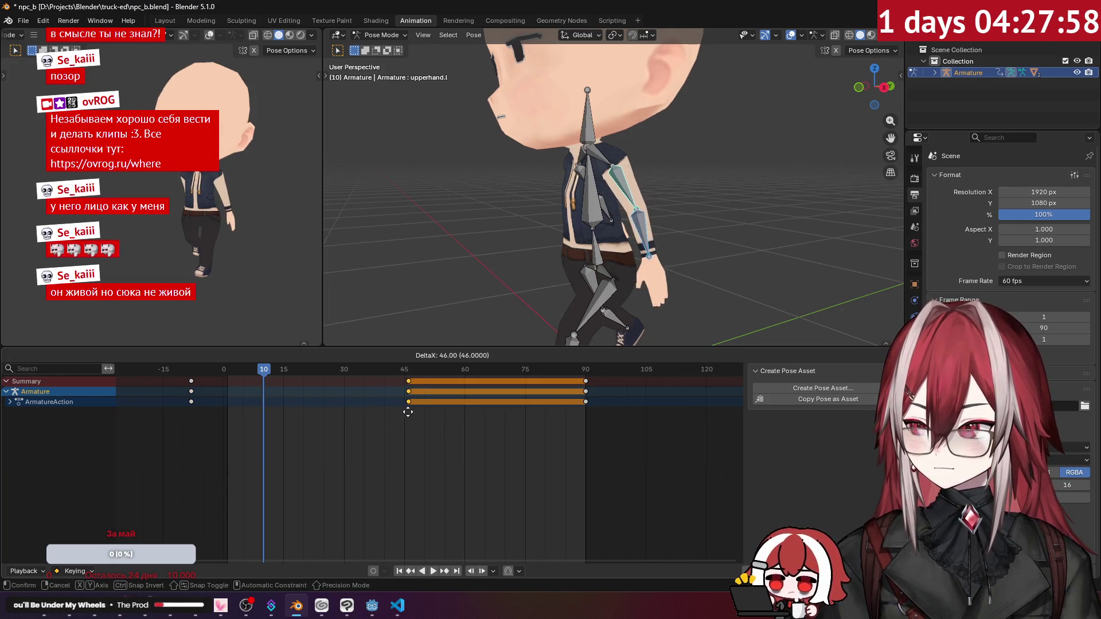
click(184, 381)
drag(191, 380, 223, 382)
drag(568, 371, 567, 370)
key(x)
click(568, 371)
drag(279, 431, 181, 353)
Scrub frames 0 to 90 and play the arm loop from a front view.
drag(402, 370, 582, 422)
drag(584, 377, 230, 389)
key(space)
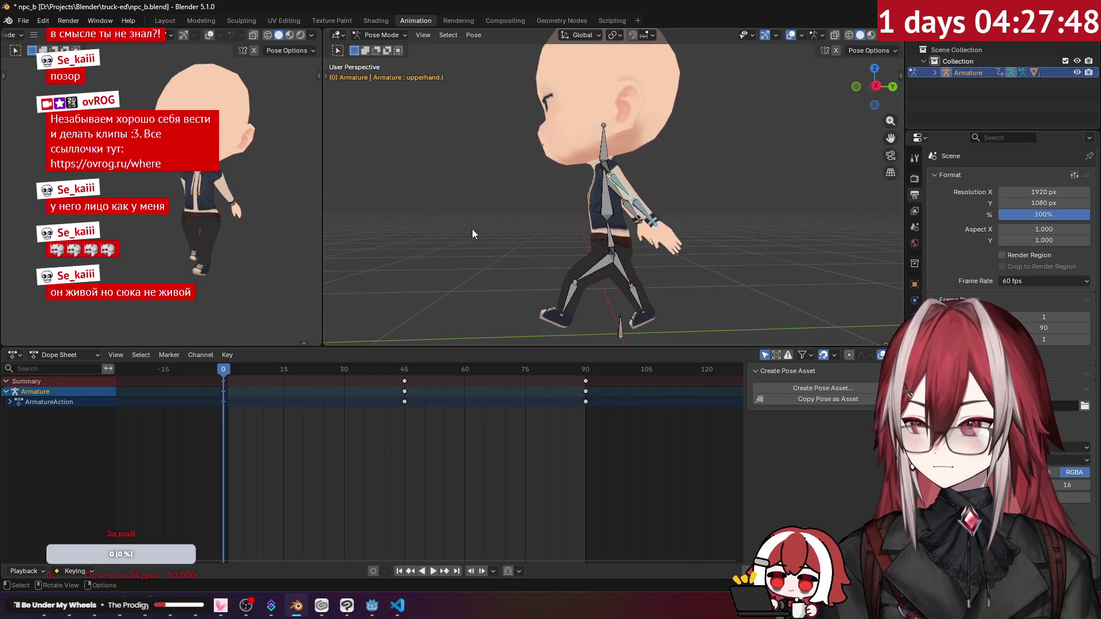
middle_drag(476, 245, 592, 245)
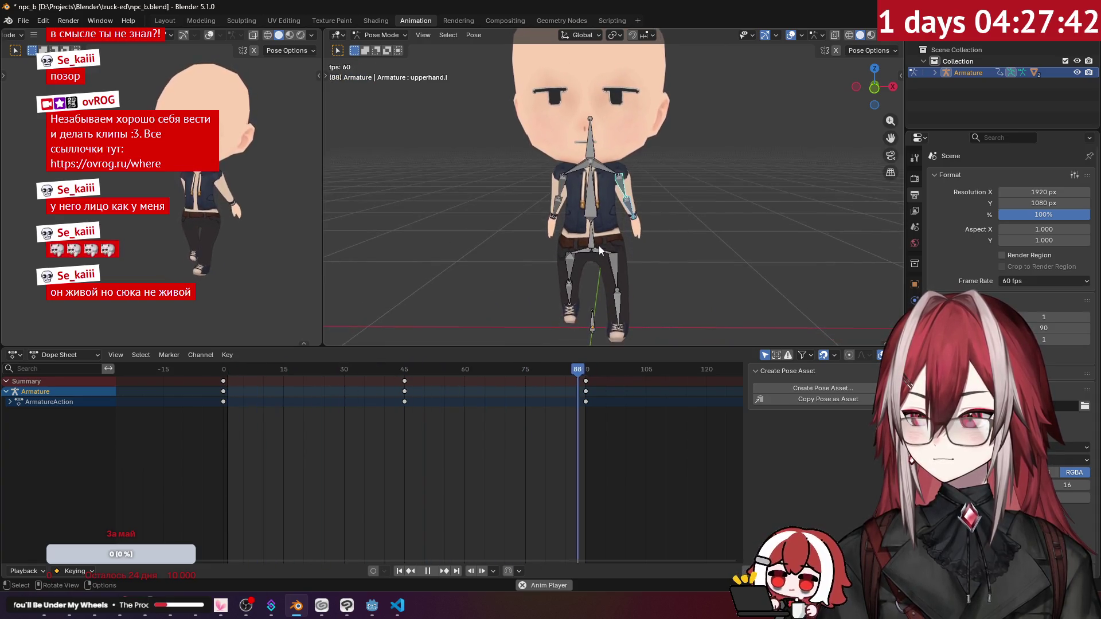
Copy the upper-arm pose at frame 45.
key(Escape)
click(455, 274)
mouse_move(484, 262)
middle_down()
mouse_move(558, 262)
mouse_move(524, 233)
middle_up()
click(617, 199)
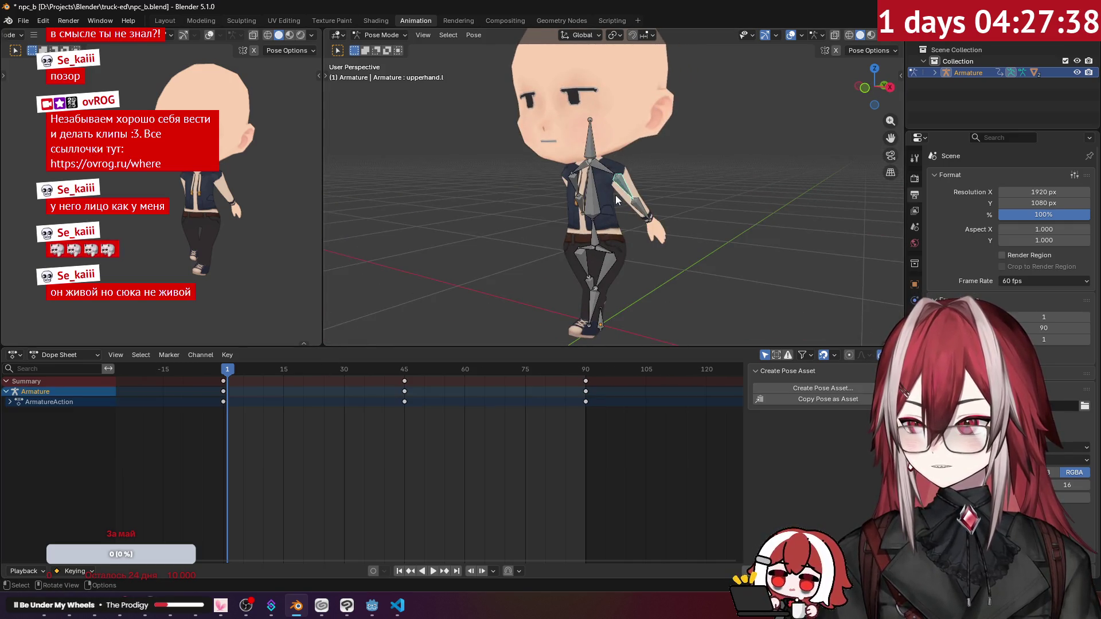
drag(241, 370, 405, 393)
right_click(624, 216)
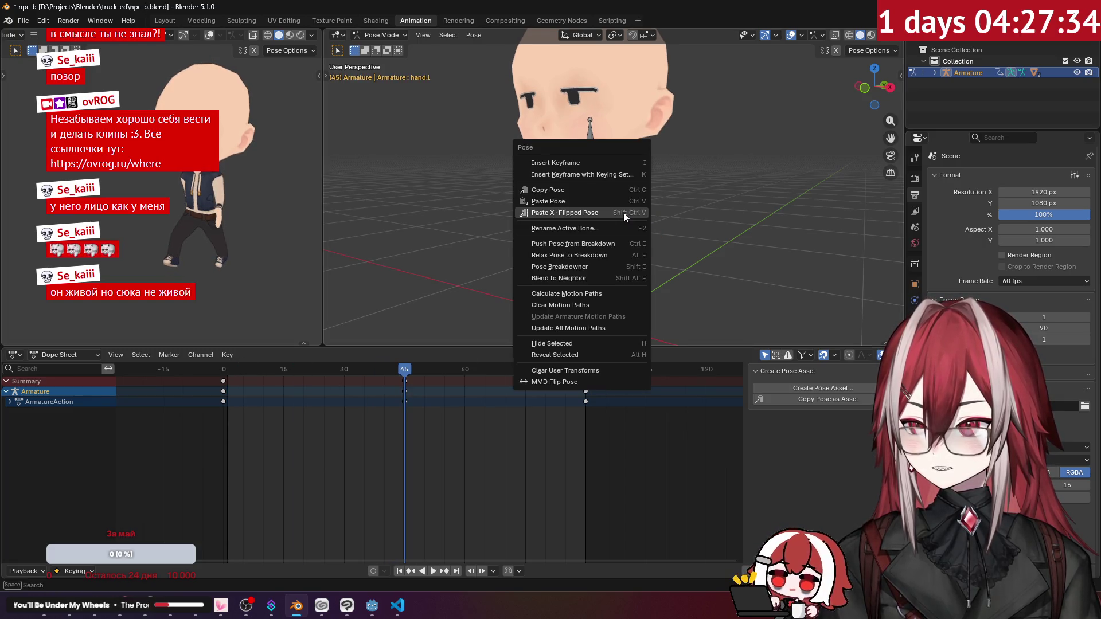
click(578, 191)
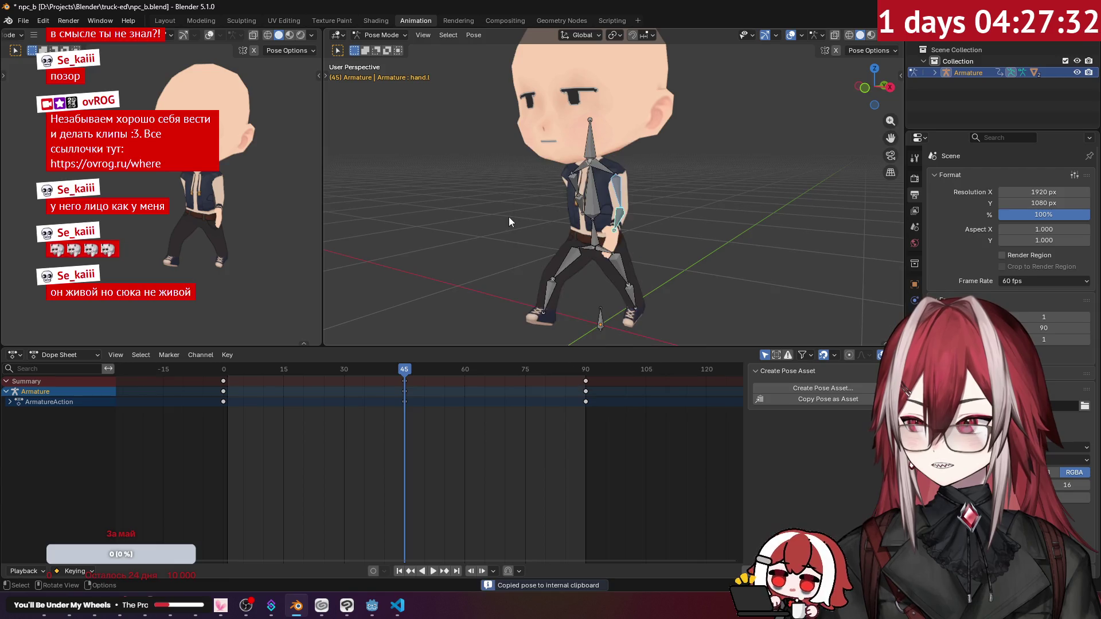
Try pasting the copied keys flipped in the timeline, then undo it.
click(577, 204)
mouse_move(578, 206)
middle_down()
mouse_move(559, 211)
mouse_move(672, 198)
middle_up()
mouse_move(409, 372)
mouse_down()
mouse_move(214, 381)
mouse_move(405, 408)
mouse_up()
right_click(404, 408)
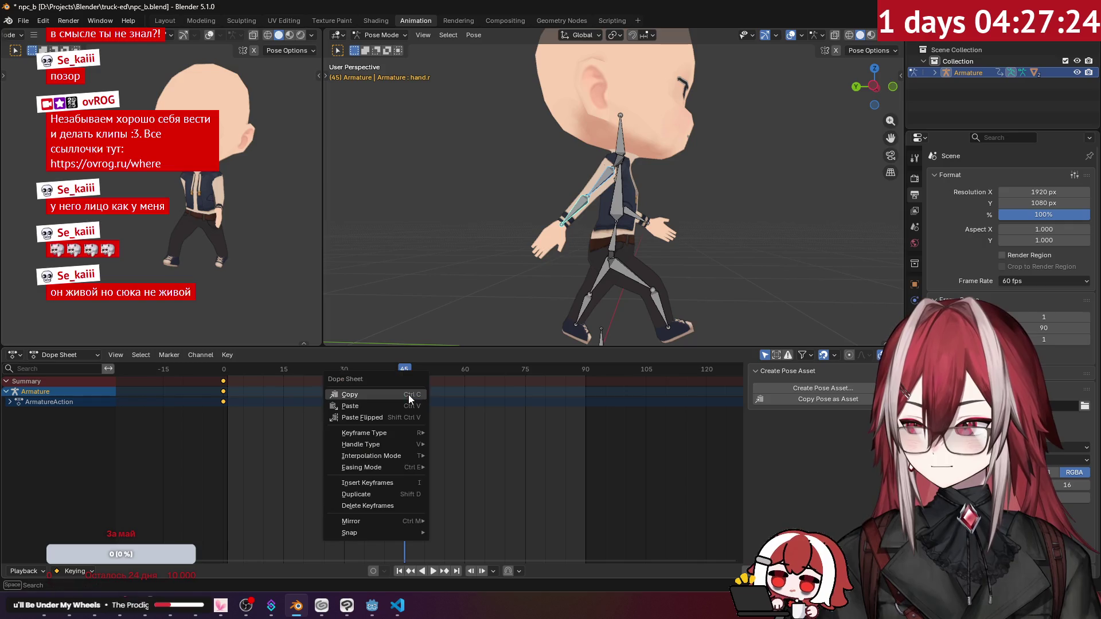
click(387, 415)
key(ctrl+z)
Paste the copied pose X-flipped onto the opposite arm and select the forearm bone.
right_click(534, 197)
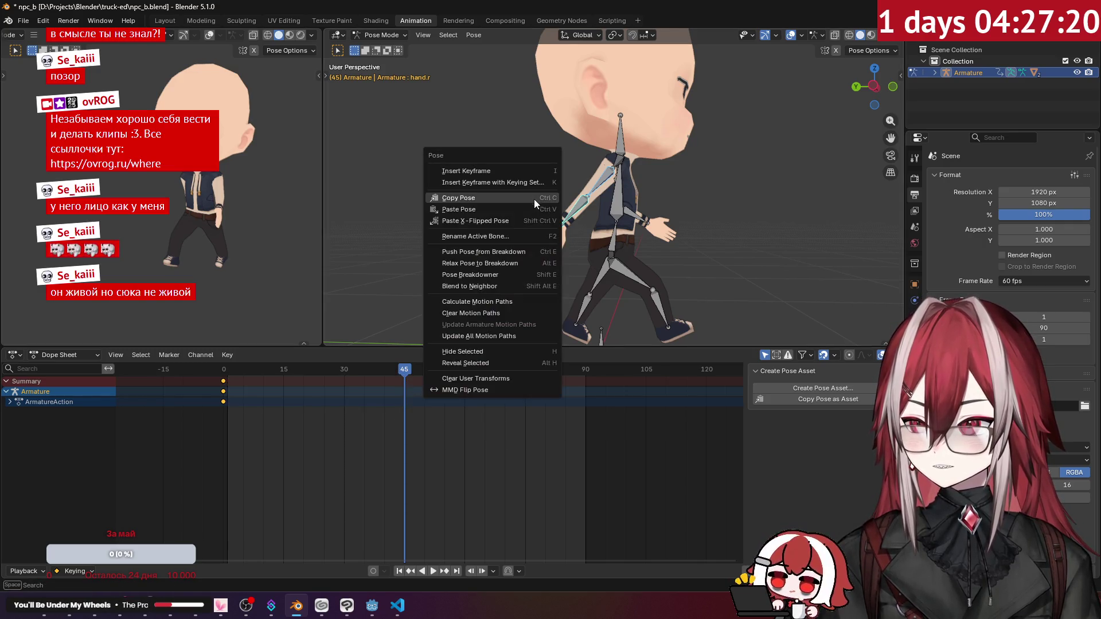
click(527, 217)
mouse_move(528, 216)
middle_down()
mouse_move(419, 226)
mouse_move(504, 222)
middle_up()
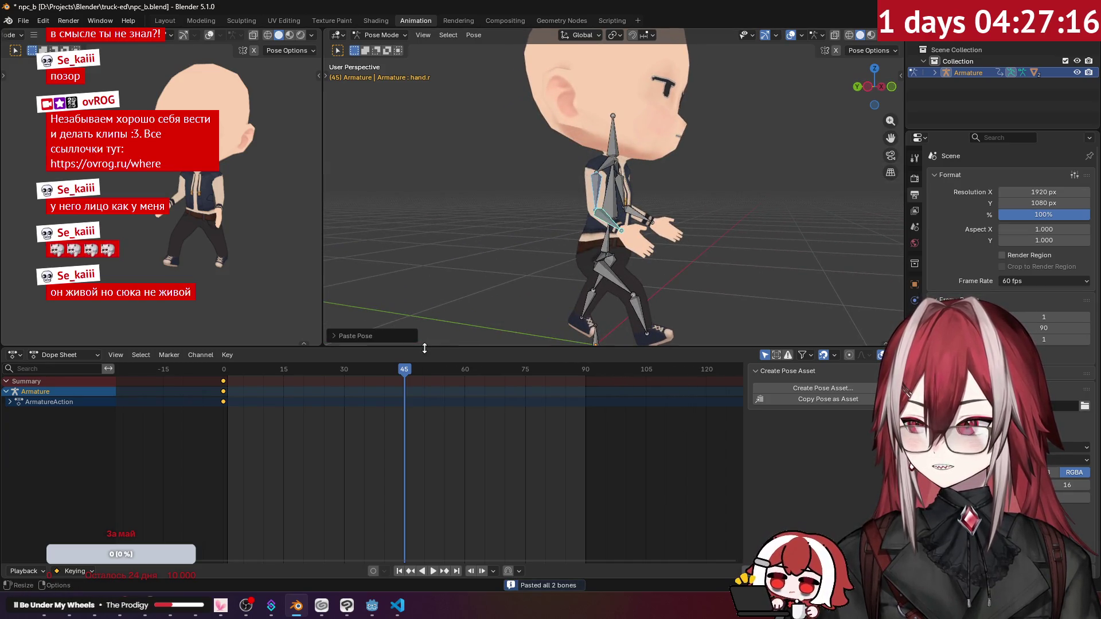
click(597, 195)
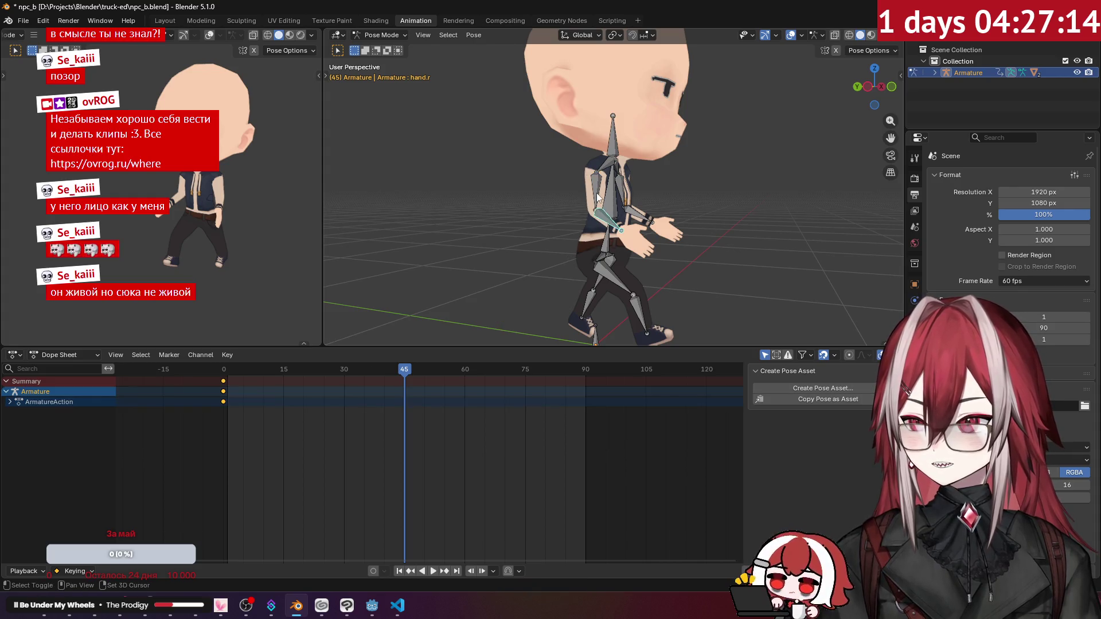
Rearrange the Dope Sheet keys: frame 0 to 61, frame 45 to 0, frame 61 to 45.
drag(304, 430, 220, 376)
key(g)
click(421, 420)
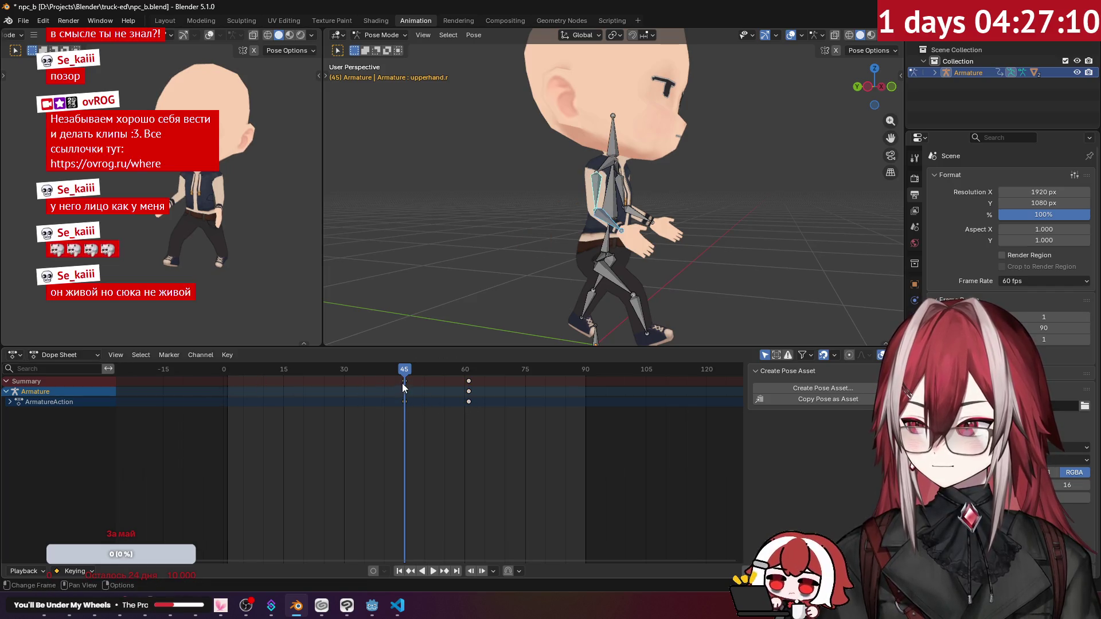
key(g)
click(218, 398)
drag(519, 424, 467, 385)
key(g)
click(390, 403)
key(g)
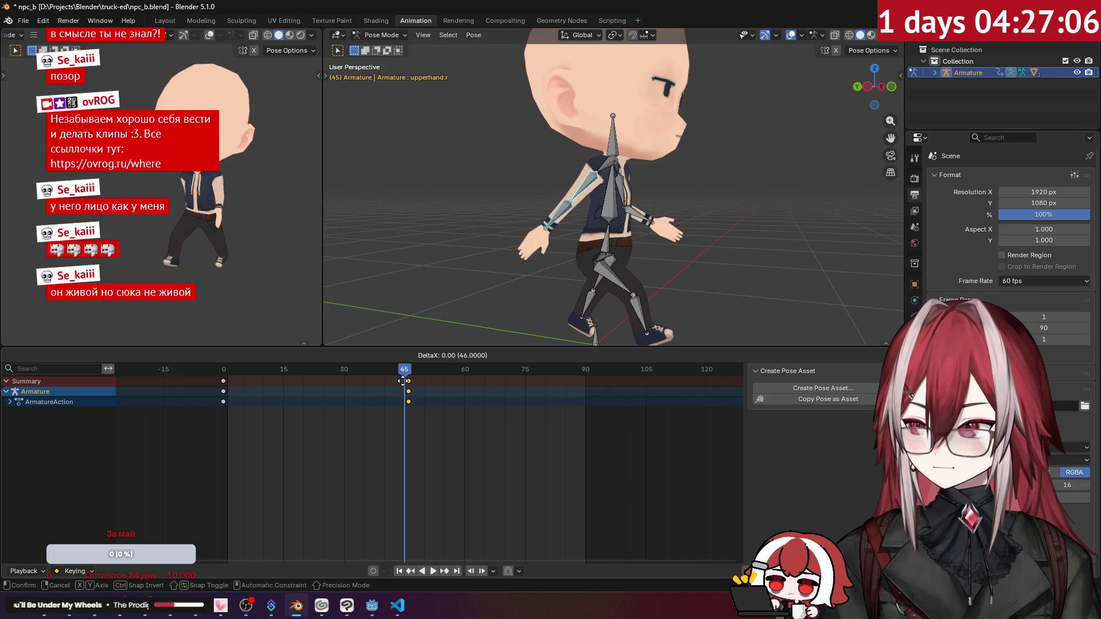
click(401, 381)
Copy the frame-0 keys, paste them at frame 90, and play the animation.
drag(281, 413, 217, 376)
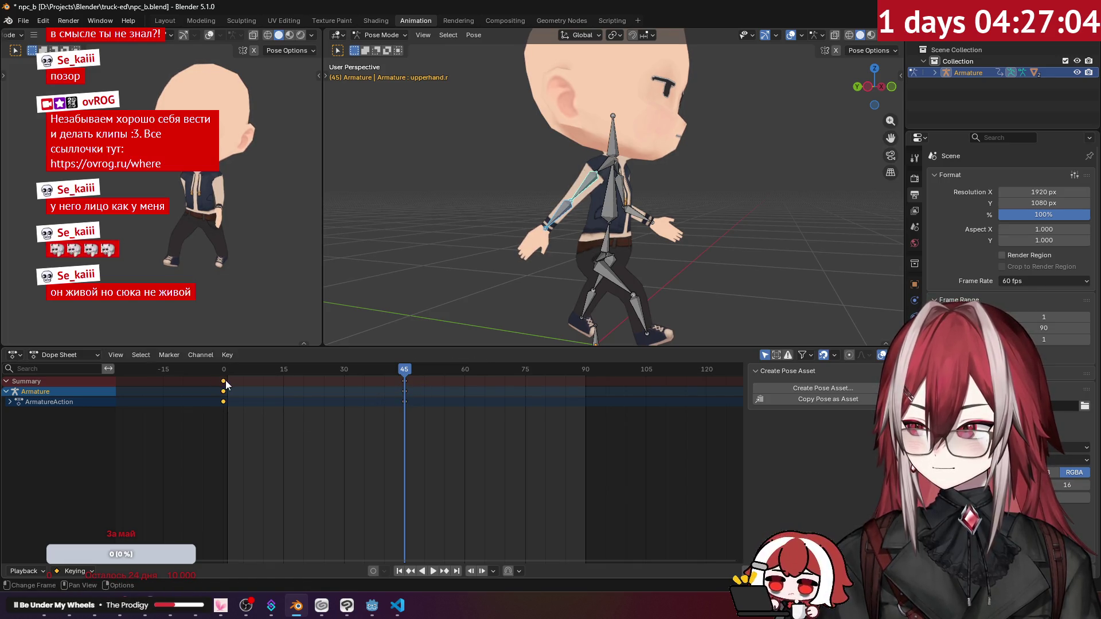
key(ctrl+c)
click(582, 369)
key(ctrl+v)
key(space)
mouse_move(546, 250)
middle_down()
mouse_move(475, 218)
mouse_move(391, 216)
mouse_move(489, 211)
middle_up()
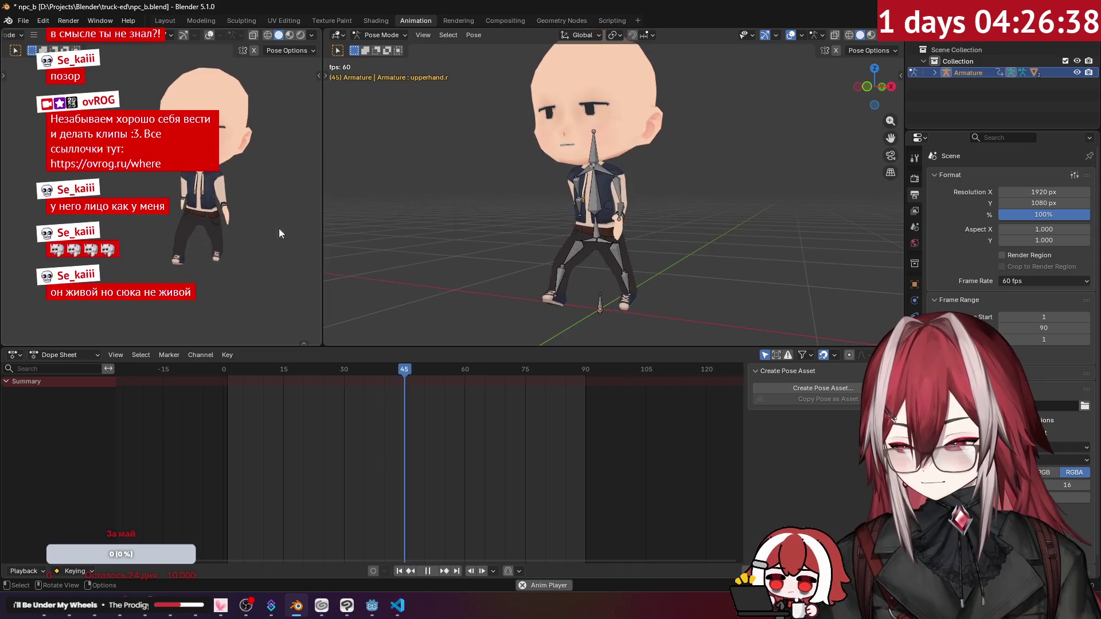
In front orthographic view, stop playback at frame 0 with the left shoulder bone selected.
scroll(440, 150, up, 2)
key(KP_1)
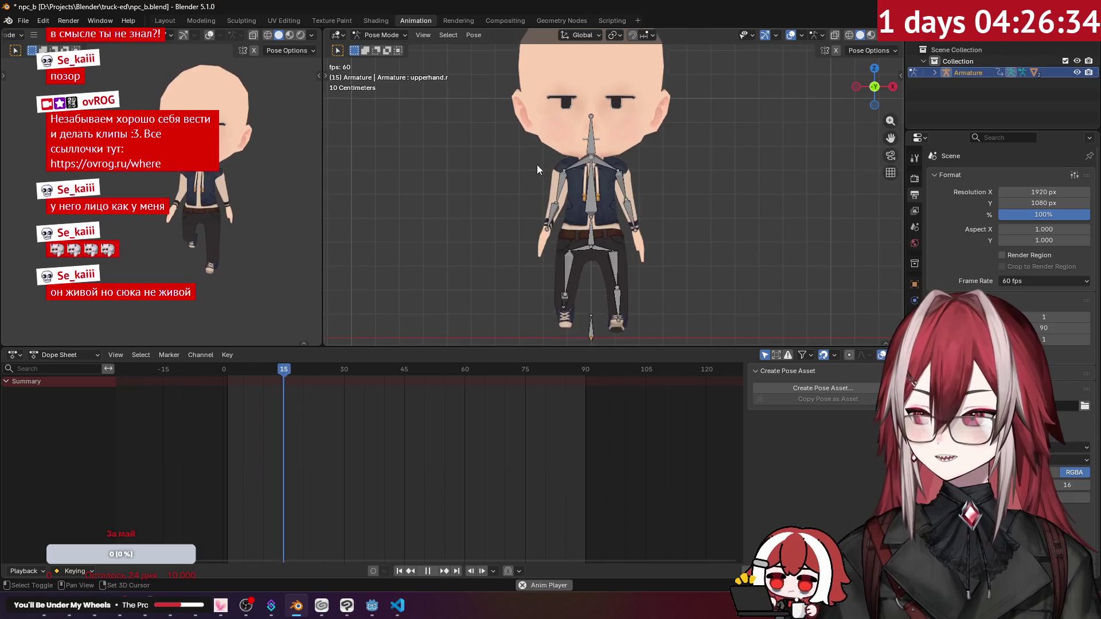
click(581, 158)
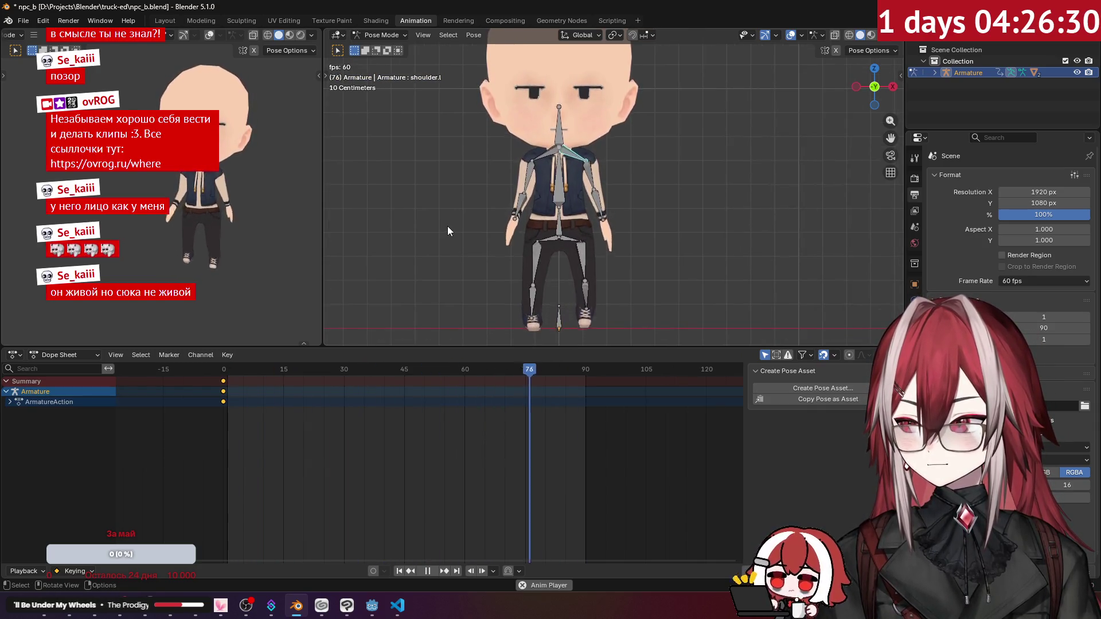
key(space)
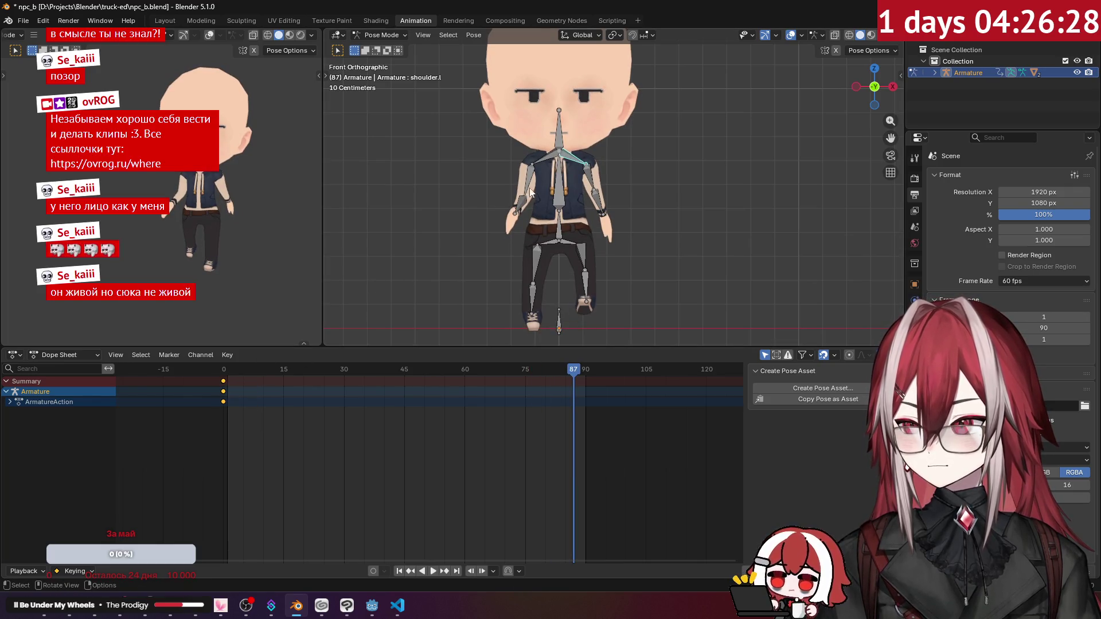
click(228, 369)
drag(228, 370, 223, 370)
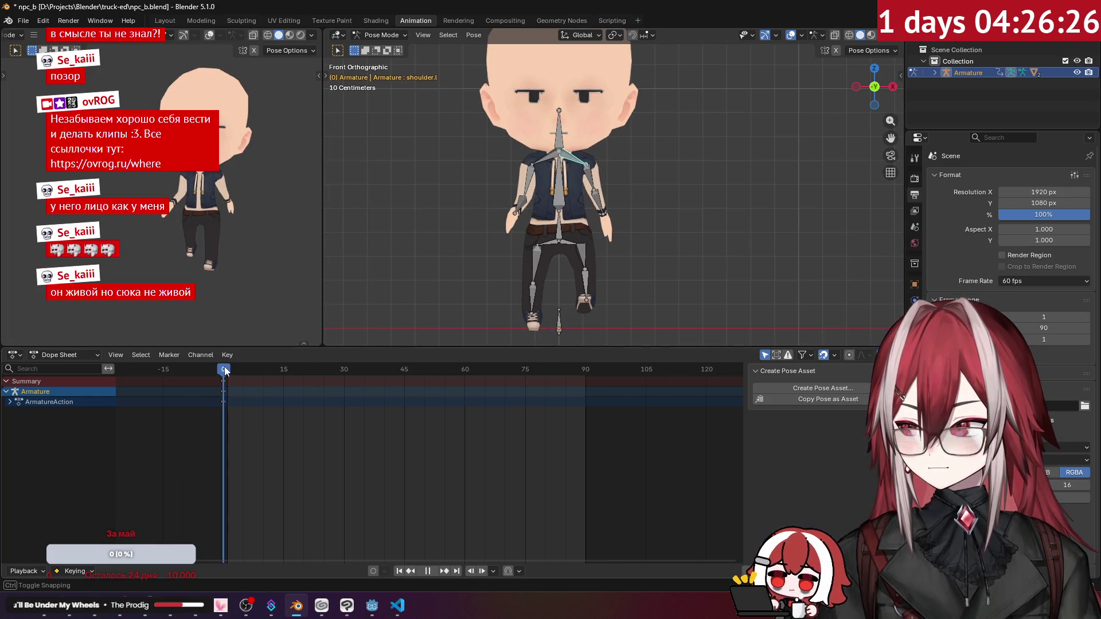
scroll(591, 144, up, 4)
scroll(618, 153, up, 1)
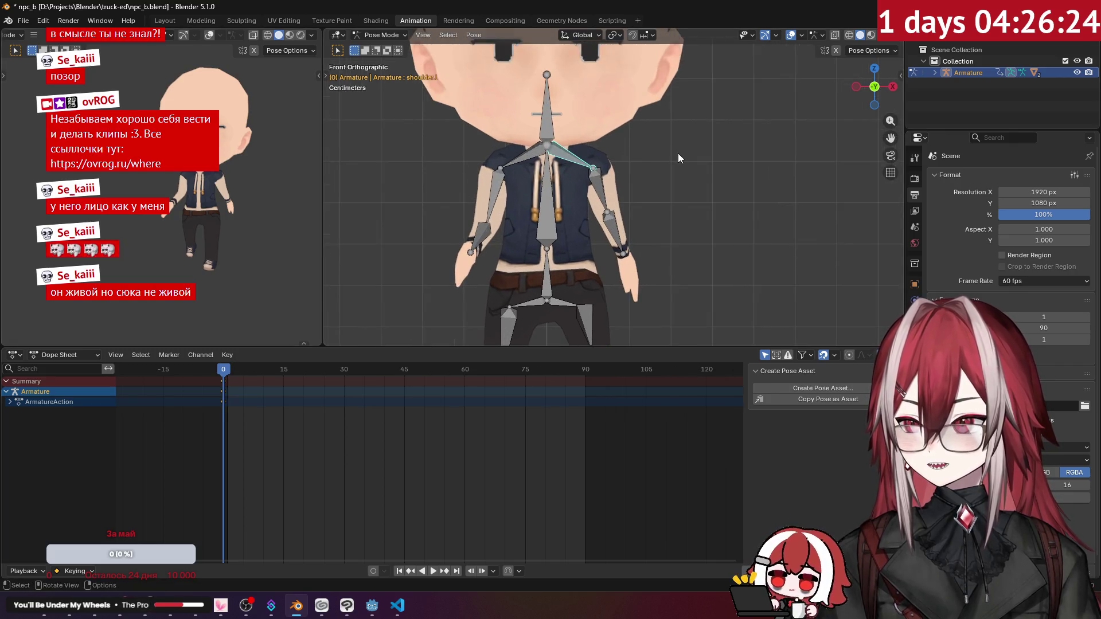
key(r)
key(Escape)
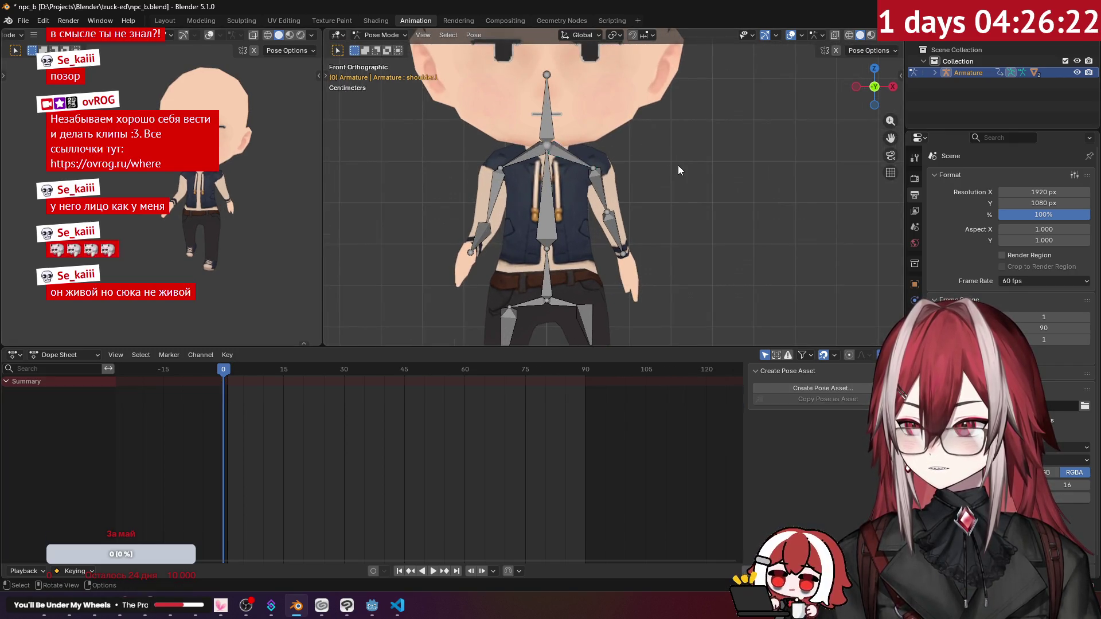
Toggle the armature to edit mode and back to pose mode, then show the Layout workspace.
key(Tab)
scroll(677, 166, down, 3)
key(Tab)
mouse_move(678, 166)
middle_down()
mouse_move(612, 195)
mouse_move(647, 180)
middle_up()
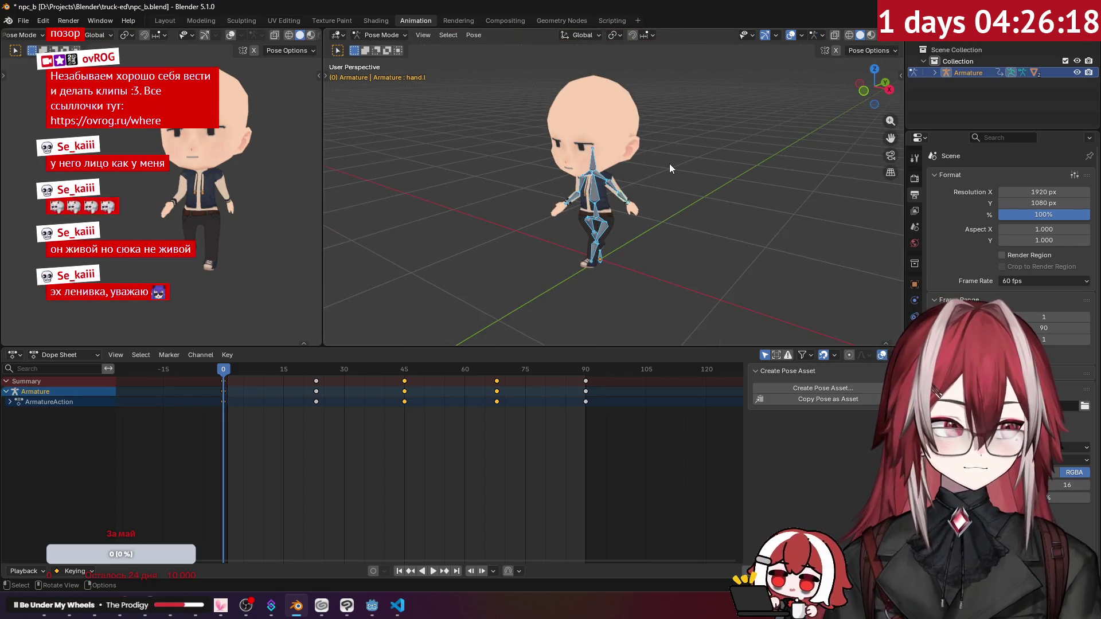
click(155, 19)
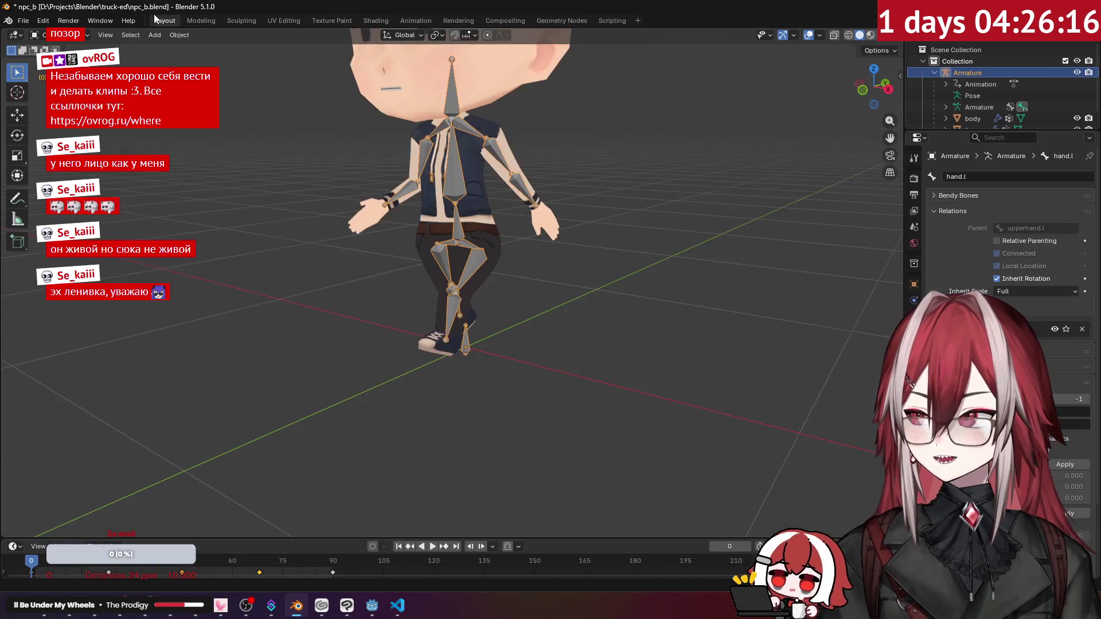
Play the walk cycle in the Layout viewport and orbit to a side view of the walking character.
middle_drag(383, 123, 524, 163)
click(524, 164)
key(space)
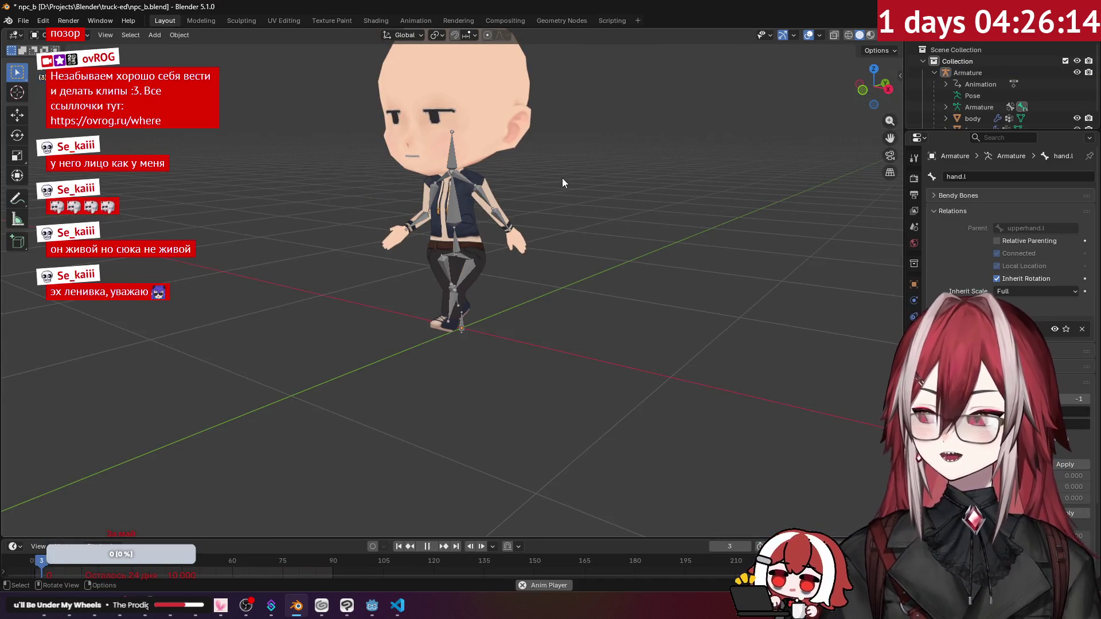
scroll(574, 218, up, 3)
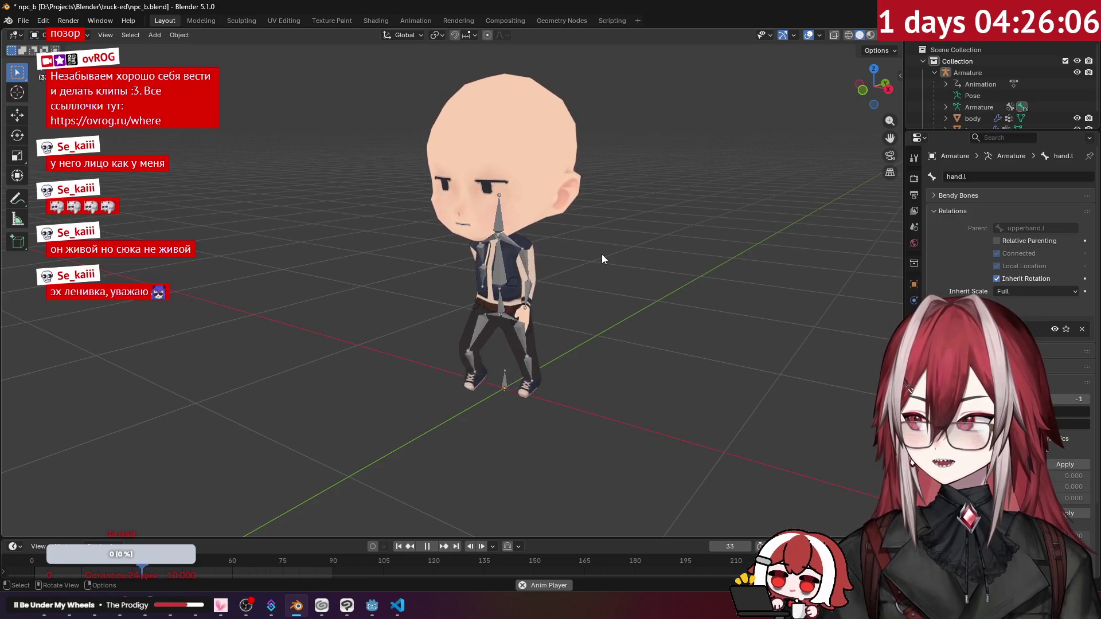
scroll(570, 242, down, 5)
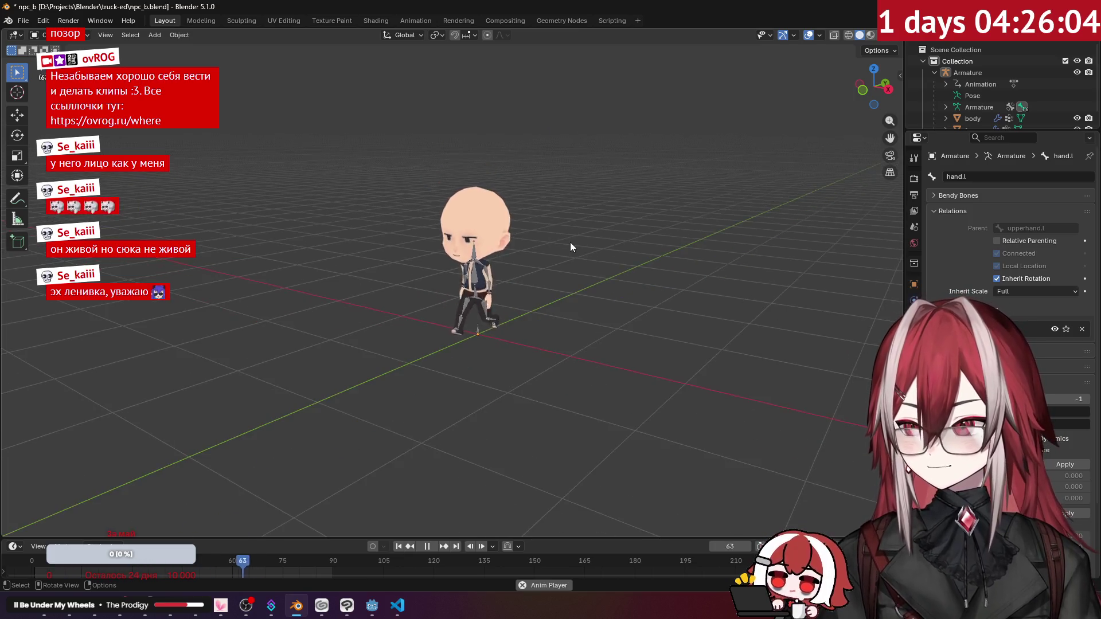
scroll(560, 244, up, 6)
mouse_move(570, 278)
middle_down()
mouse_move(612, 259)
mouse_move(580, 256)
mouse_move(658, 283)
mouse_move(593, 243)
mouse_move(494, 270)
middle_up()
key(space)
Rewind the playhead to frame 0 and switch between the Animation and single-viewport workspaces.
key(a)
key(space)
click(45, 575)
drag(35, 585, 31, 586)
key(space)
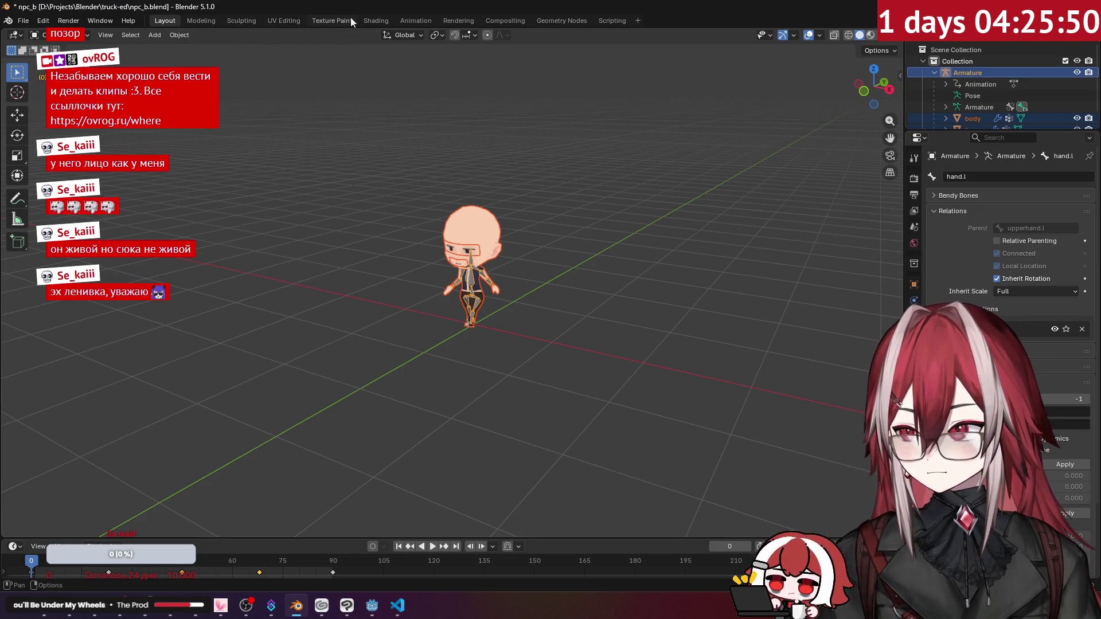
click(409, 21)
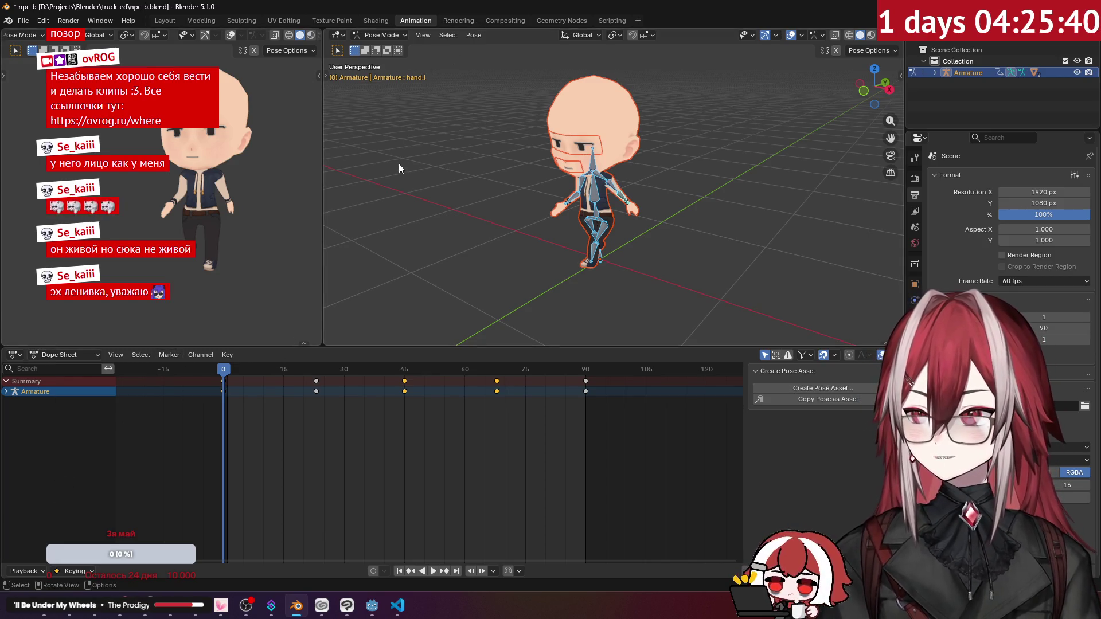
click(166, 22)
click(22, 21)
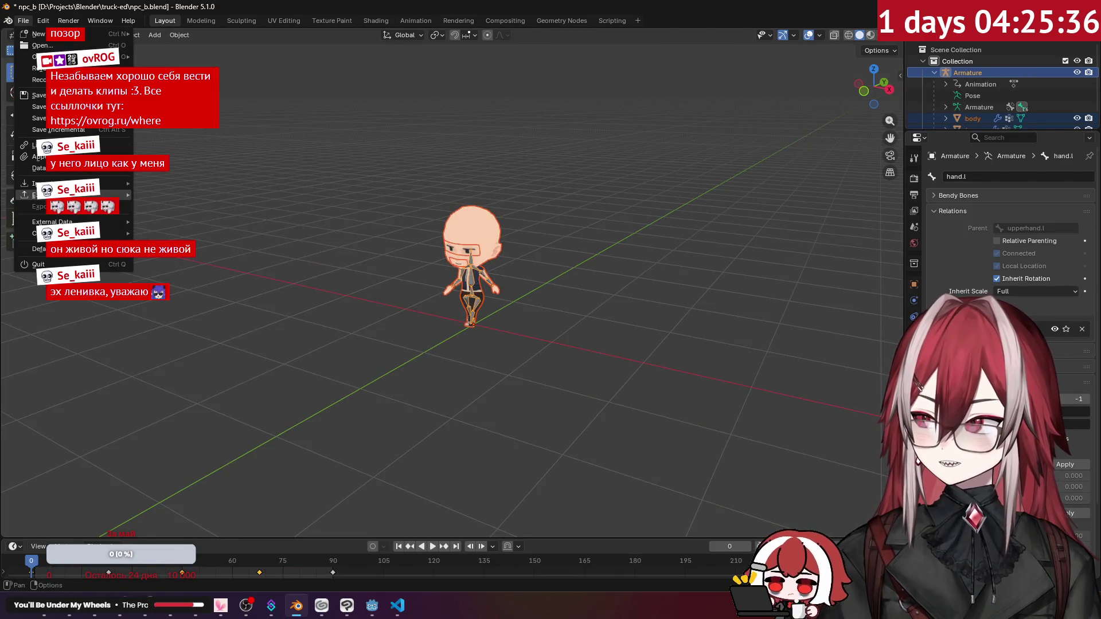
Start a glTF 2.0 export and target the out folder.
mouse_move(86, 195)
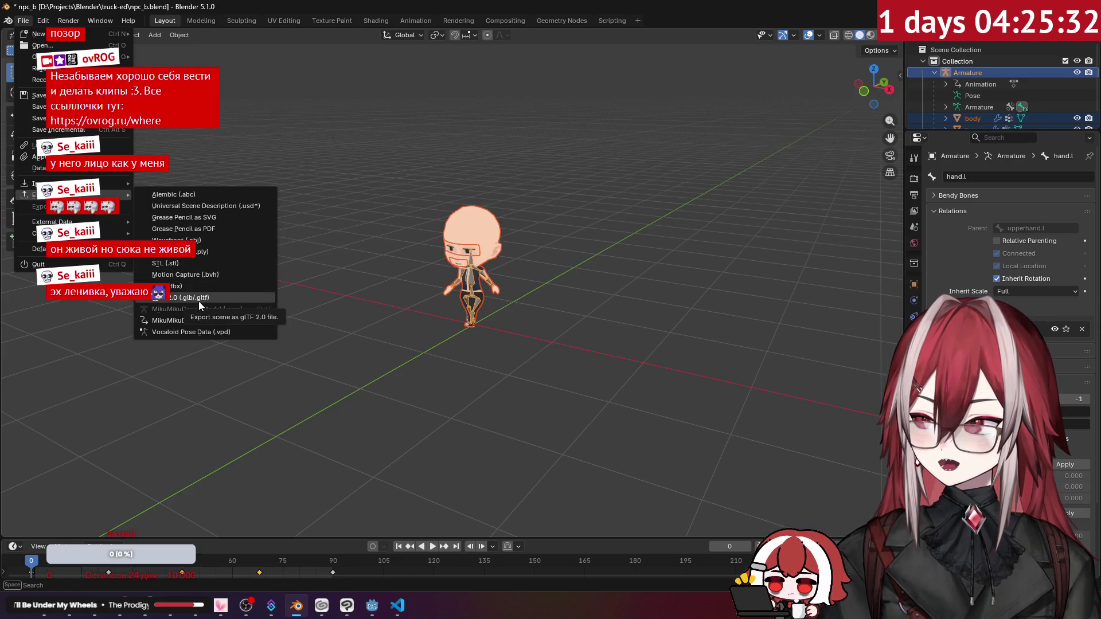
click(198, 301)
double_click(268, 138)
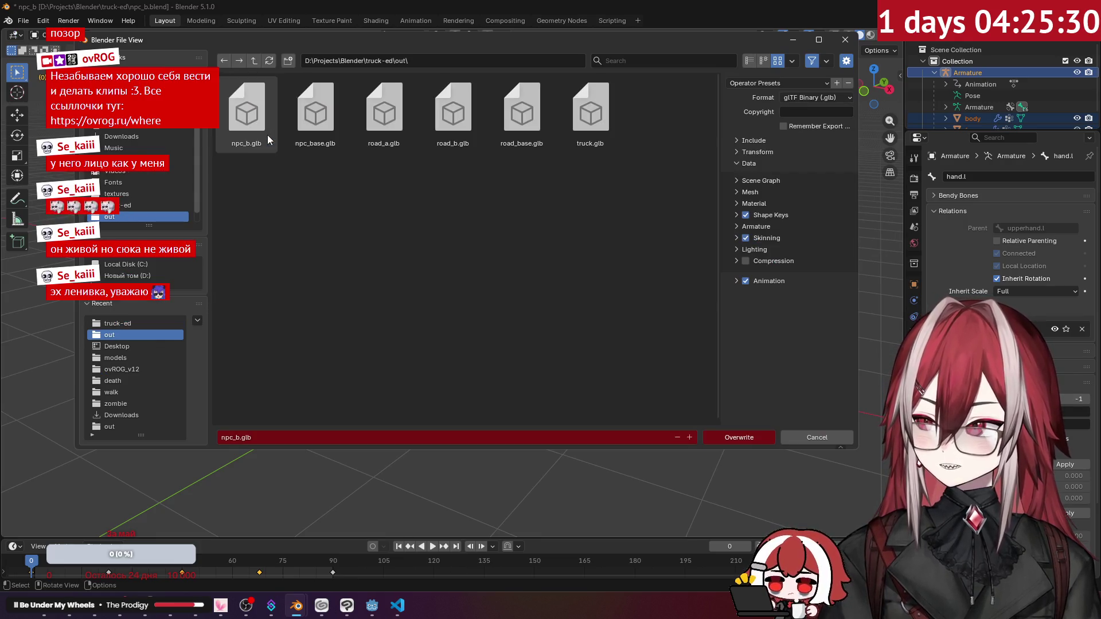
Review the armature and animation export options, keeping the Actions animation mode.
click(767, 226)
click(767, 226)
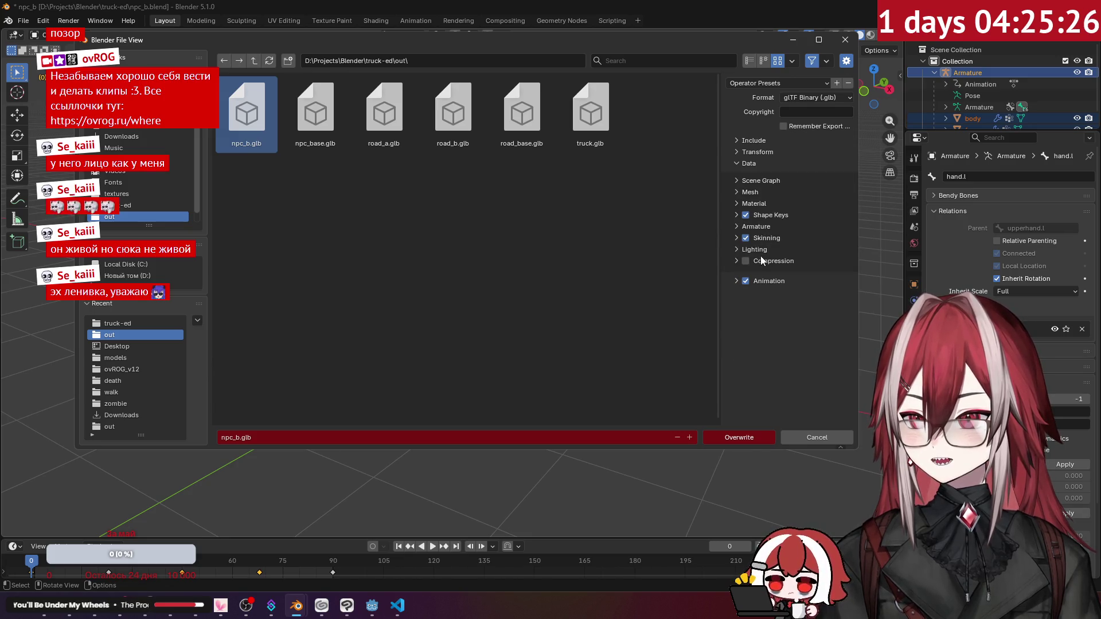
click(763, 281)
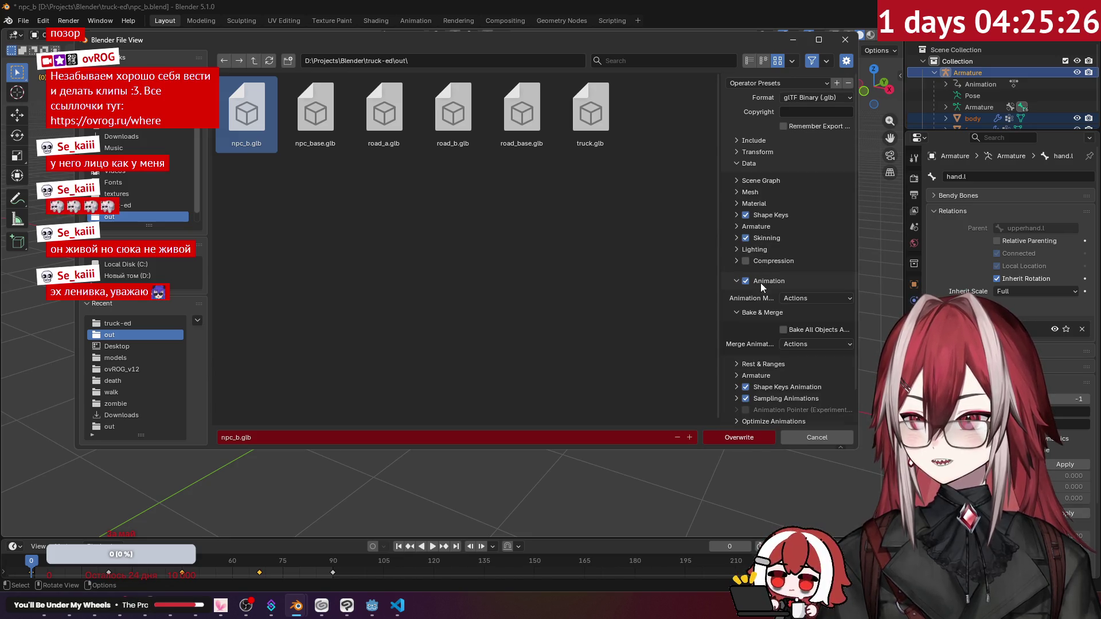
click(805, 299)
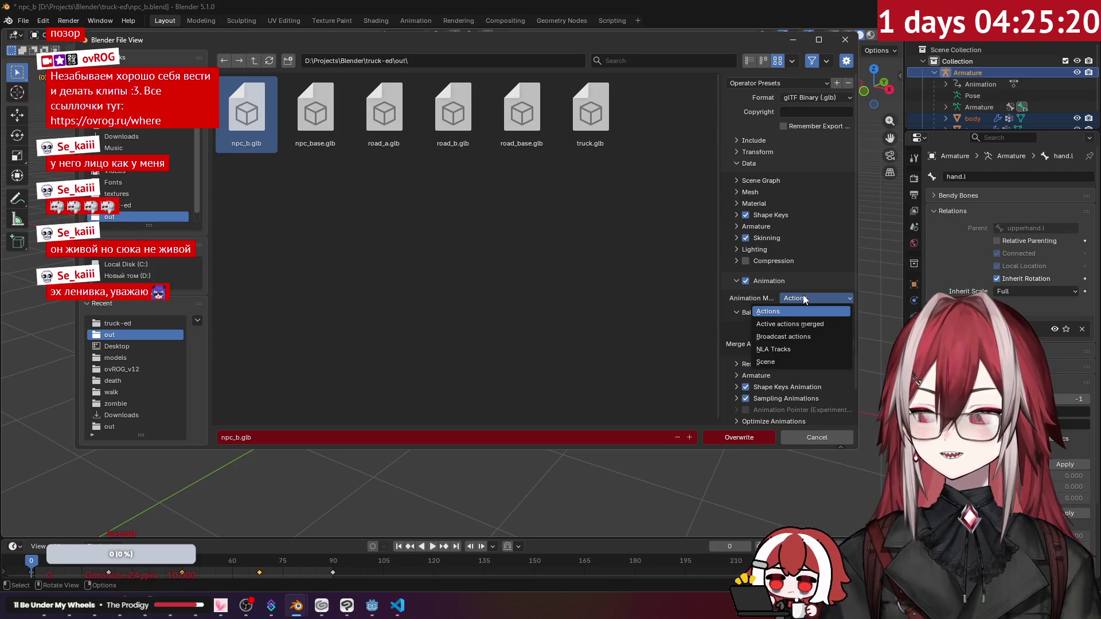
click(786, 310)
click(778, 313)
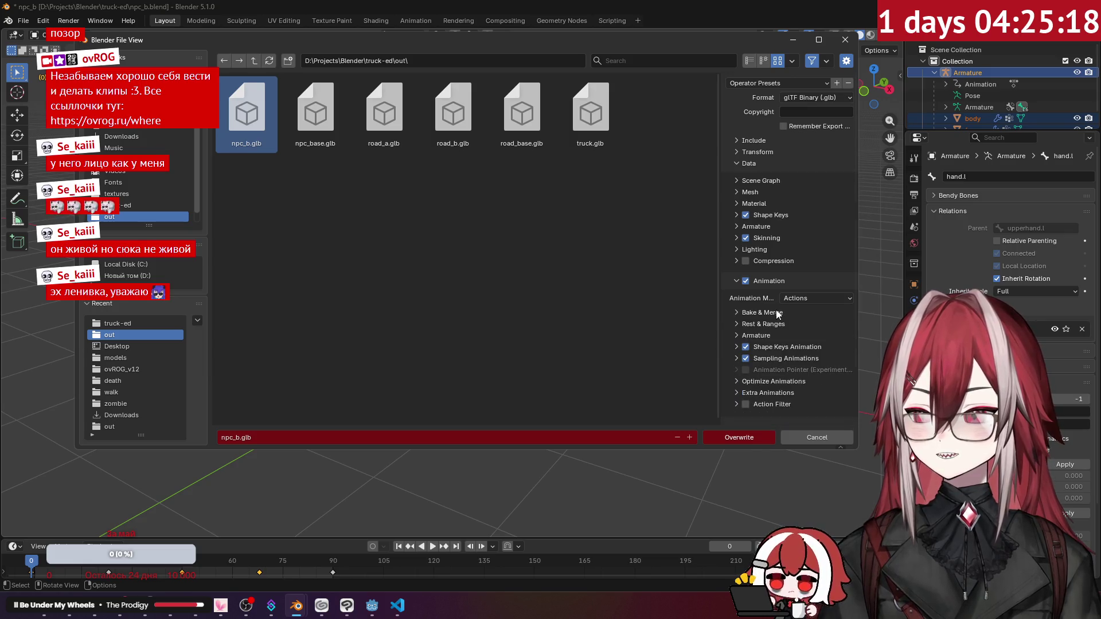
Check the material export options, leaving the materials setting unchanged.
click(763, 203)
click(817, 219)
click(818, 254)
click(754, 204)
Review the mesh, scene graph and armature options, then export over npc_b.glb.
click(755, 194)
click(755, 195)
click(755, 195)
click(754, 193)
click(757, 192)
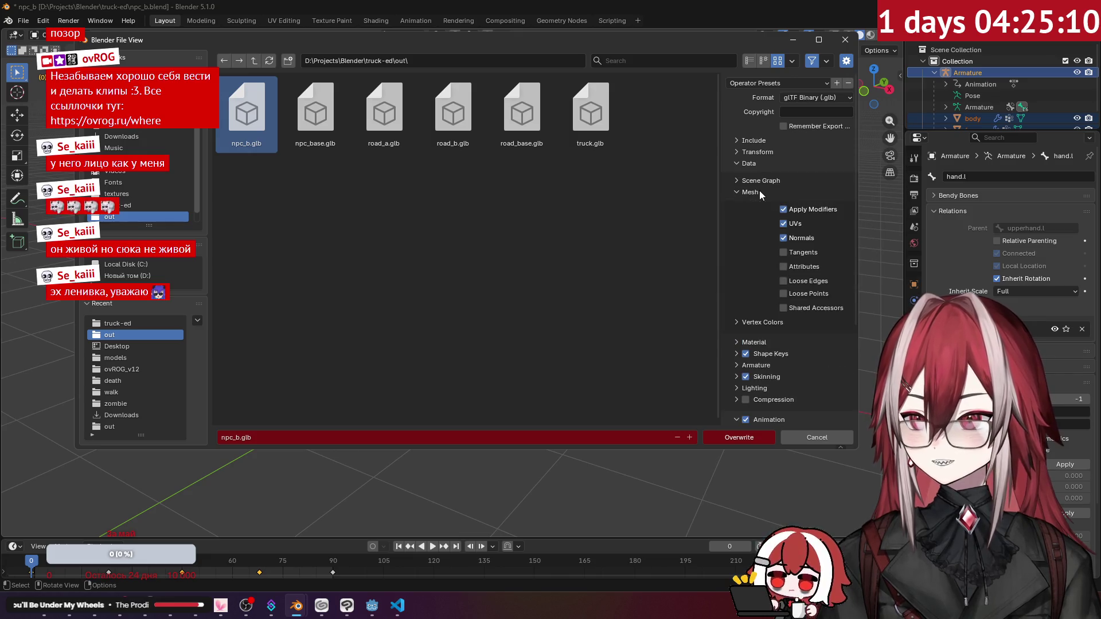
click(759, 191)
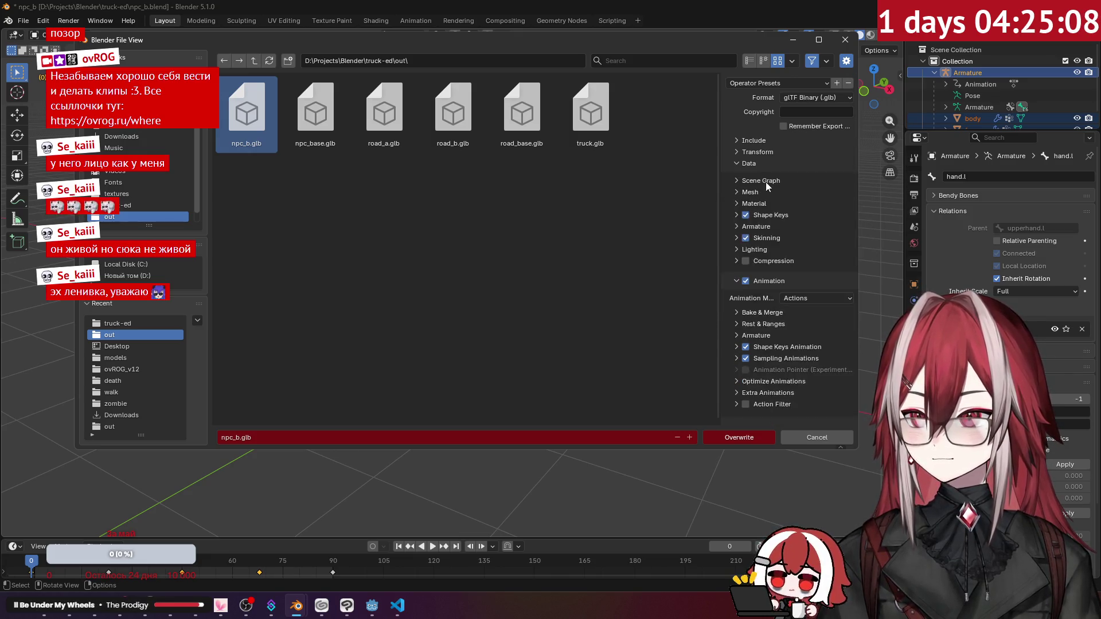
click(768, 181)
click(766, 181)
click(756, 193)
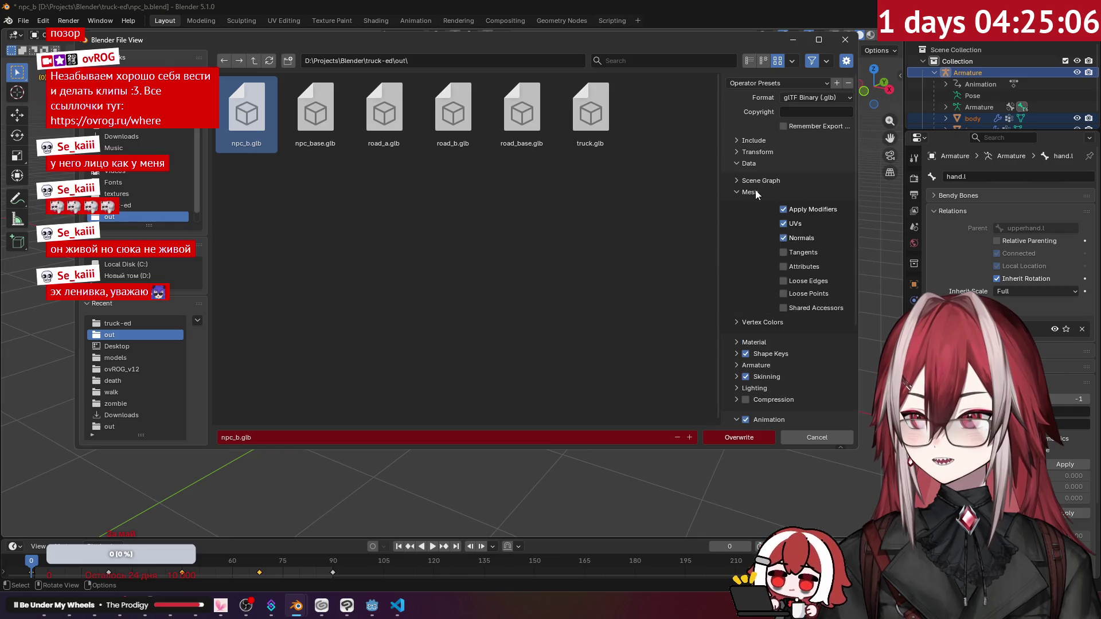
click(755, 193)
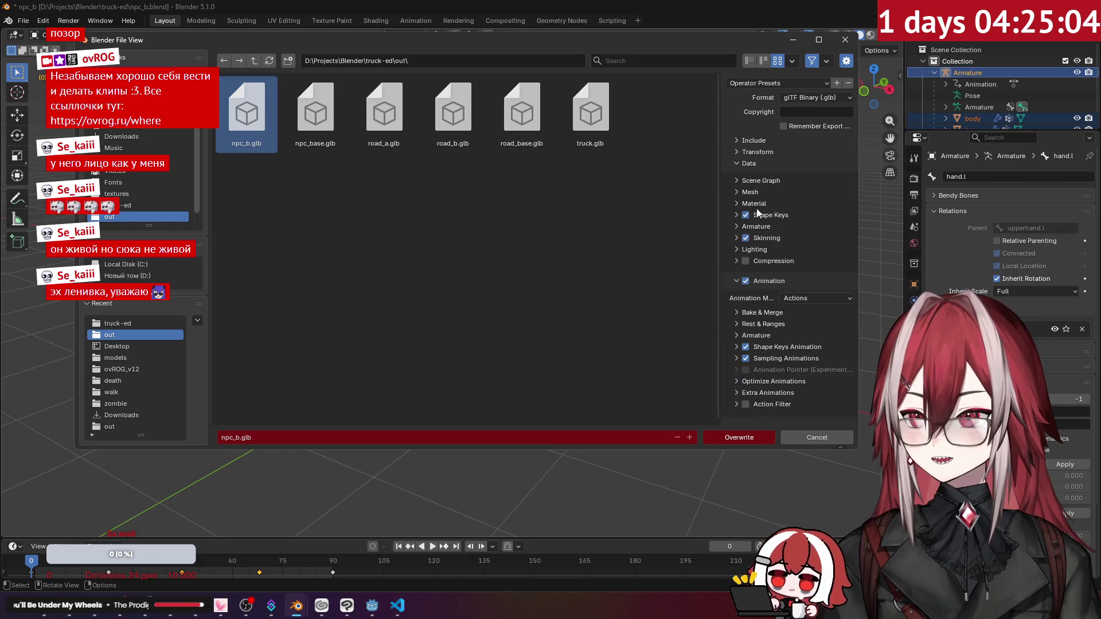
click(768, 227)
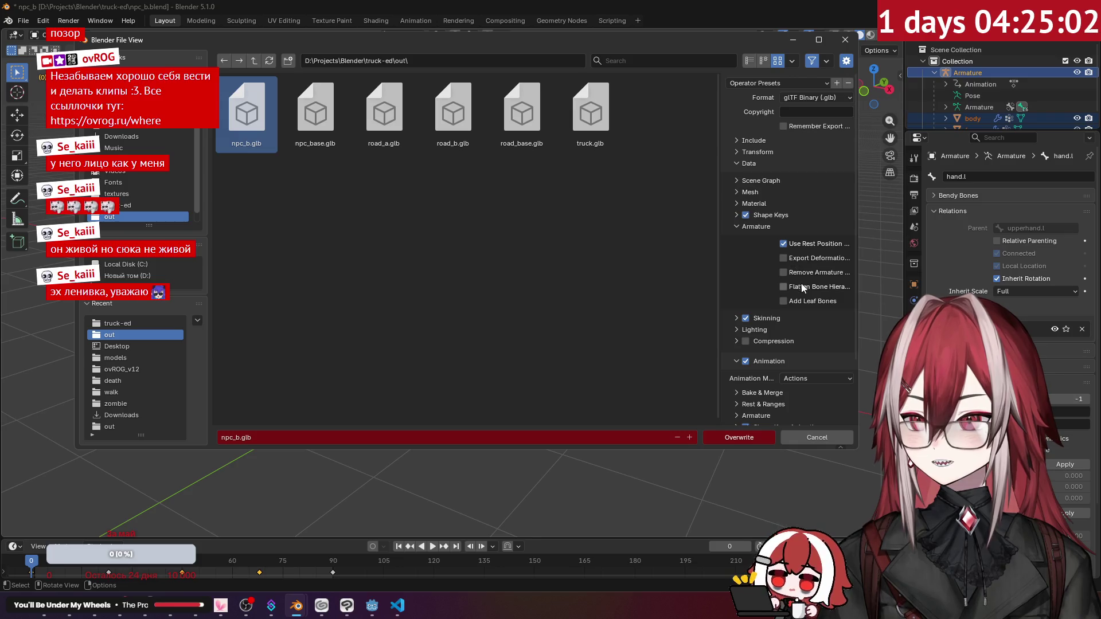
click(741, 438)
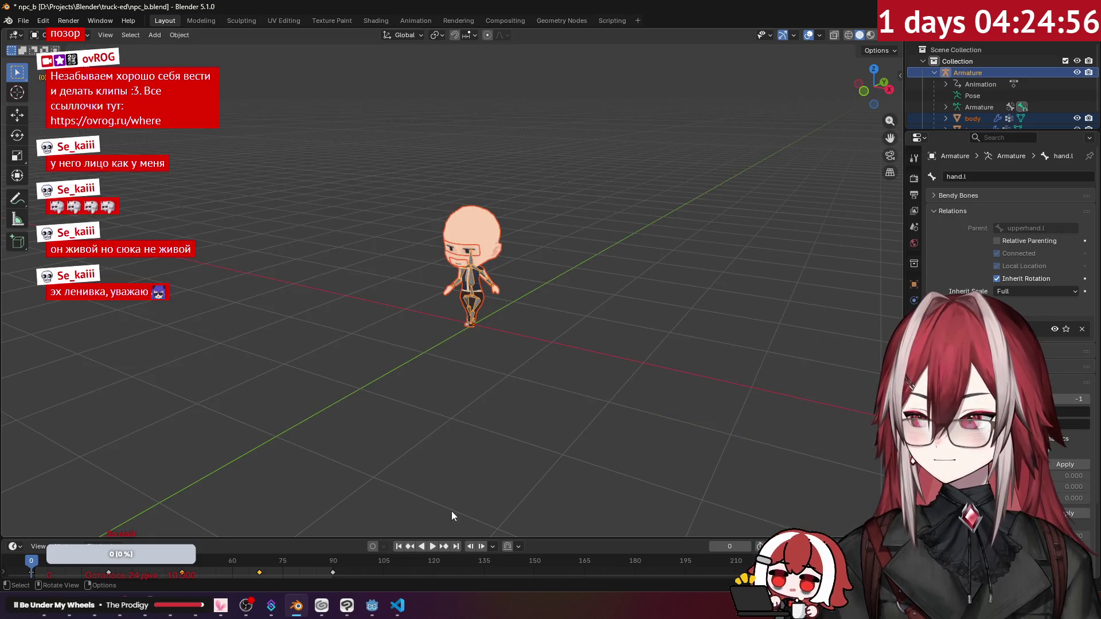
Open the out folder alongside the project window navigated up to the models folder.
click(367, 610)
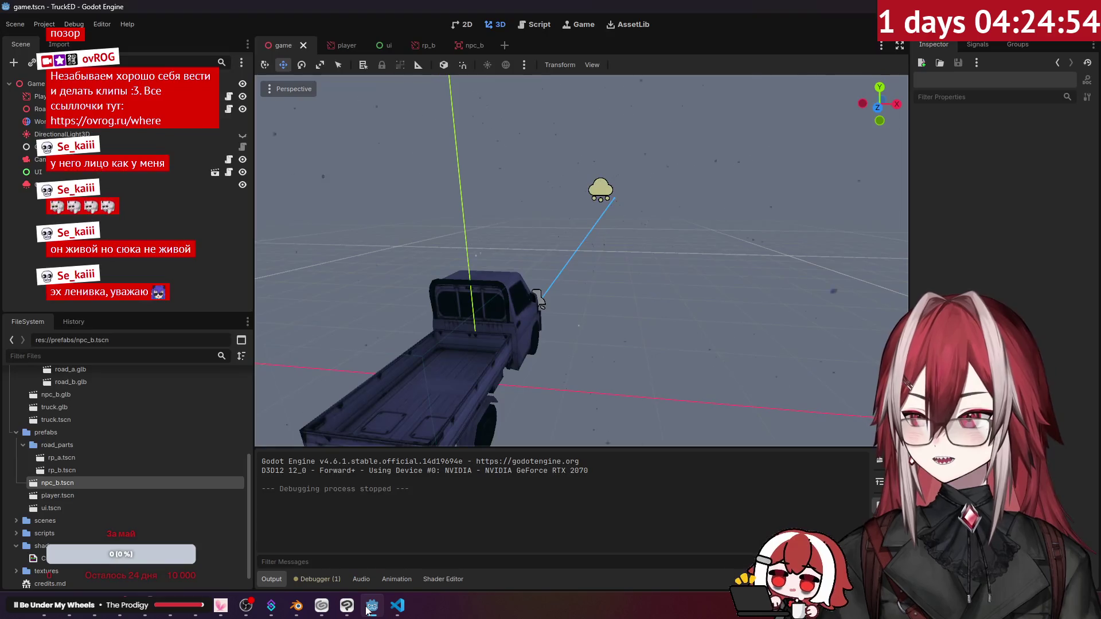
click(46, 614)
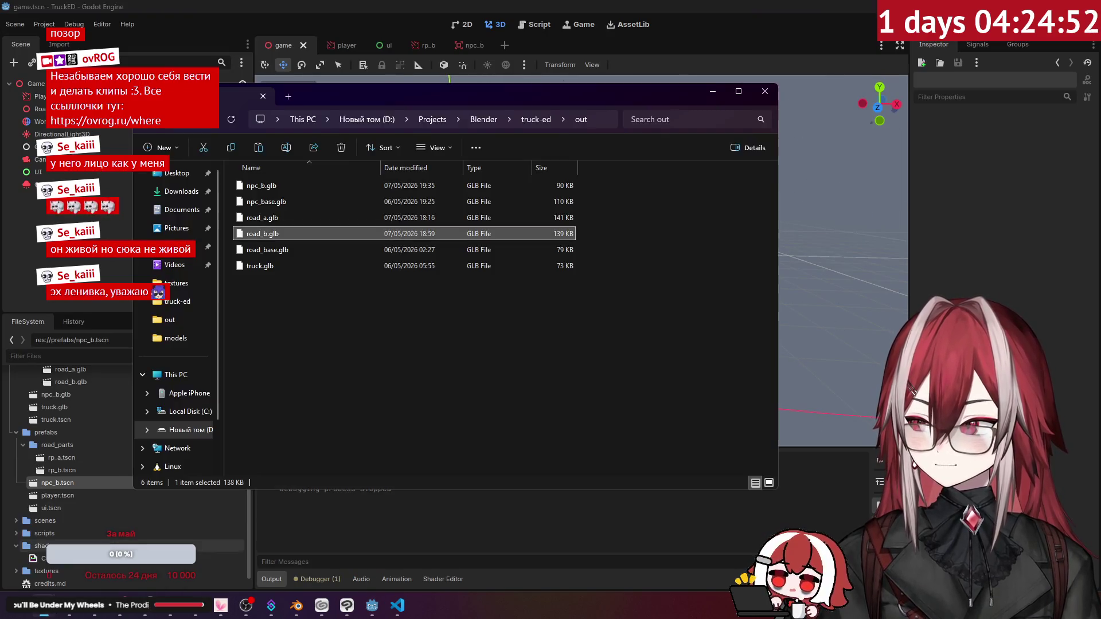
click(172, 545)
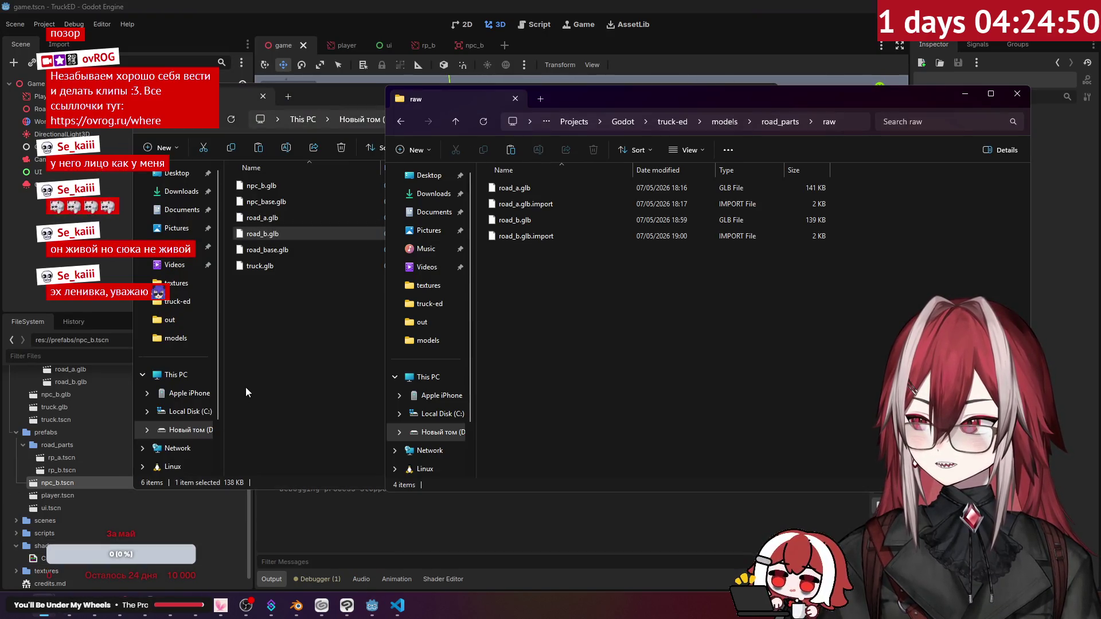
click(246, 387)
click(845, 343)
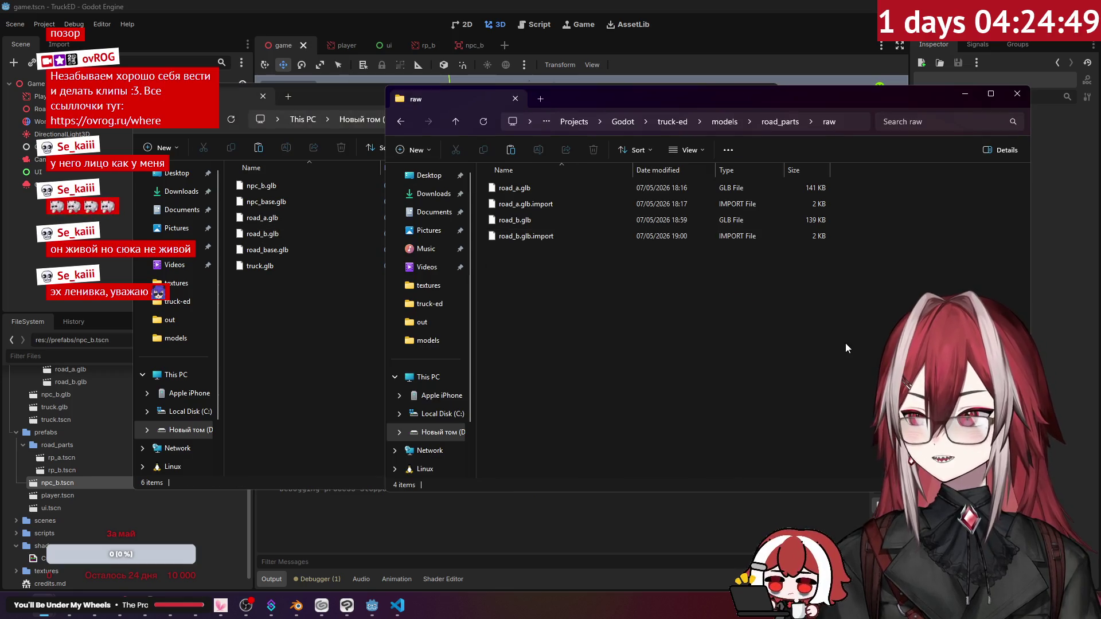
click(779, 122)
click(724, 121)
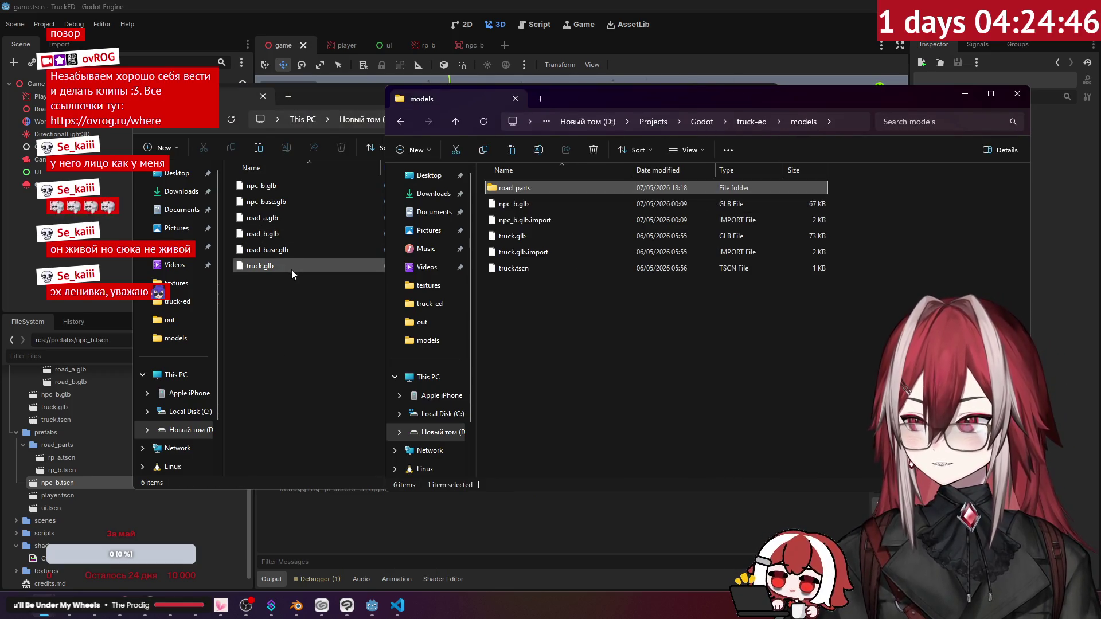
click(271, 233)
Paste npc_b.glb from out into models, replacing the existing file, and return to Godot.
click(261, 185)
click(795, 349)
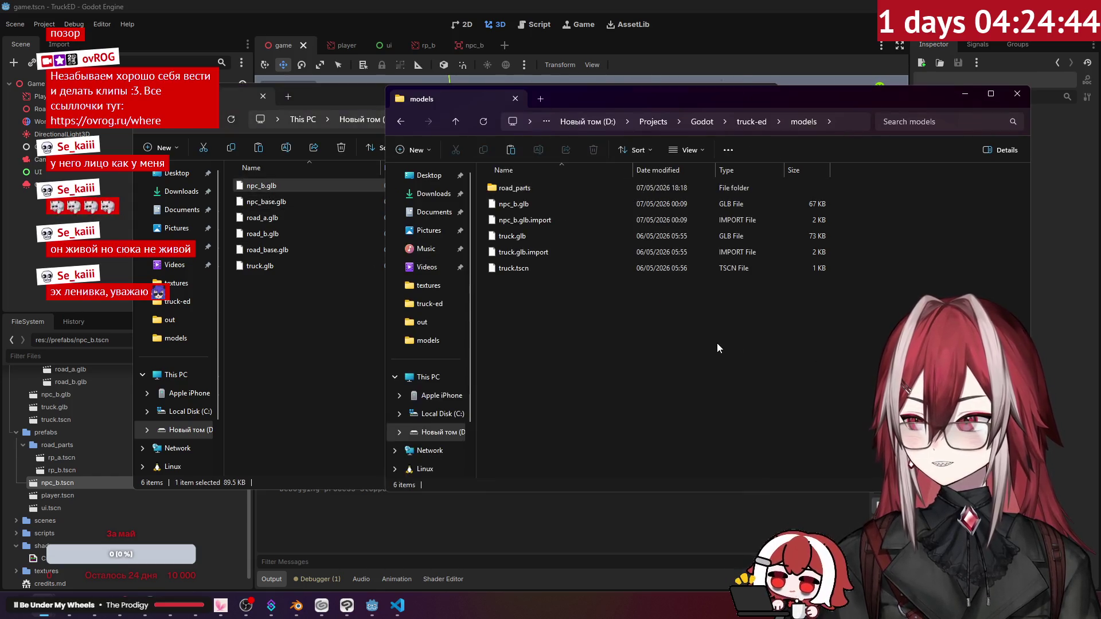
key(ctrl+v)
click(548, 210)
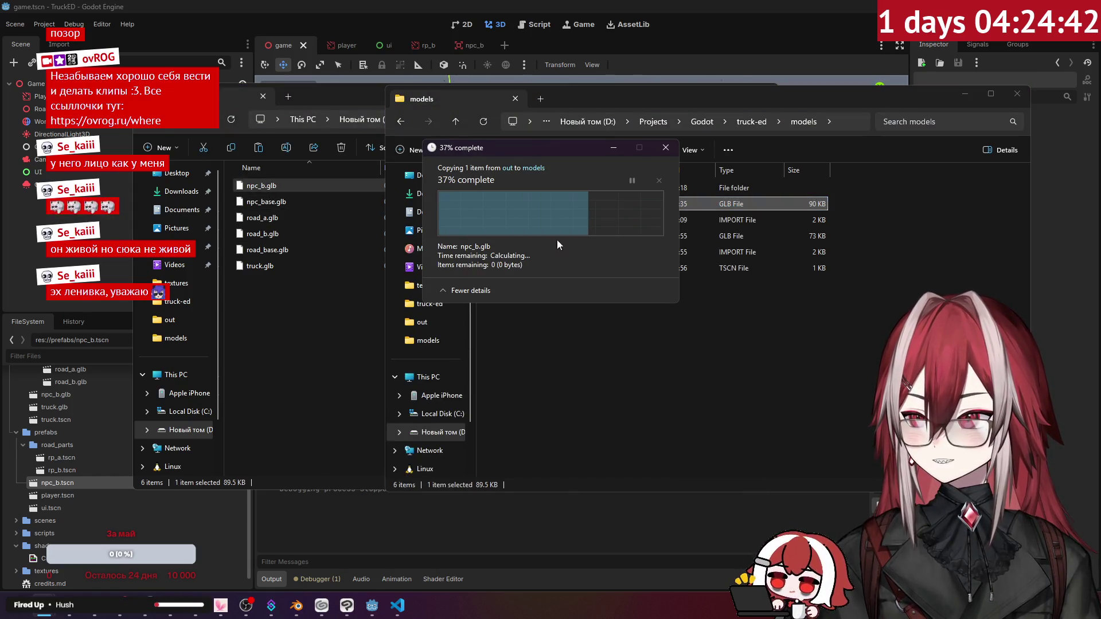
click(589, 286)
click(707, 25)
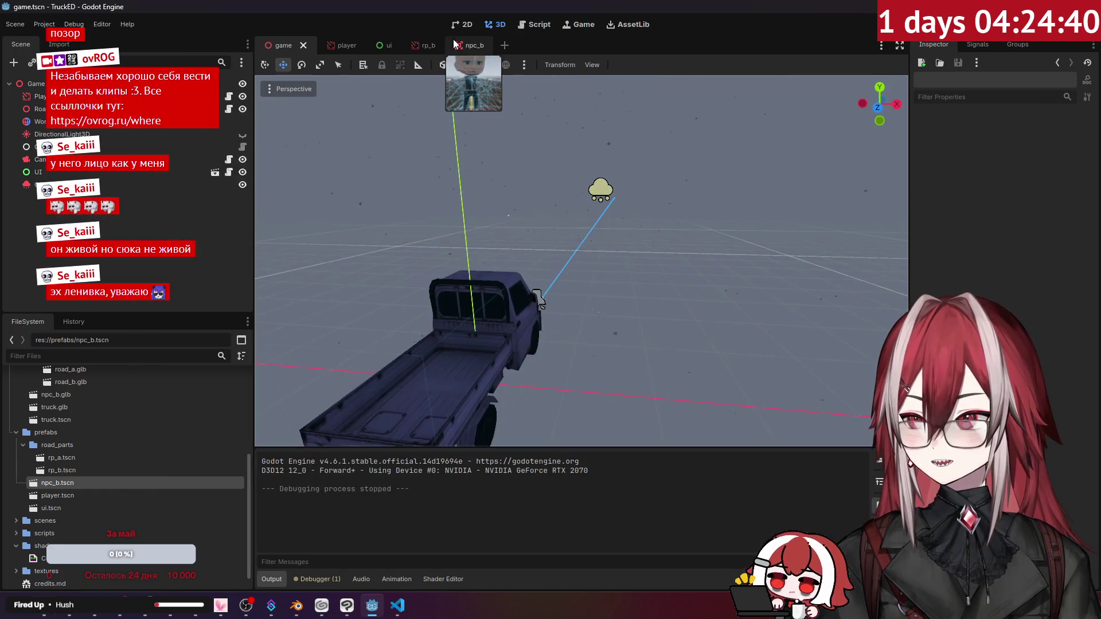
Open the npc_b scene and inspect its skeleton bones and collision shape.
click(459, 45)
scroll(581, 261, up, 5)
scroll(469, 140, down, 5)
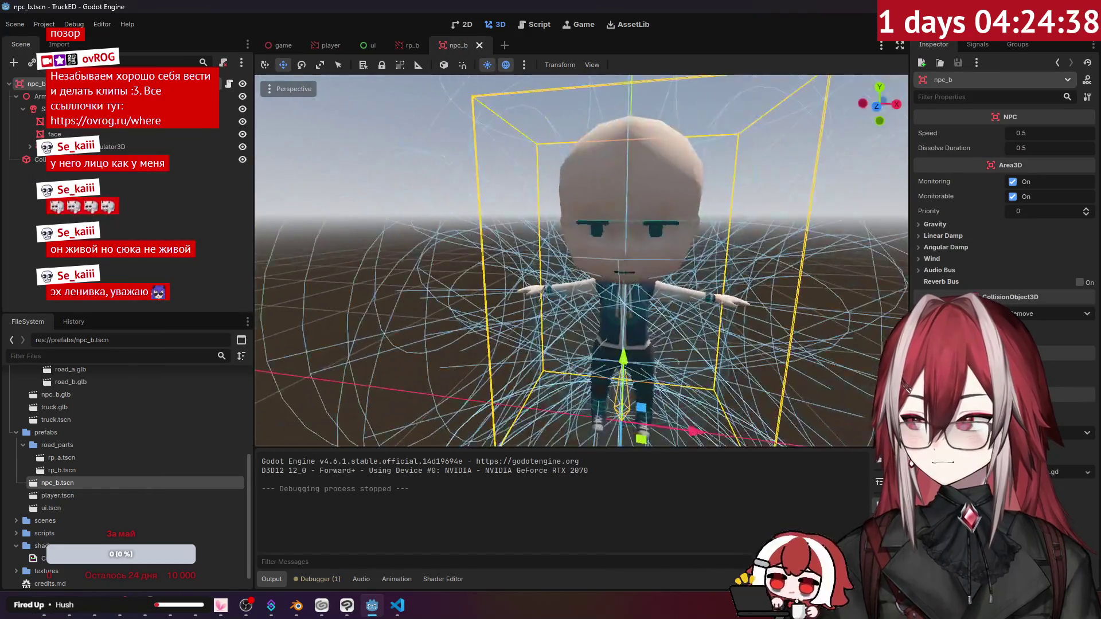
click(115, 178)
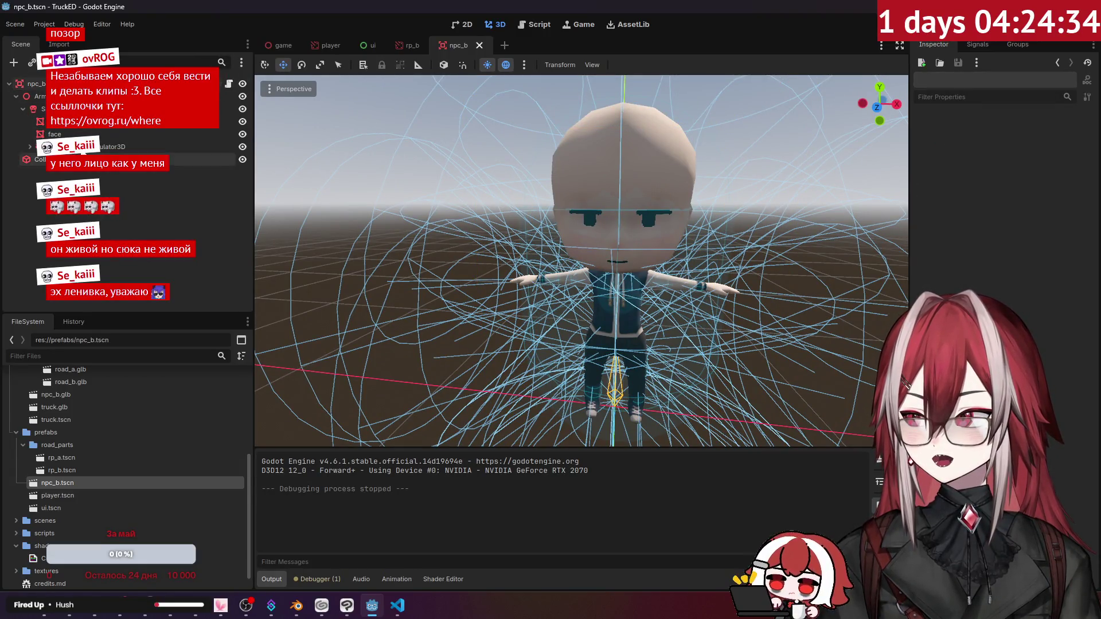
click(114, 109)
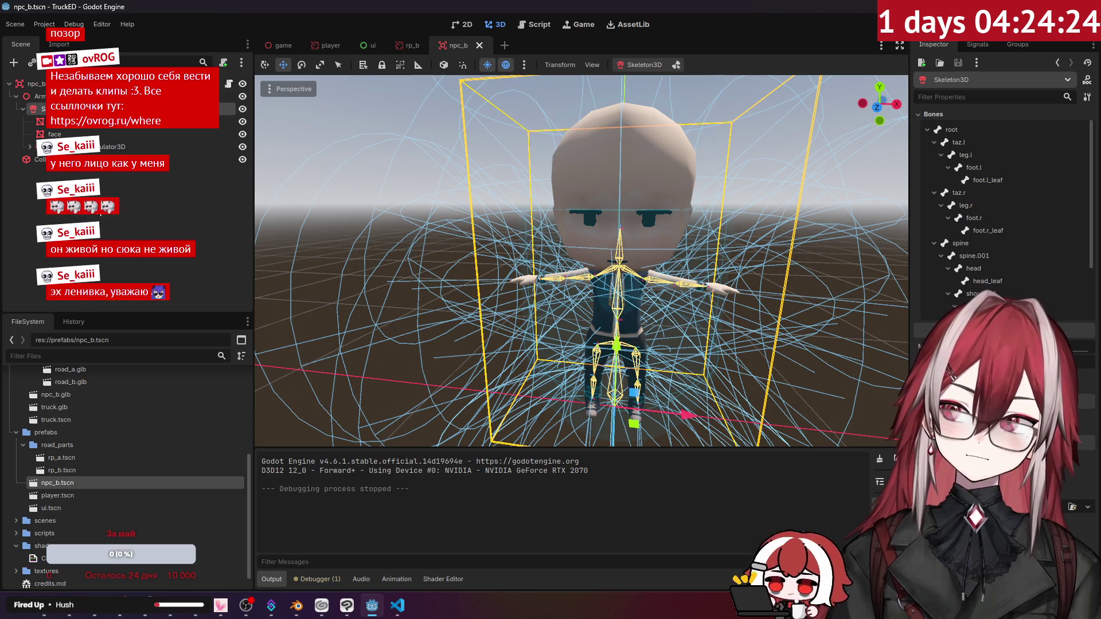
click(40, 159)
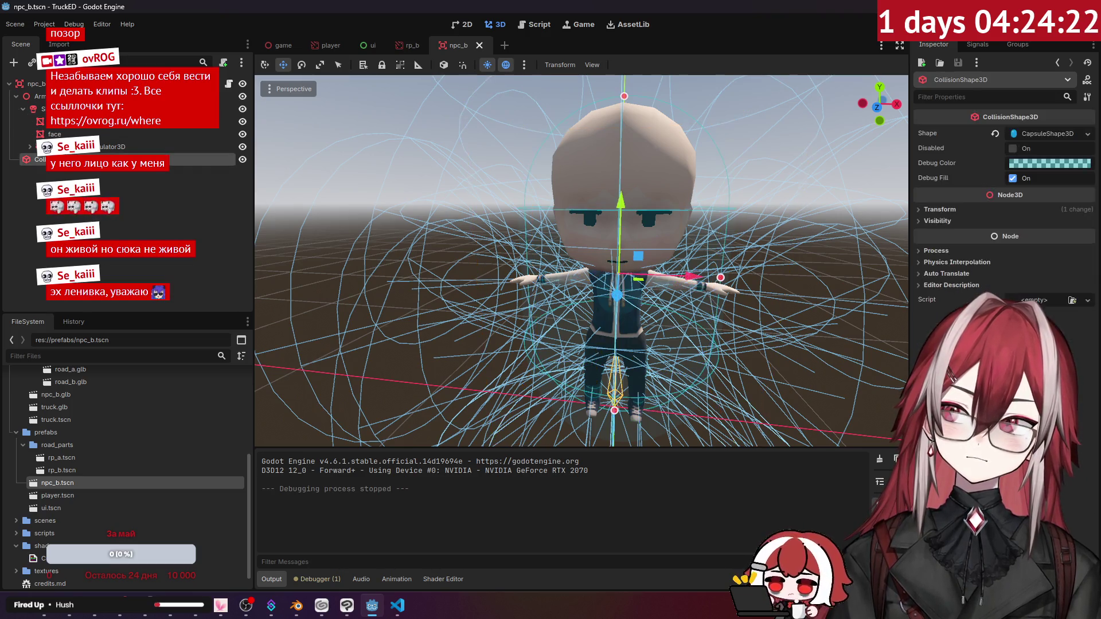
drag(60, 175, 60, 179)
click(44, 86)
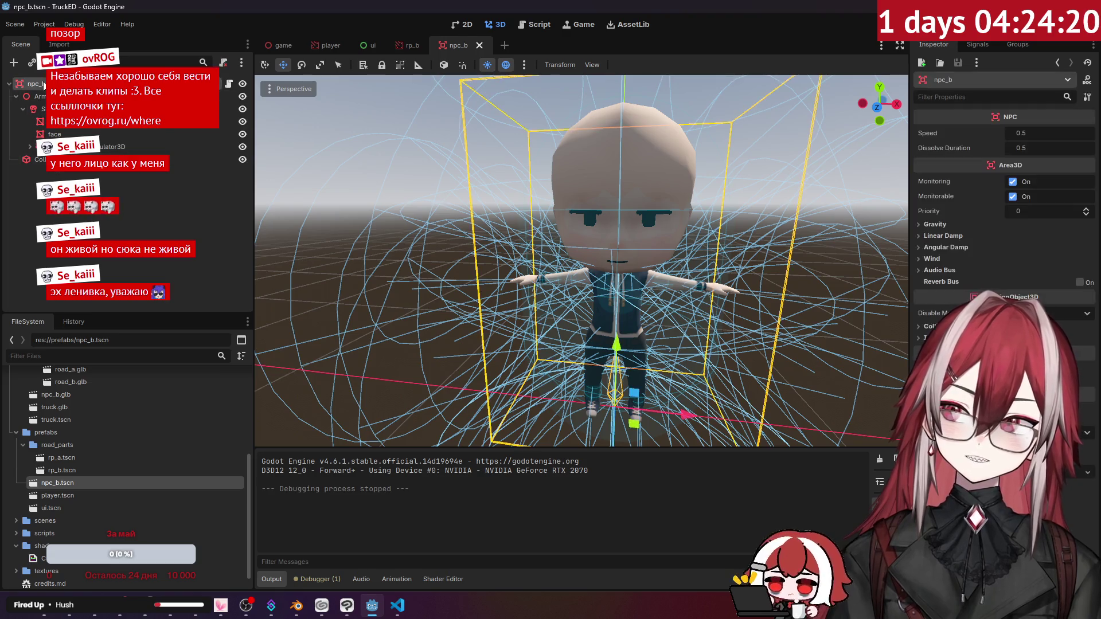
scroll(461, 215, down, 5)
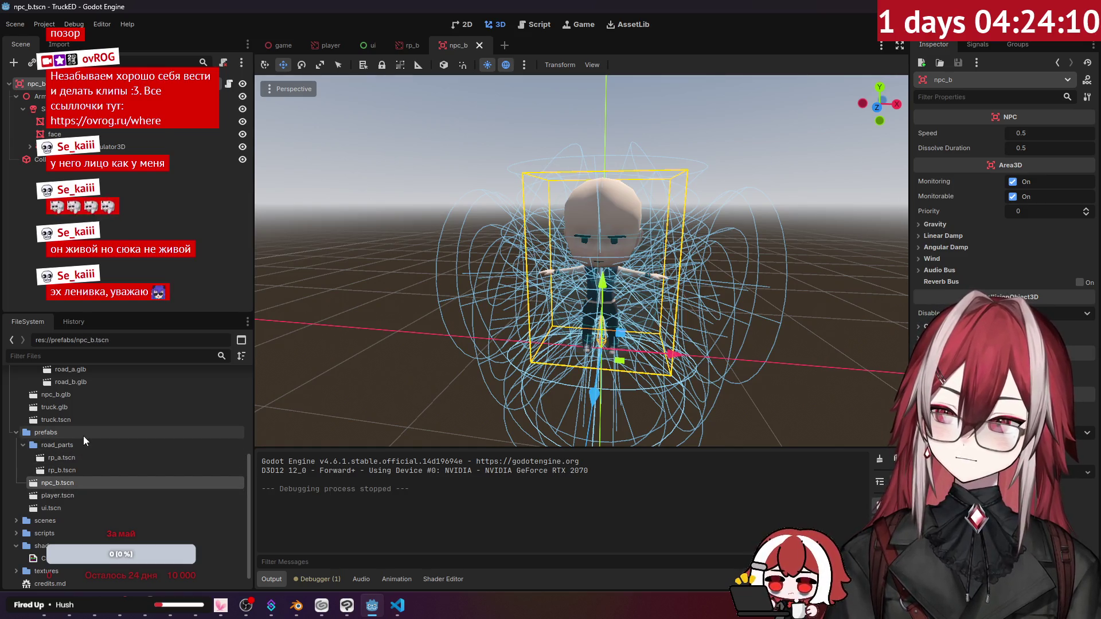
scroll(80, 438, up, 2)
Add npc_b.glb as a child of npc_b and make its nodes local and editable.
click(66, 447)
drag(66, 447, 62, 219)
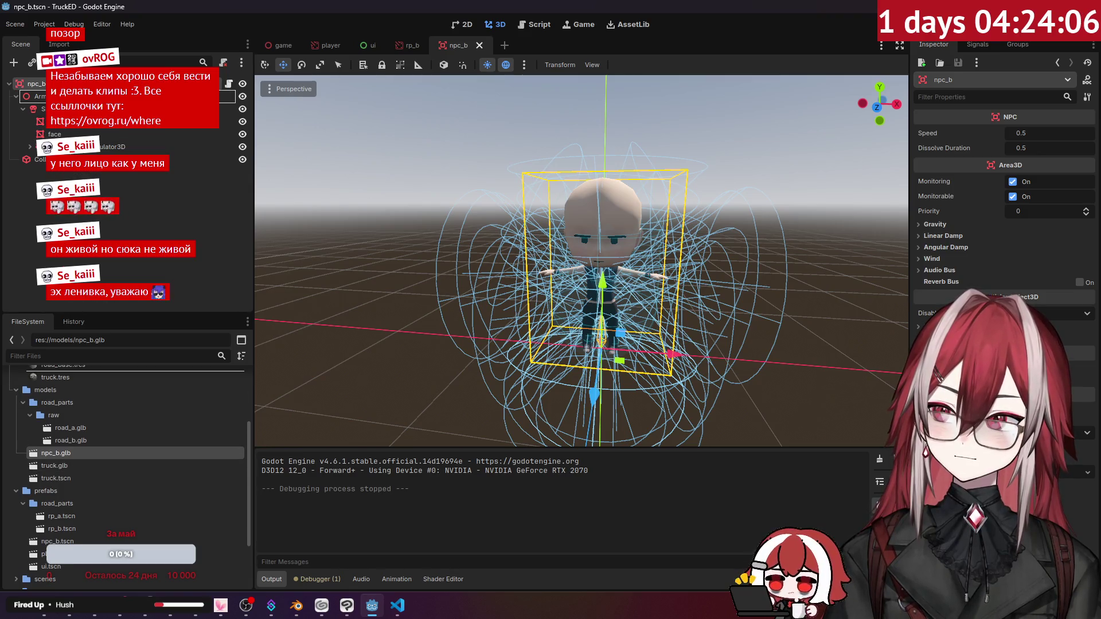
drag(62, 219, 60, 208)
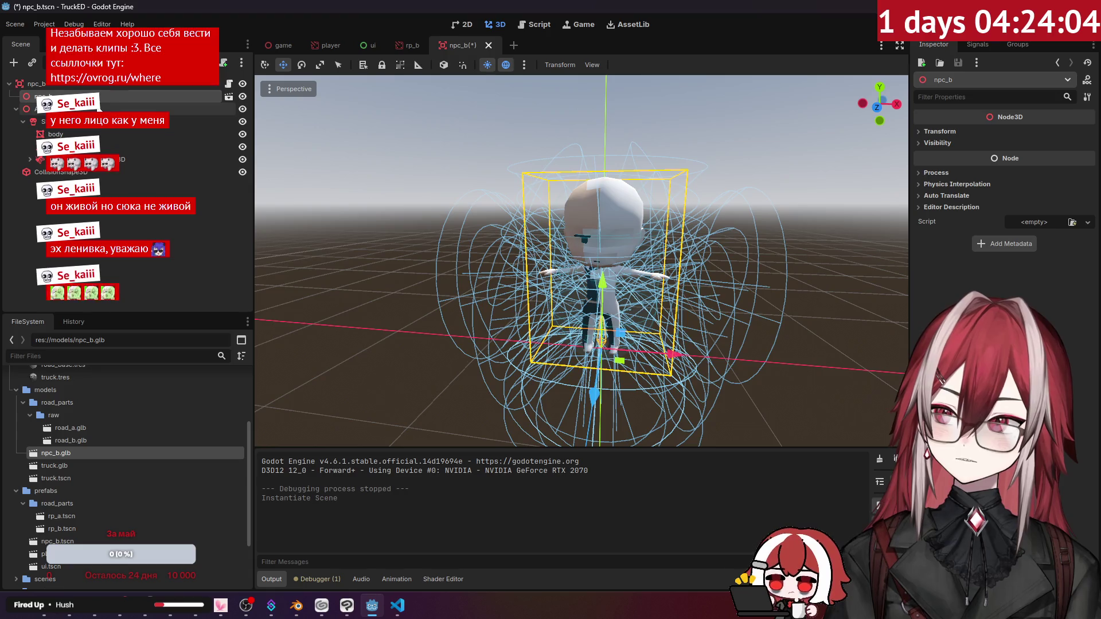
right_click(69, 96)
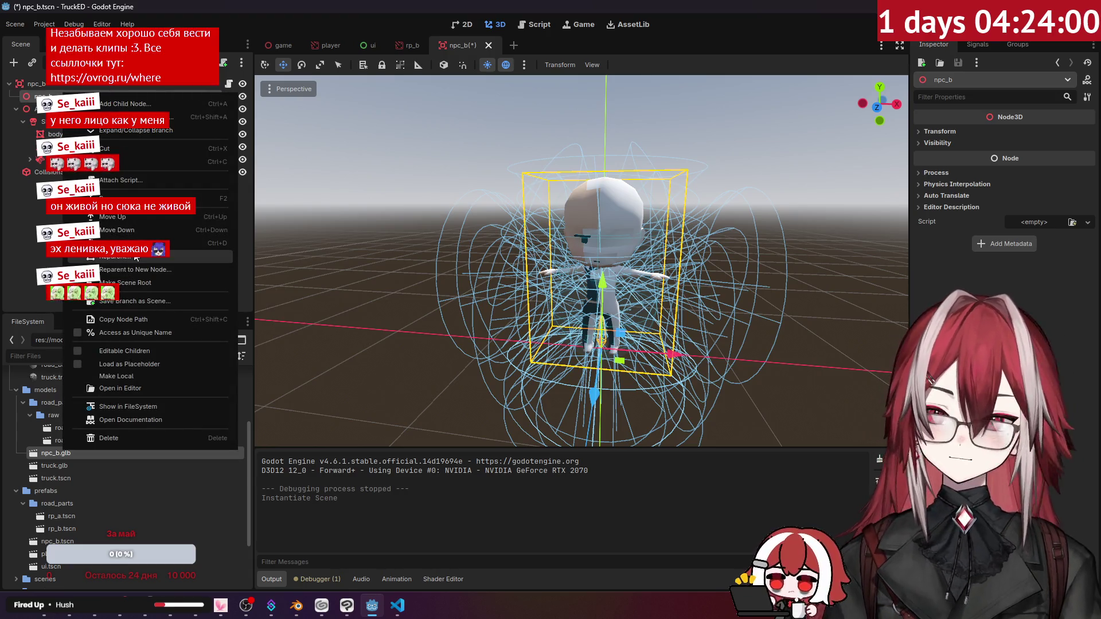
click(143, 377)
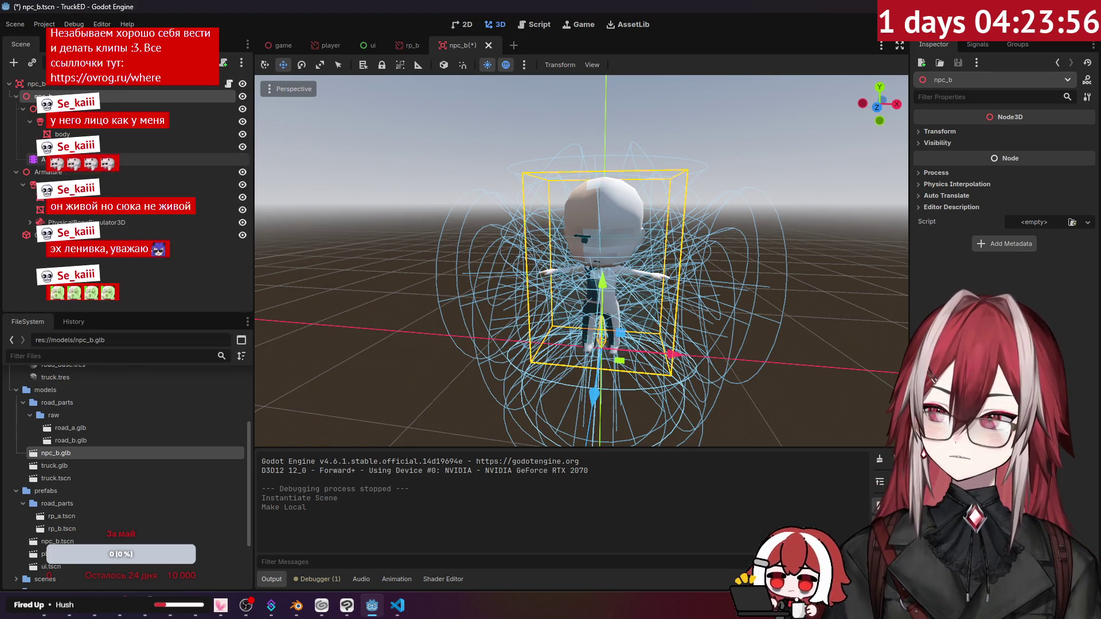
Inspect the face, body, Skeleton3D and Armature nodes of the imported model.
click(64, 159)
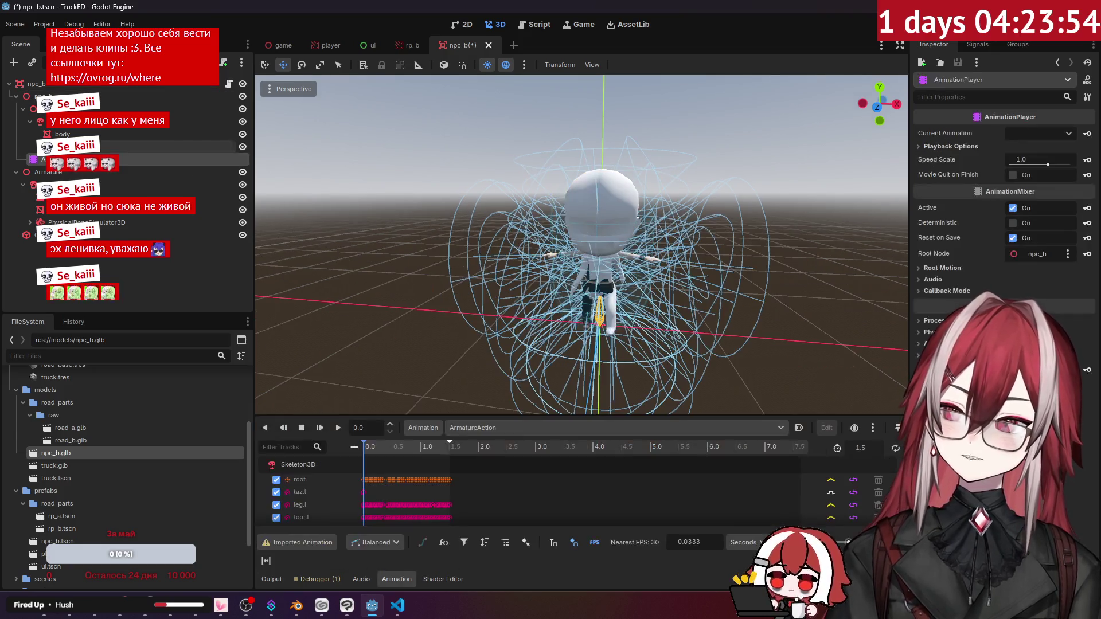
click(63, 147)
click(63, 134)
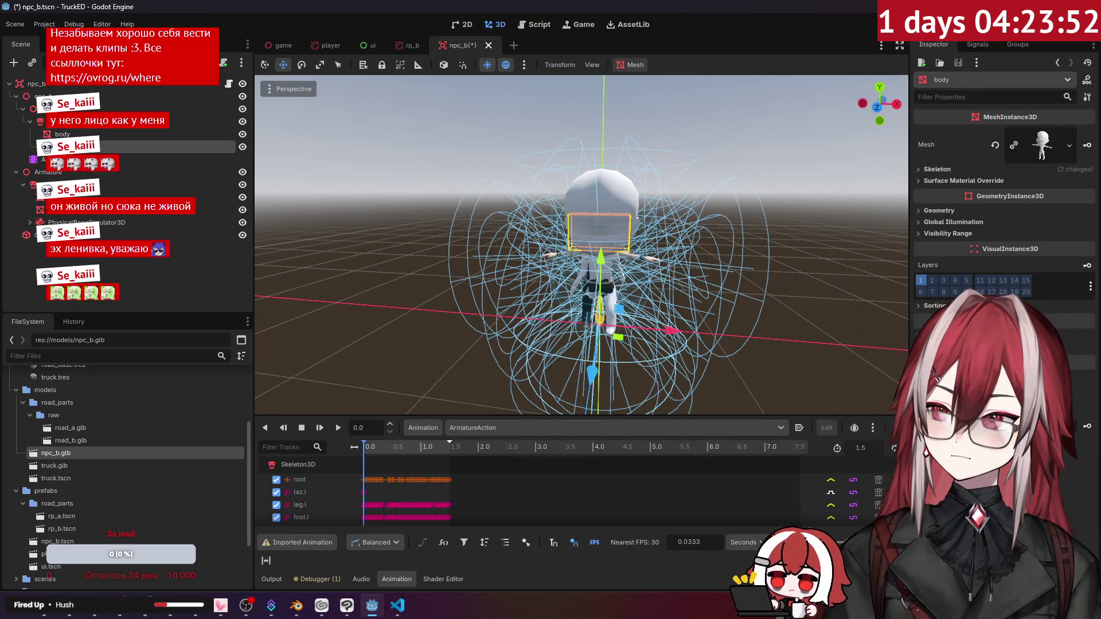
ctrl+click(68, 134)
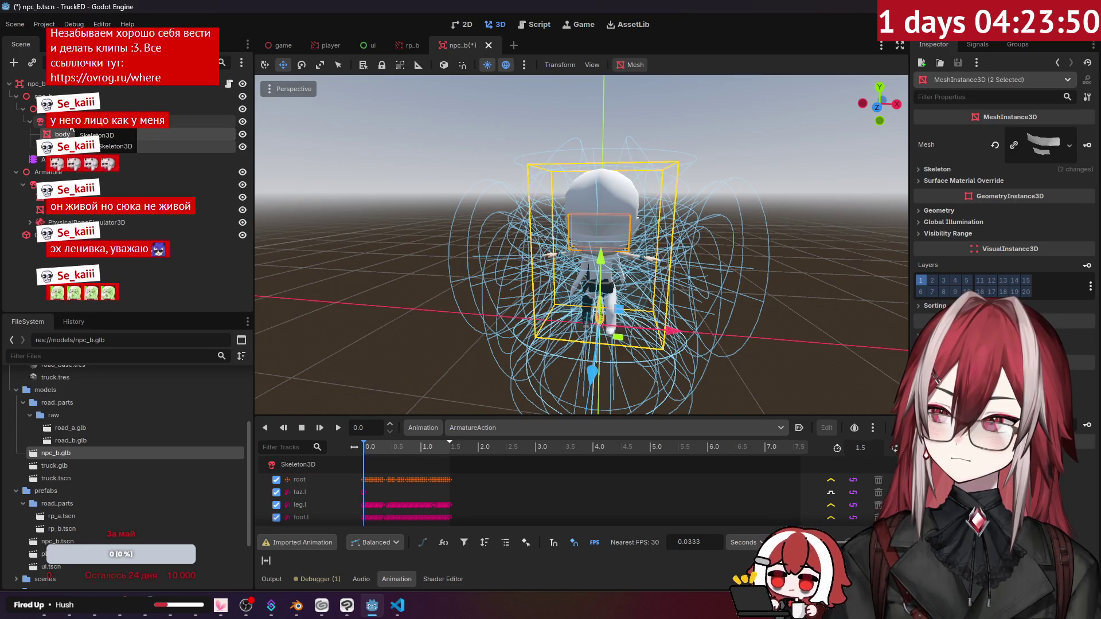
click(72, 127)
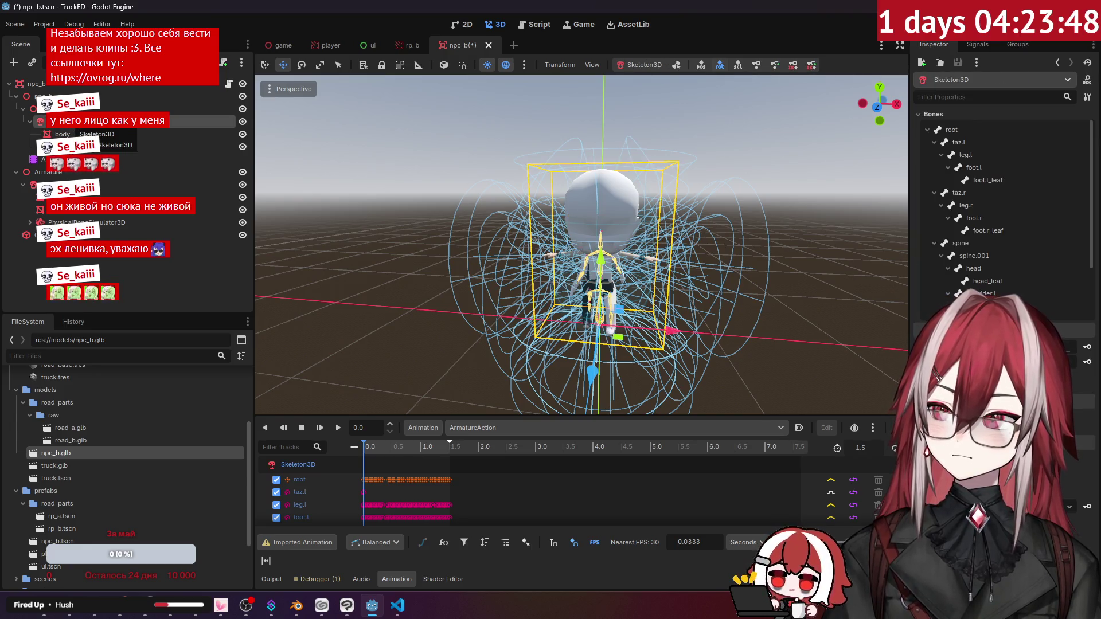
click(63, 109)
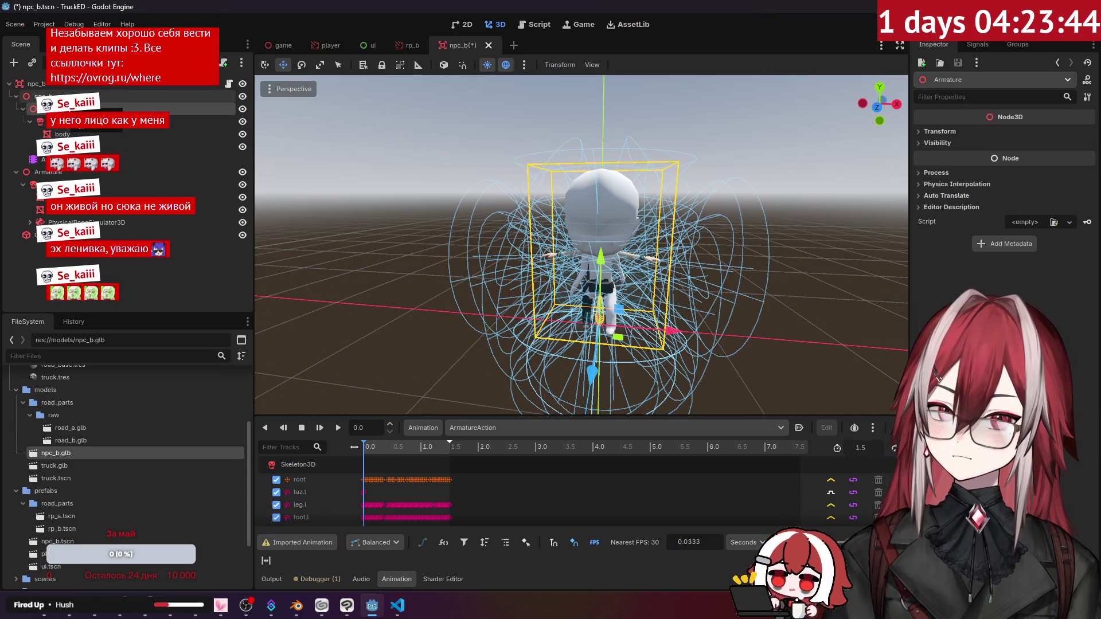
click(74, 121)
click(74, 134)
ctrl+click(75, 146)
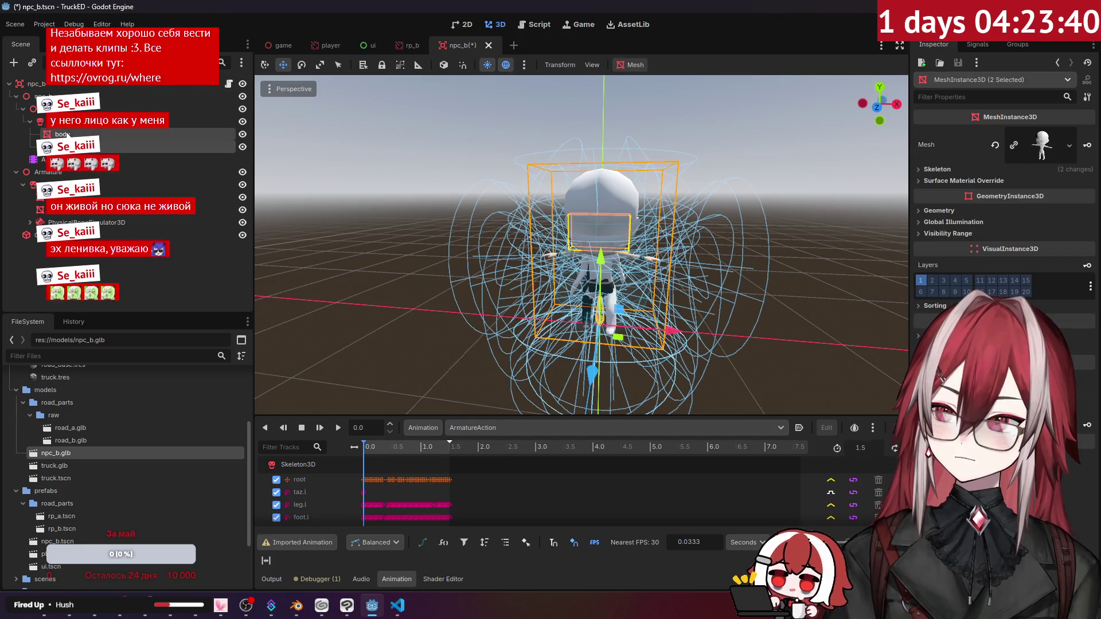
click(115, 121)
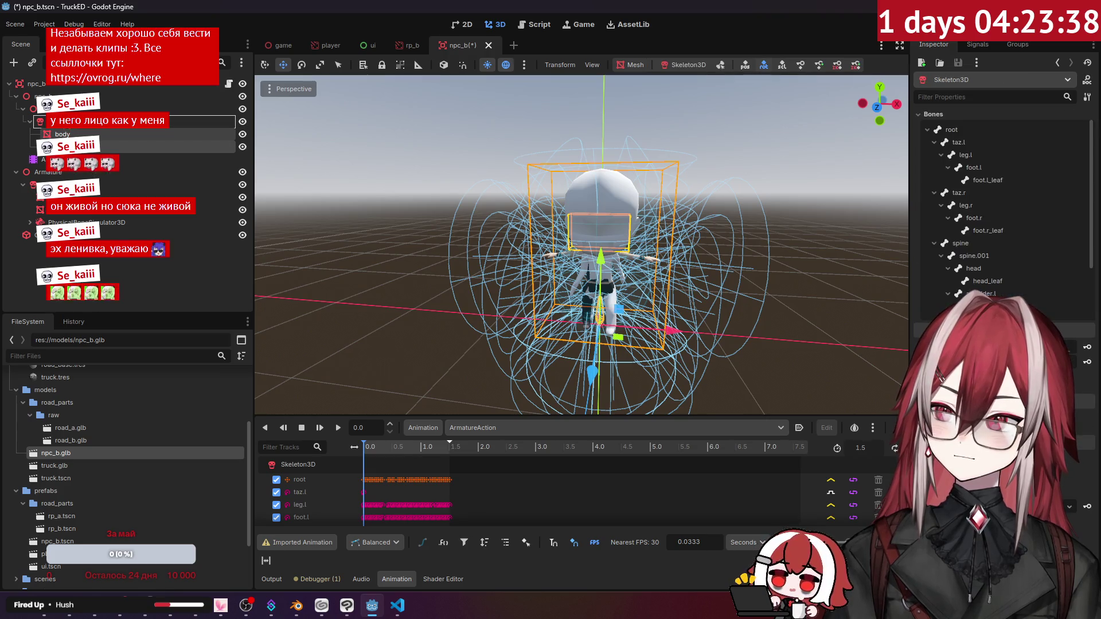
drag(68, 131, 79, 130)
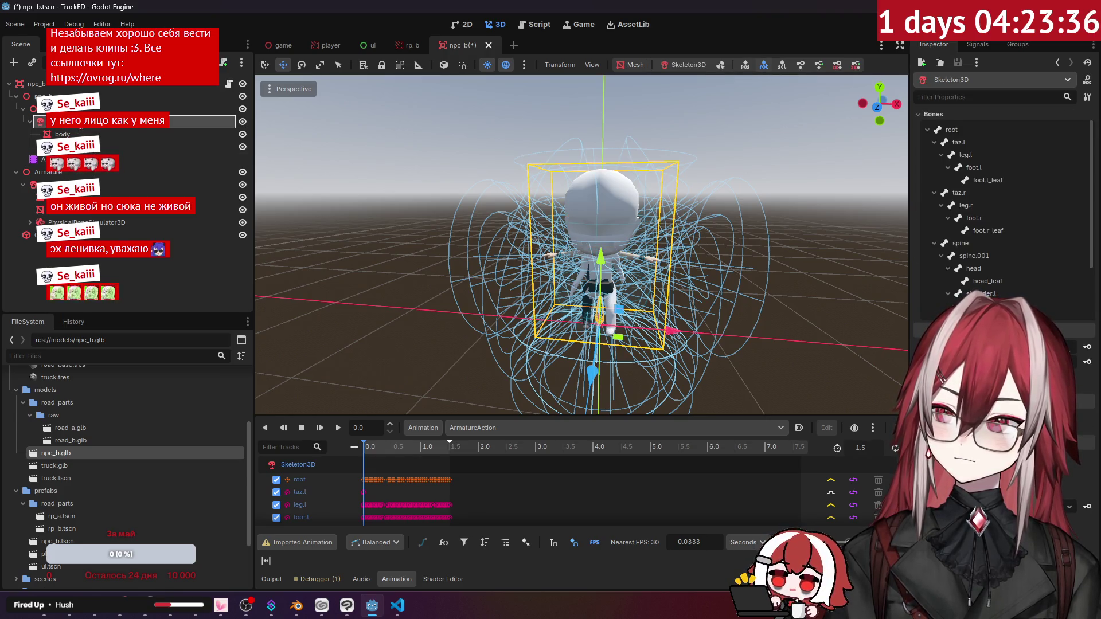
Drag PhysicalBoneSimulator3D under Skeleton3D.
drag(86, 223, 80, 195)
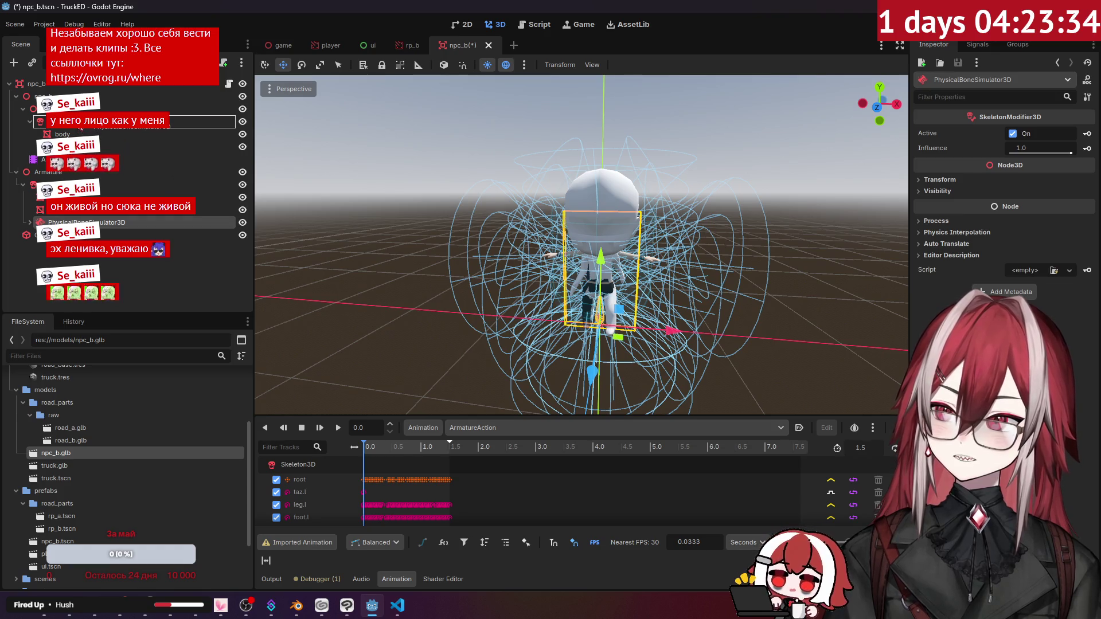
drag(80, 128, 81, 128)
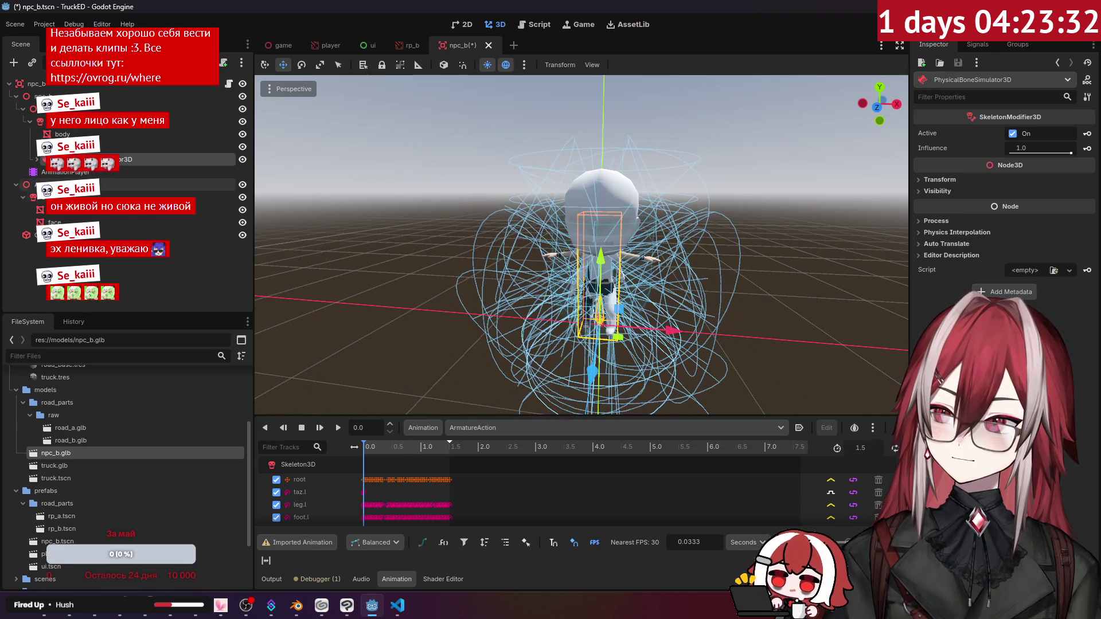
key(ctrl+z)
click(66, 235)
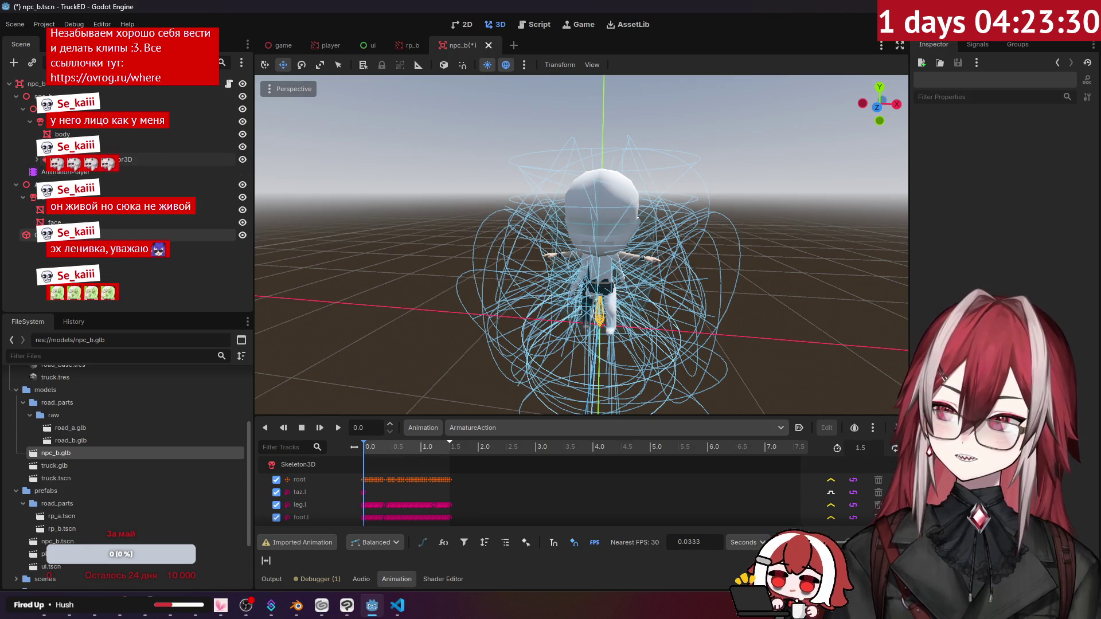
Try re-parenting Armature directly under the npc_b root, then undo it.
click(63, 147)
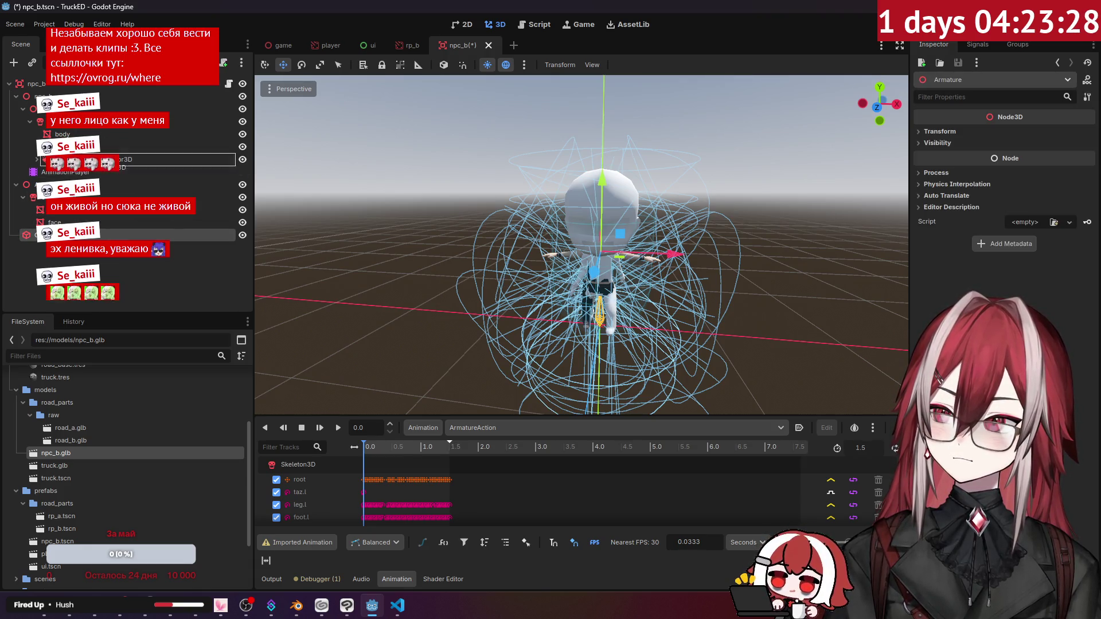
click(16, 185)
click(16, 97)
click(34, 109)
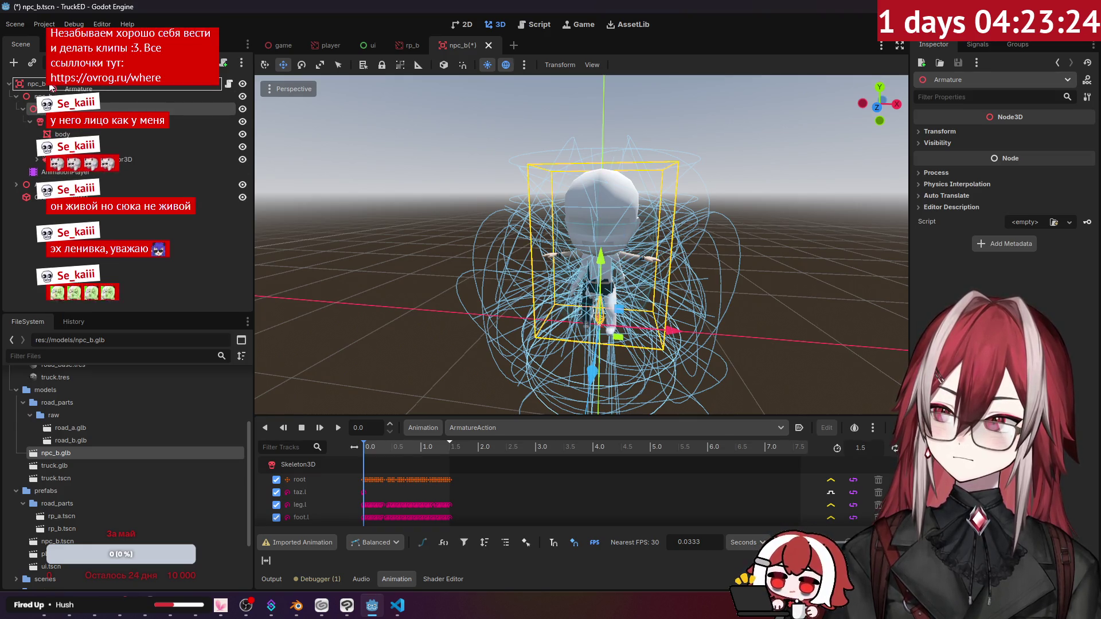
drag(50, 87, 50, 88)
key(ctrl+z)
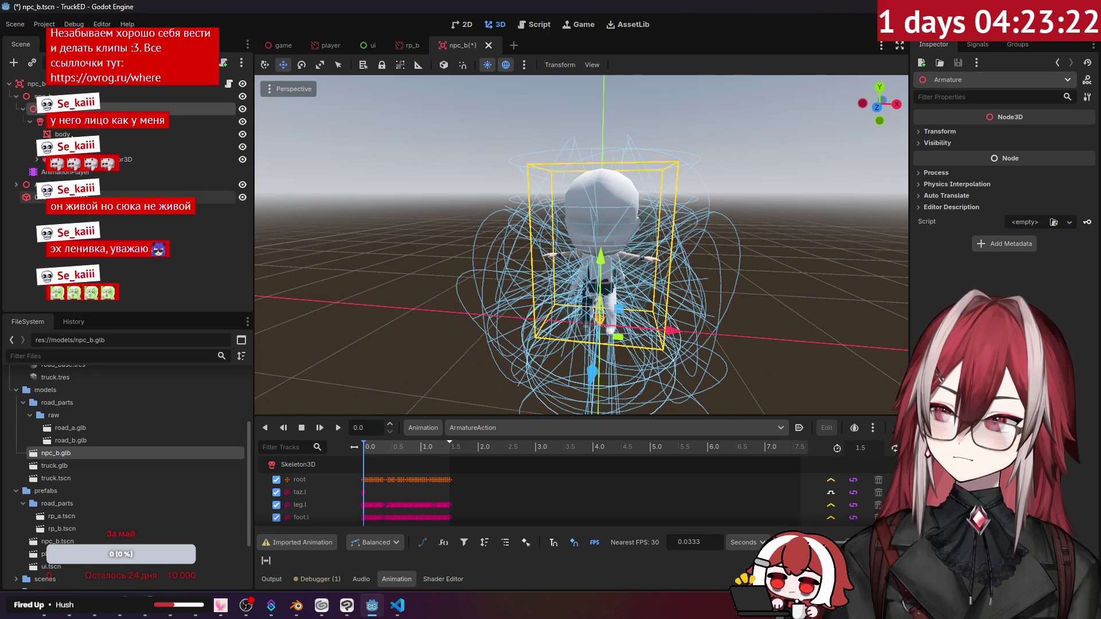
click(16, 184)
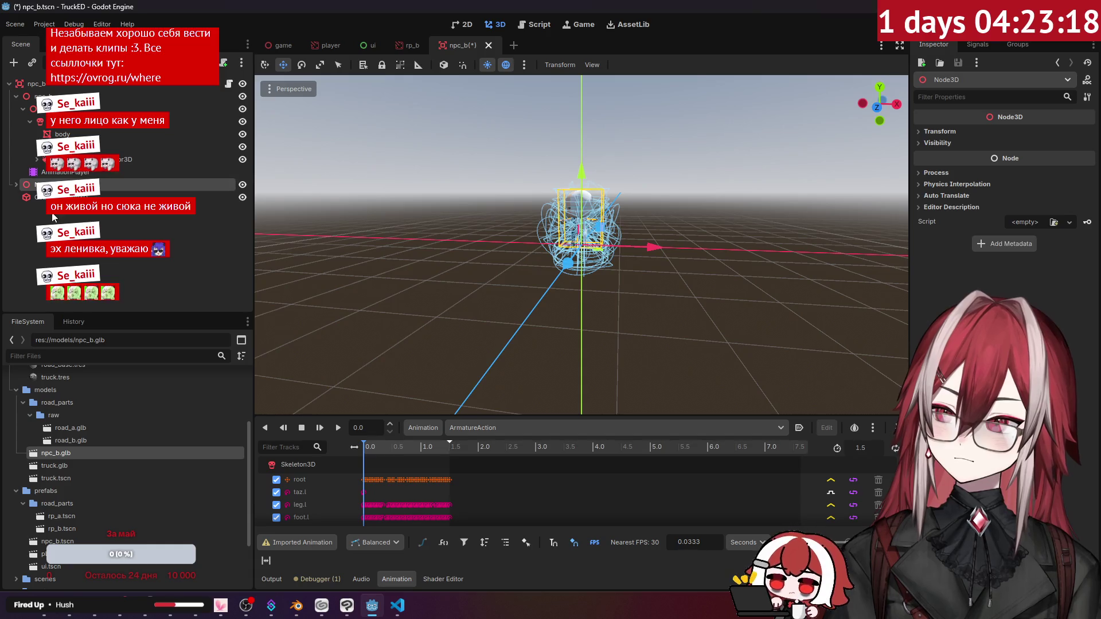
Delete Node3D, move Armature to the npc_b root, and delete the inner npc_b node.
key(Delete)
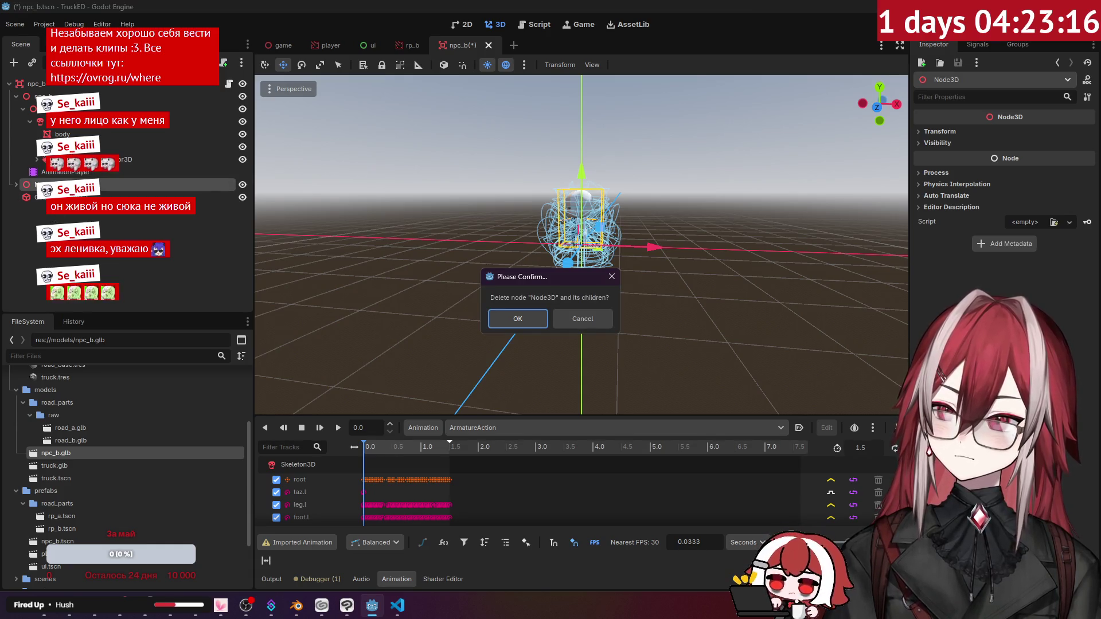
key(Return)
drag(44, 109, 52, 90)
click(46, 96)
key(Delete)
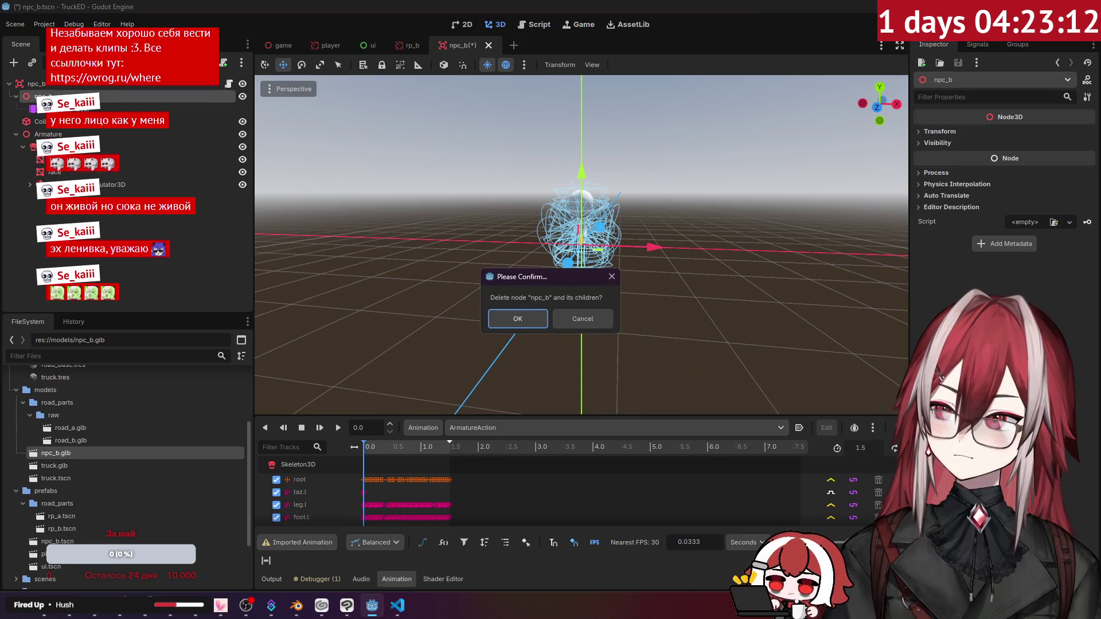
key(Return)
Select the body mesh and frame it in the viewport.
scroll(627, 215, up, 5)
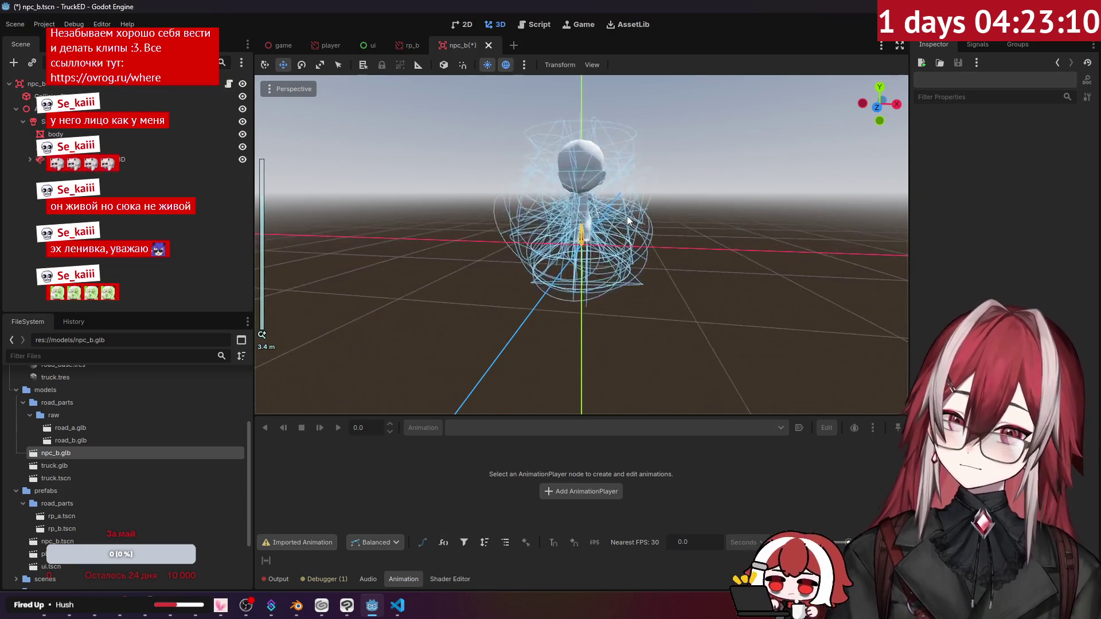
click(55, 133)
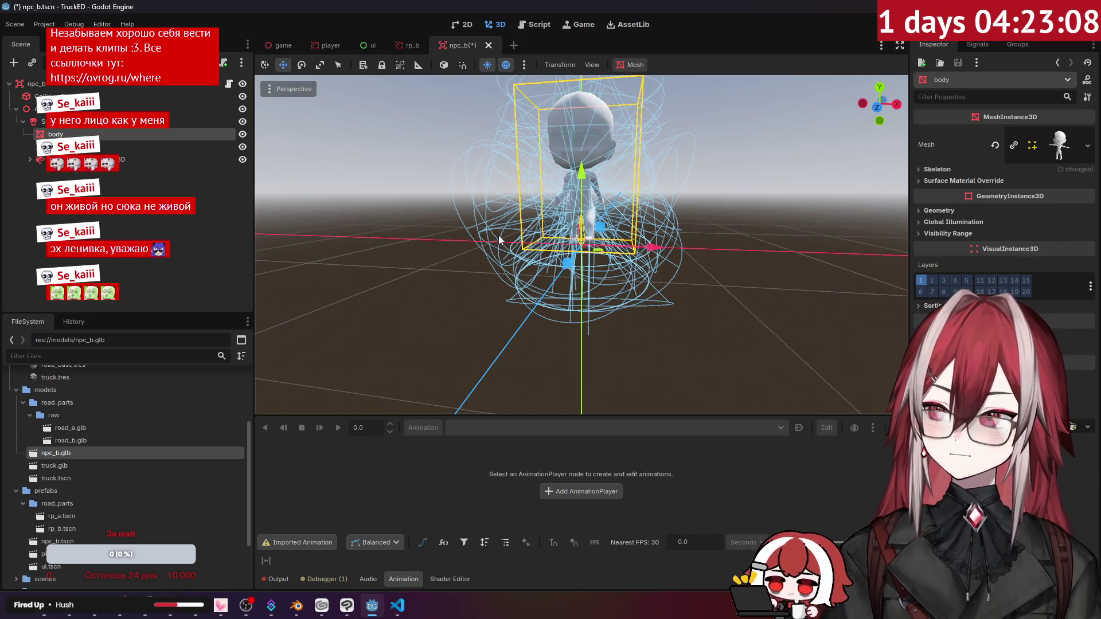
key(f)
middle_drag(579, 229, 562, 298)
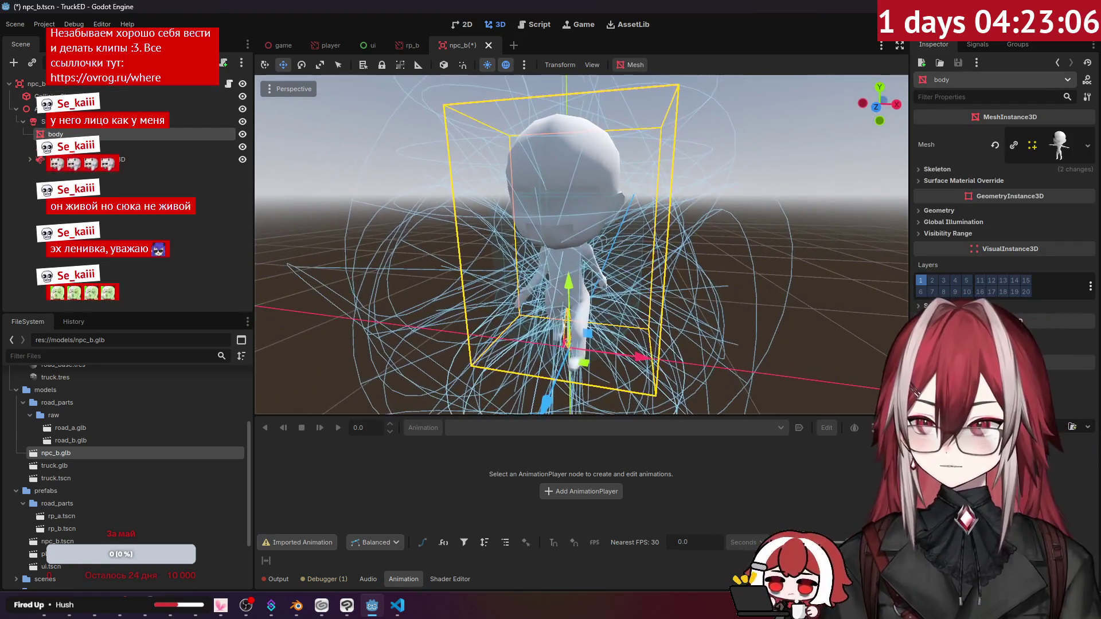
scroll(75, 444, up, 4)
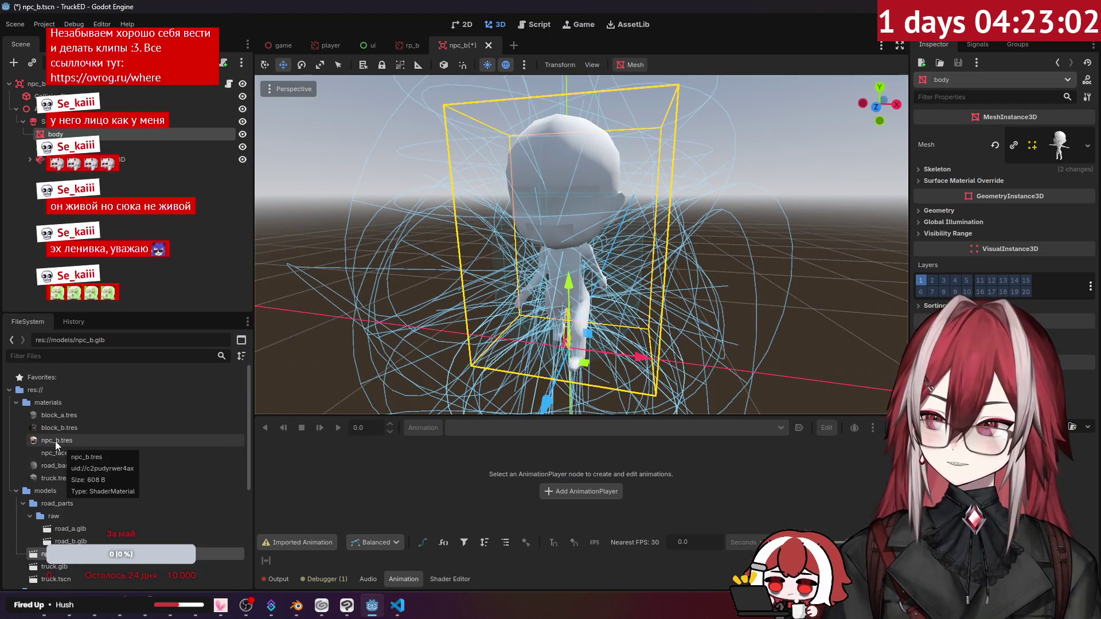
Drag npc_b.tres onto the body and npc_face.tres onto the head, then undo the last change.
drag(56, 442, 565, 241)
mouse_move(62, 453)
mouse_down()
mouse_move(566, 201)
mouse_move(572, 210)
mouse_up()
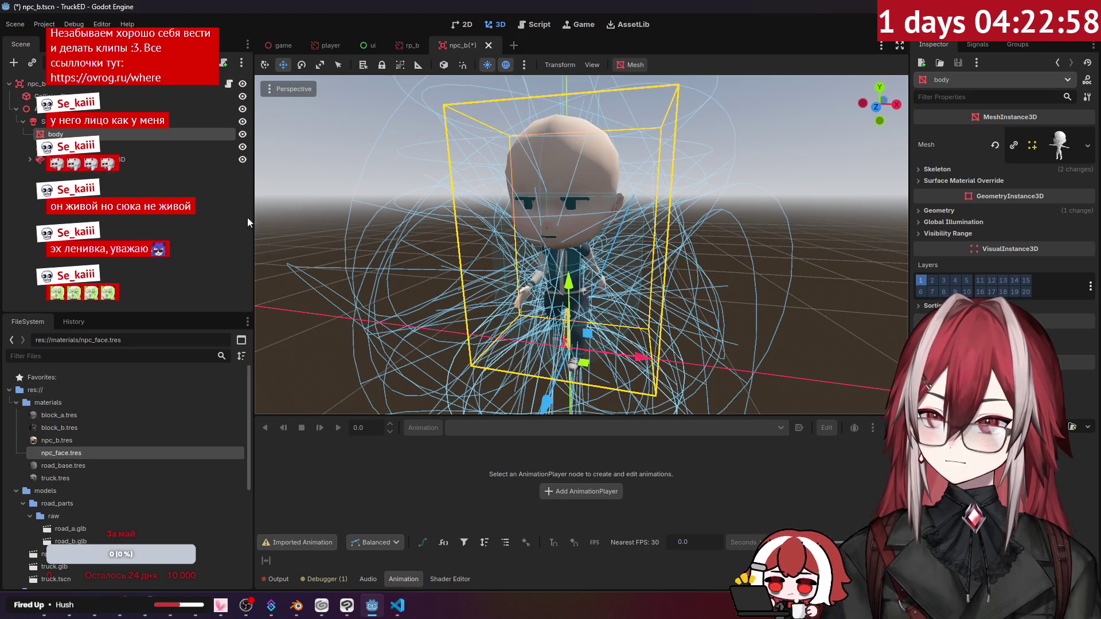
click(23, 122)
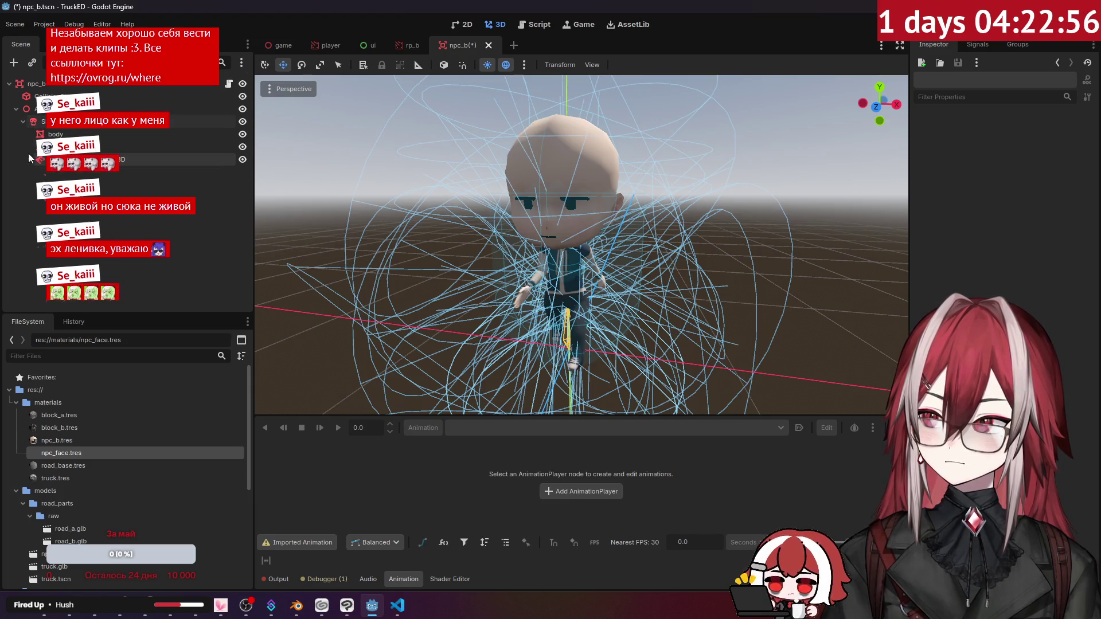
click(16, 109)
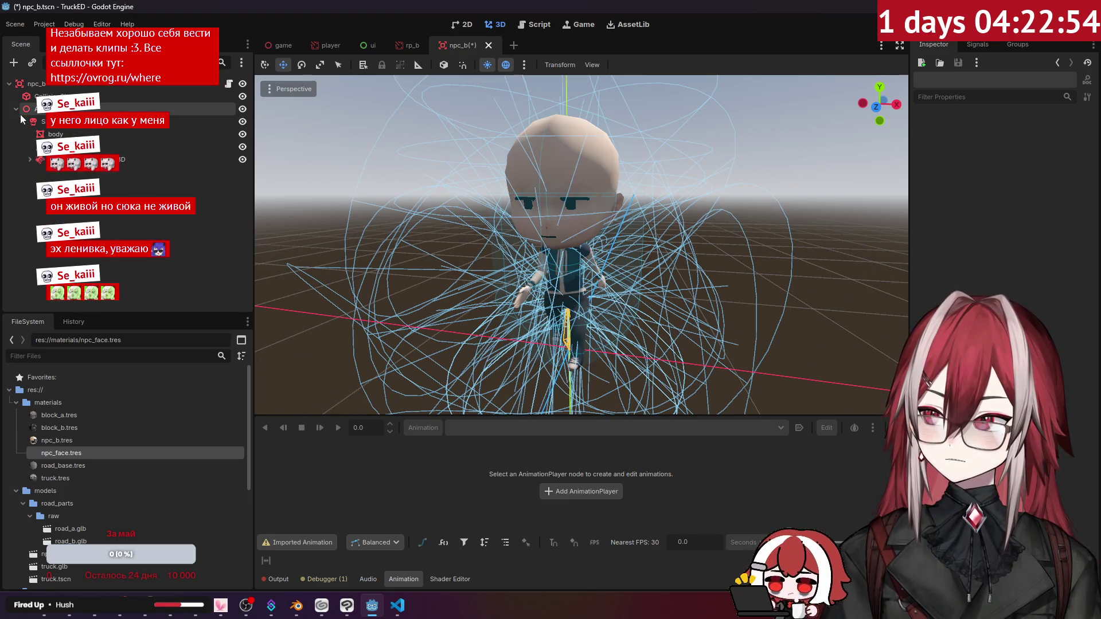
click(16, 109)
click(23, 122)
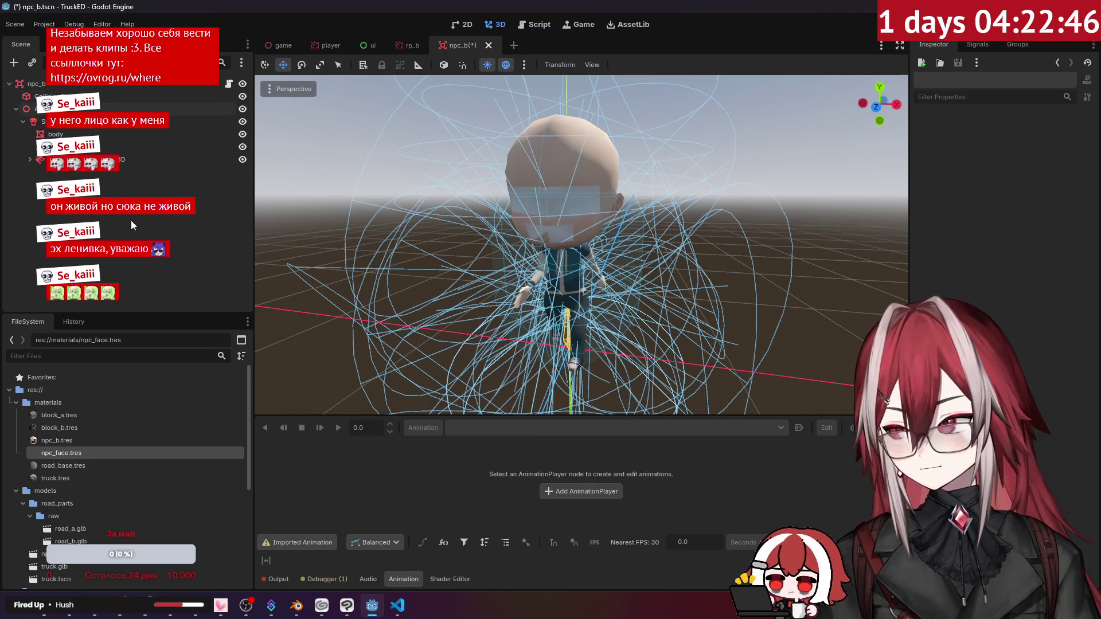
key(ctrl+z)
click(63, 109)
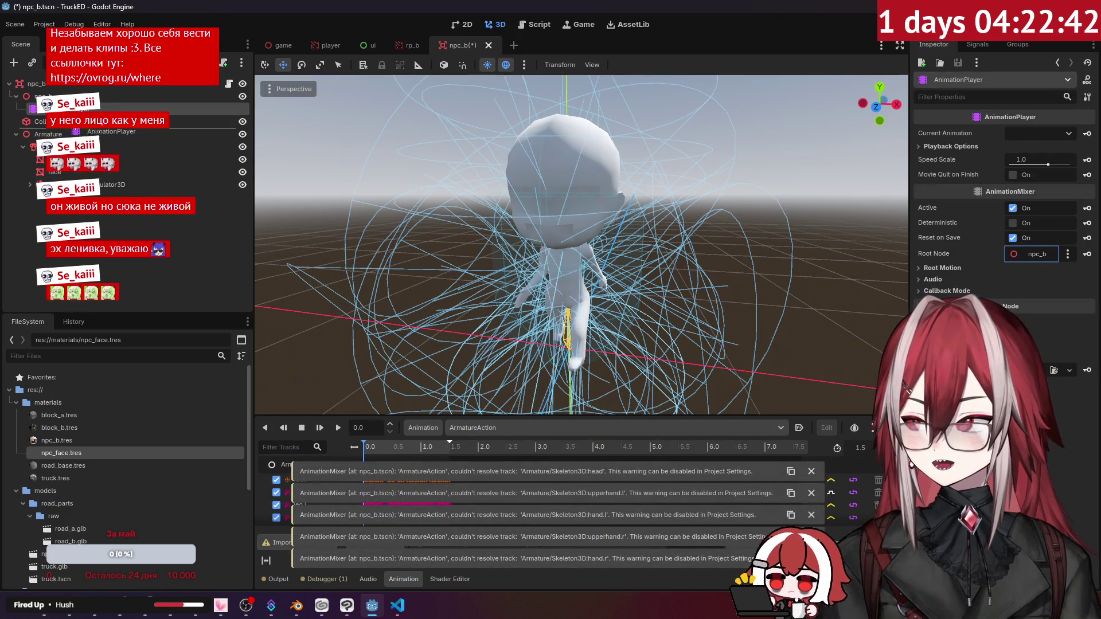
Move AnimationPlayer out of the inner npc_b node, then delete that inner node.
click(15, 96)
click(16, 97)
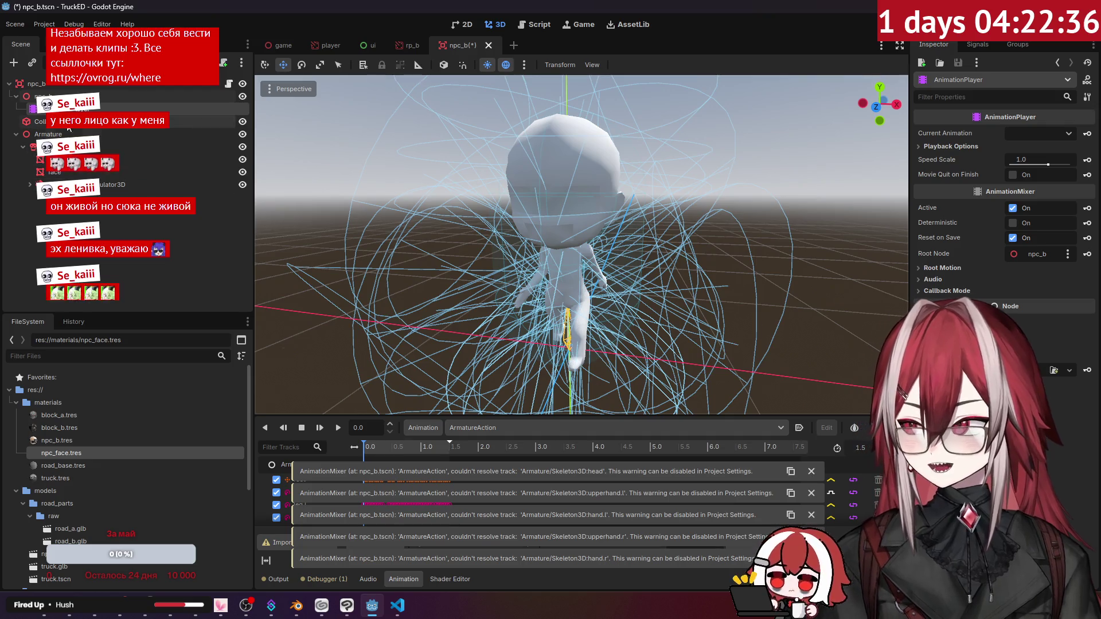
key(ctrl+z)
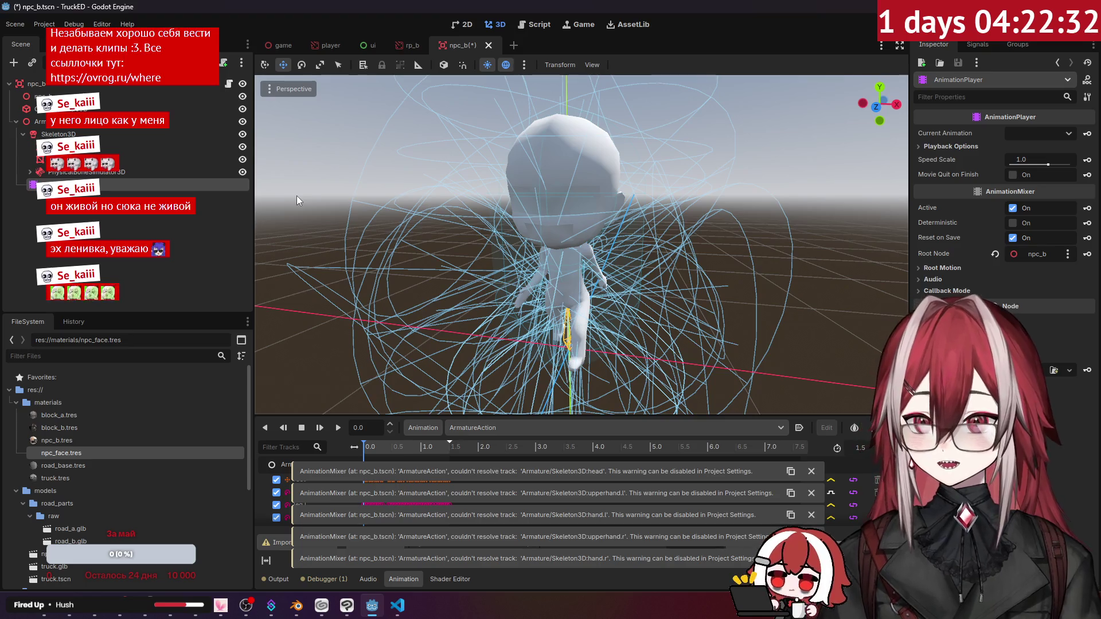
click(995, 254)
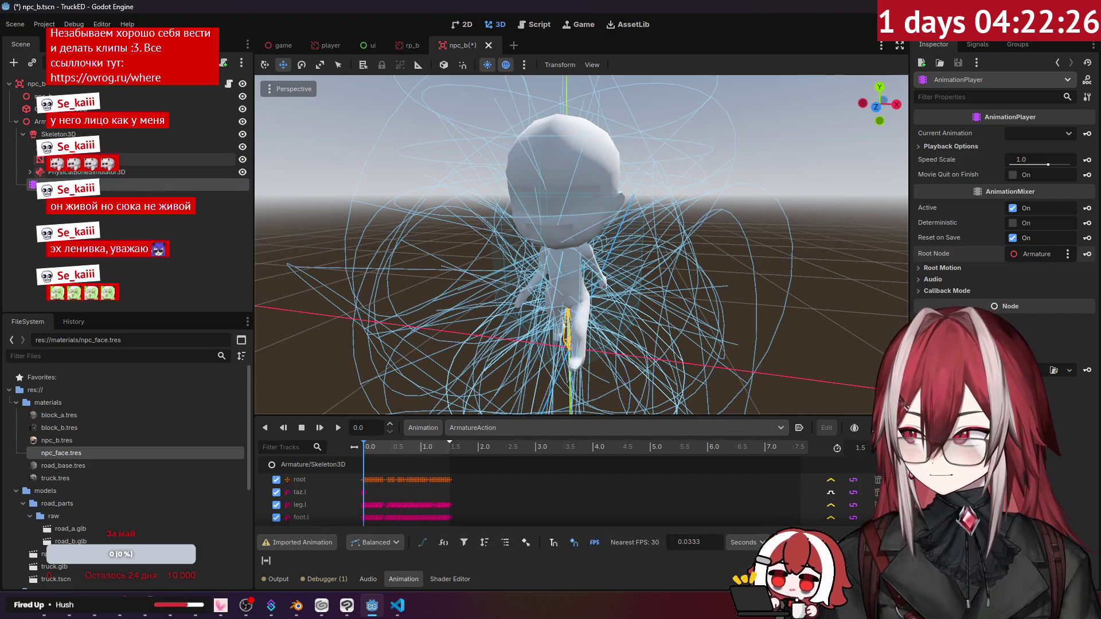
click(40, 96)
key(Delete)
key(Return)
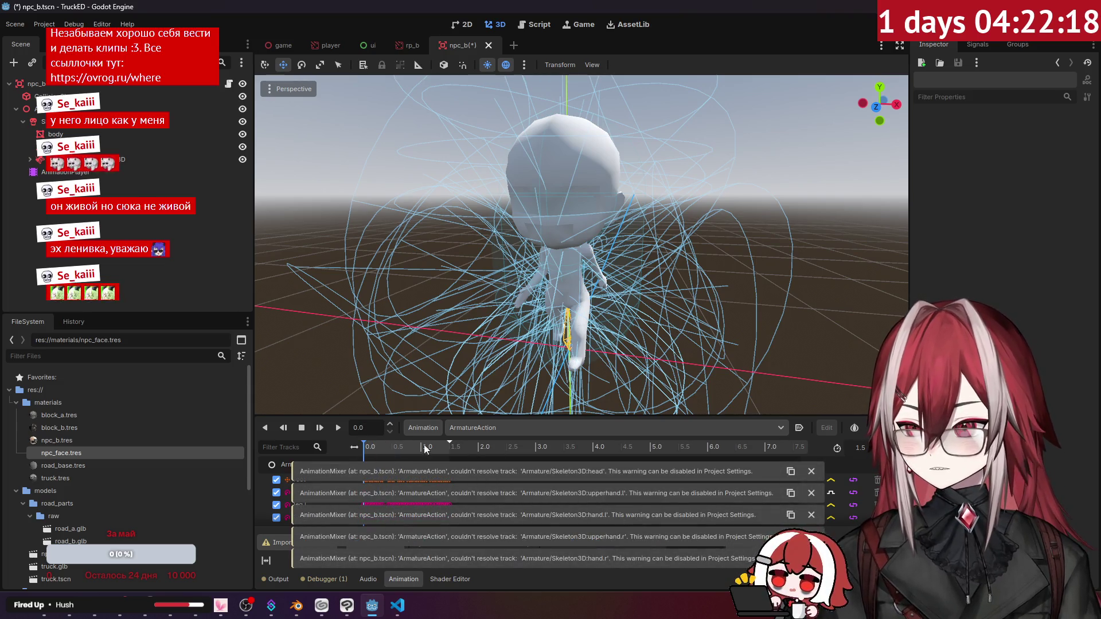
Drag Skeleton3D into the AnimationPlayer's Root Node property and dismiss the head track warning.
click(137, 172)
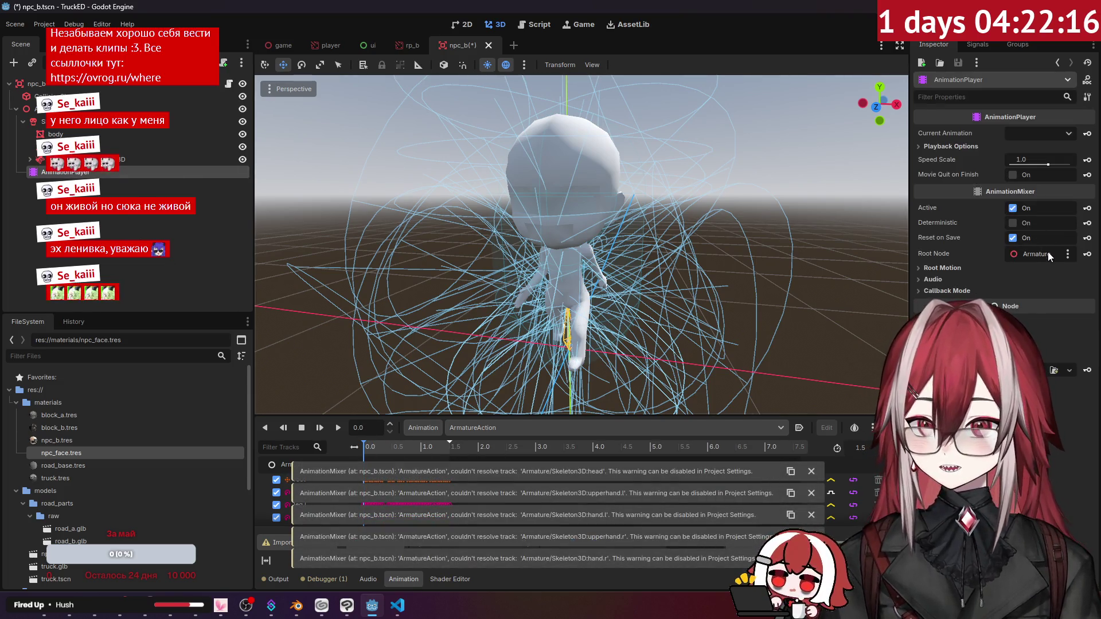
click(1068, 254)
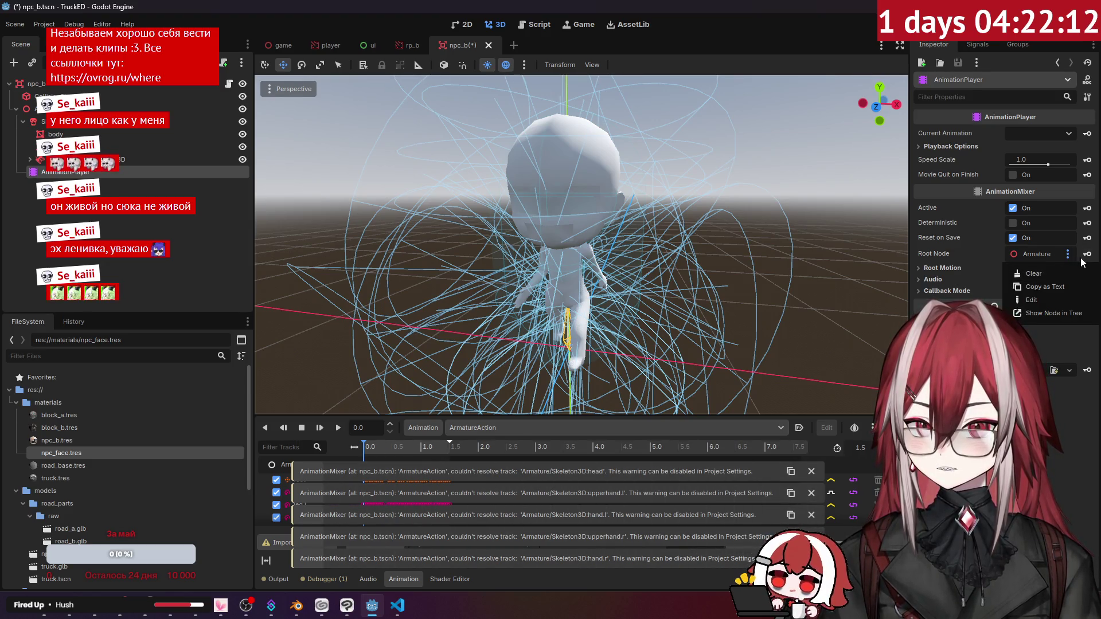
click(1088, 256)
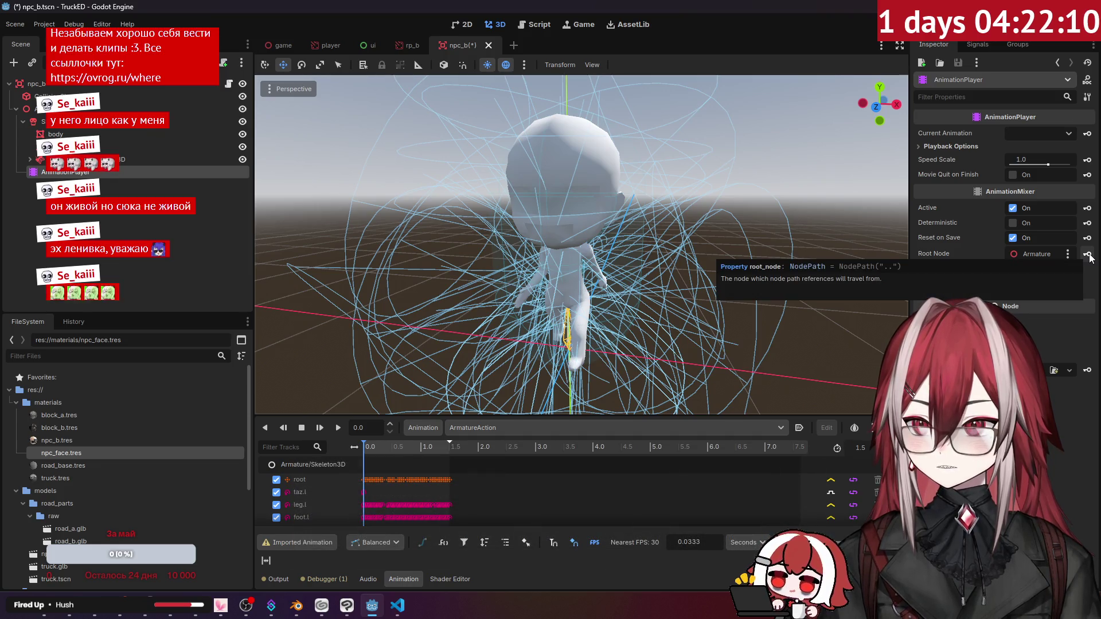
click(1088, 256)
click(612, 276)
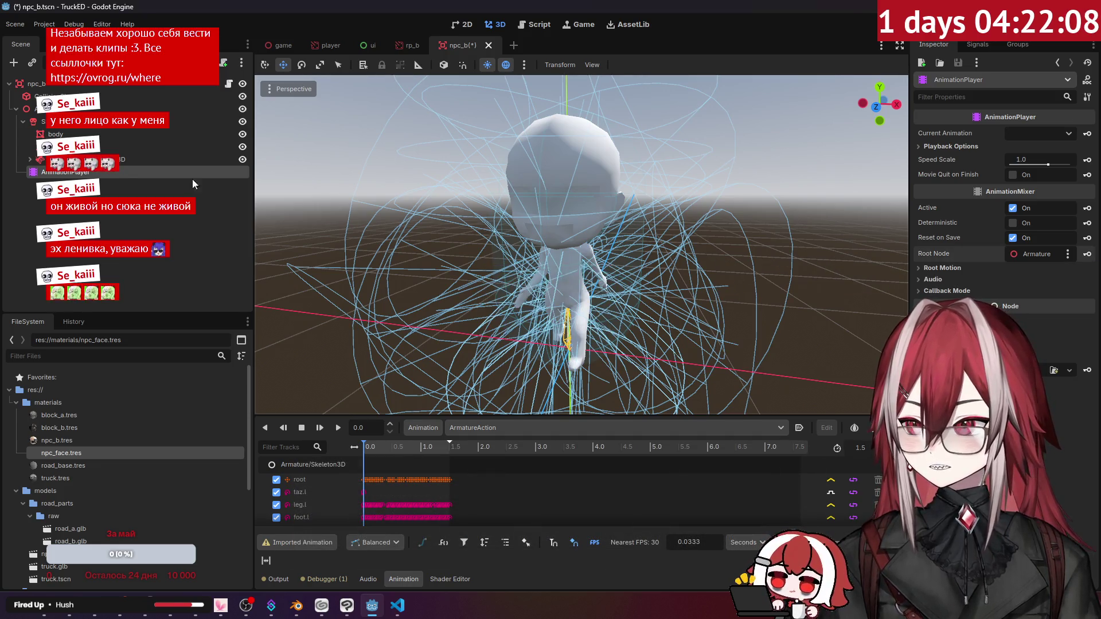
click(201, 134)
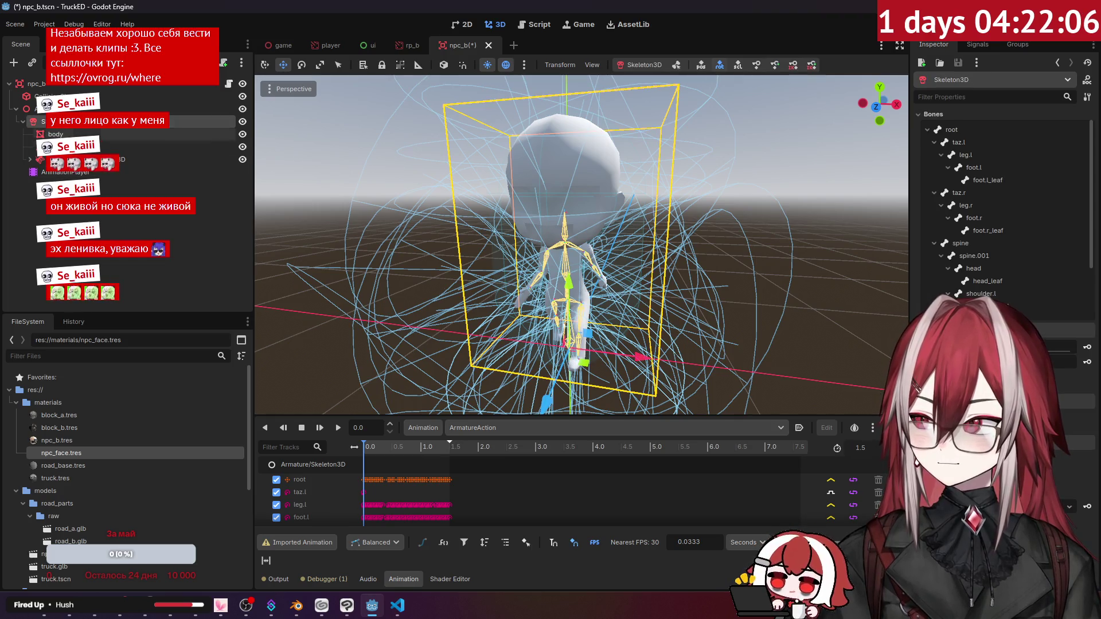
click(200, 172)
drag(115, 121, 1037, 255)
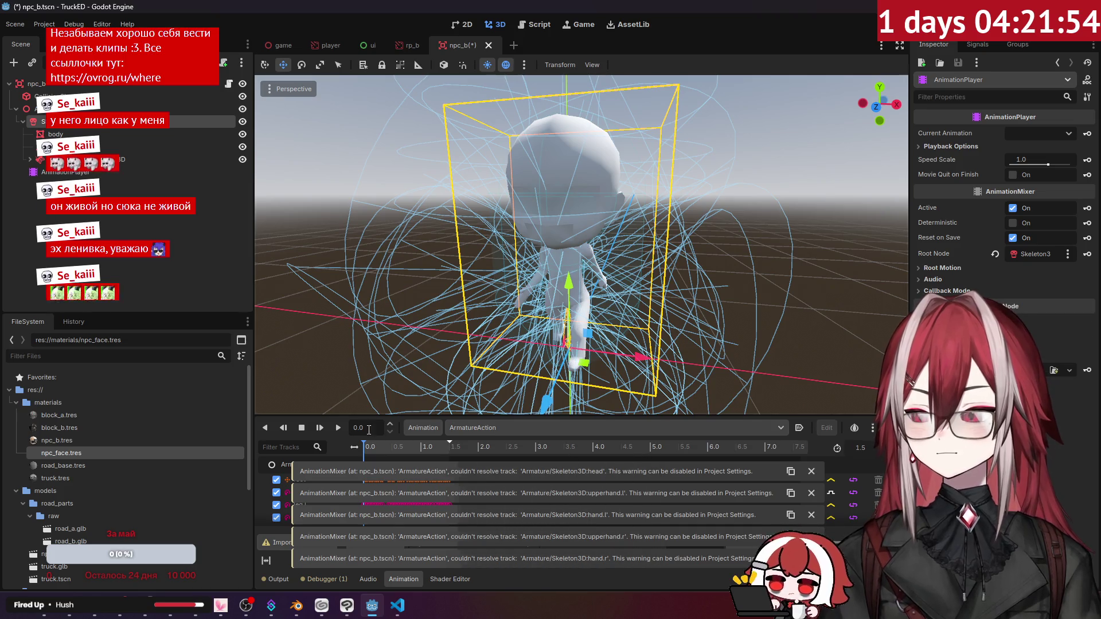
click(812, 472)
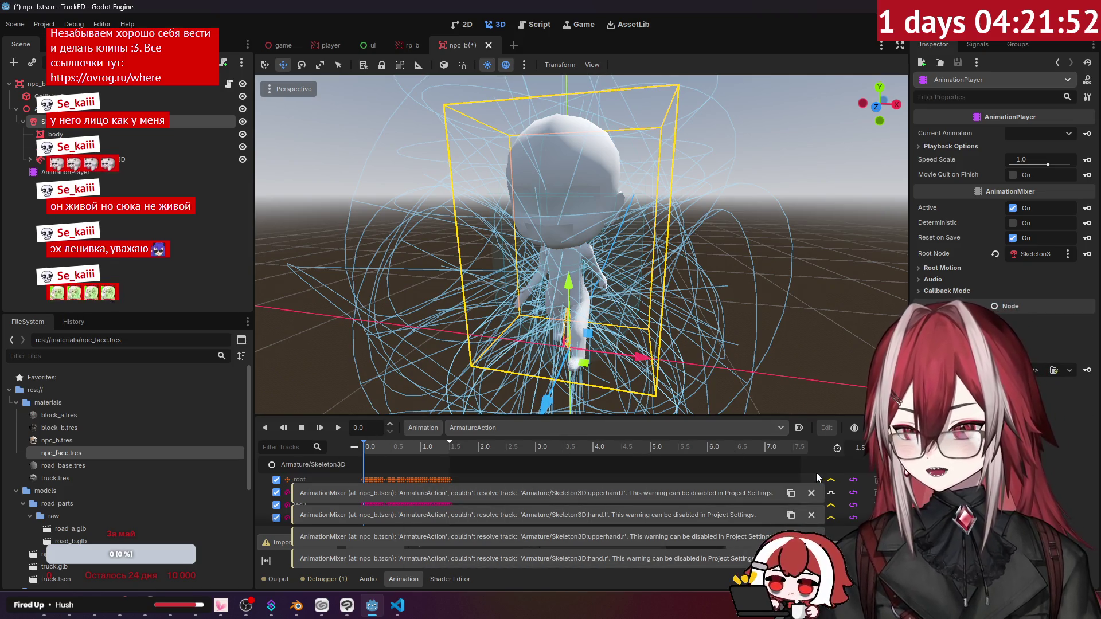
Dismiss all the track warnings and enlarge the animation panel to show more tracks.
click(813, 493)
click(813, 515)
click(812, 536)
click(812, 559)
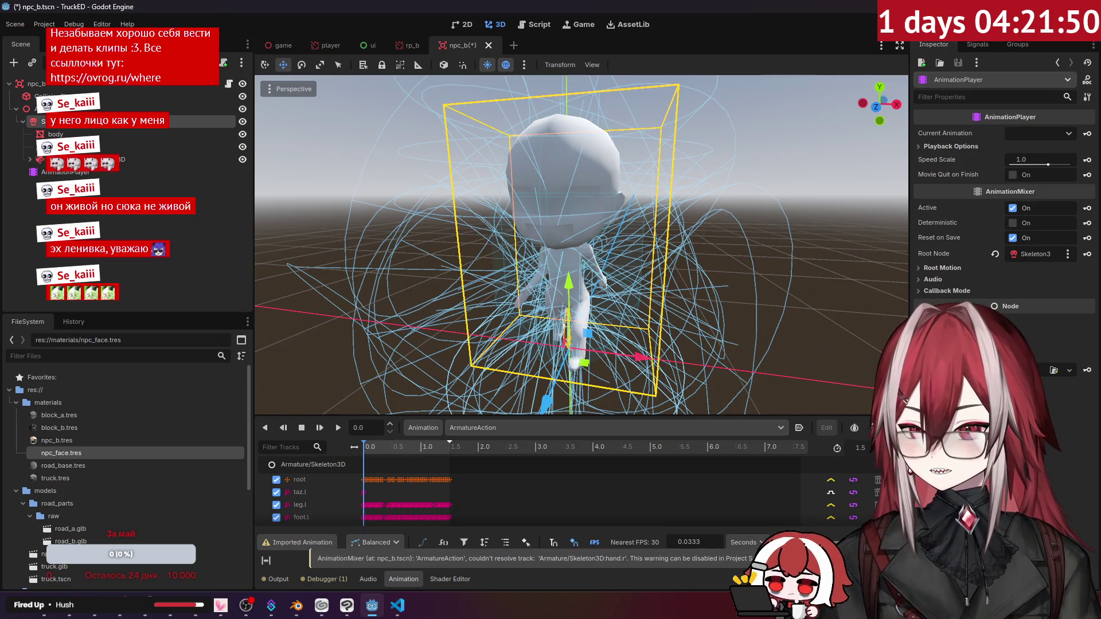
drag(319, 422, 319, 381)
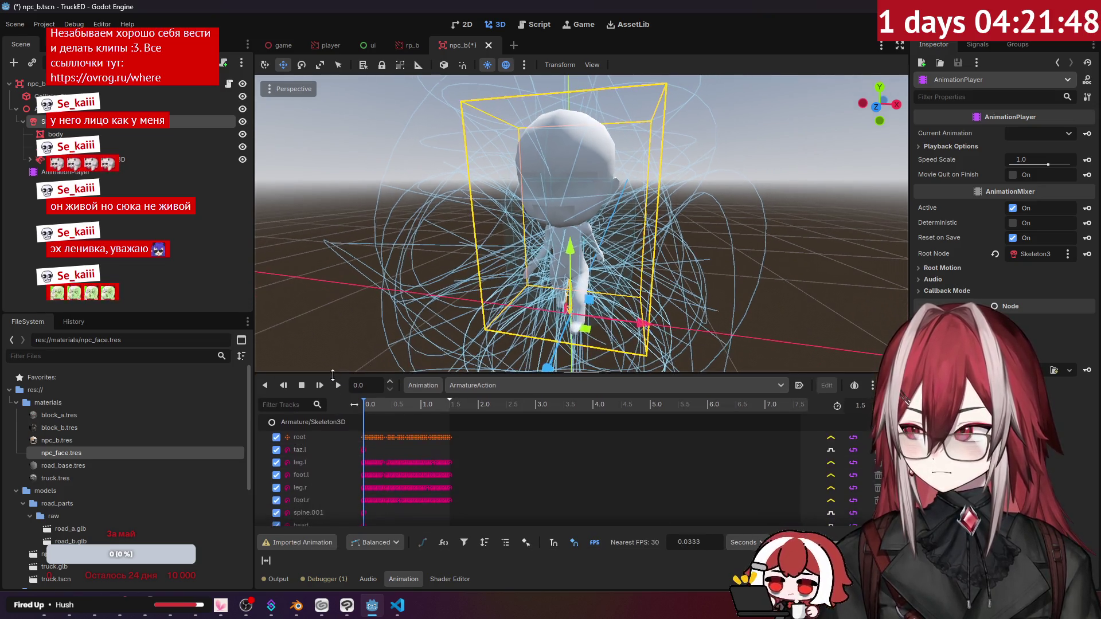
click(63, 172)
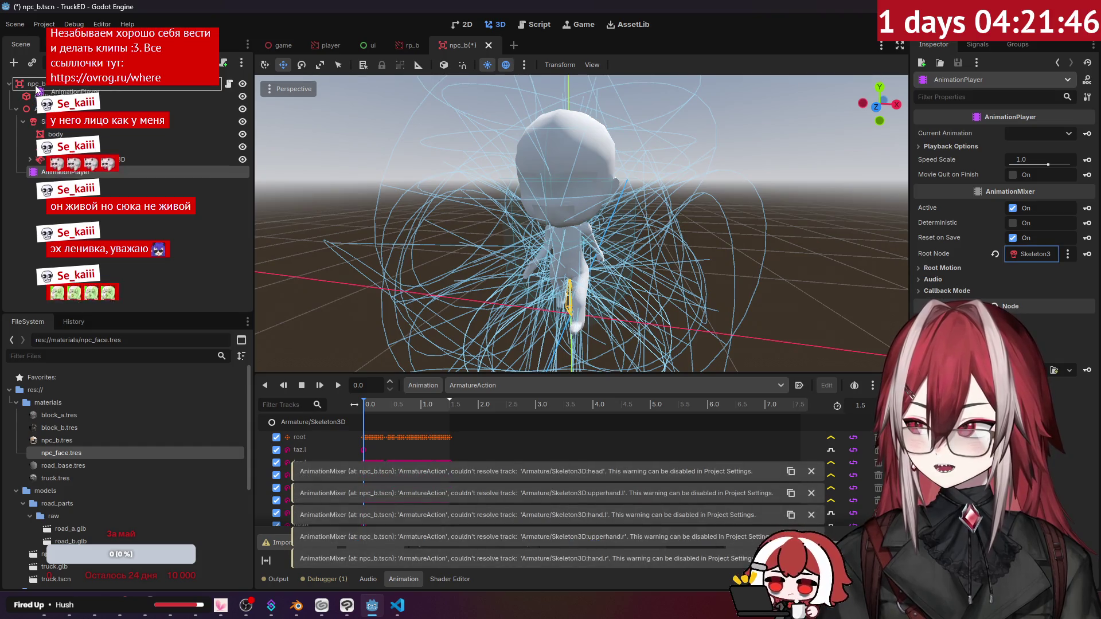
click(811, 471)
click(812, 494)
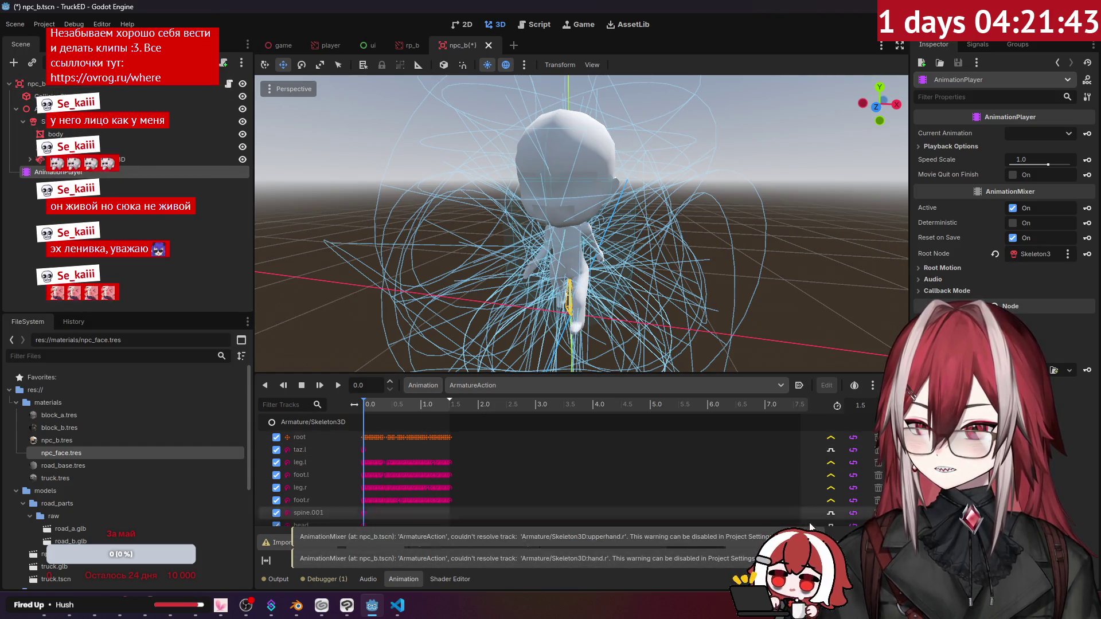
Scrub ArmatureAction to 0.58 to preview the pose, then back to 0.0.
click(364, 404)
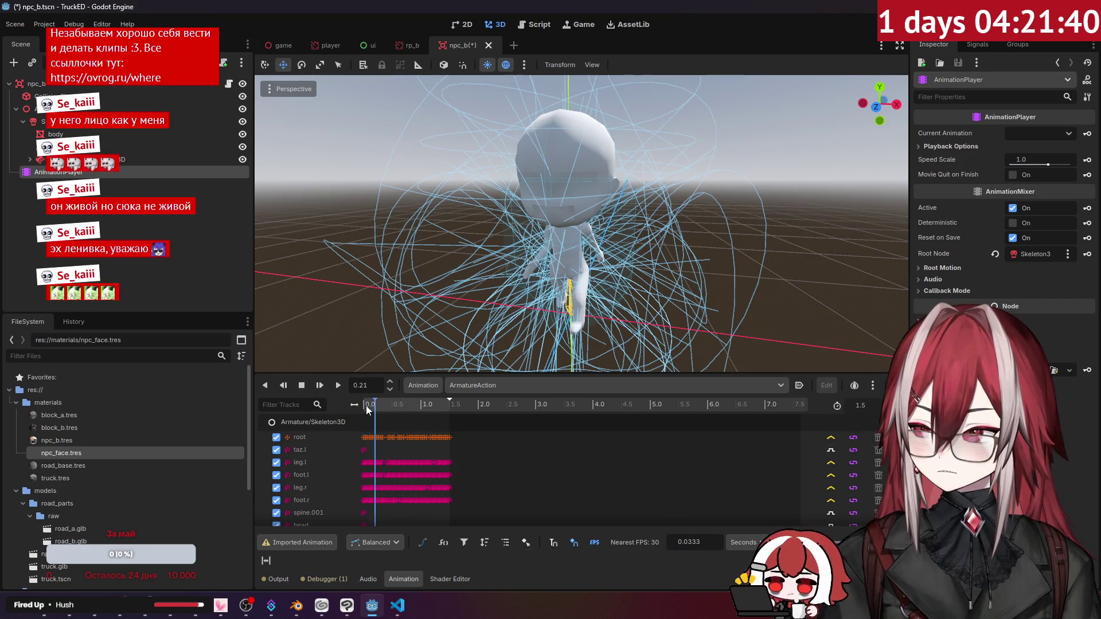
click(406, 406)
drag(406, 406, 358, 404)
drag(383, 407, 363, 407)
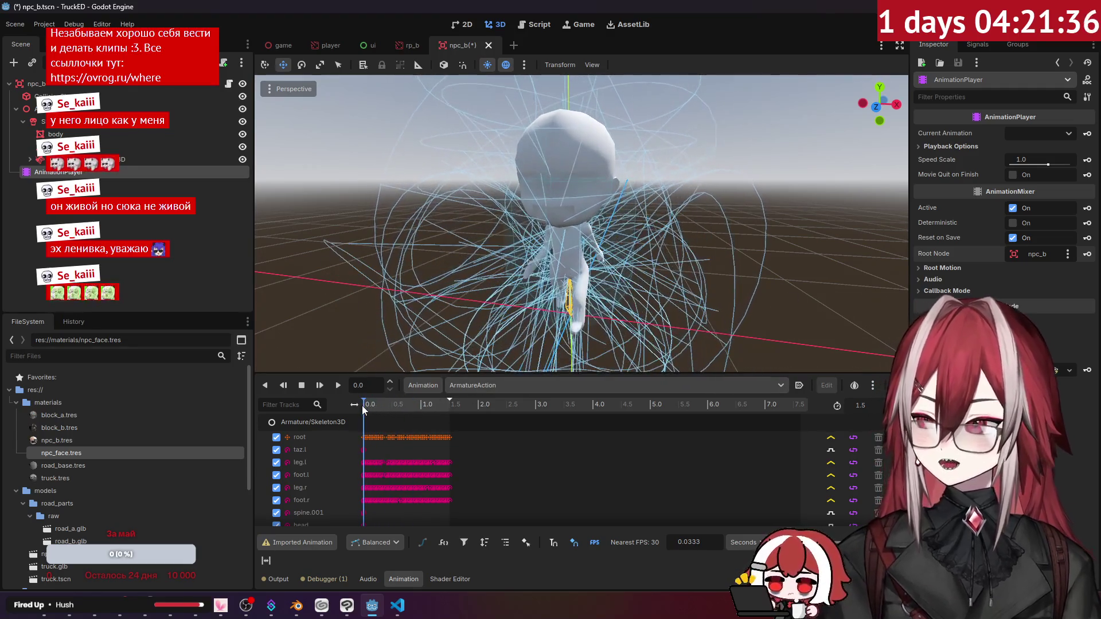
click(52, 177)
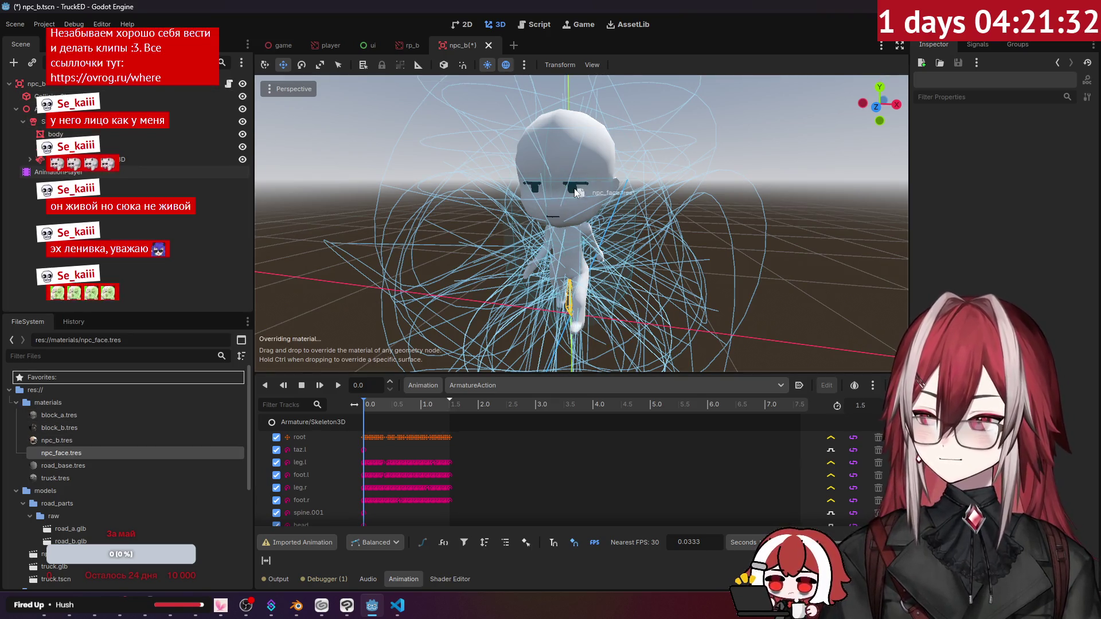
Apply npc_b.tres to the character's body mesh, play ArmatureAction, and open the game scene.
drag(66, 440, 565, 156)
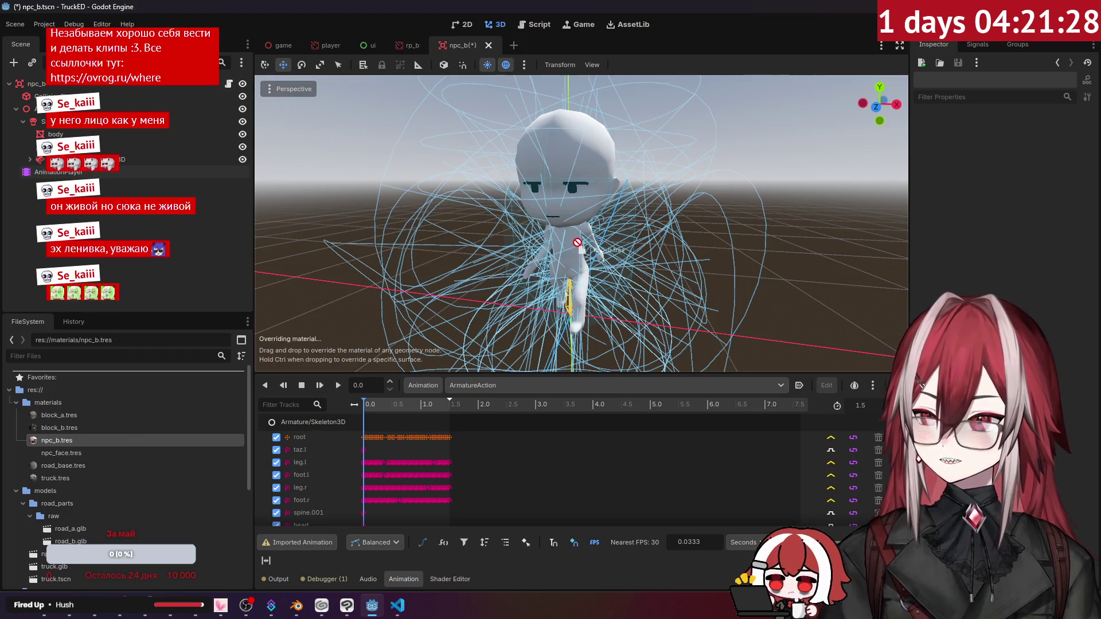
drag(578, 242, 574, 241)
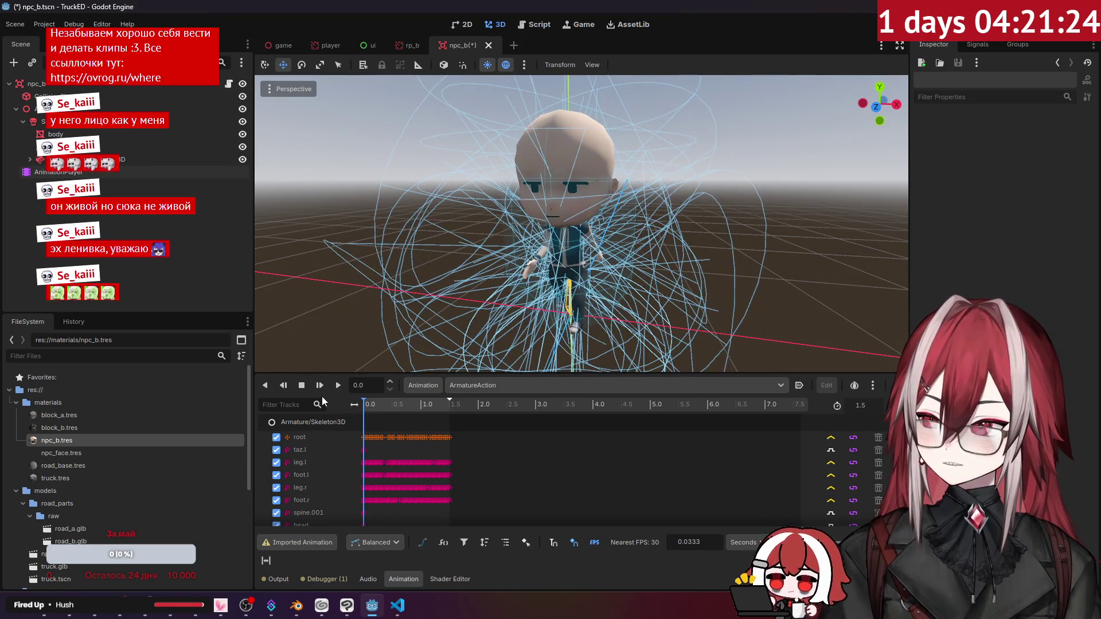
click(337, 385)
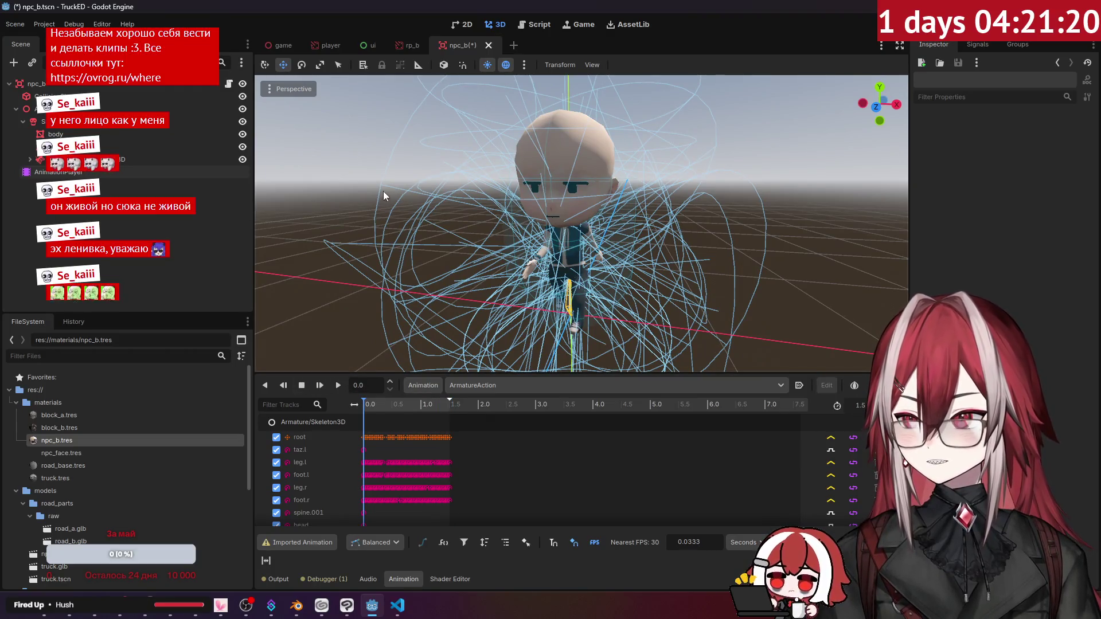
click(272, 42)
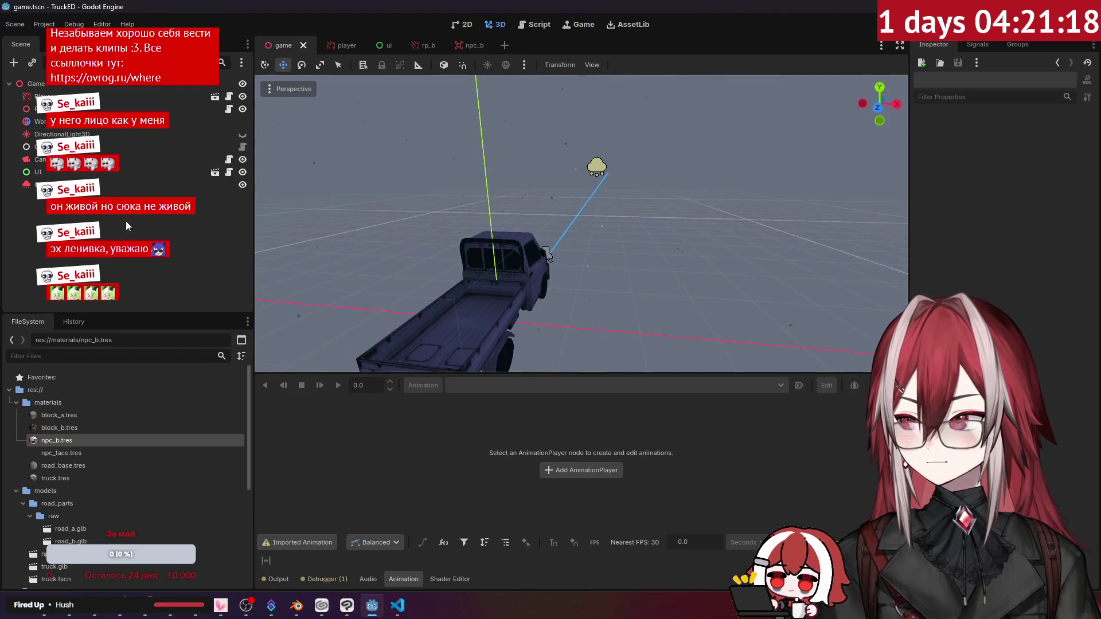
Run the game and drive the truck forward, steering left and back to centre, then stop it.
key(F5)
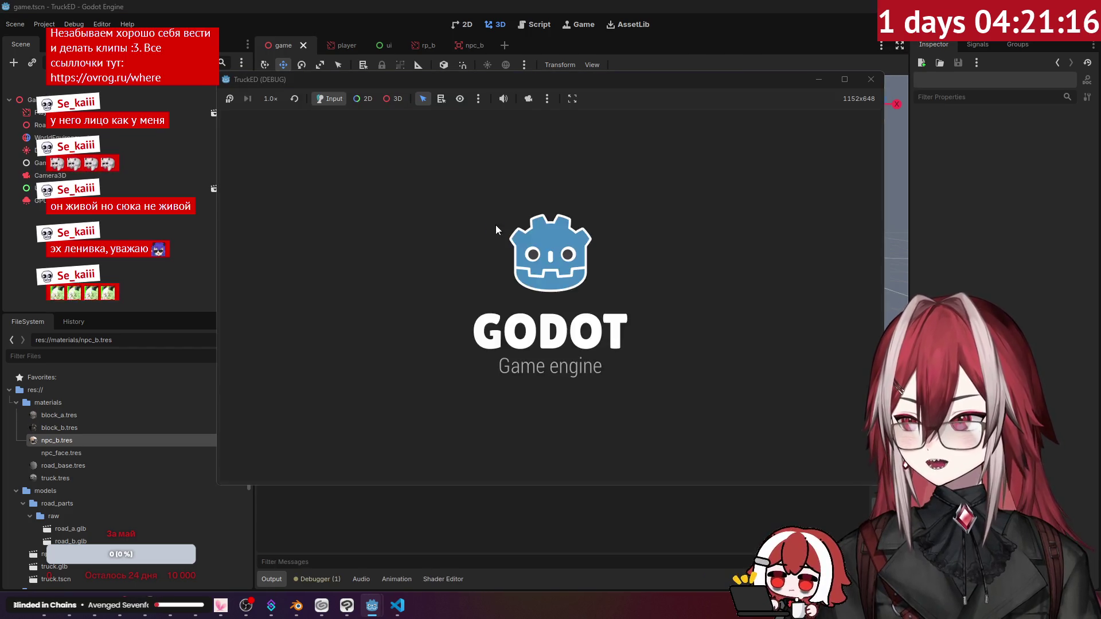
key(w)
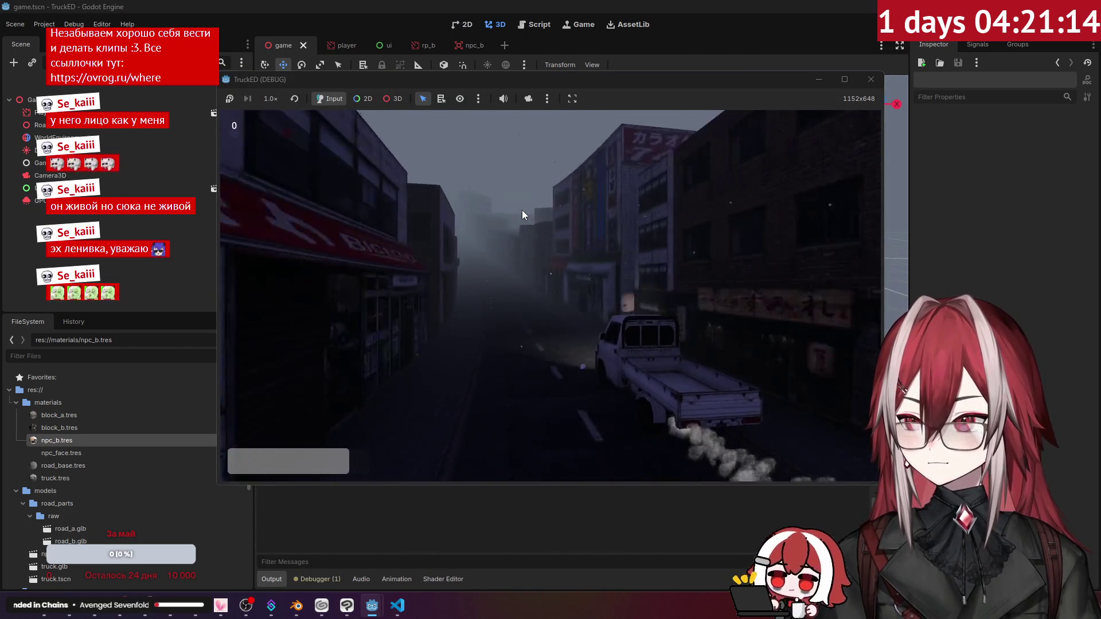
key(a)
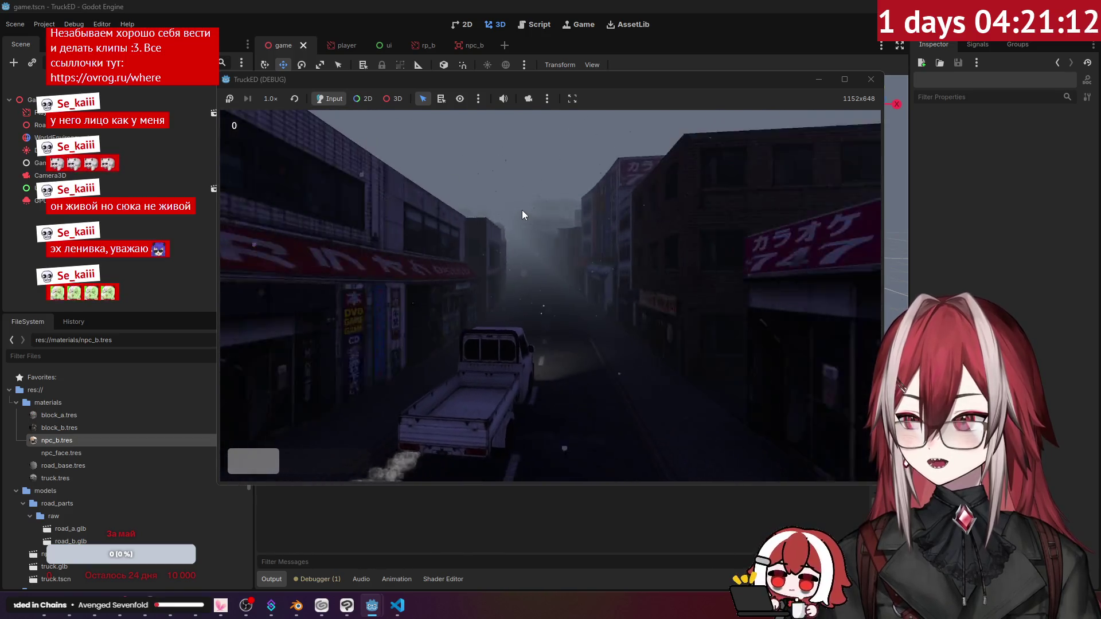
key(d)
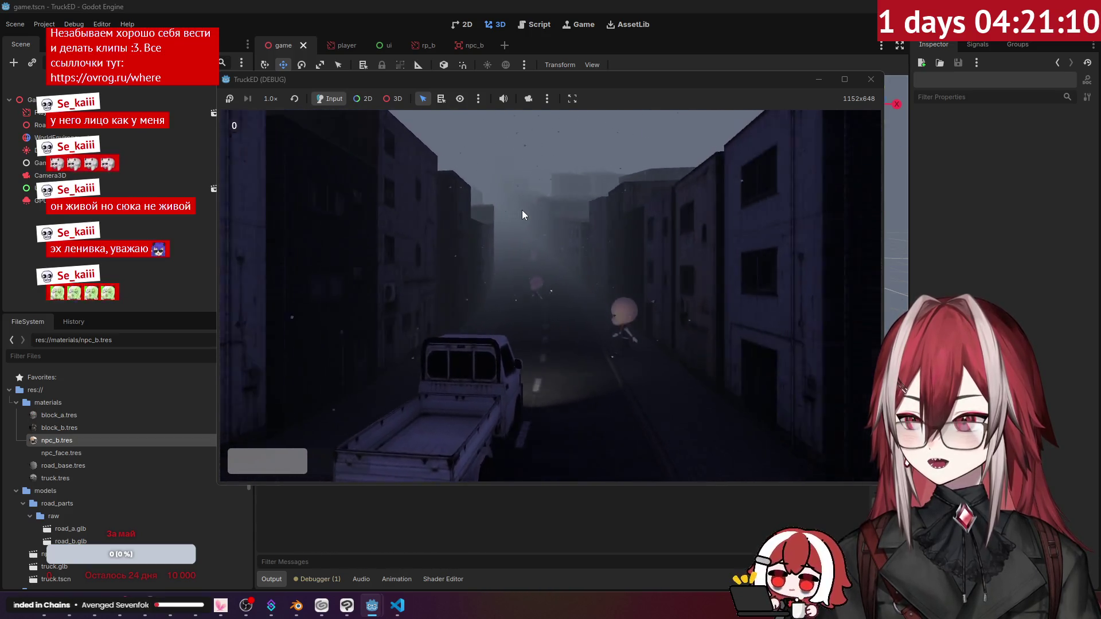
key(w)
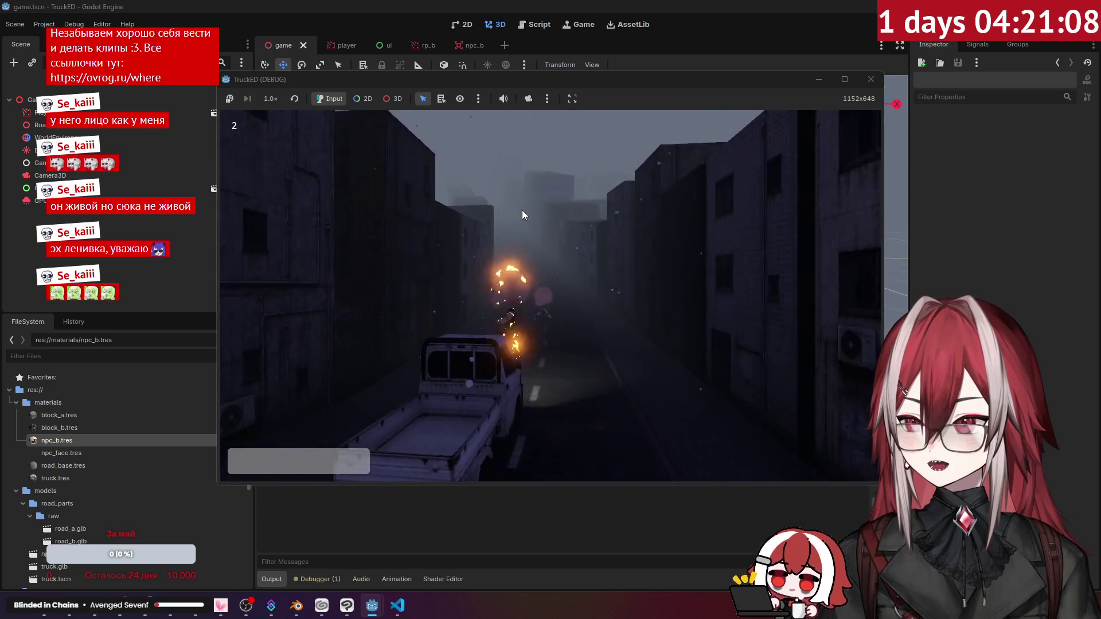
key(F8)
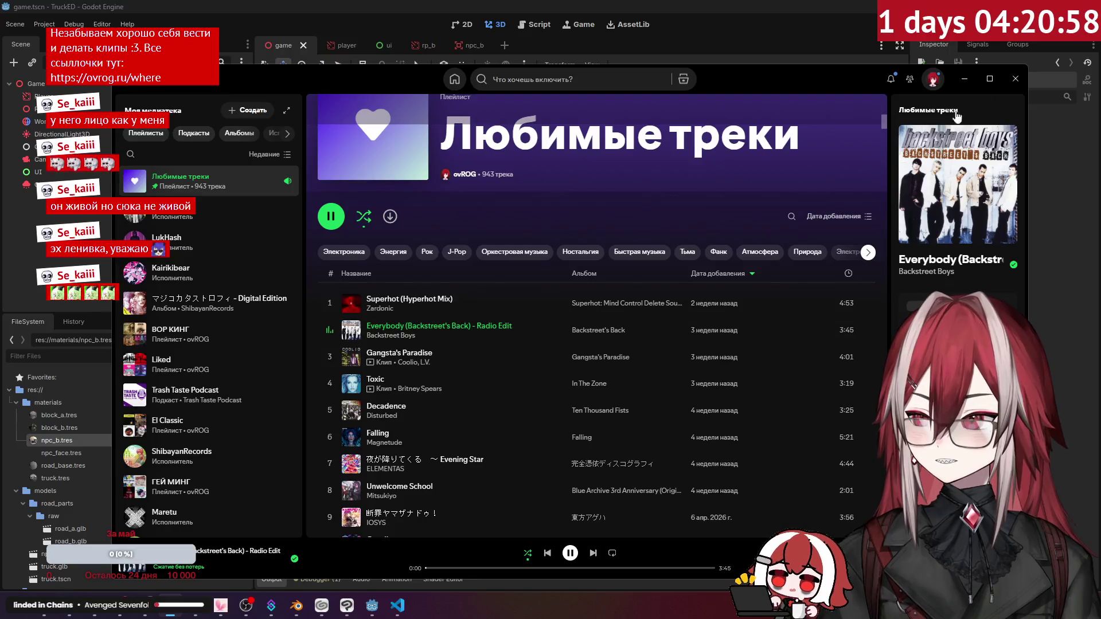
Minimize the Spotify player to reveal the Godot truck scene.
click(965, 84)
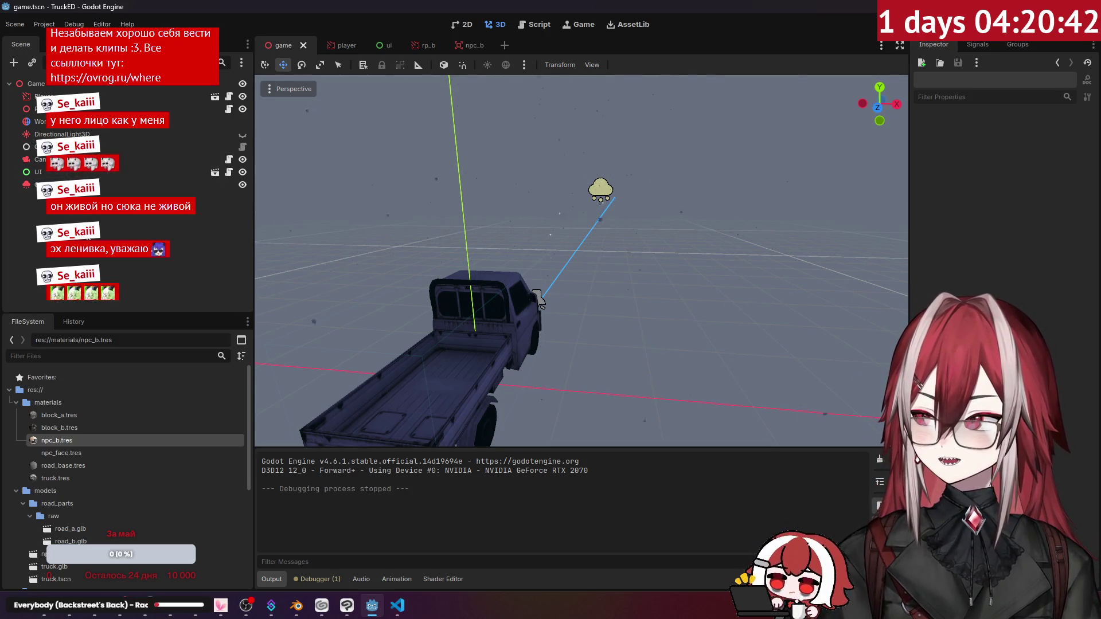
Back in the npc_b scene, set ArmatureAction as the AnimationPlayer's current animation and preview it.
click(465, 47)
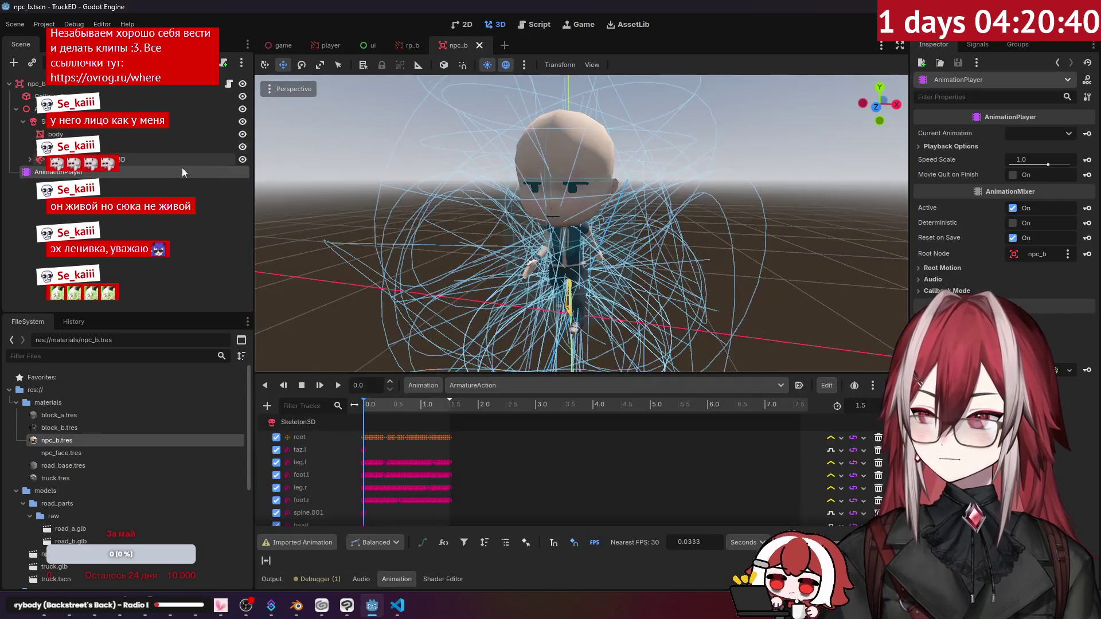
click(1046, 134)
click(1048, 164)
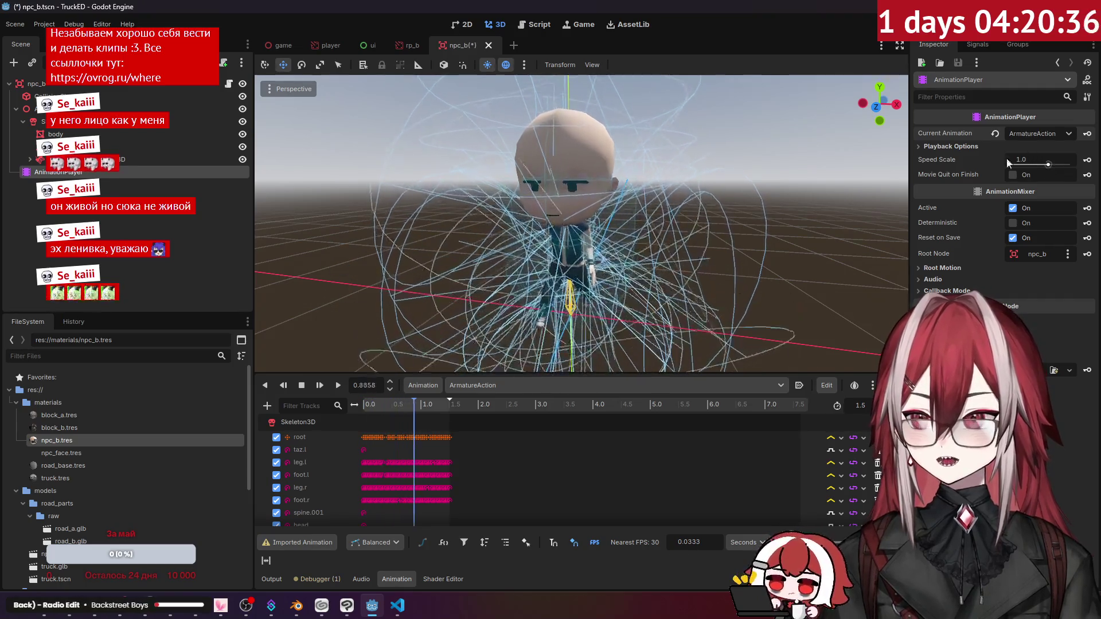
click(232, 270)
click(172, 172)
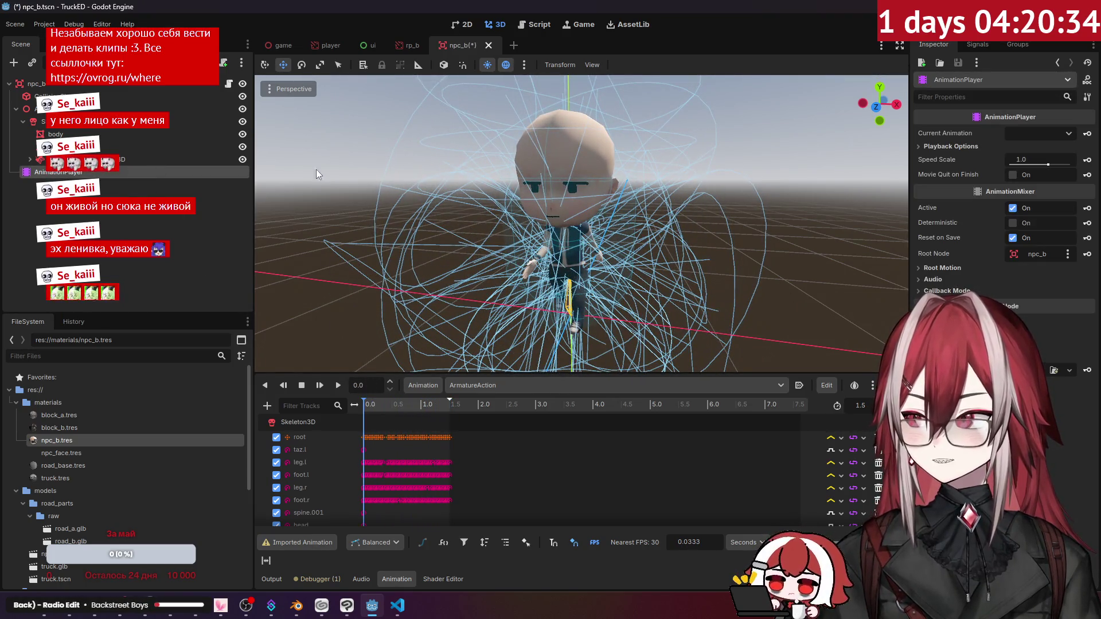
click(964, 148)
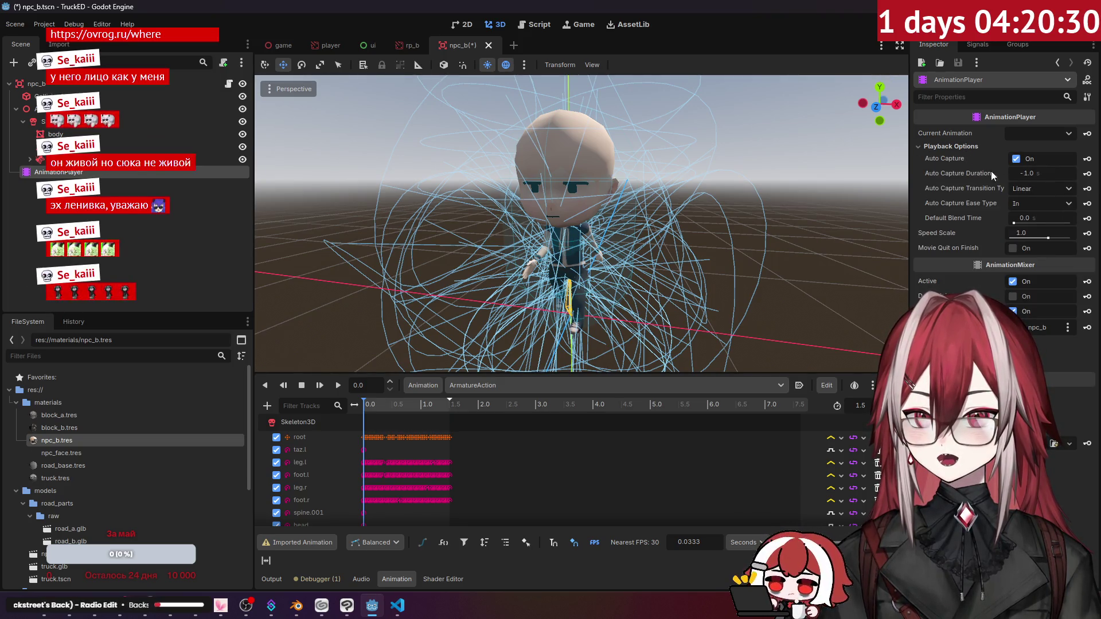
click(968, 147)
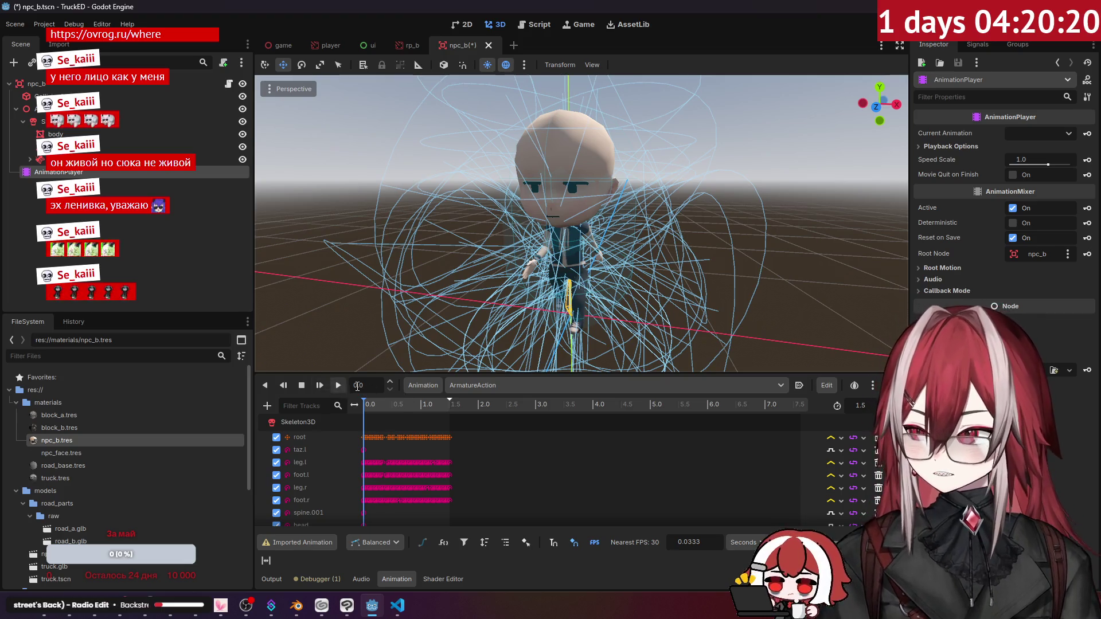
Enable autoplay for ArmatureAction and browse the callback mode and playback options sections.
click(799, 385)
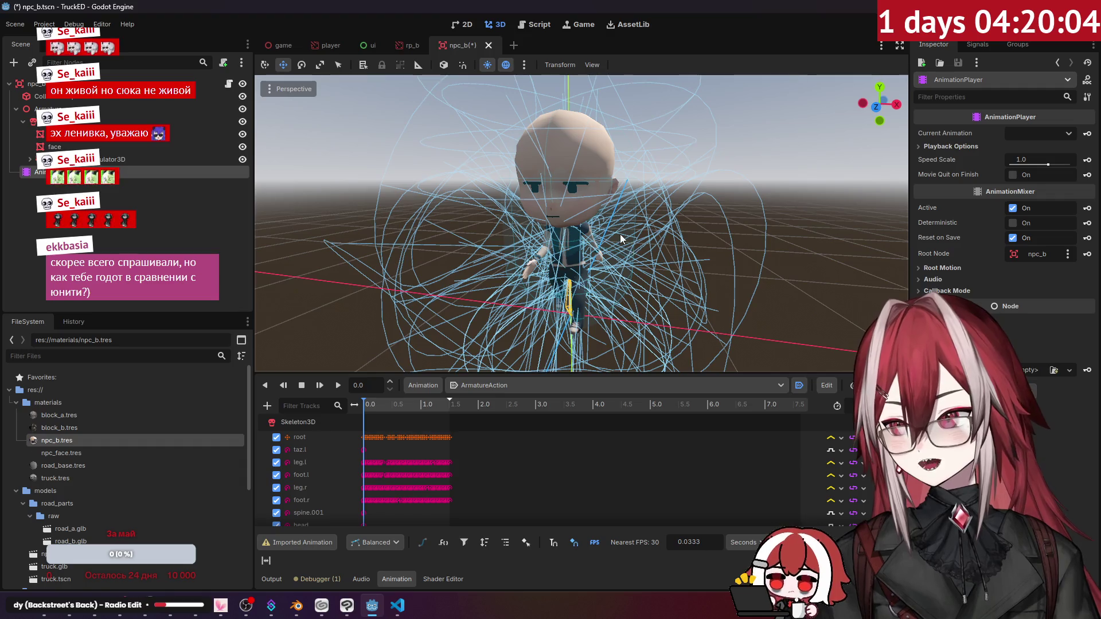
scroll(670, 226, down, 4)
scroll(711, 234, up, 3)
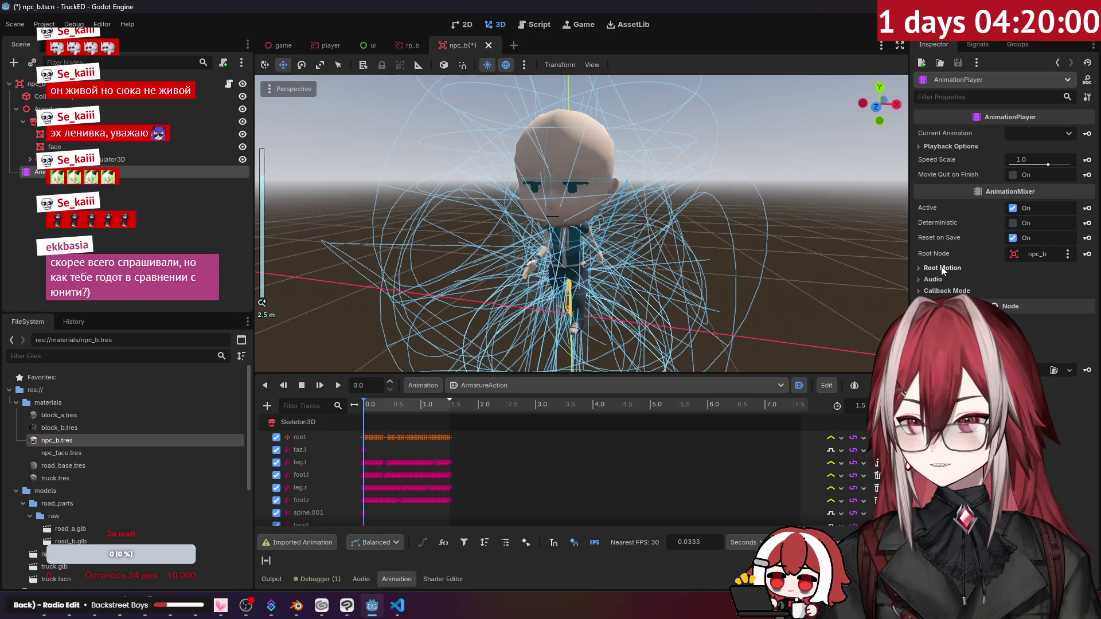
click(945, 292)
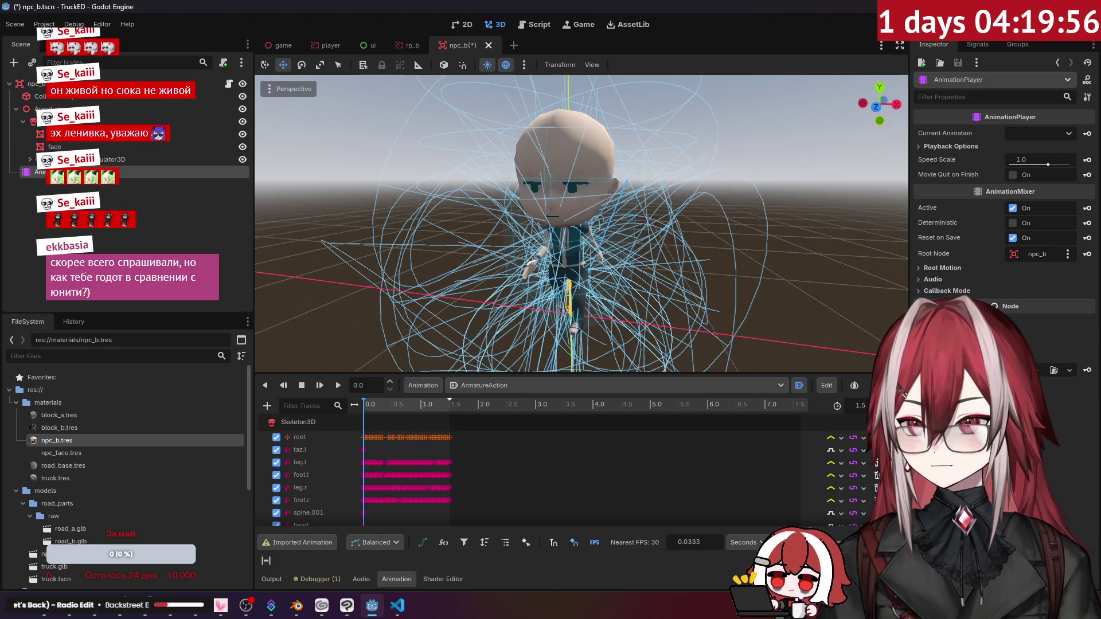
click(948, 147)
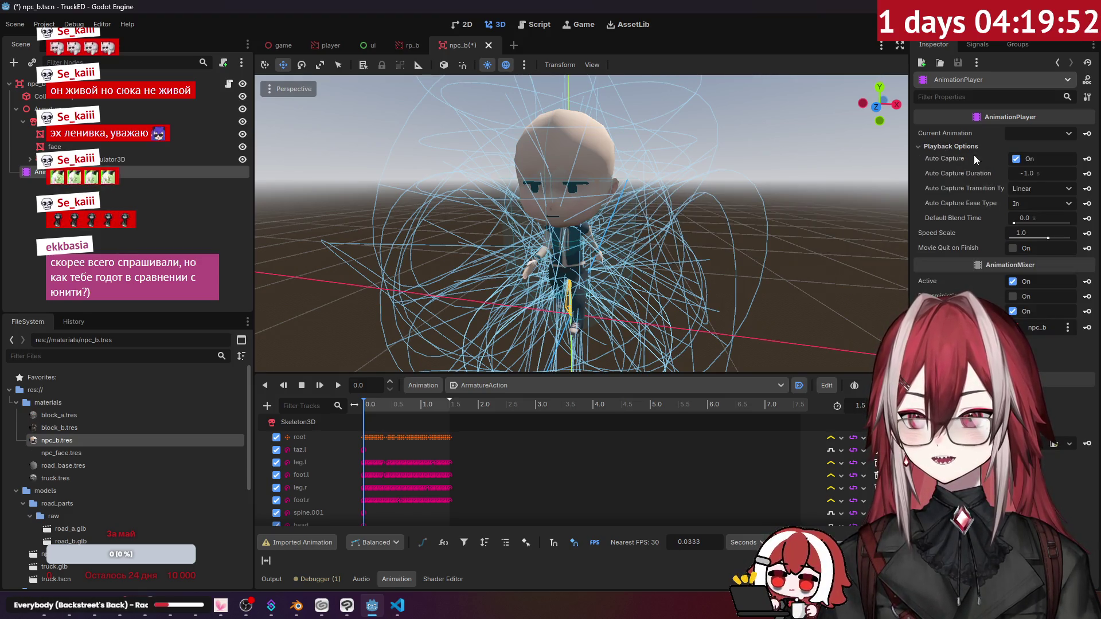
Play ArmatureAction from the Current Animation list and check the keyframe handle mode choices.
click(995, 147)
click(1022, 133)
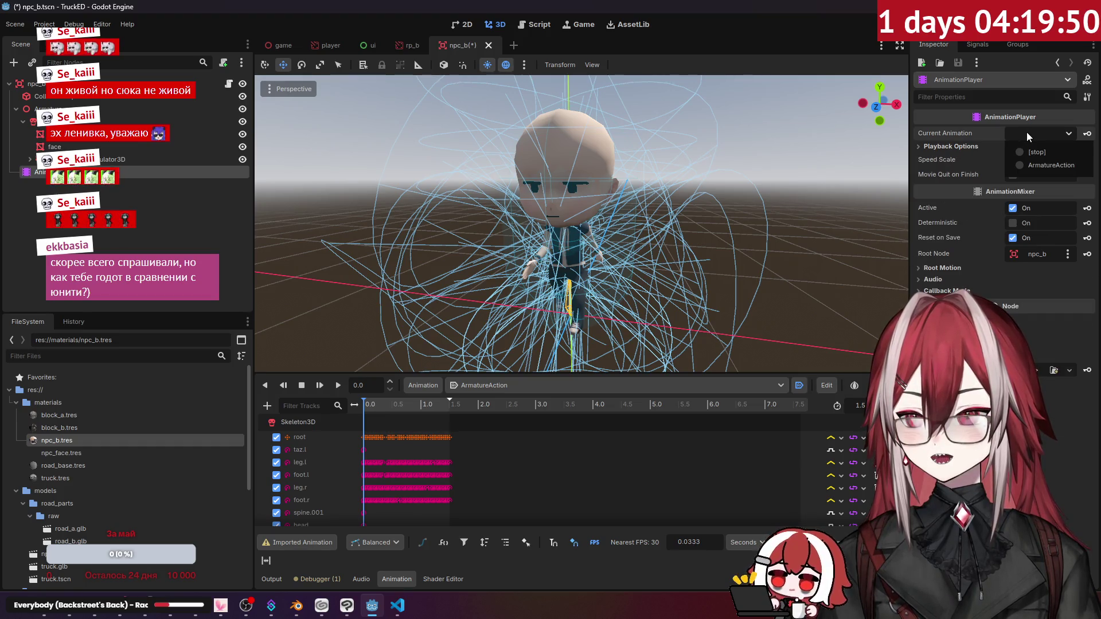
click(1026, 165)
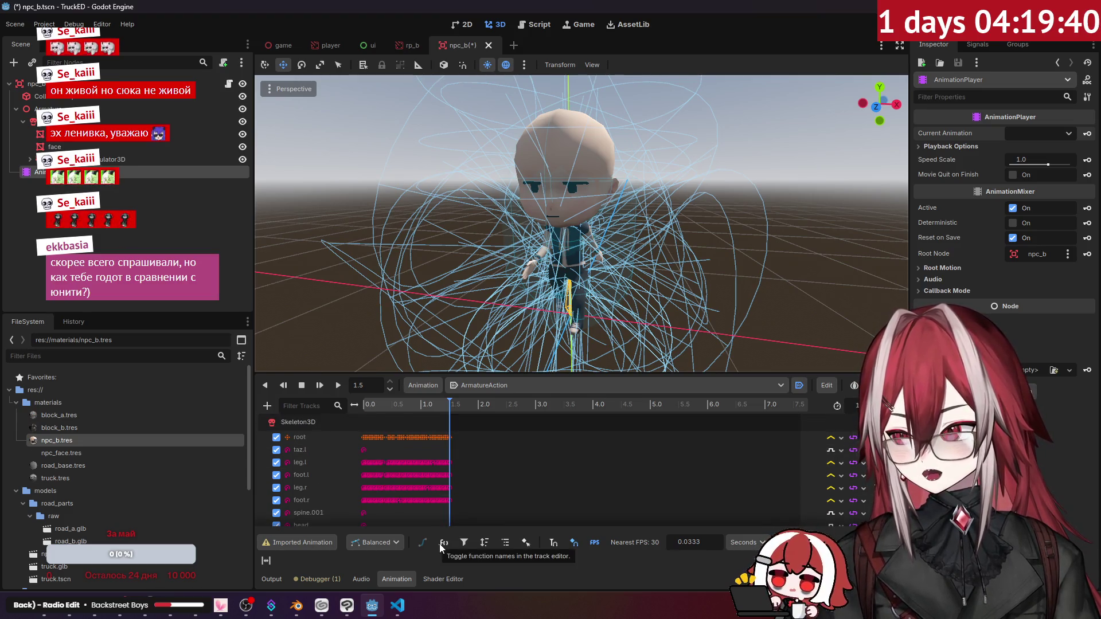
click(392, 543)
click(466, 561)
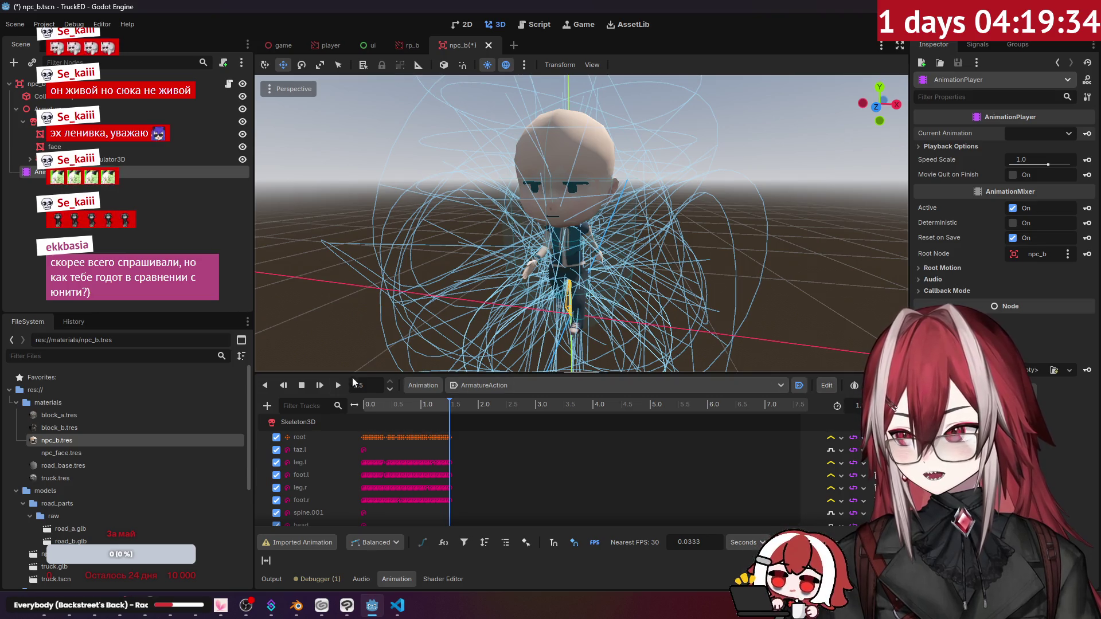
click(414, 387)
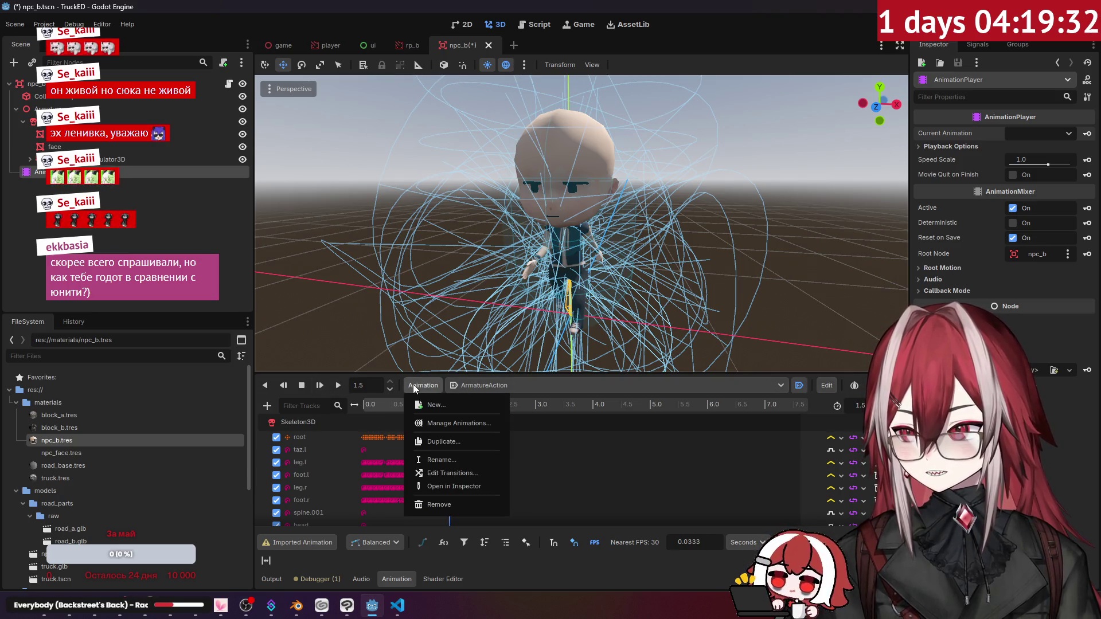
Check the animation editing options and keep the timeline measured in seconds.
click(414, 385)
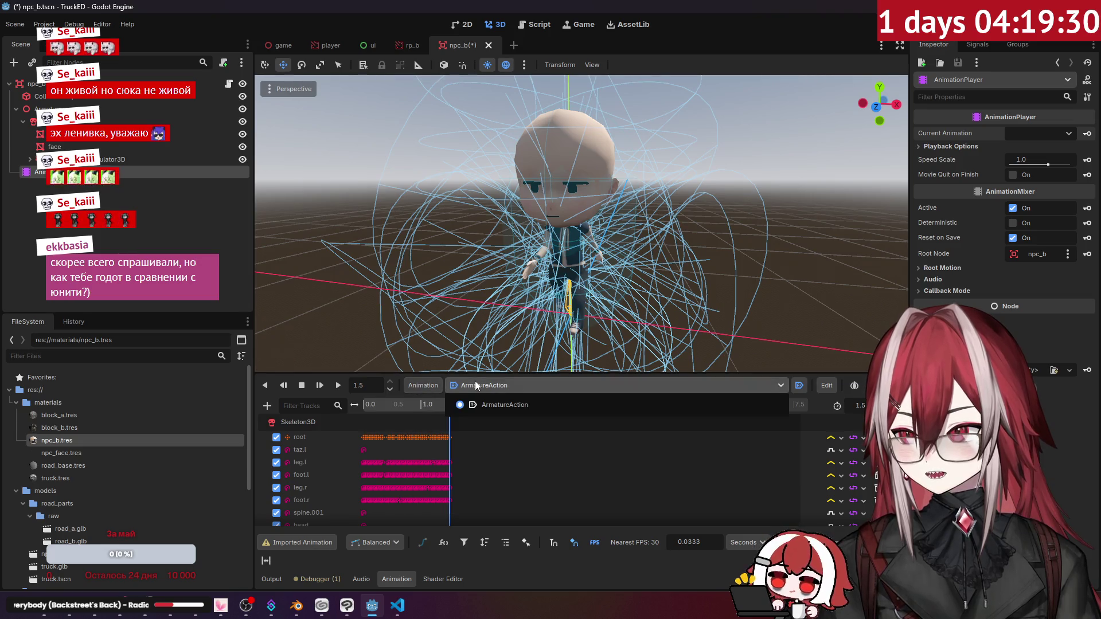
click(828, 384)
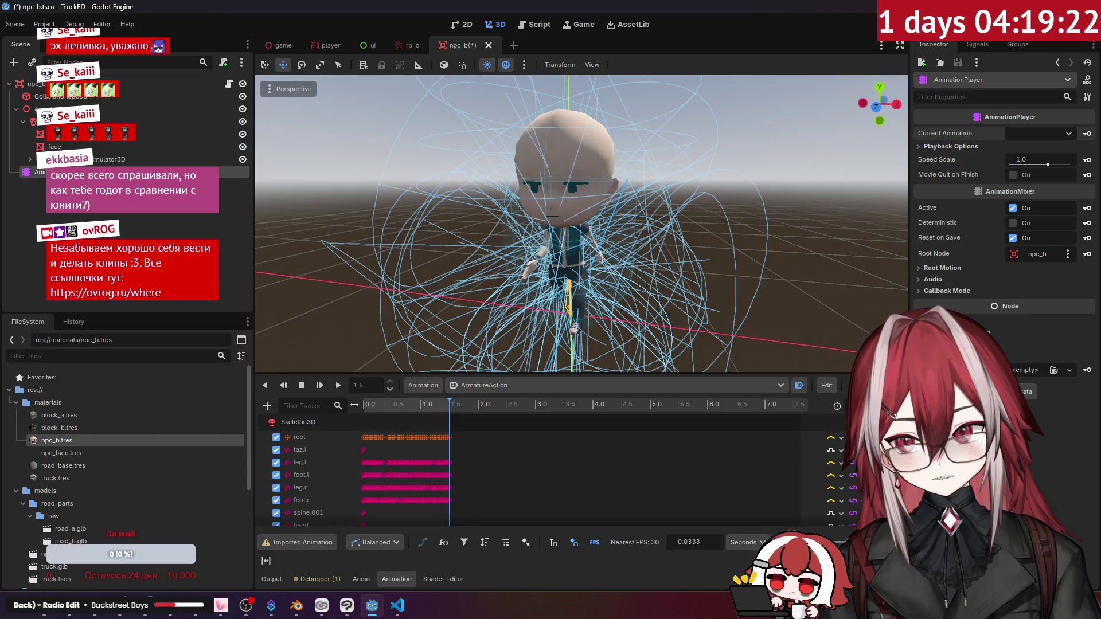
click(748, 543)
click(749, 562)
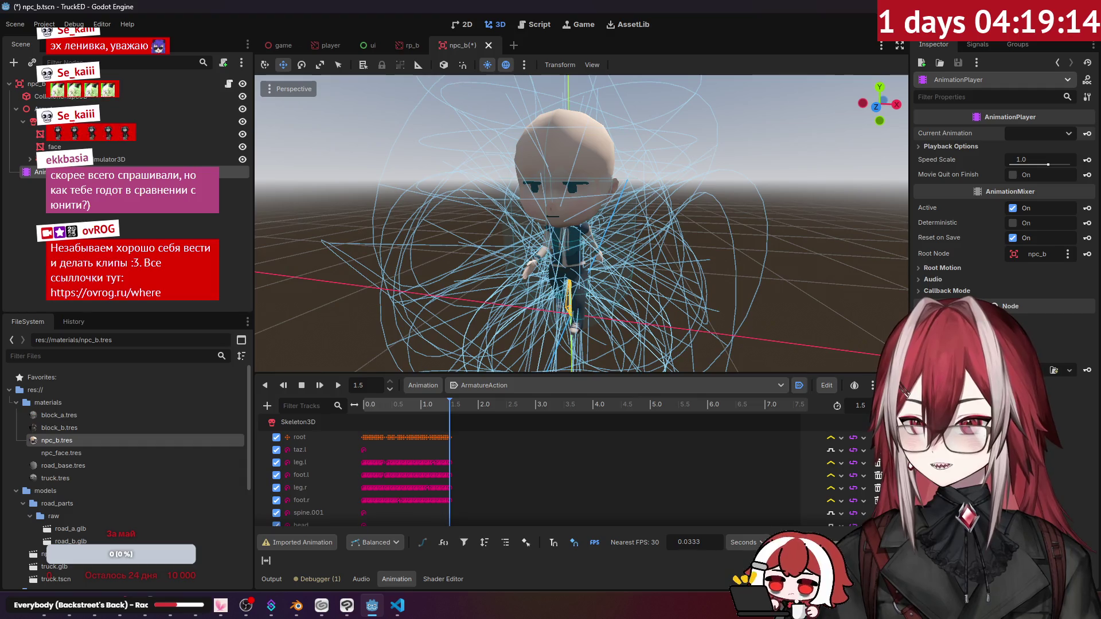
Make ArmatureAction the current animation, save the npc_b scene, and return to the game scene.
click(1038, 134)
click(1035, 164)
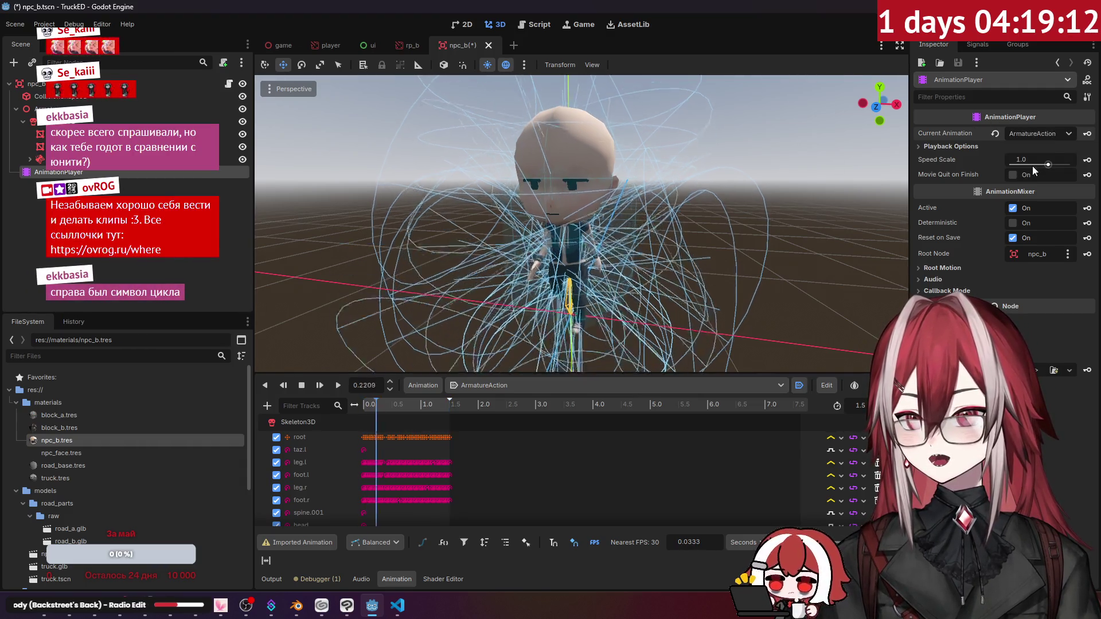
click(732, 226)
key(ctrl+s)
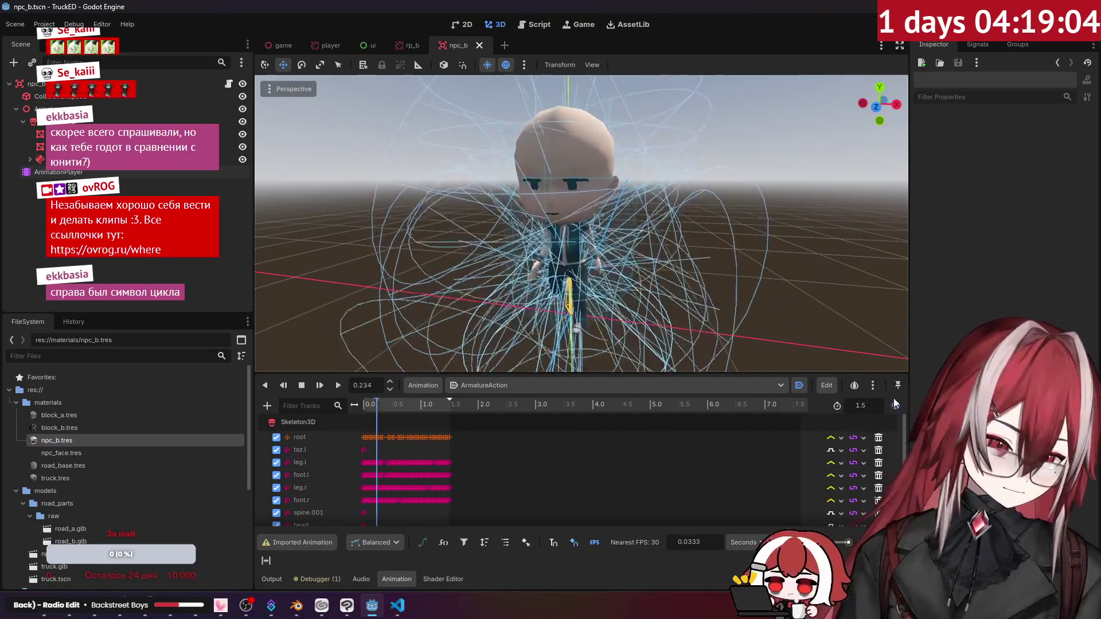
click(280, 45)
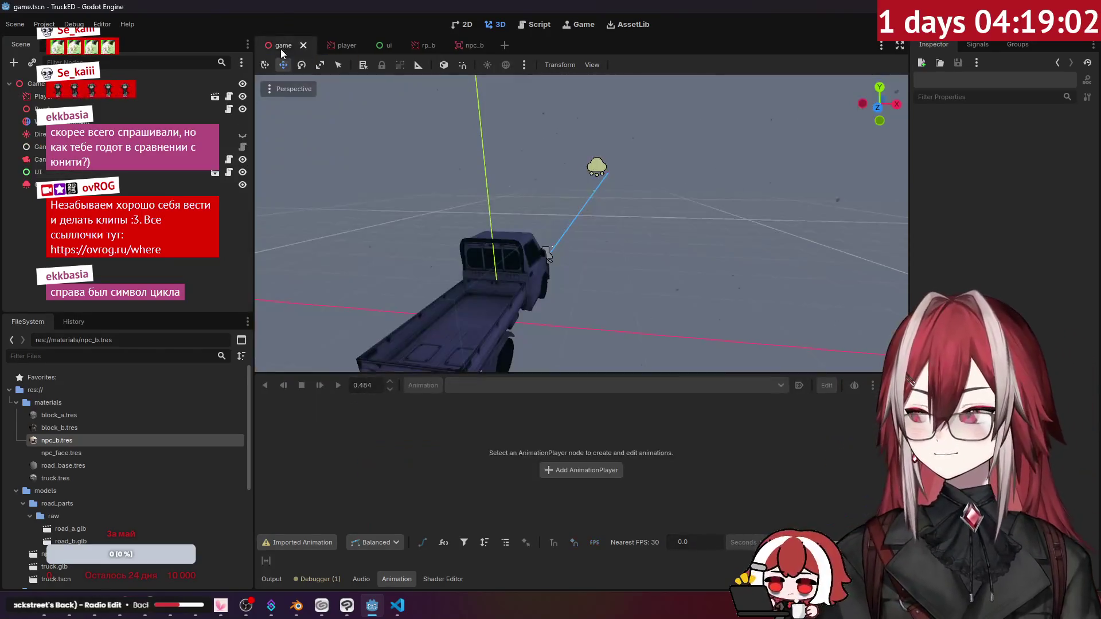
Run the TruckED build and drive past the pink-headed npc_b characters in the fog.
key(F5)
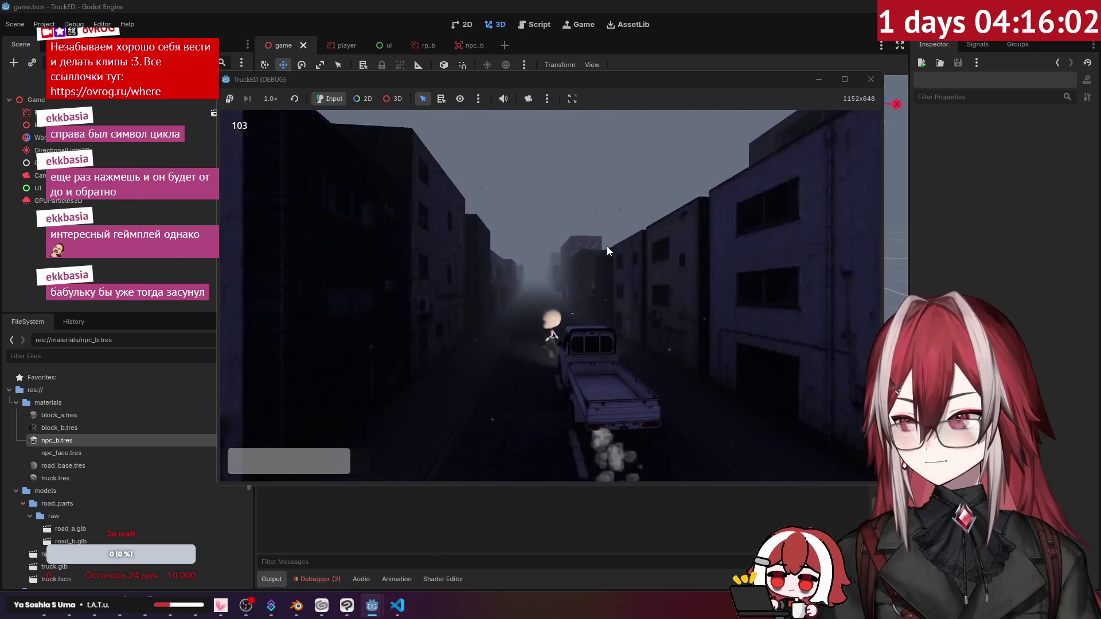
Stop the game and expand the _flush_events ref_count error under Debugger > Errors.
click(873, 86)
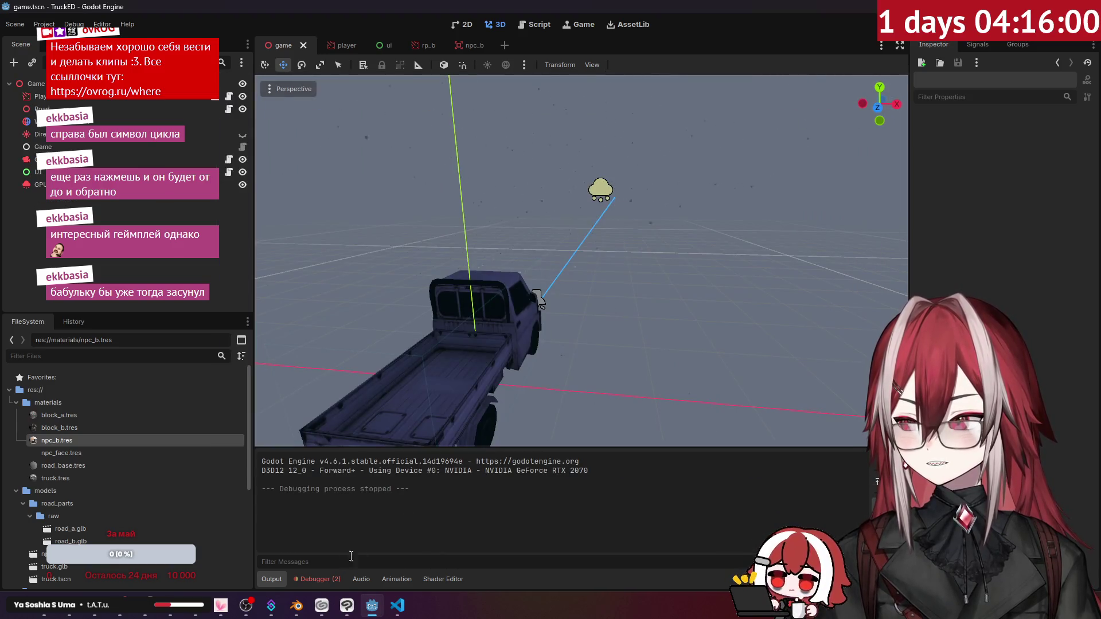
click(343, 438)
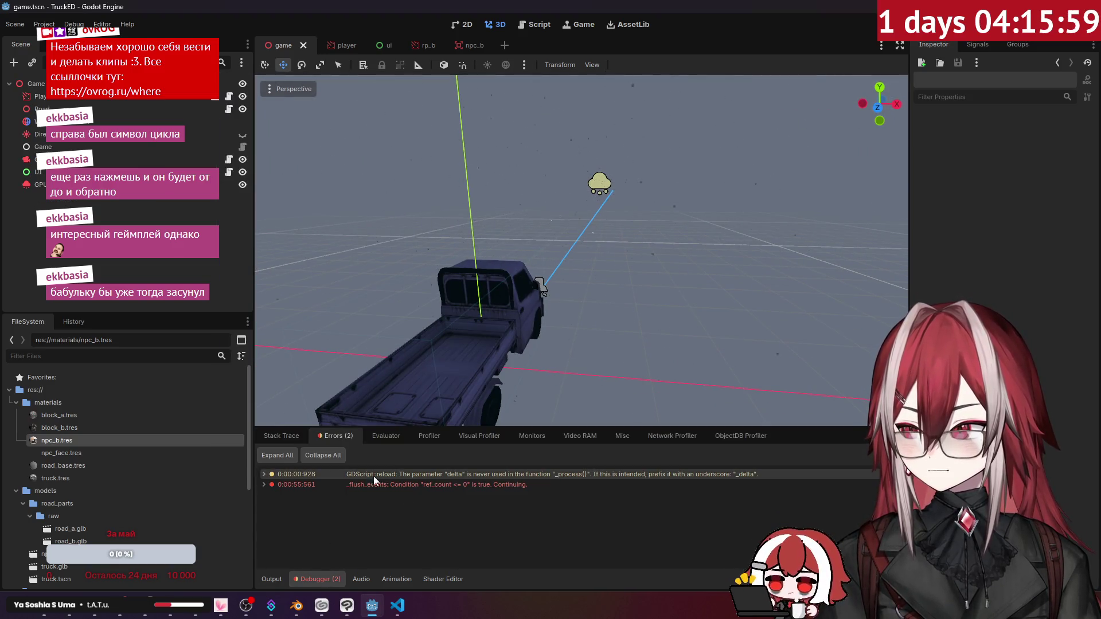
double_click(436, 489)
right_click(436, 489)
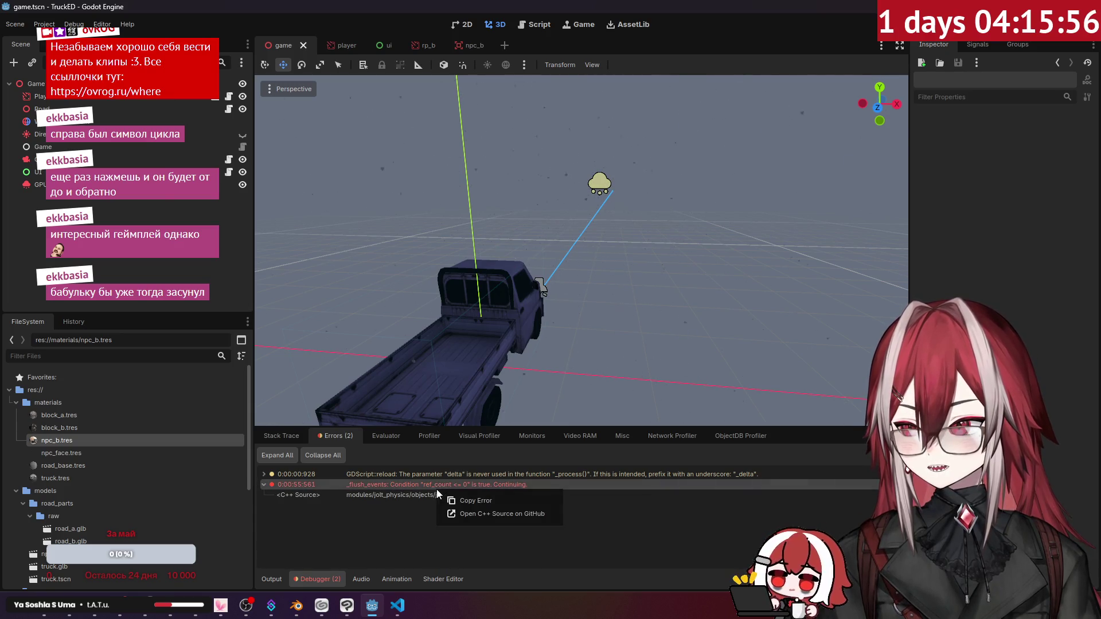
click(391, 518)
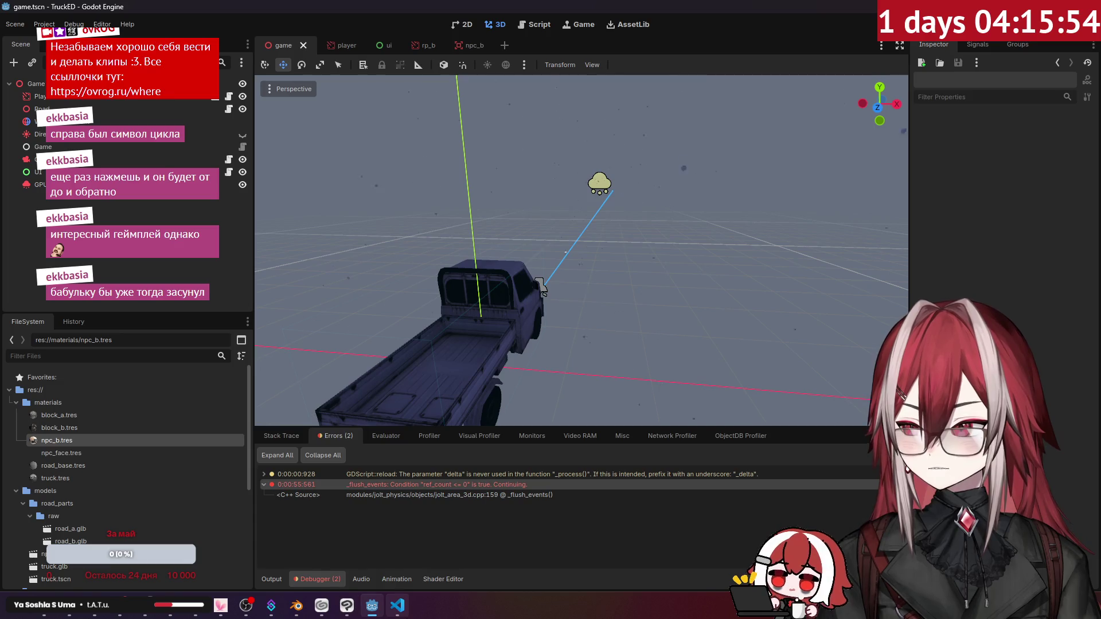
click(408, 600)
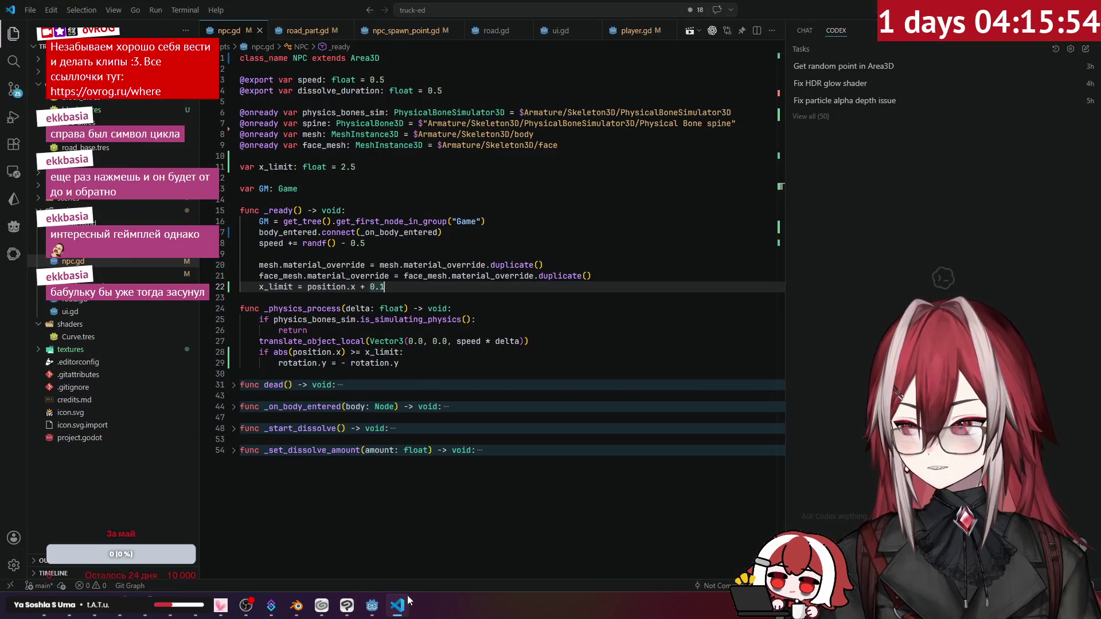
Open Source Control and dismiss the nothing-staged commit prompt.
click(18, 91)
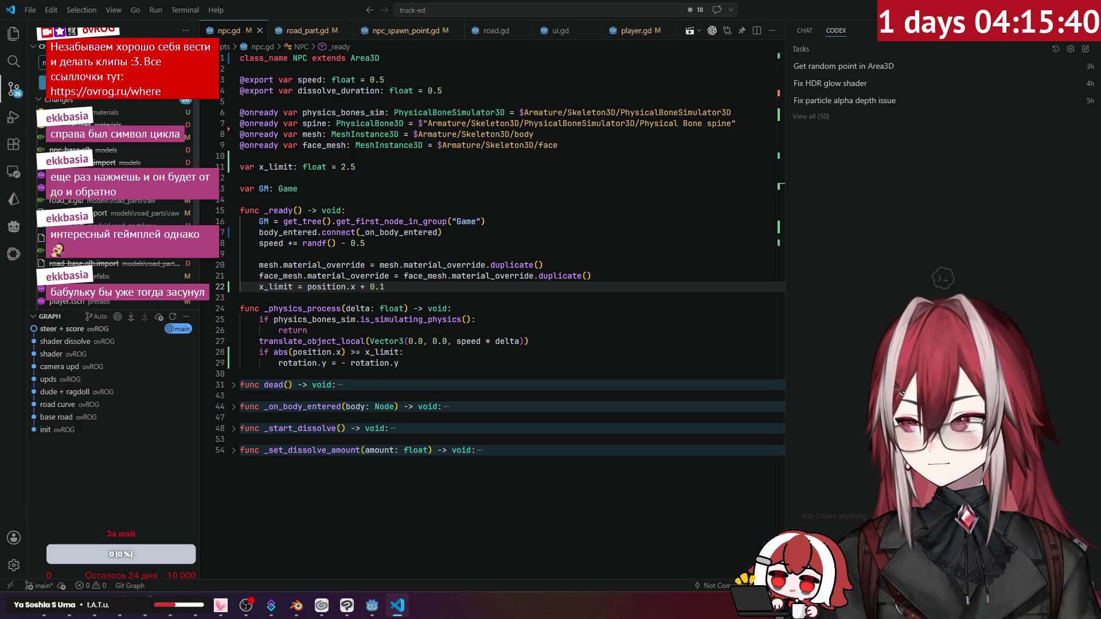
click(115, 82)
click(494, 304)
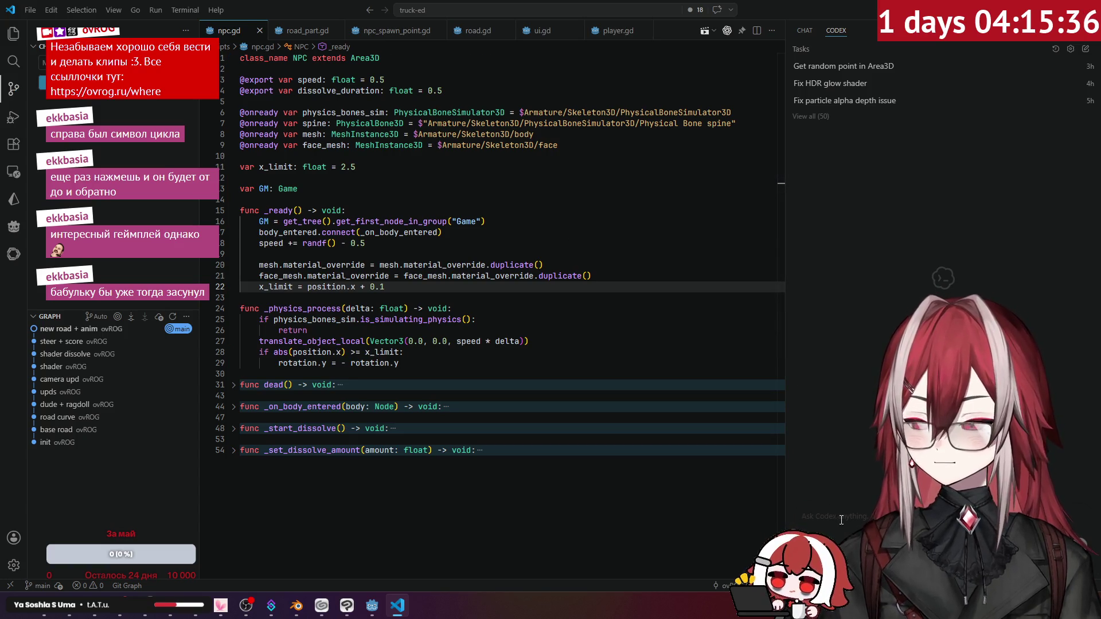
Ask Codex 'what may cause' with the pasted Jolt error and read its npc.gd explanation.
text(what may cause)
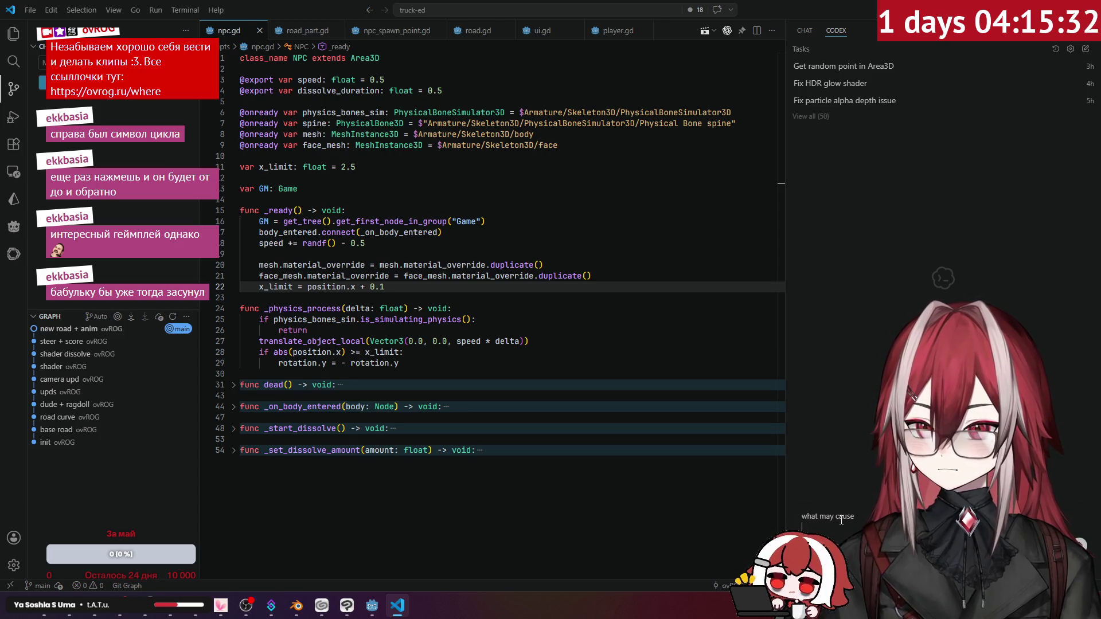
key(ctrl+v)
key(Return)
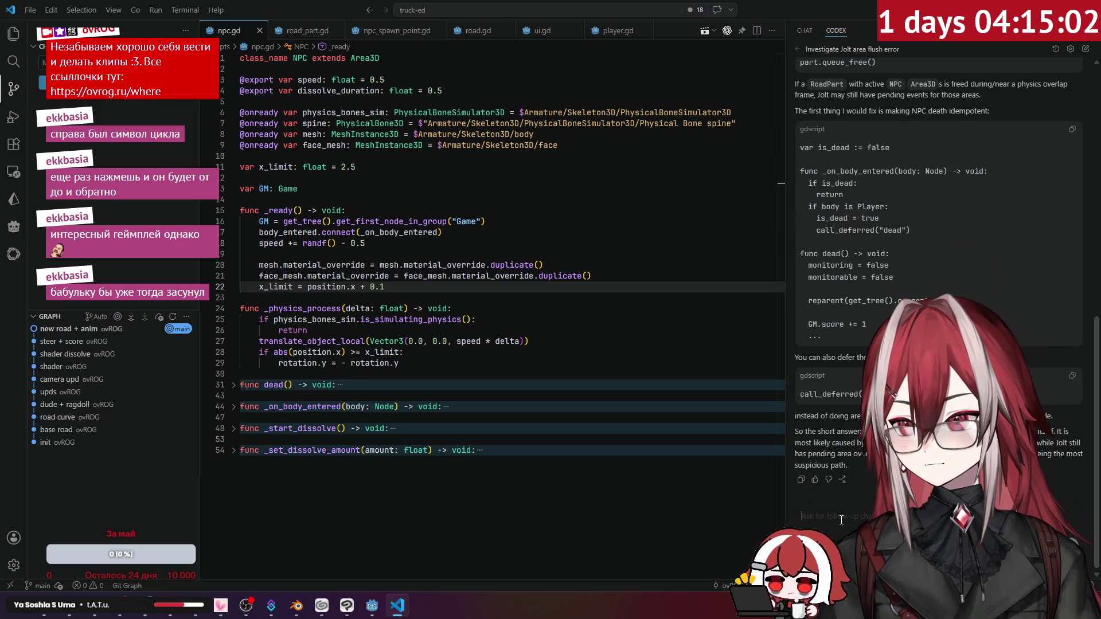
scroll(842, 520, up, 15)
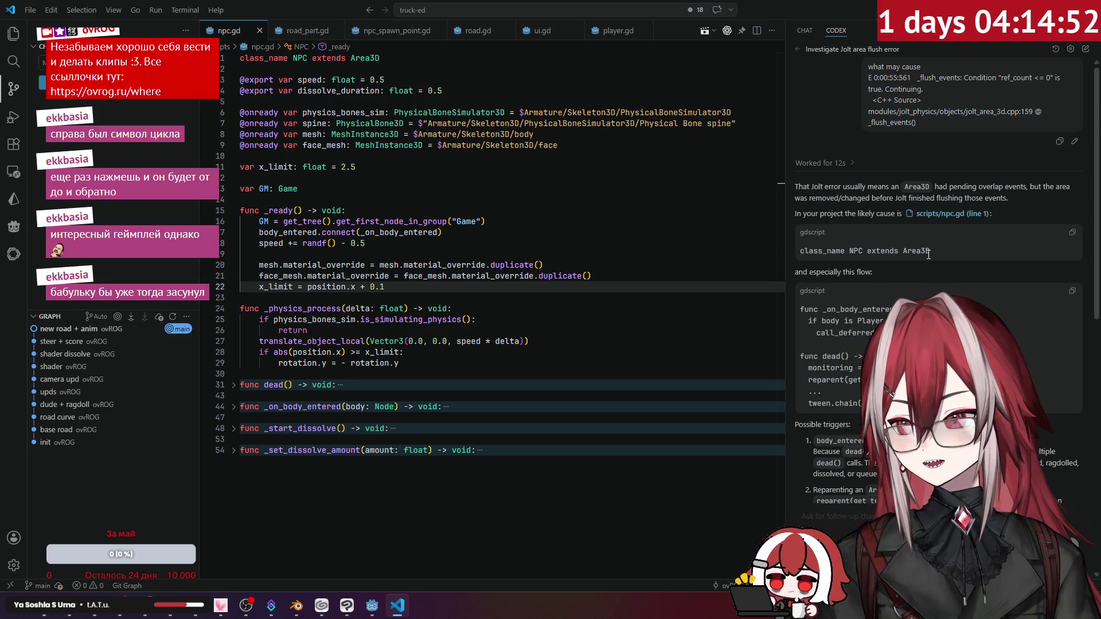
scroll(955, 273, down, 1)
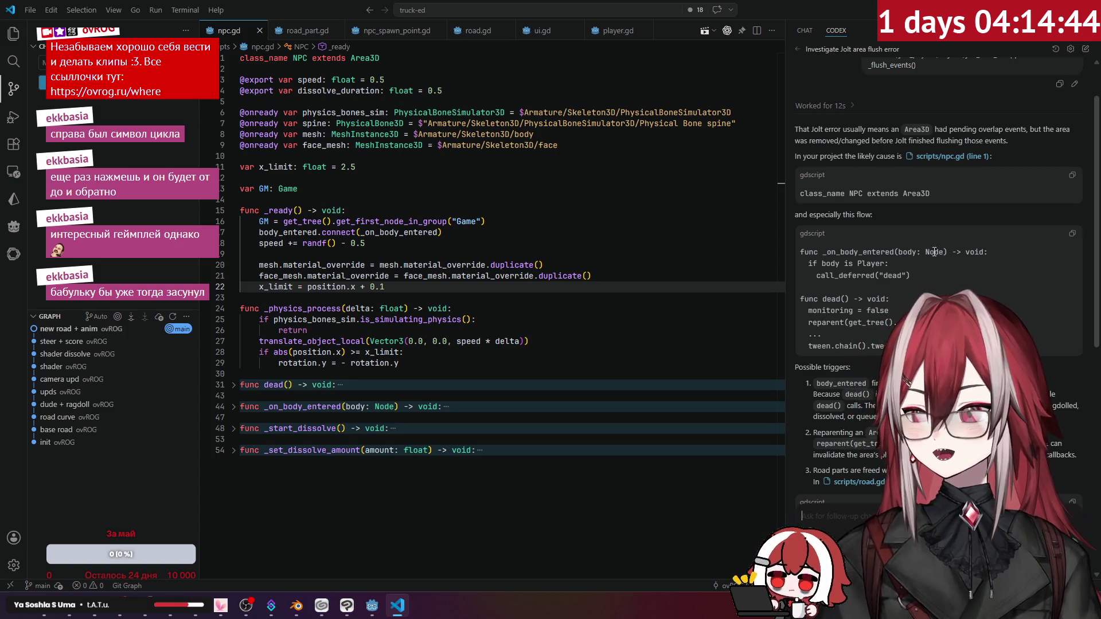
scroll(918, 275, down, 2)
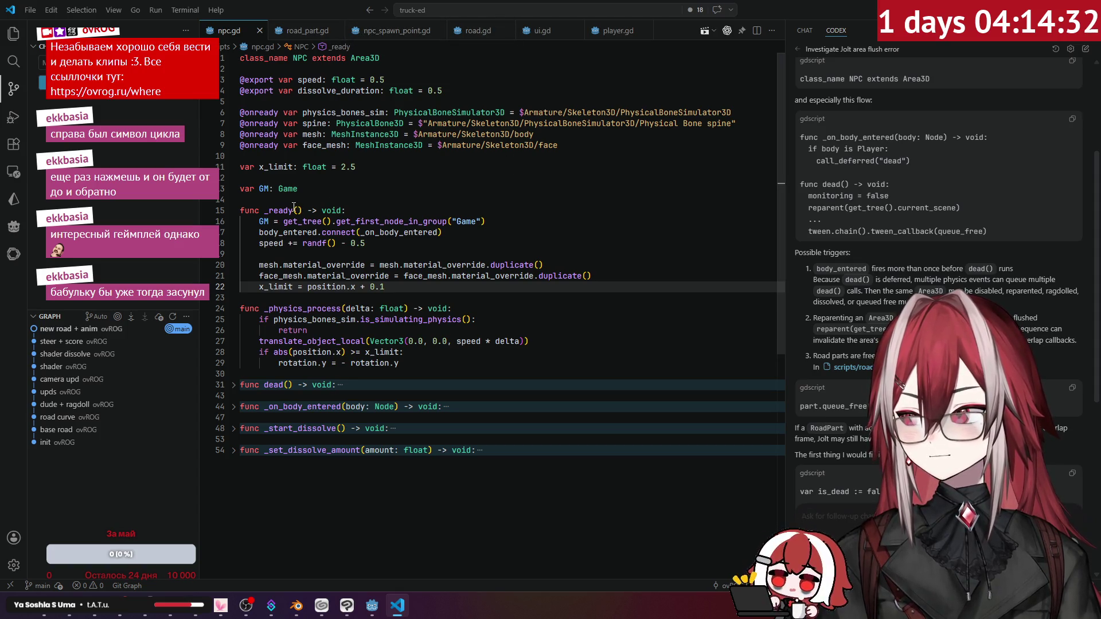
Jump to dead() in npc.gd and unfold its body to read it next to Codex's fix.
click(274, 385)
scroll(418, 353, down, 1)
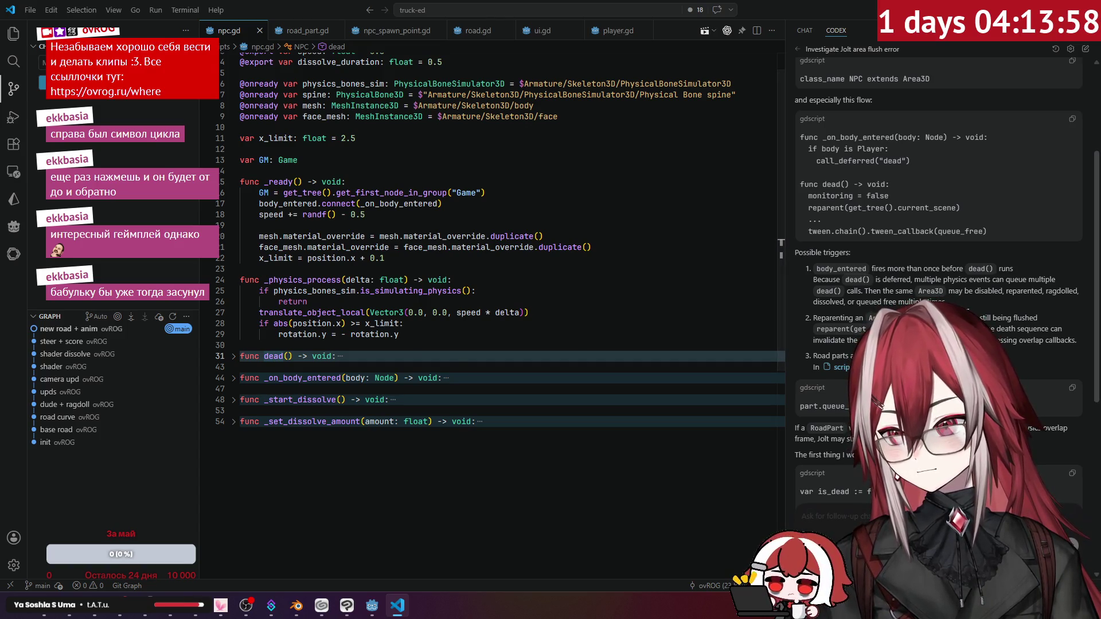
scroll(935, 287, down, 1)
scroll(949, 284, down, 1)
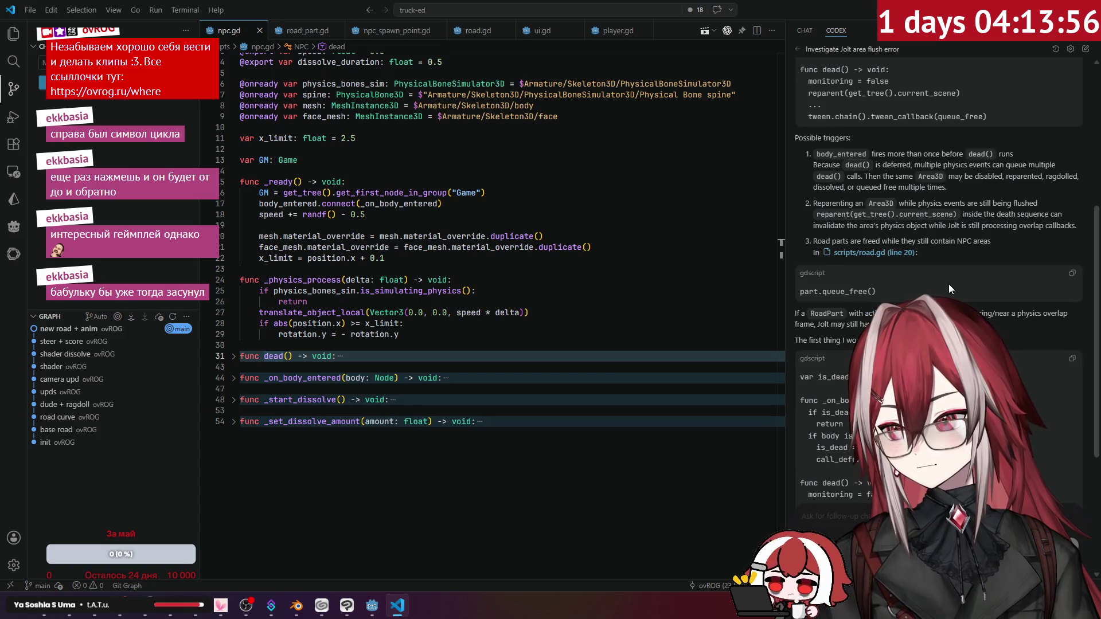
scroll(951, 260, down, 1)
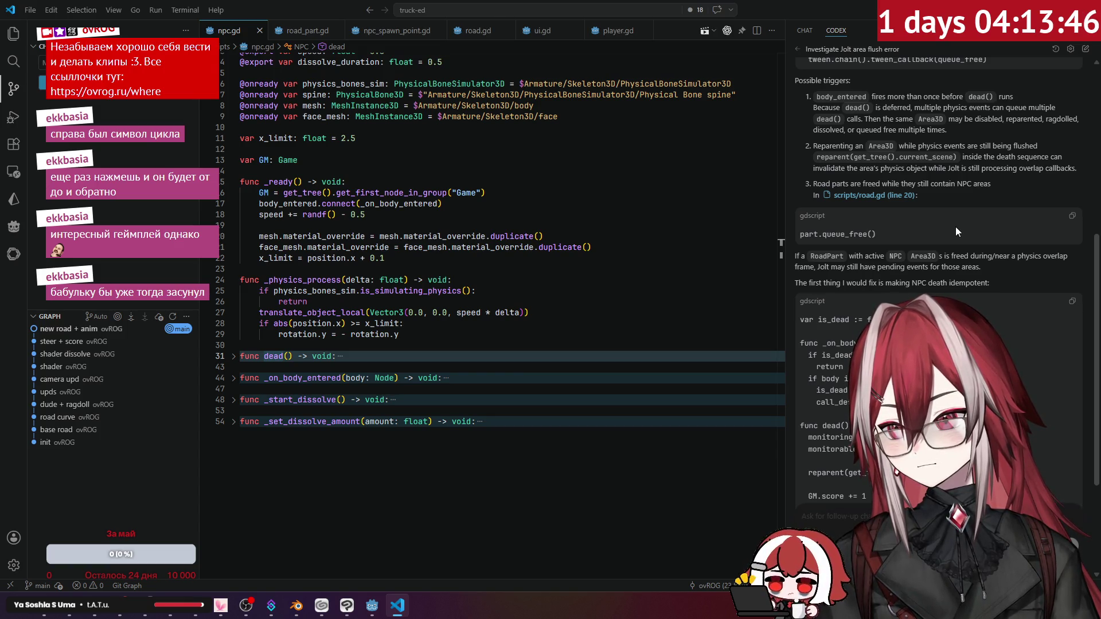
scroll(956, 226, down, 2)
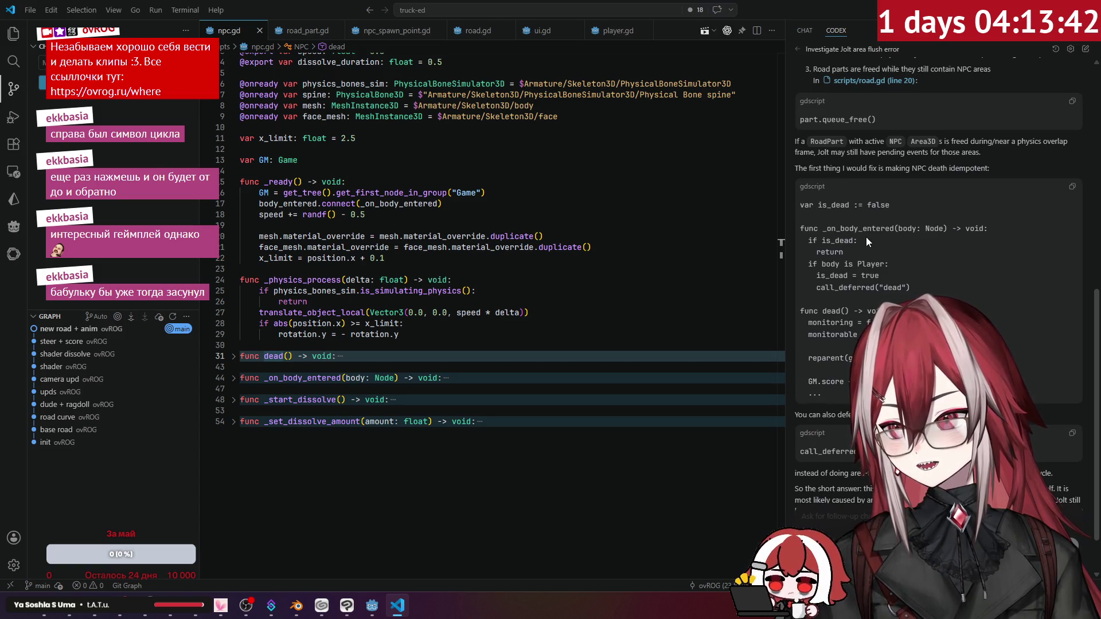
scroll(866, 236, down, 1)
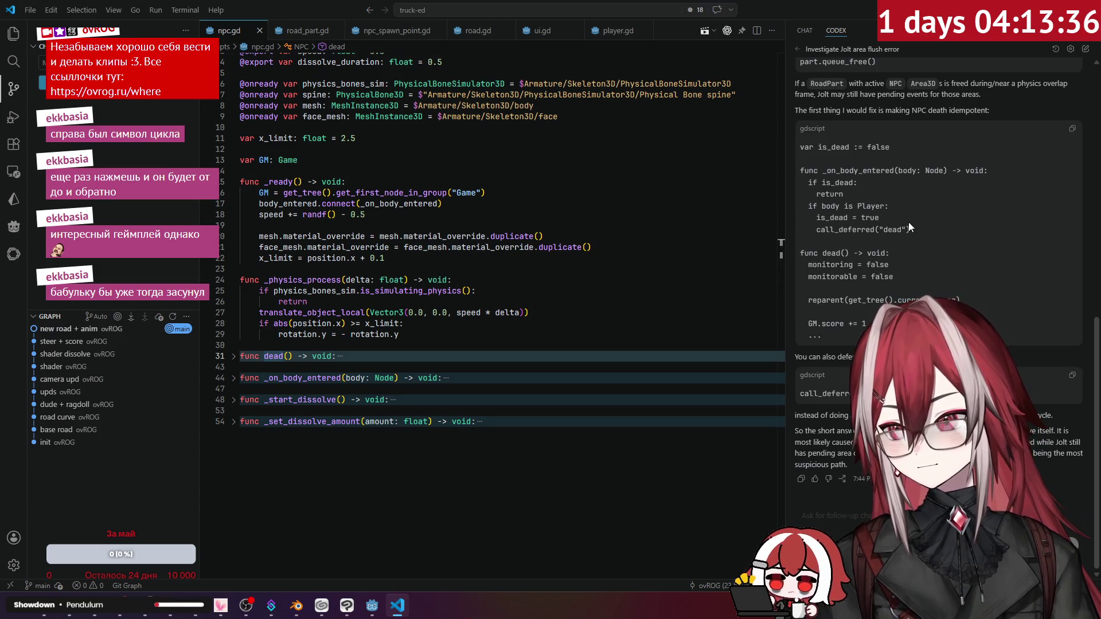
mouse_move(481, 314)
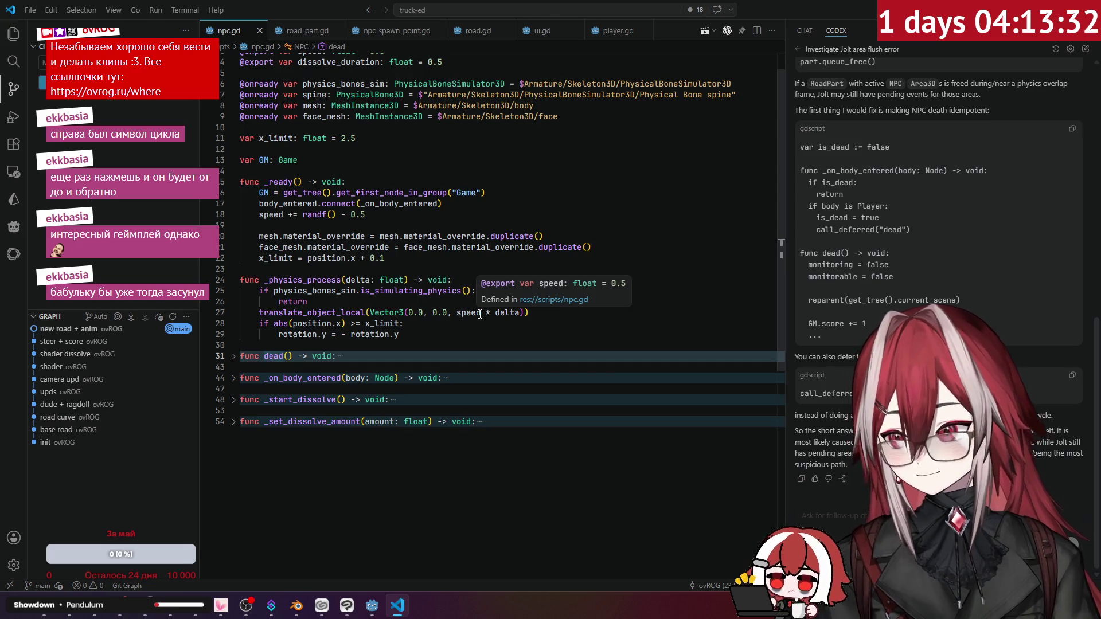
mouse_move(447, 236)
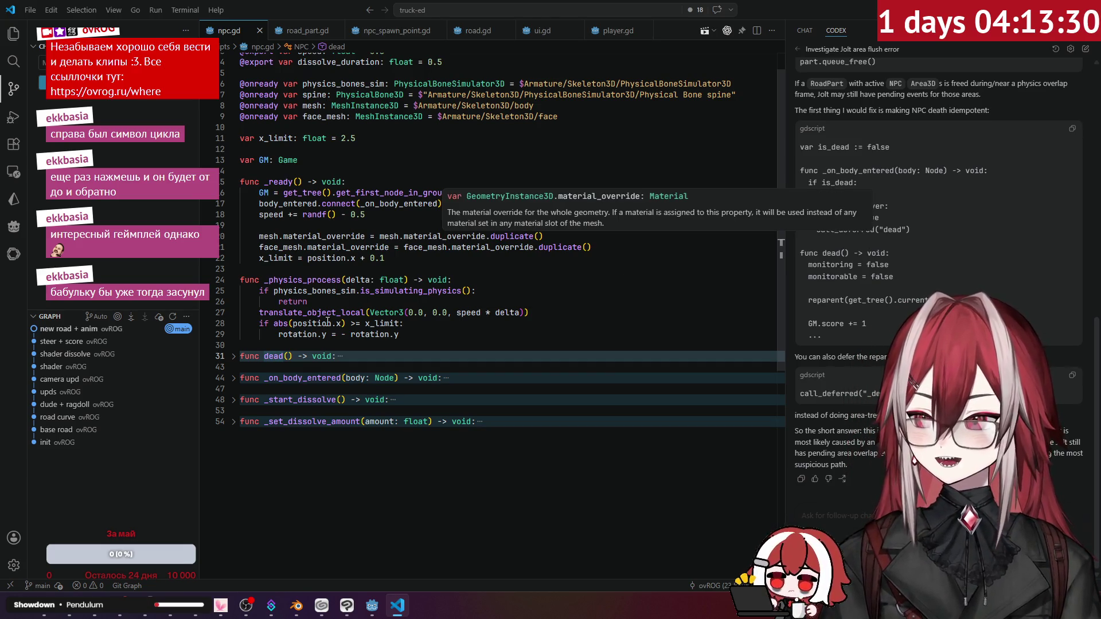
click(234, 357)
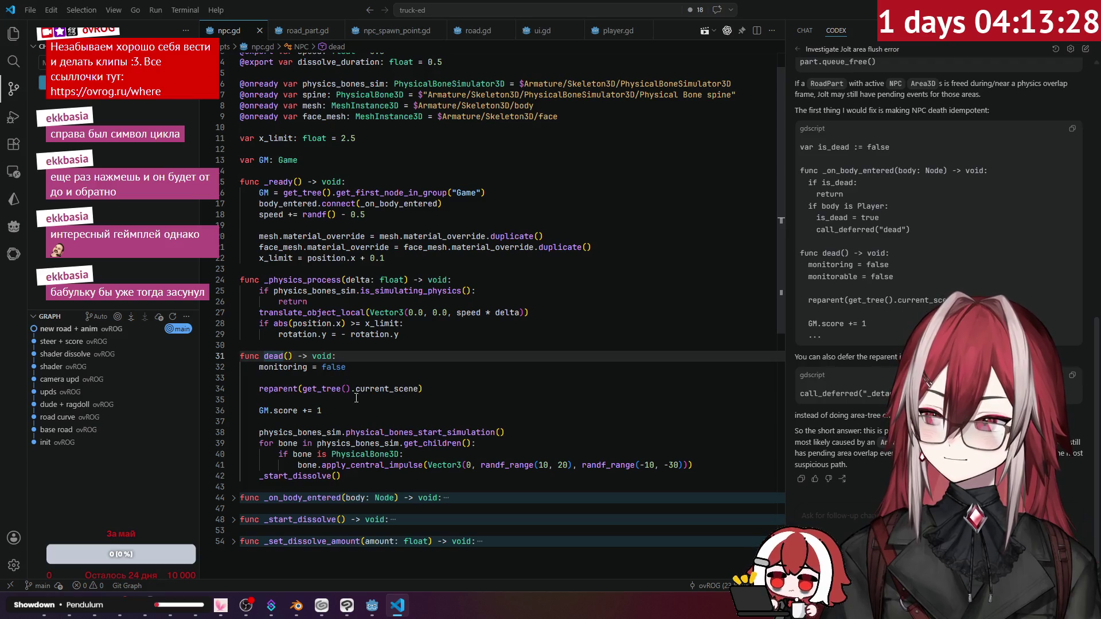
click(390, 405)
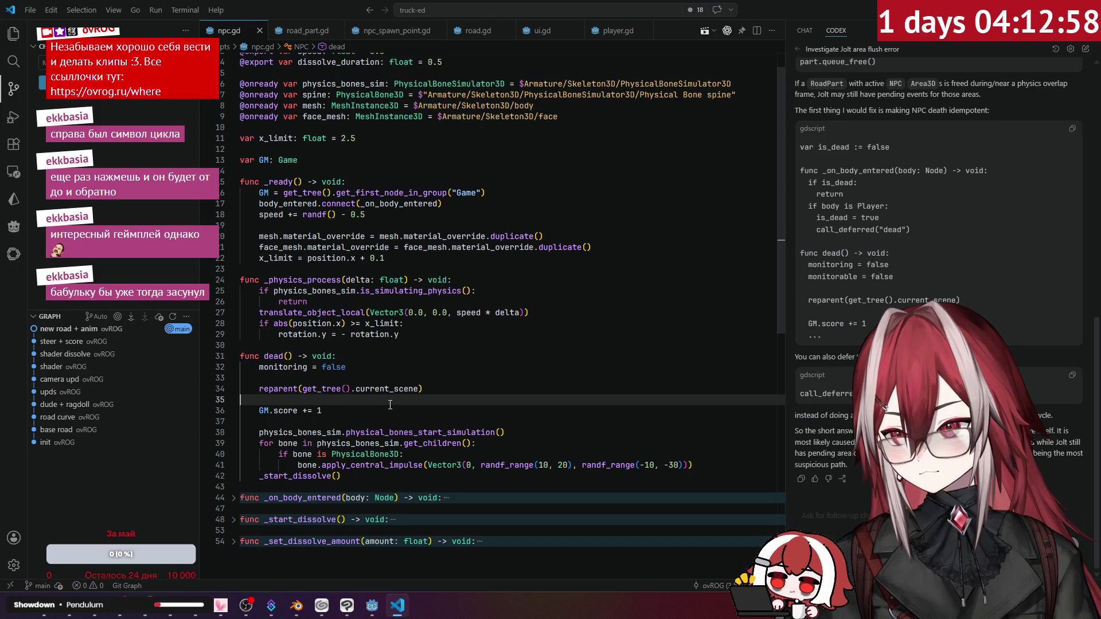
scroll(237, 255, up, 1)
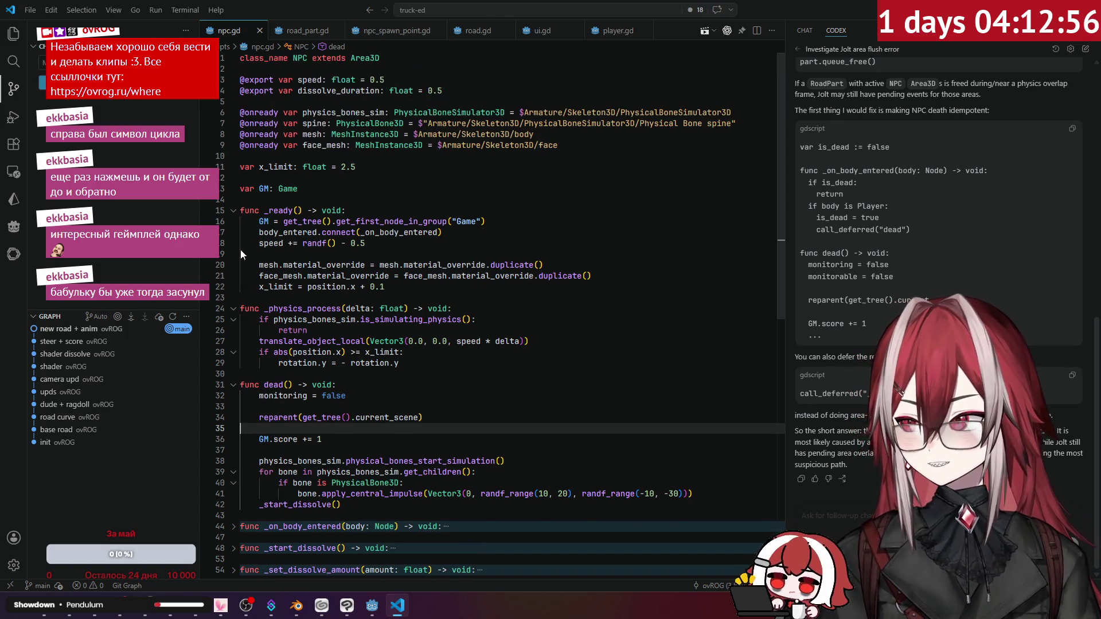
Declare 'var is_dead: bool = false' on a new line under x_limit.
click(364, 170)
key(Return)
key(Return)
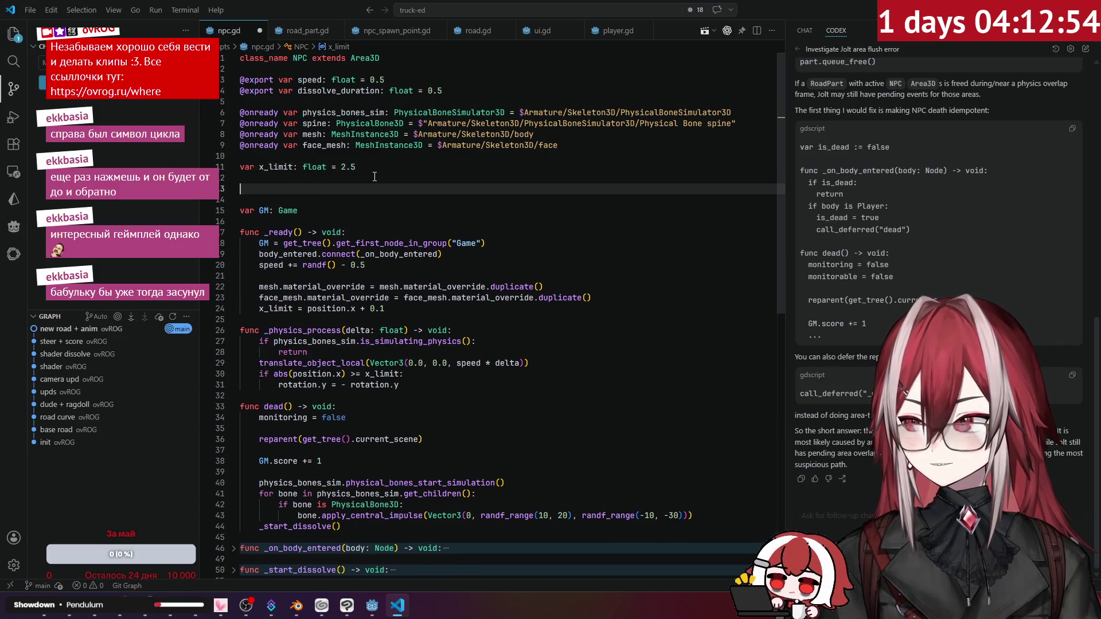
text(var )
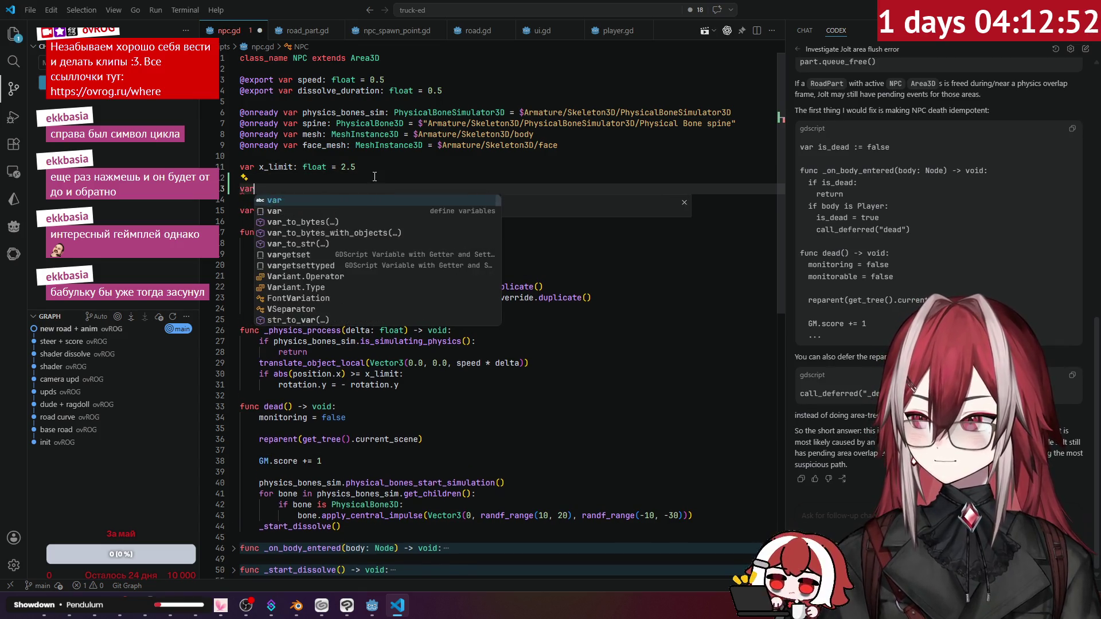
text(is)
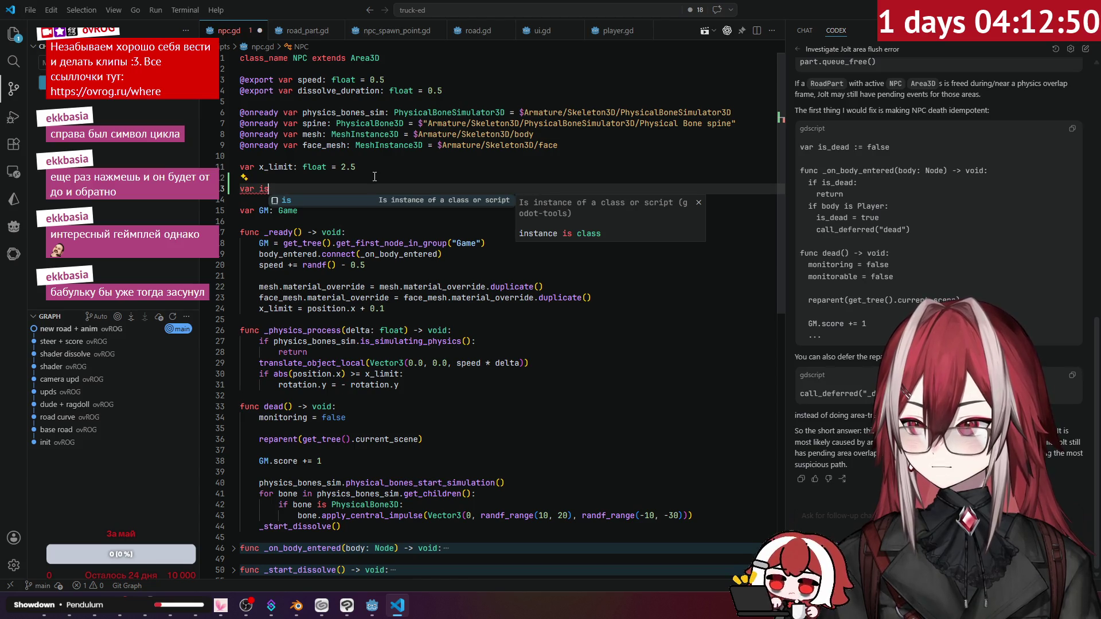
text(_d)
key(Tab)
double_click(261, 190)
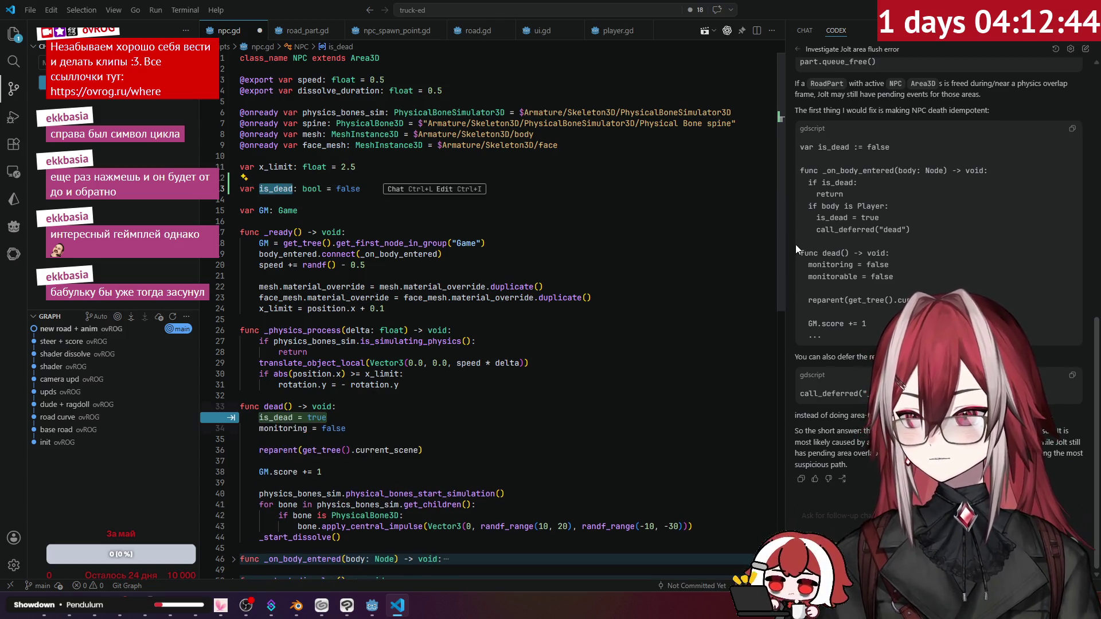
Paste Codex's is_dead early-return guard into dead() and accept the is_dead = true line.
drag(846, 196, 795, 178)
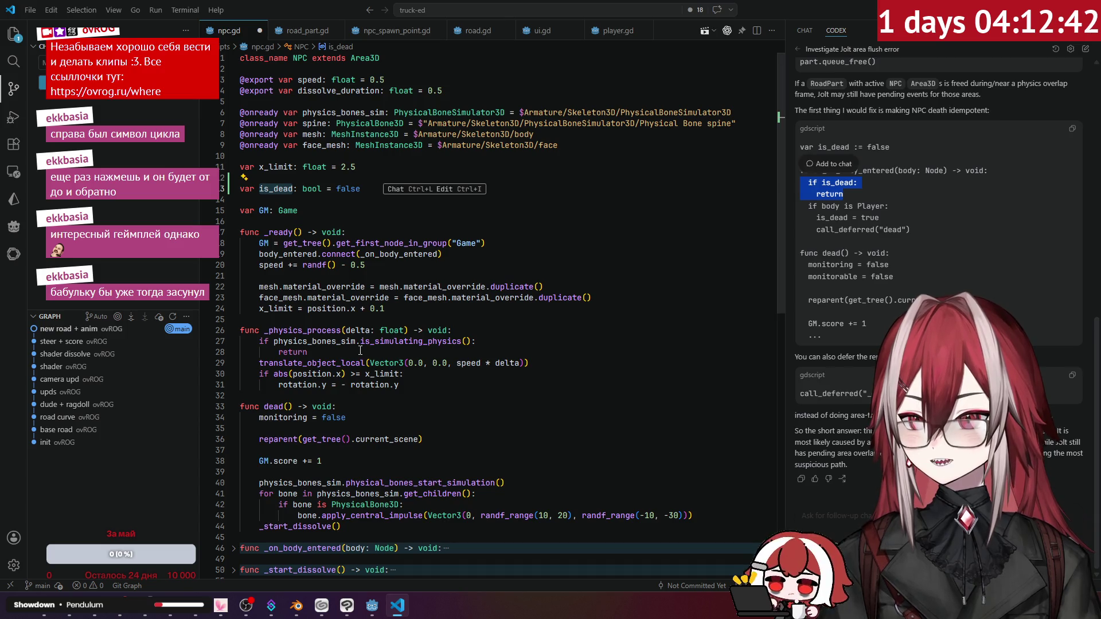
scroll(361, 349, down, 1)
click(360, 378)
key(Return)
key(ctrl+v)
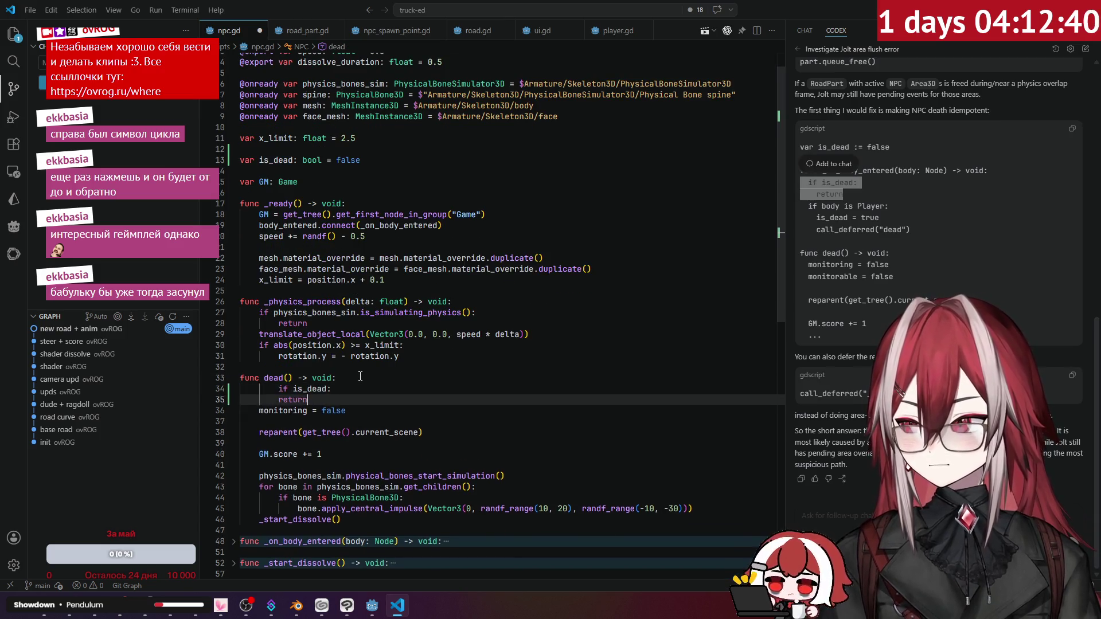
click(279, 389)
key(Tab)
Compare the new guard in dead() with Codex's suggested is_dead assignment.
click(318, 392)
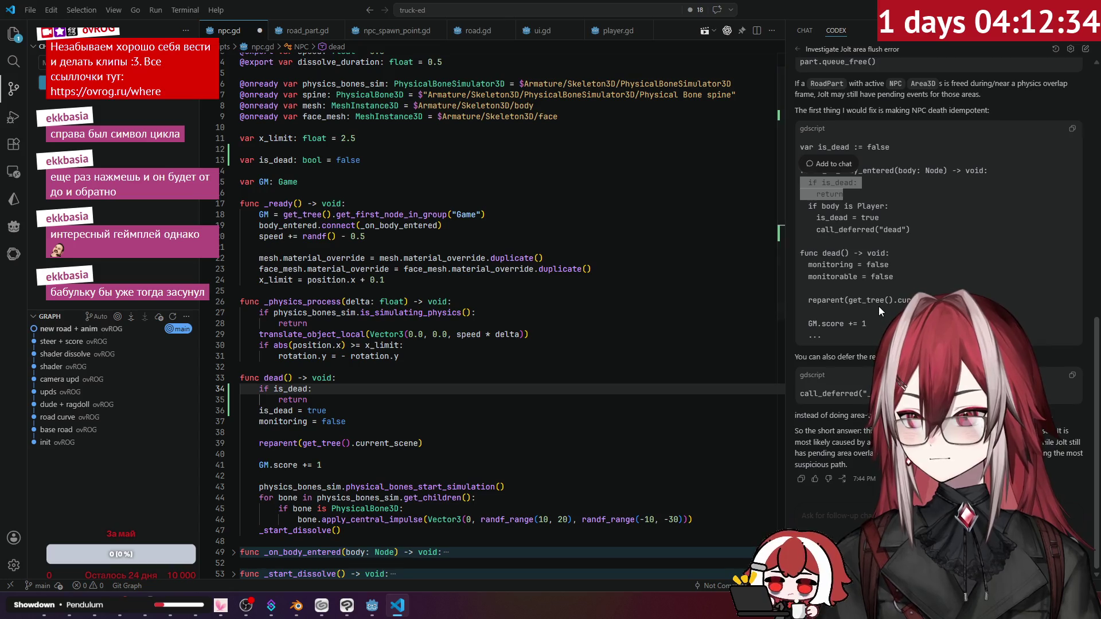
drag(835, 224, 835, 217)
click(351, 401)
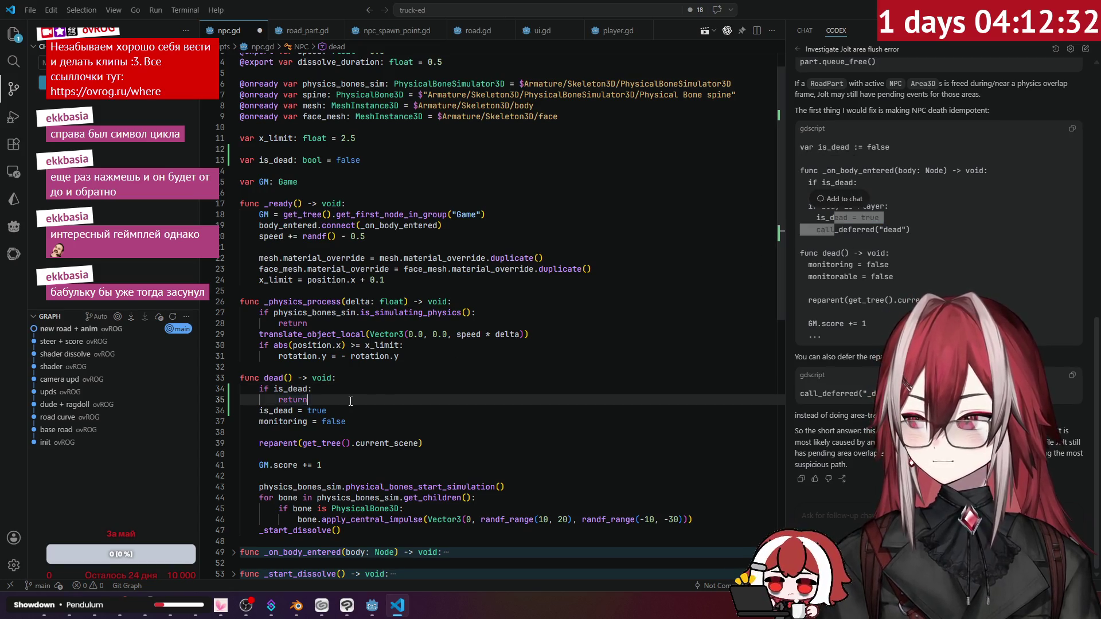
scroll(351, 400, down, 1)
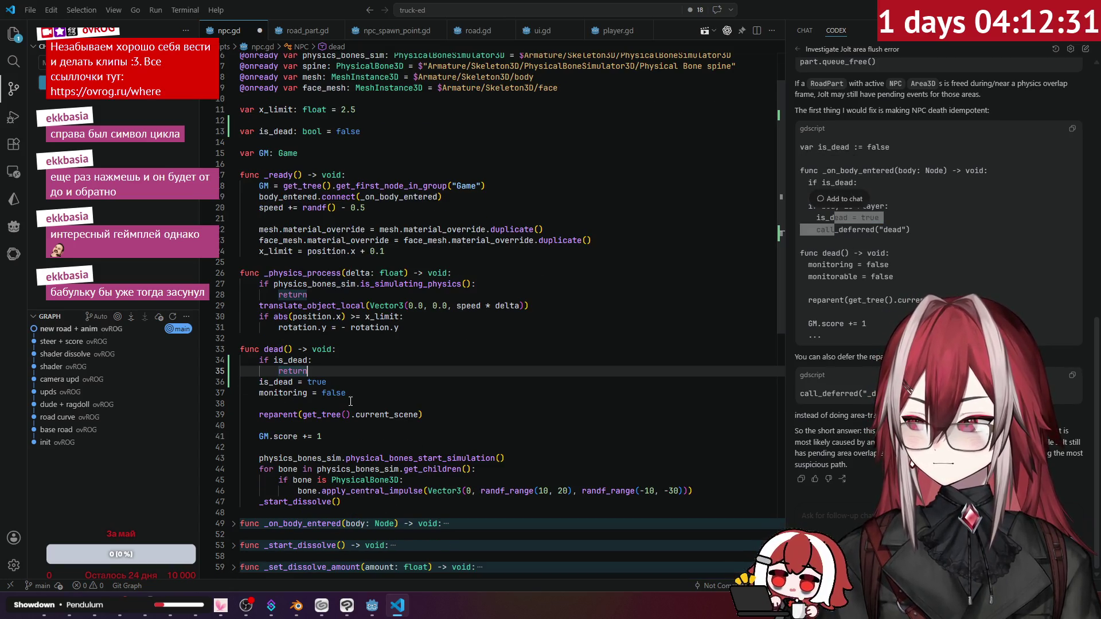
click(886, 270)
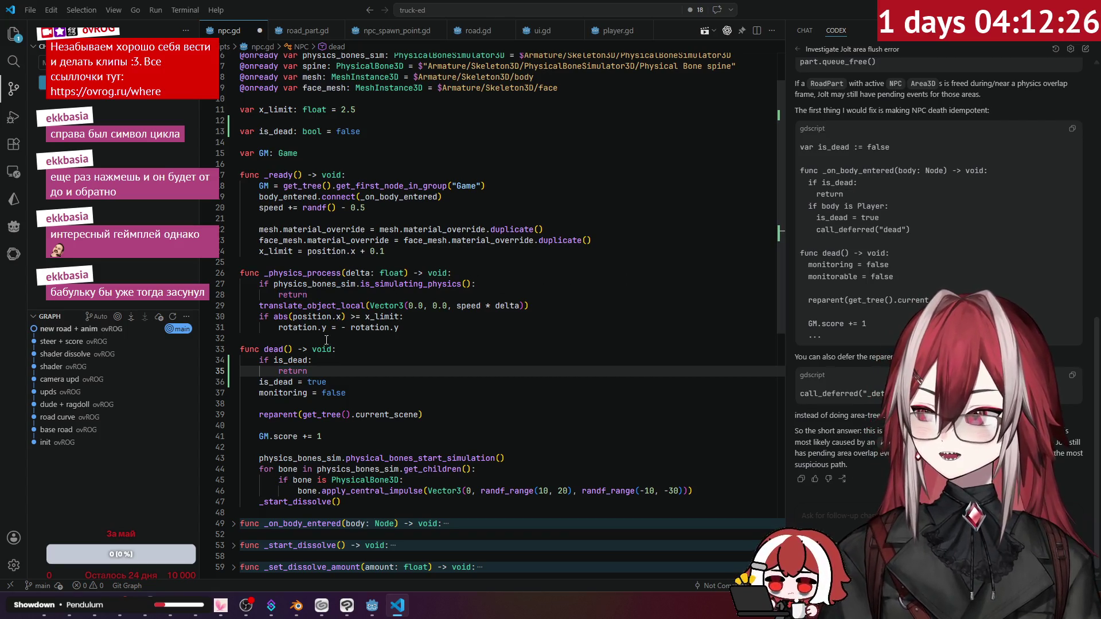
click(281, 384)
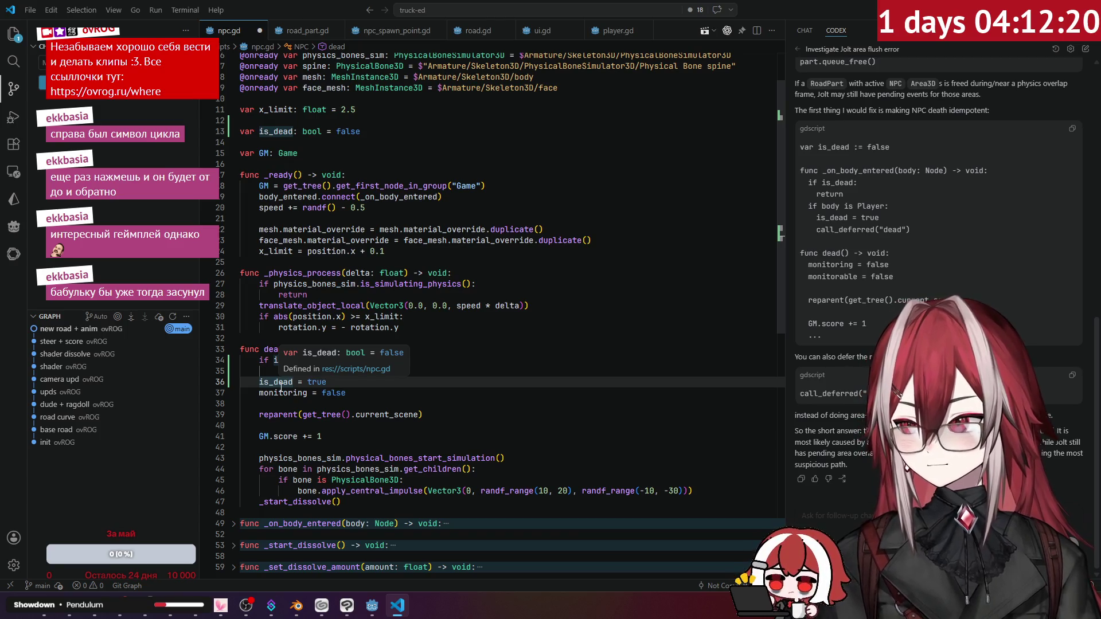
Scroll down and unfold the _on_body_entered function to its call_deferred line.
scroll(358, 327, down, 1)
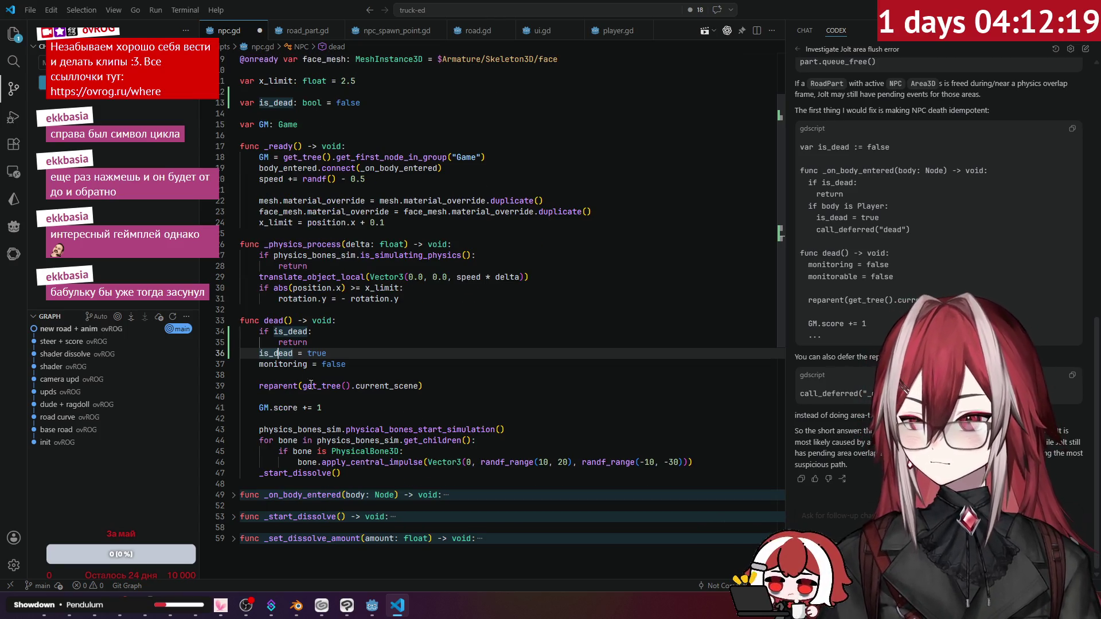
scroll(357, 327, down, 1)
click(354, 338)
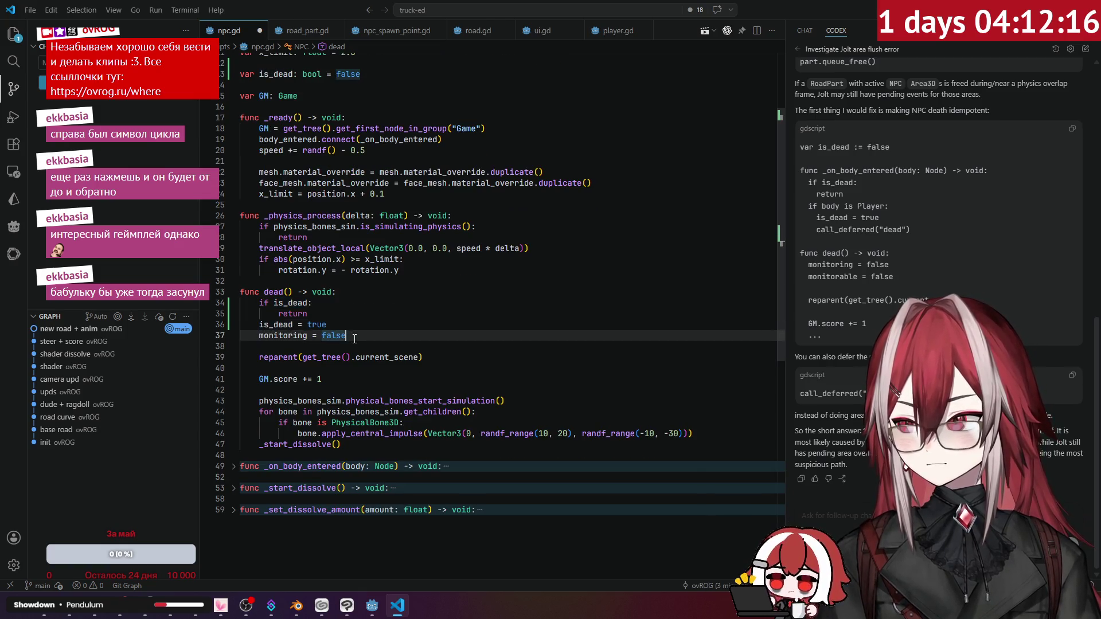
click(232, 468)
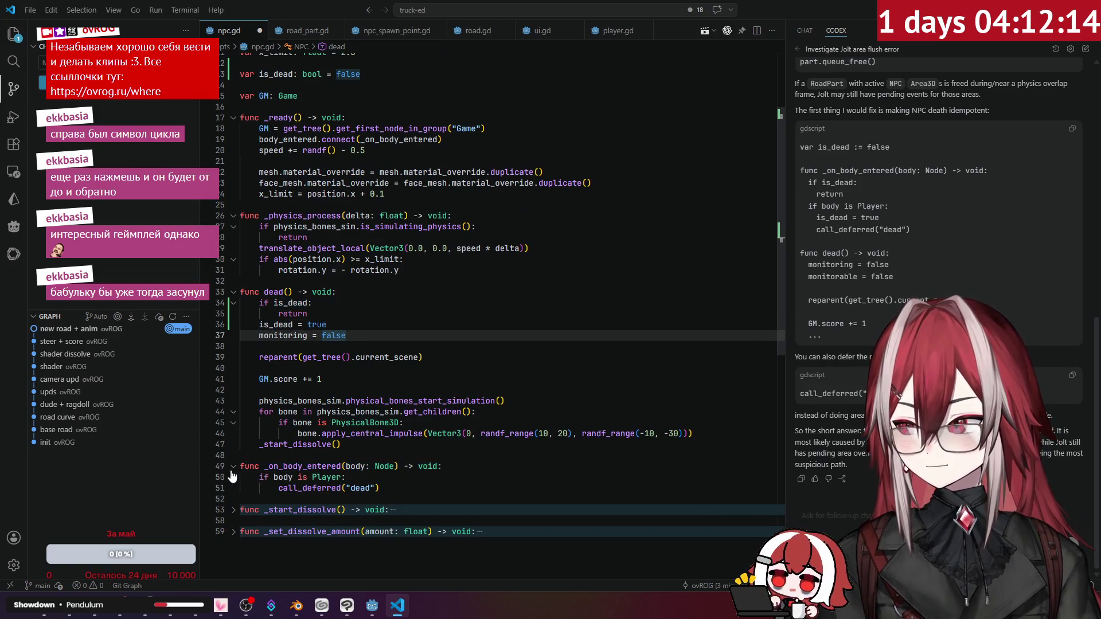
click(400, 487)
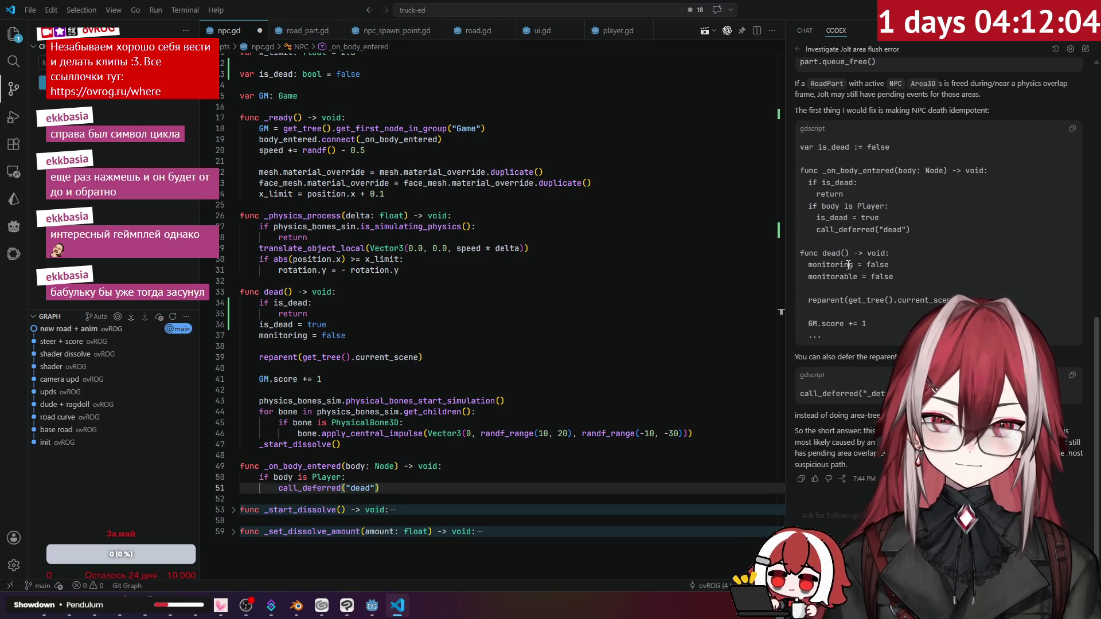
Select the three is_dead guard lines in dead() and remove them.
drag(854, 266, 850, 266)
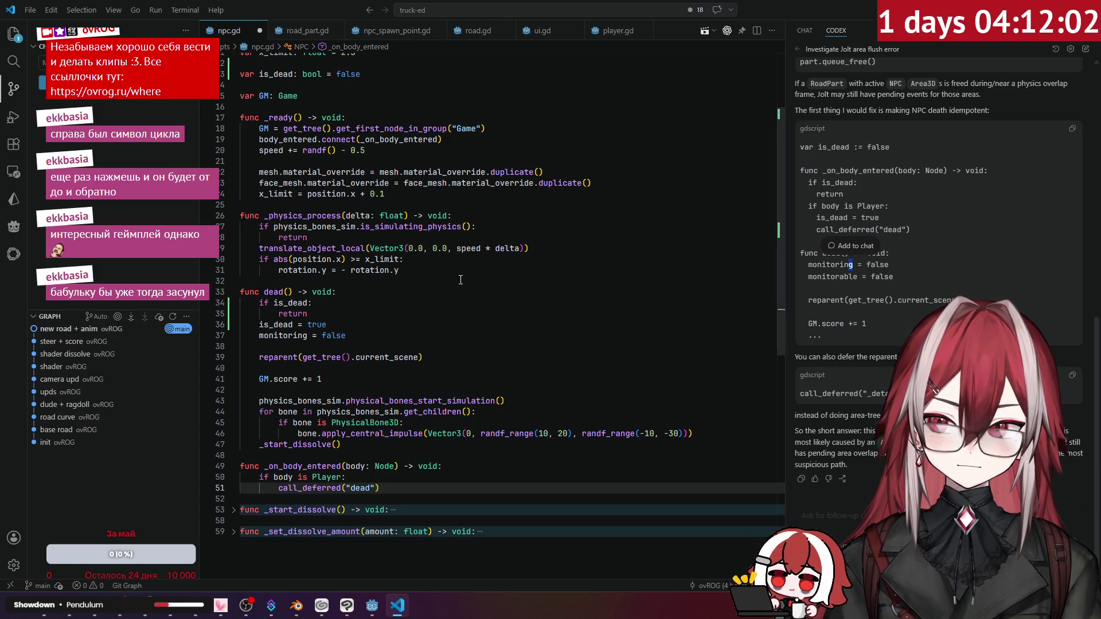
click(931, 266)
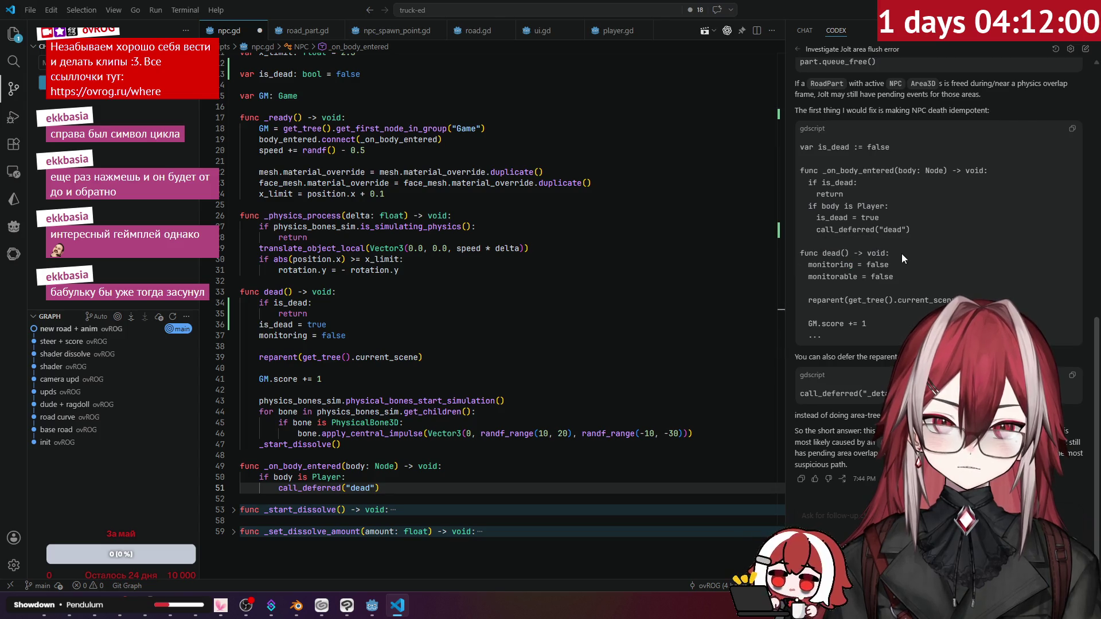
drag(858, 213, 858, 214)
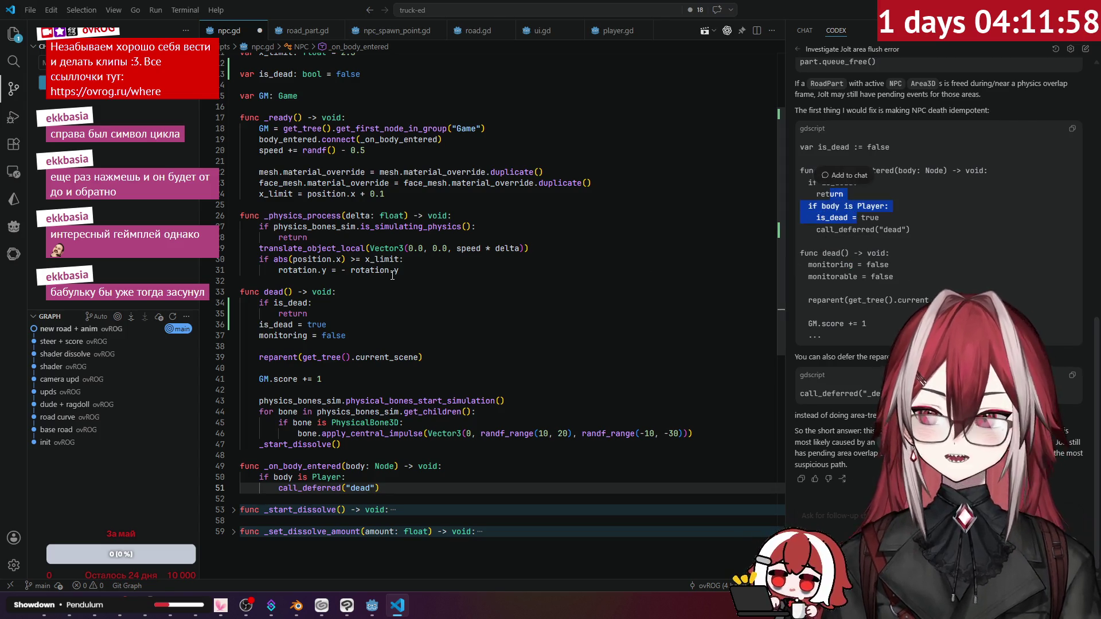
drag(348, 325, 240, 303)
key(ctrl+c)
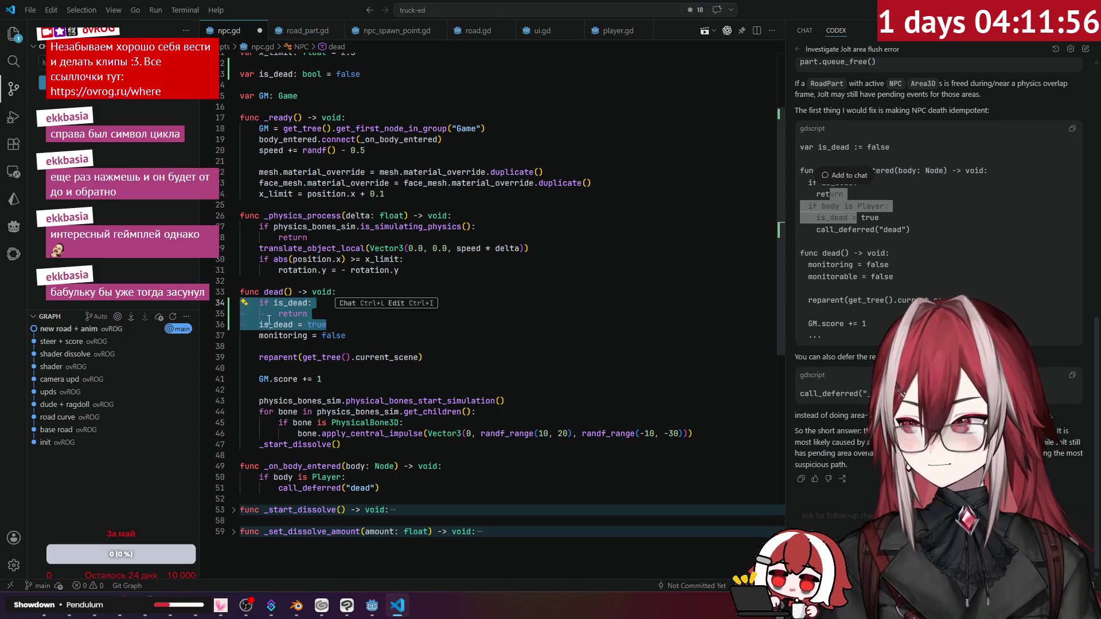
key(BackSpace)
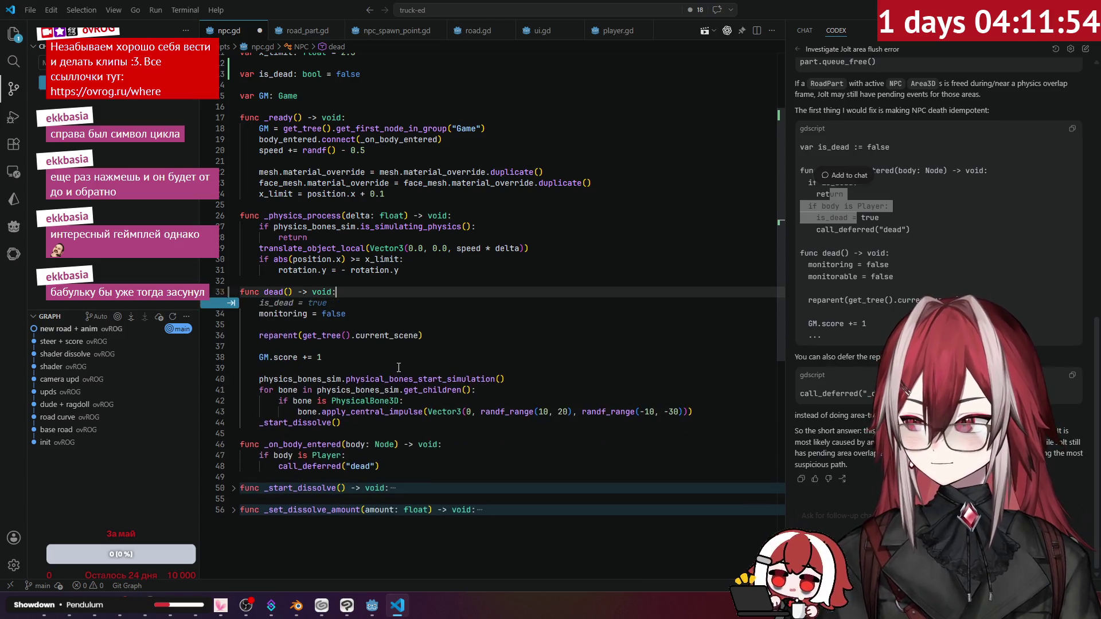
Paste the is_dead guard at the top of _on_body_entered and fix its indentation.
key(BackSpace)
click(444, 434)
key(Return)
key(ctrl+v)
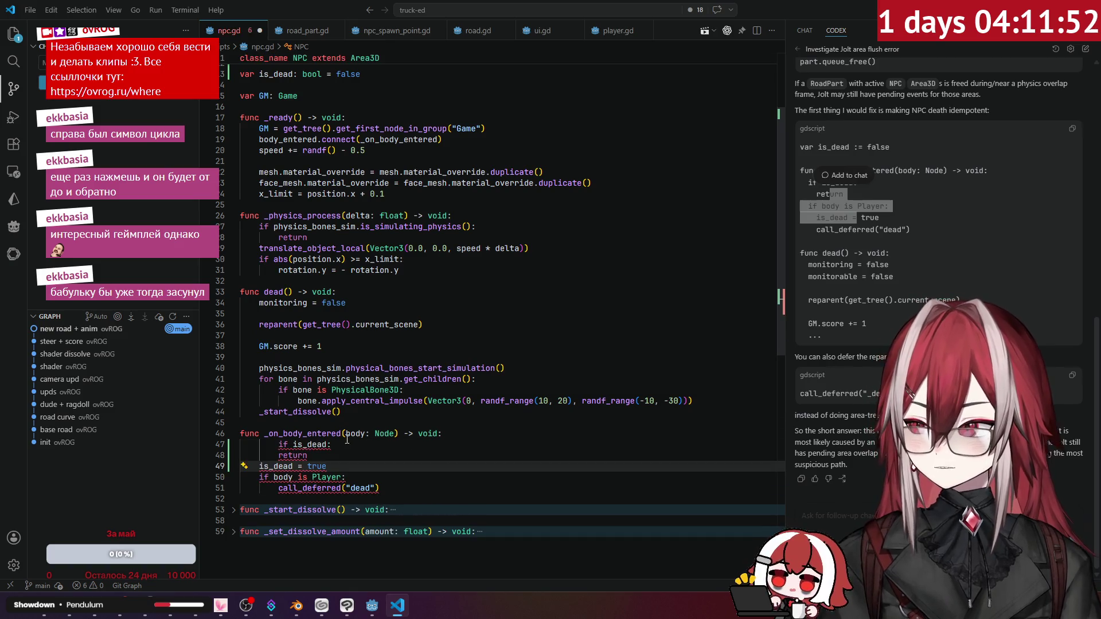
click(281, 445)
key(BackSpace)
Move the is_dead = true line below the Player check at the correct indent level.
click(342, 467)
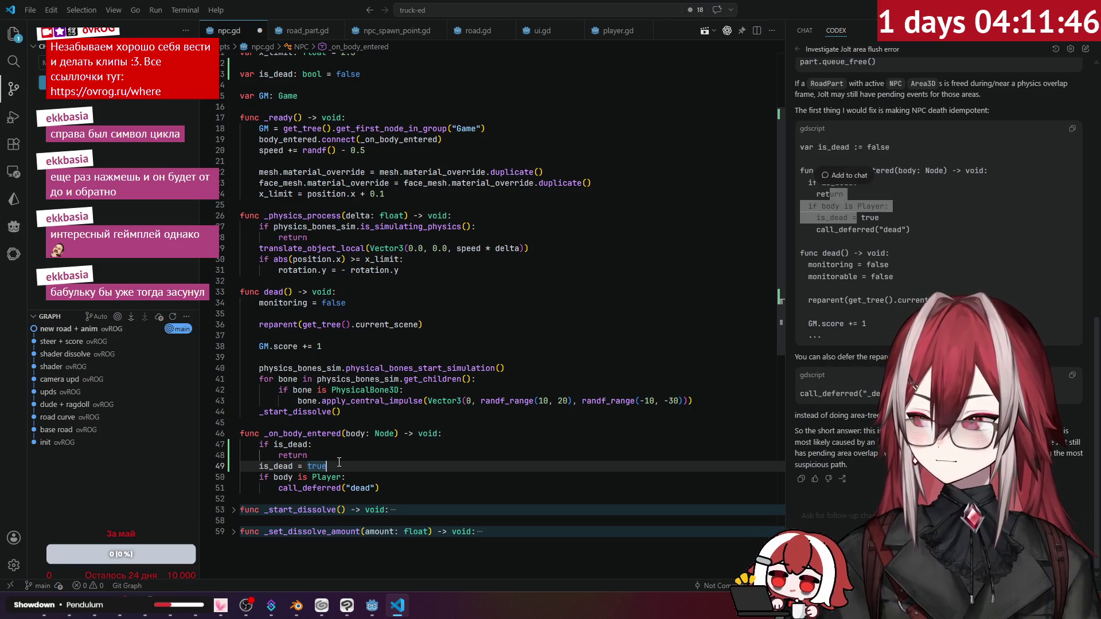
drag(342, 467, 241, 467)
key(alt+Down)
key(Tab)
key(Tab)
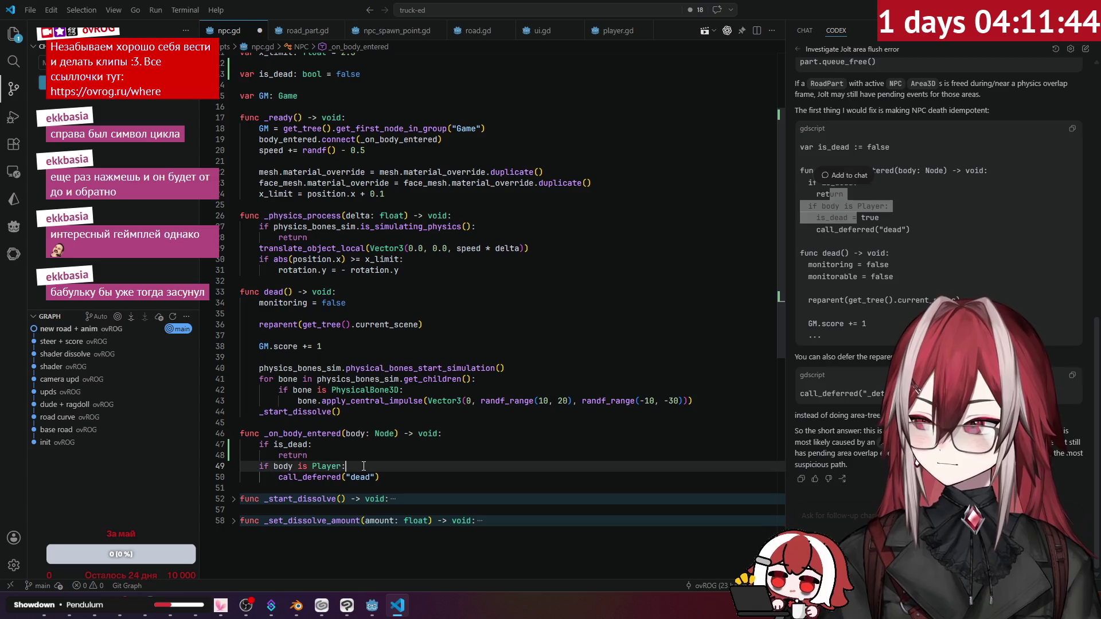
key(shift+Tab)
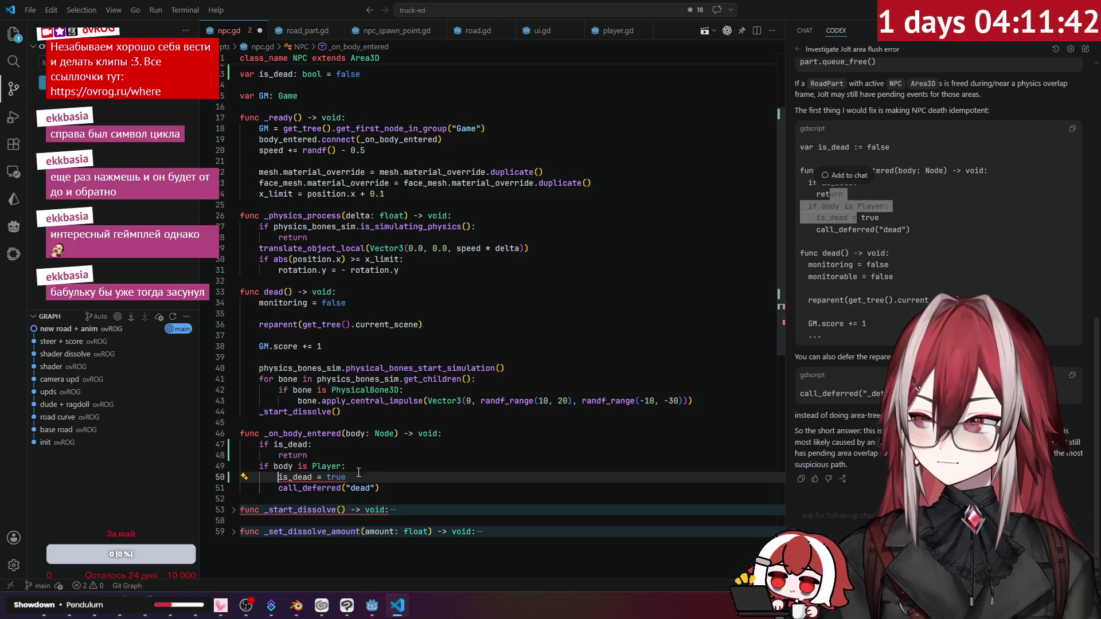
click(376, 459)
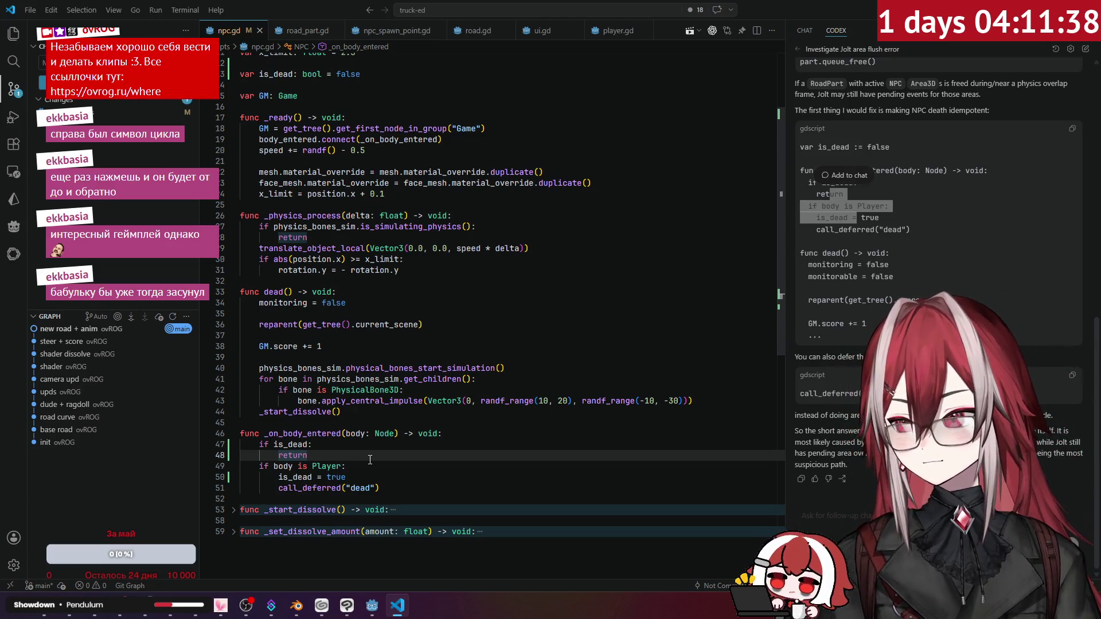
Add monitorable = false below monitoring = false in dead().
click(308, 303)
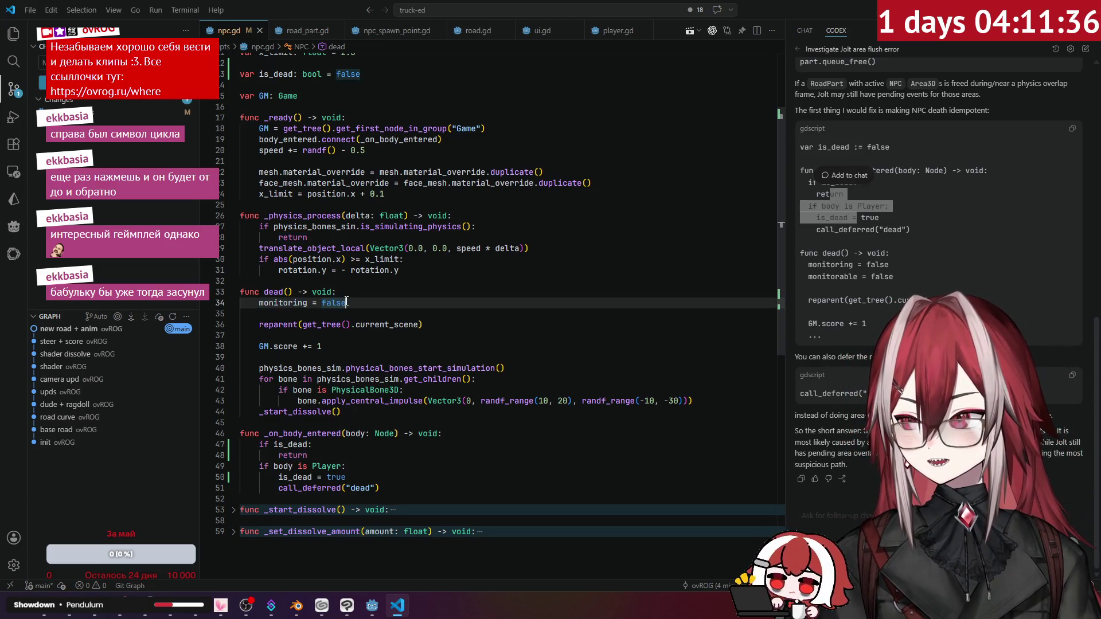
key(Return)
text(monitorable = false)
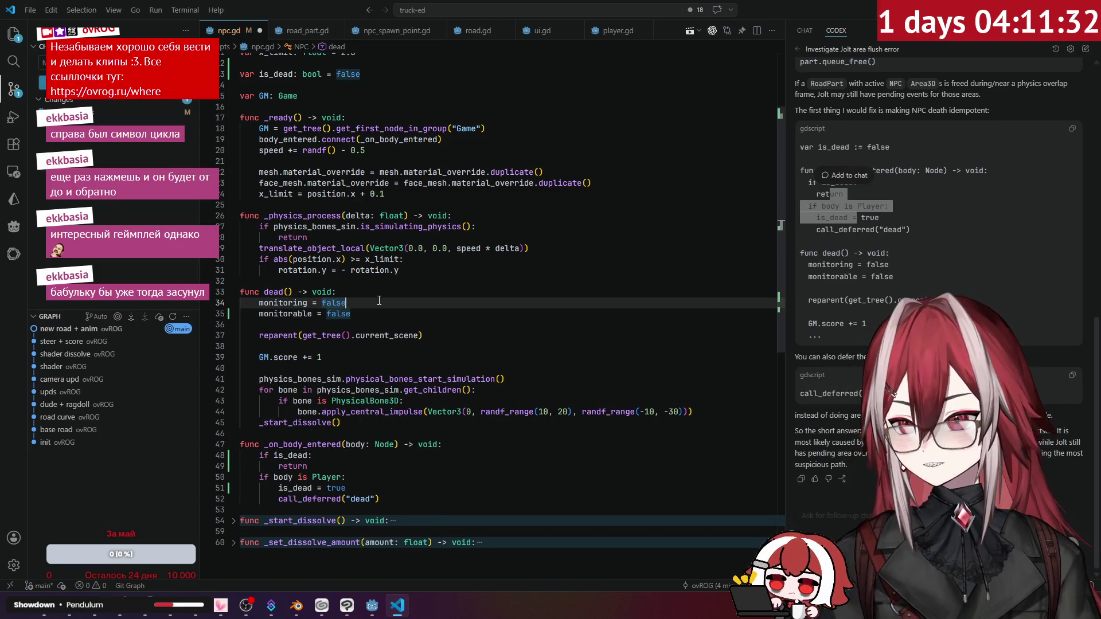
click(415, 324)
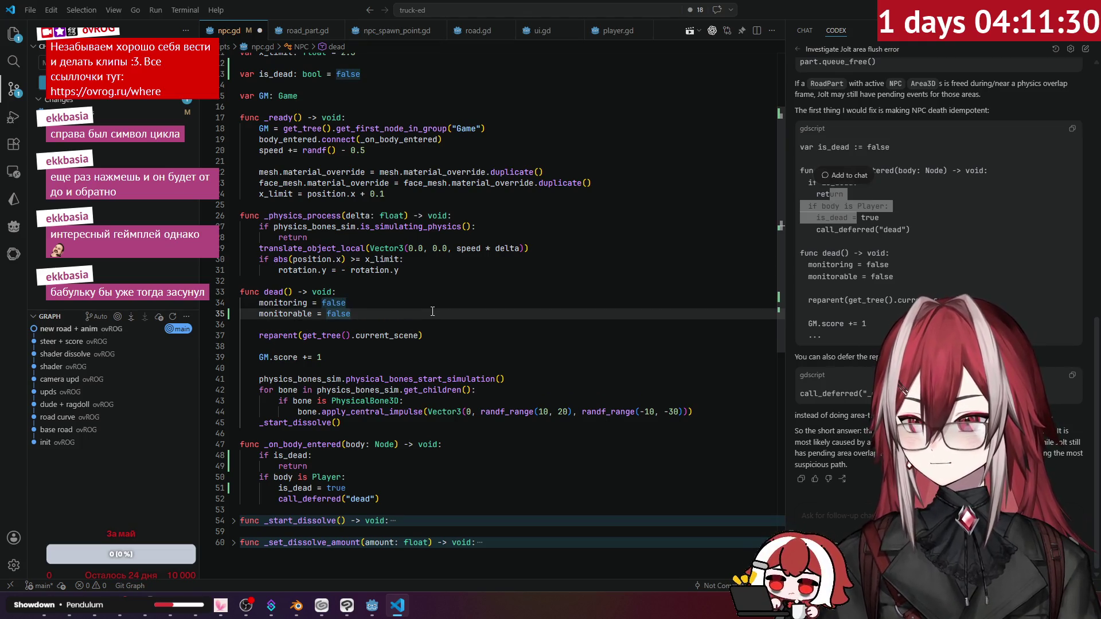
key(alt+Tab)
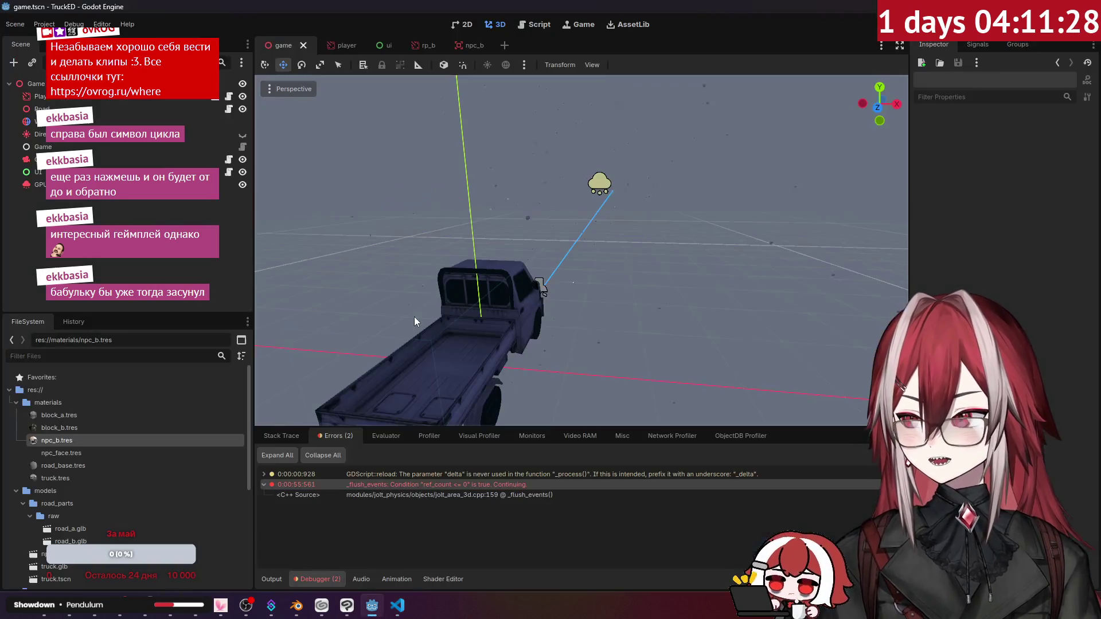
Run the truck game with F5 to test the fix, then close the game window.
key(alt+Tab)
key(alt+Tab)
key(F5)
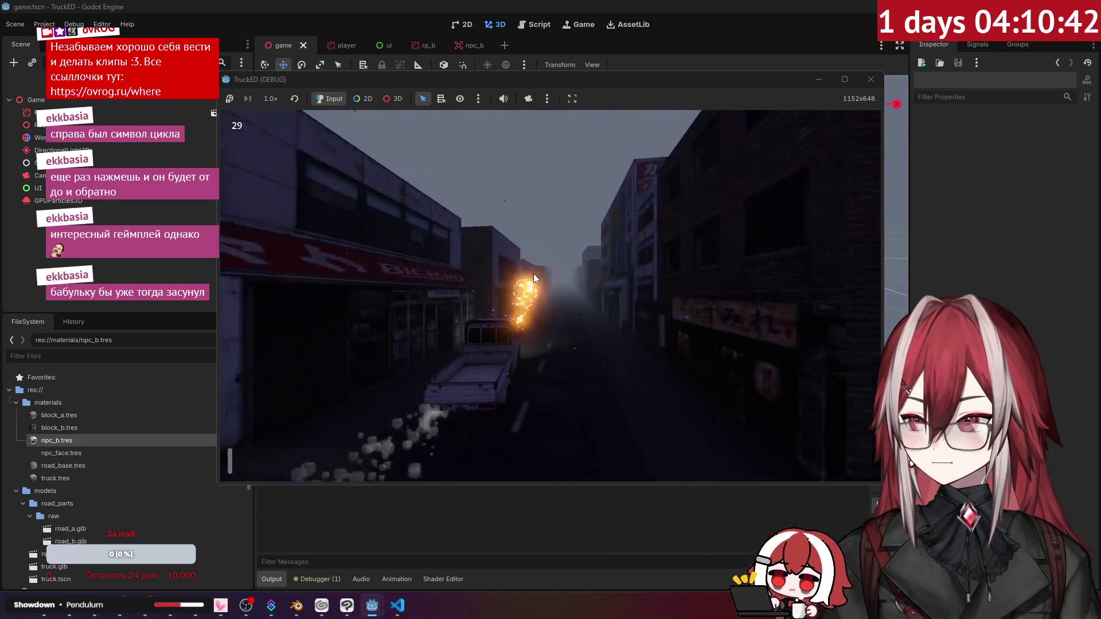
click(867, 80)
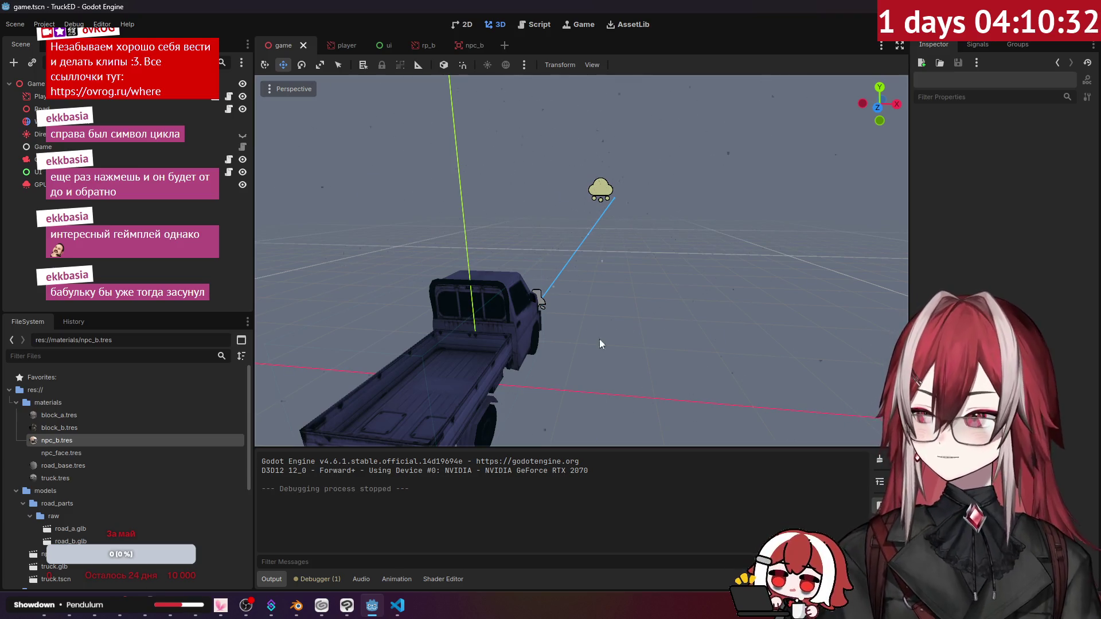
Close the Codex chat side panel in VS Code, then return to Blender.
click(400, 609)
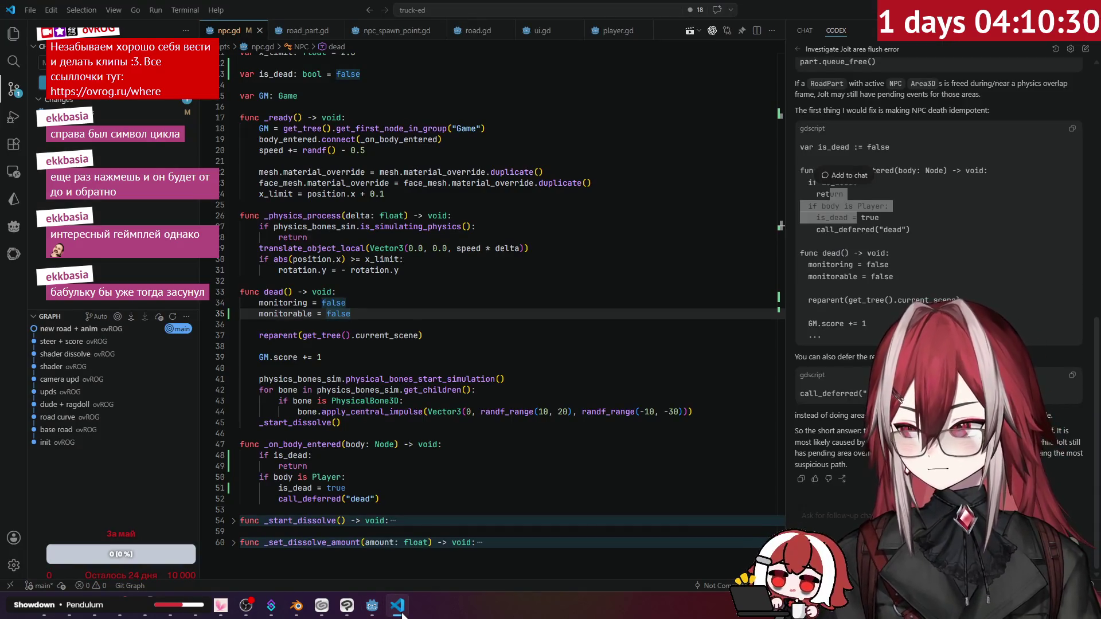
click(403, 401)
key(ctrl+alt+b)
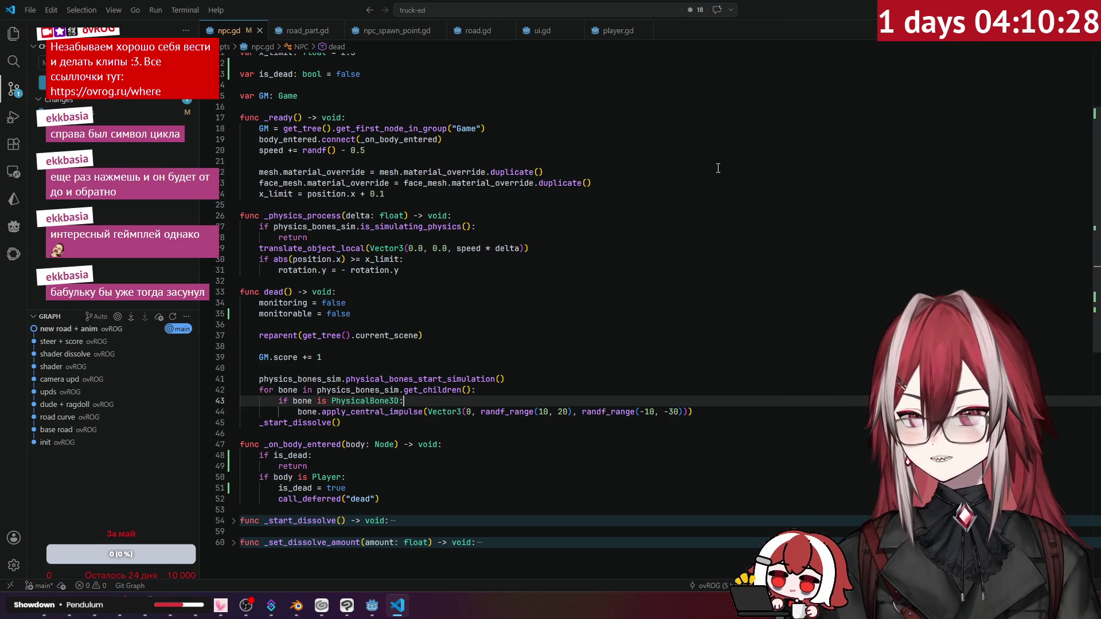
click(528, 249)
click(303, 612)
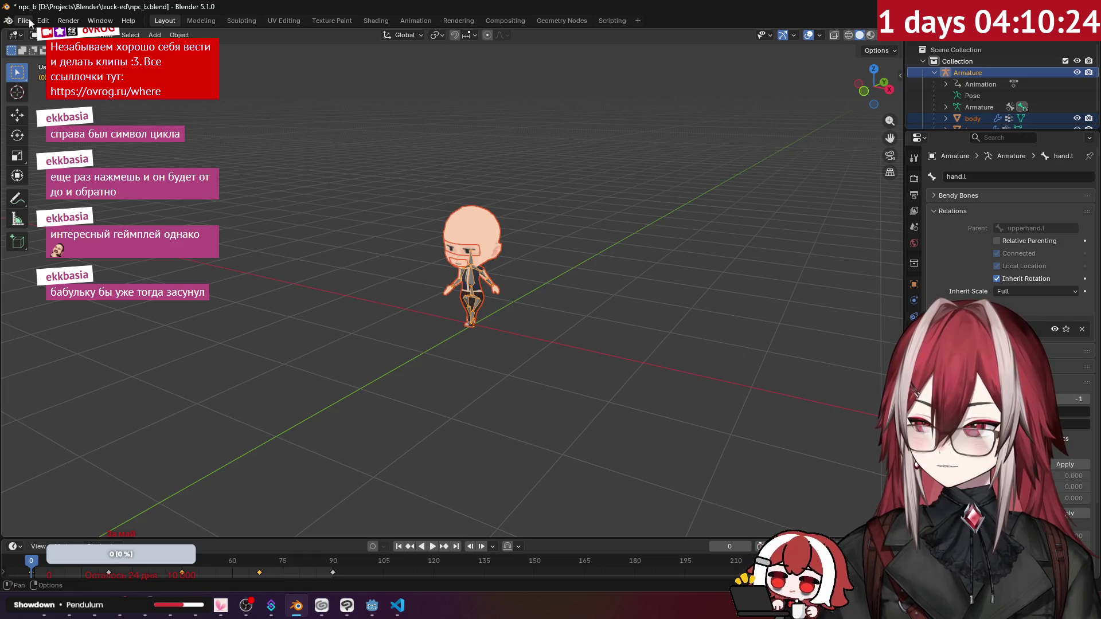
Save npc_b.blend and start a new General scene.
key(ctrl+s)
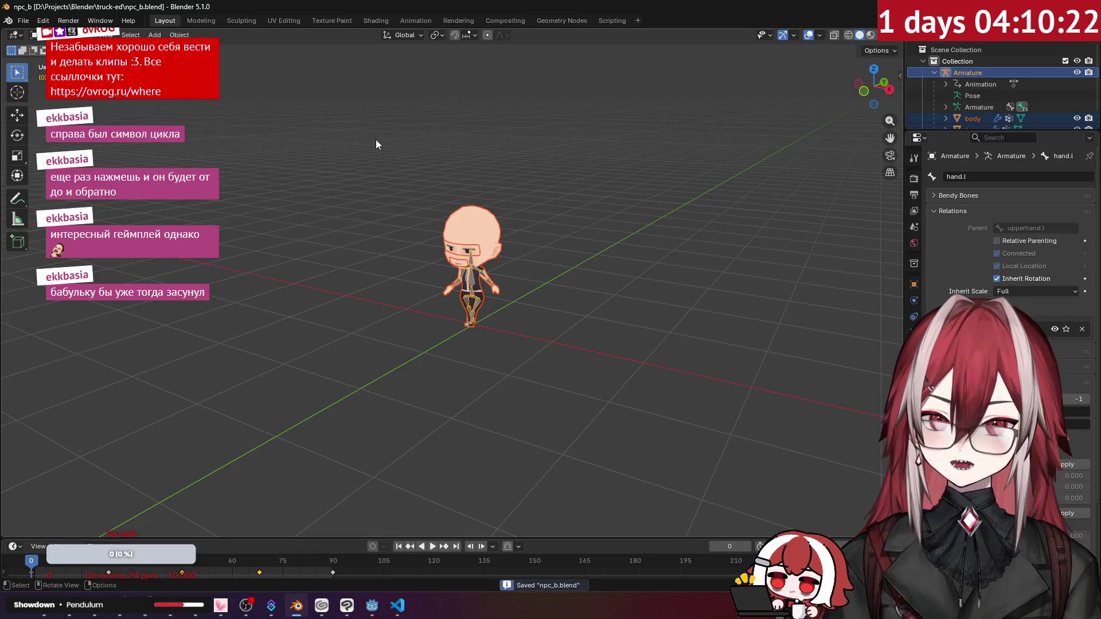
click(23, 21)
mouse_move(37, 33)
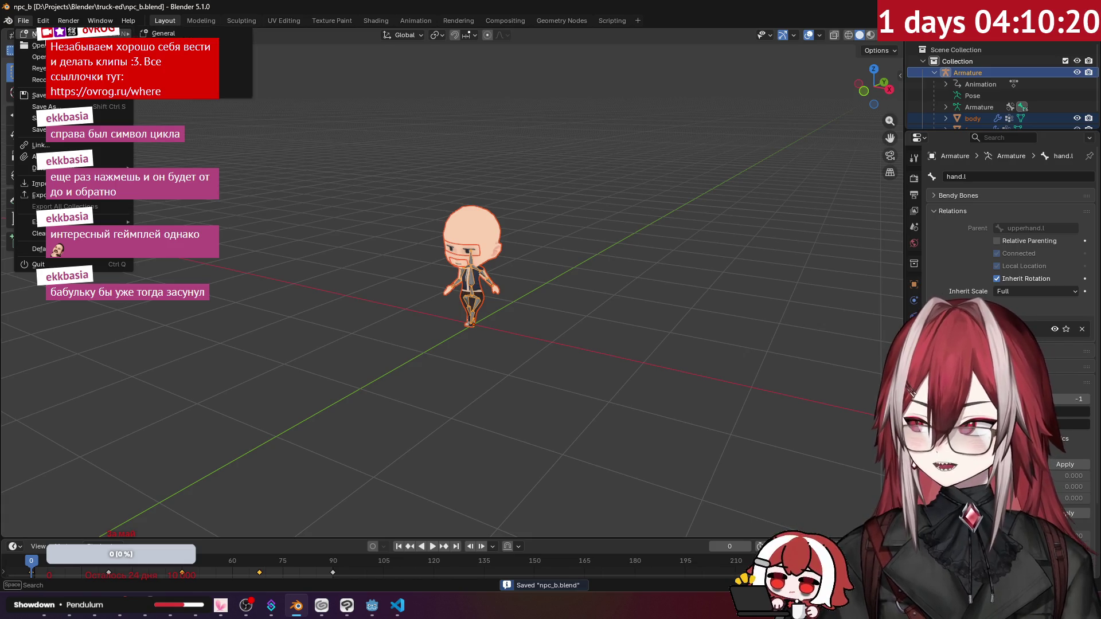
click(167, 34)
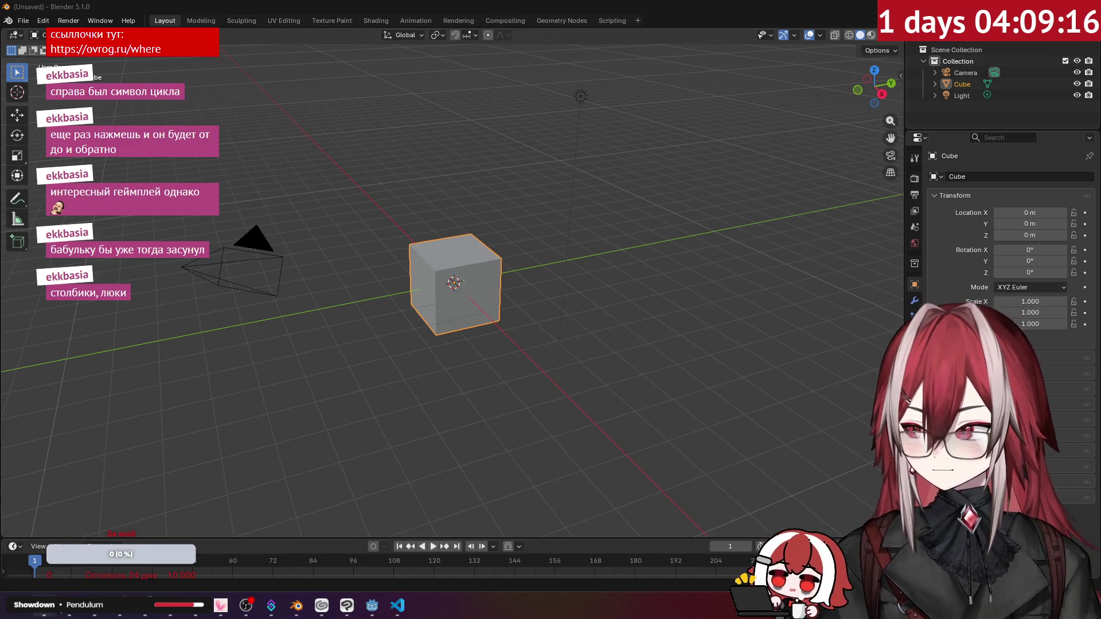
Bring up the browser's City Block Texture ChatGPT conversation.
mouse_move(296, 606)
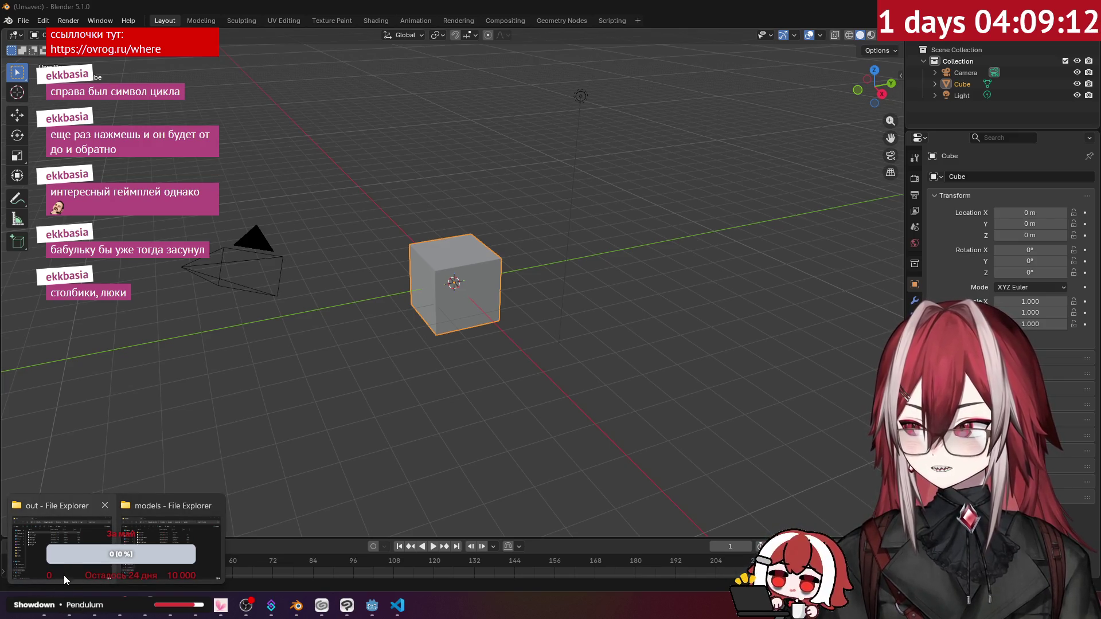
click(69, 606)
click(723, 12)
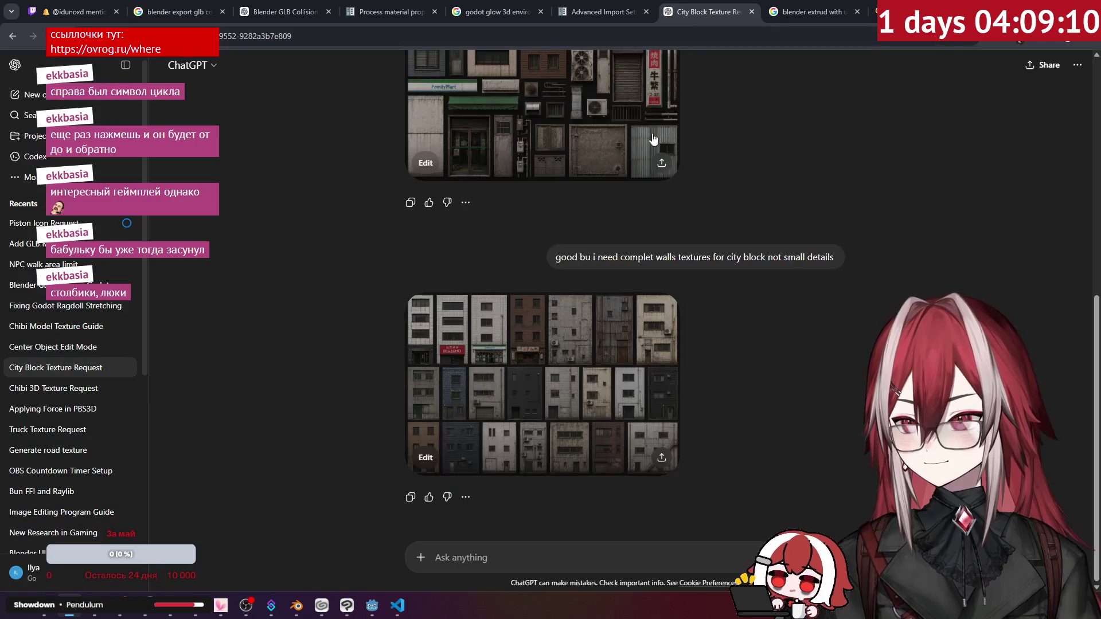
Open the first generated Tokyo city-block texture atlas at full size.
scroll(632, 207, up, 5)
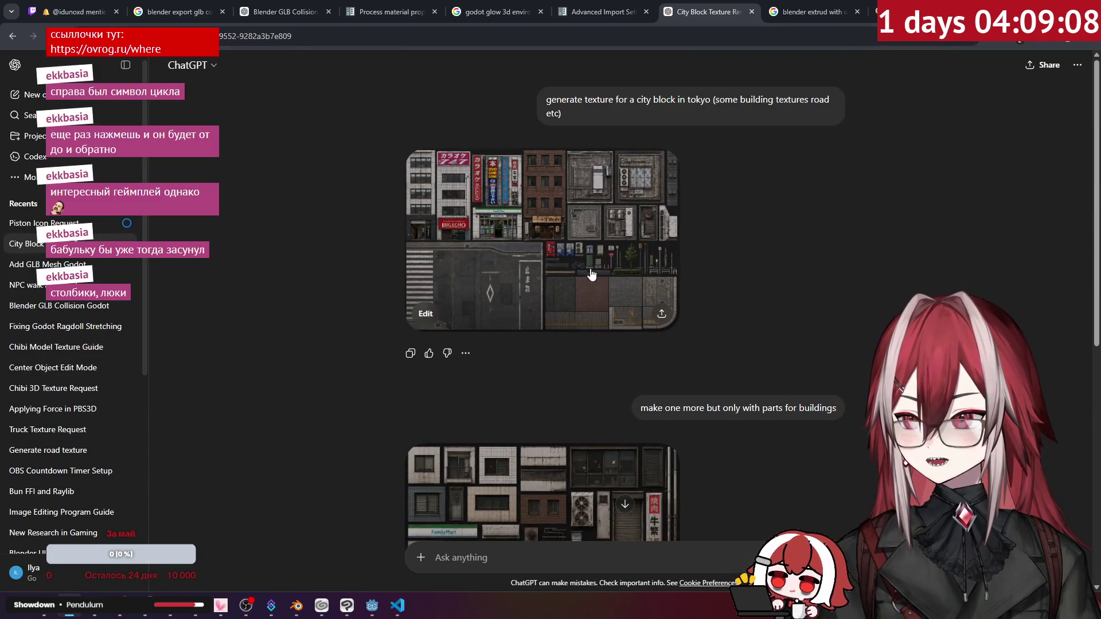
click(562, 237)
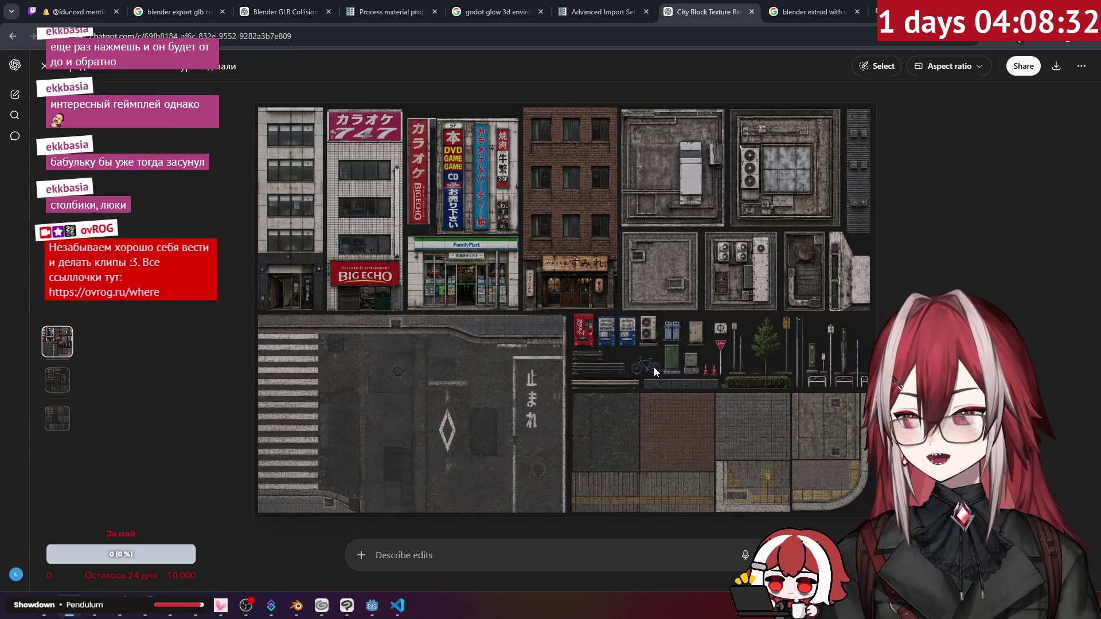
click(397, 606)
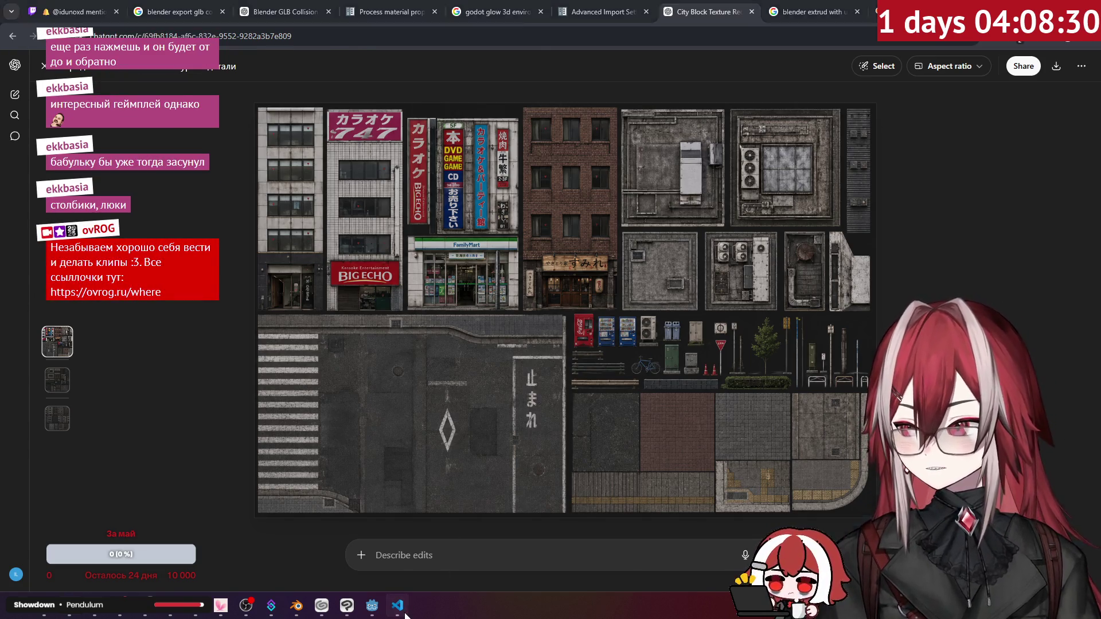
Delete the default cube, camera and light, and add a Plane at the origin.
click(376, 607)
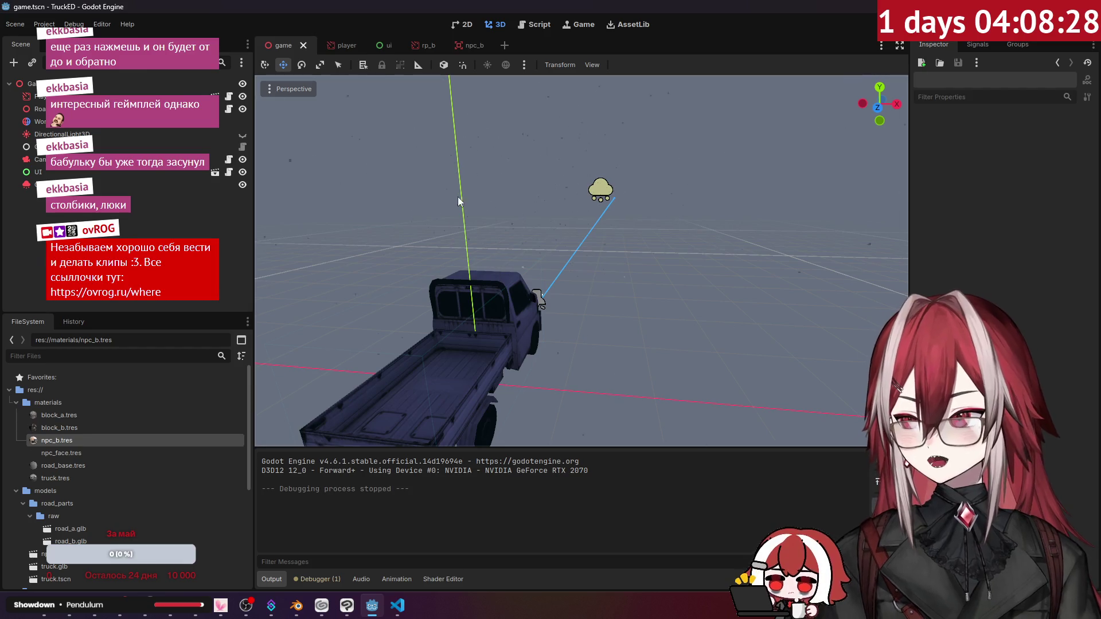
click(296, 606)
key(a)
key(x)
click(483, 233)
key(KP_1)
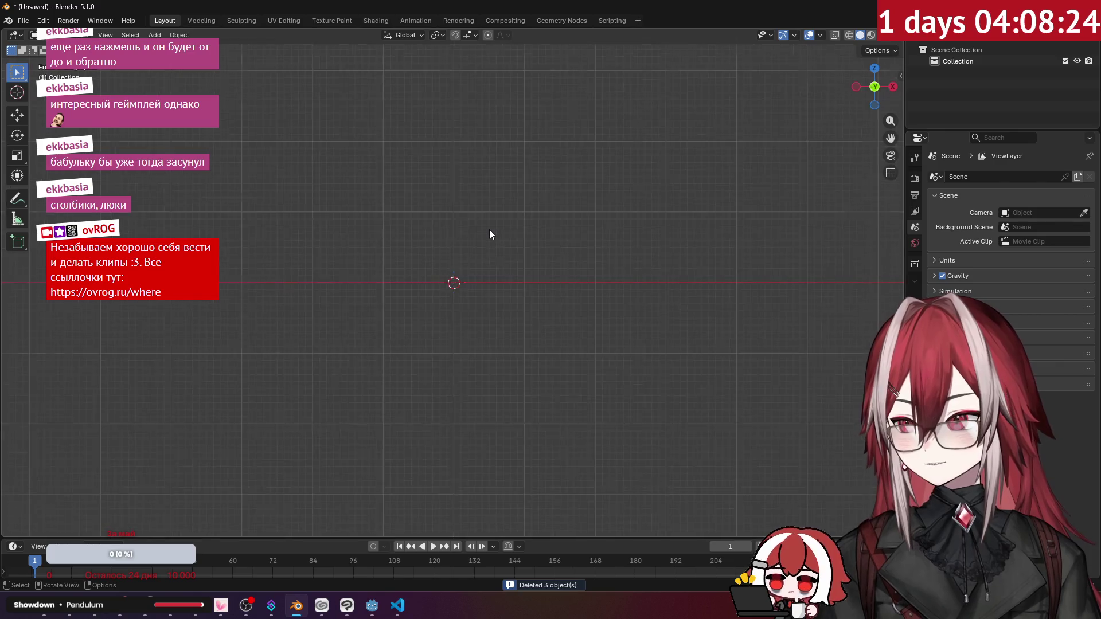
key(shift+a)
mouse_move(490, 229)
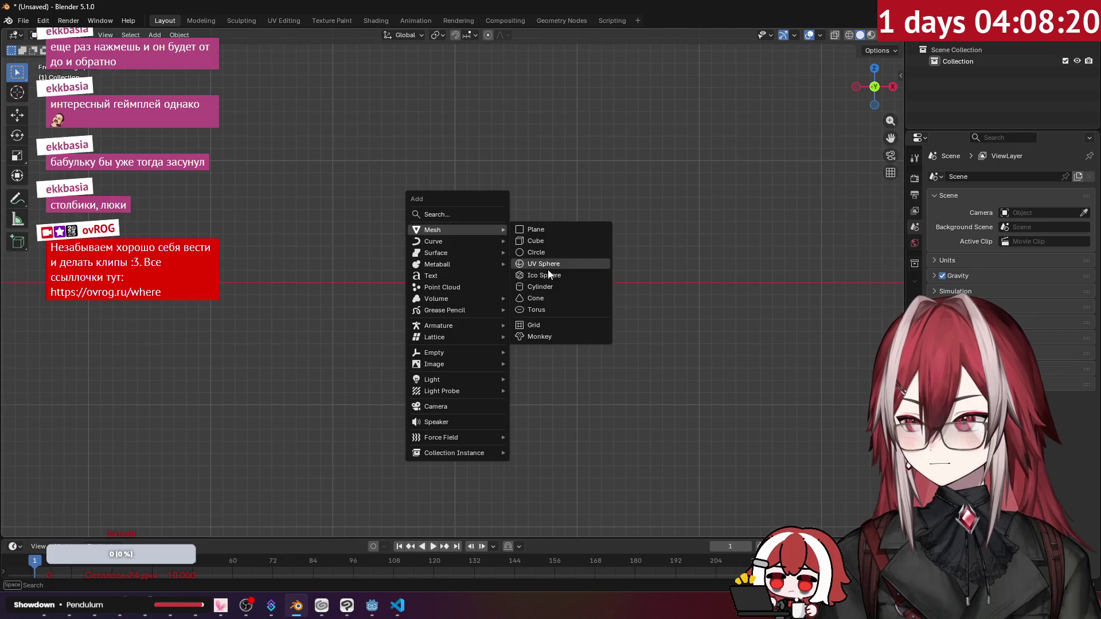
click(542, 232)
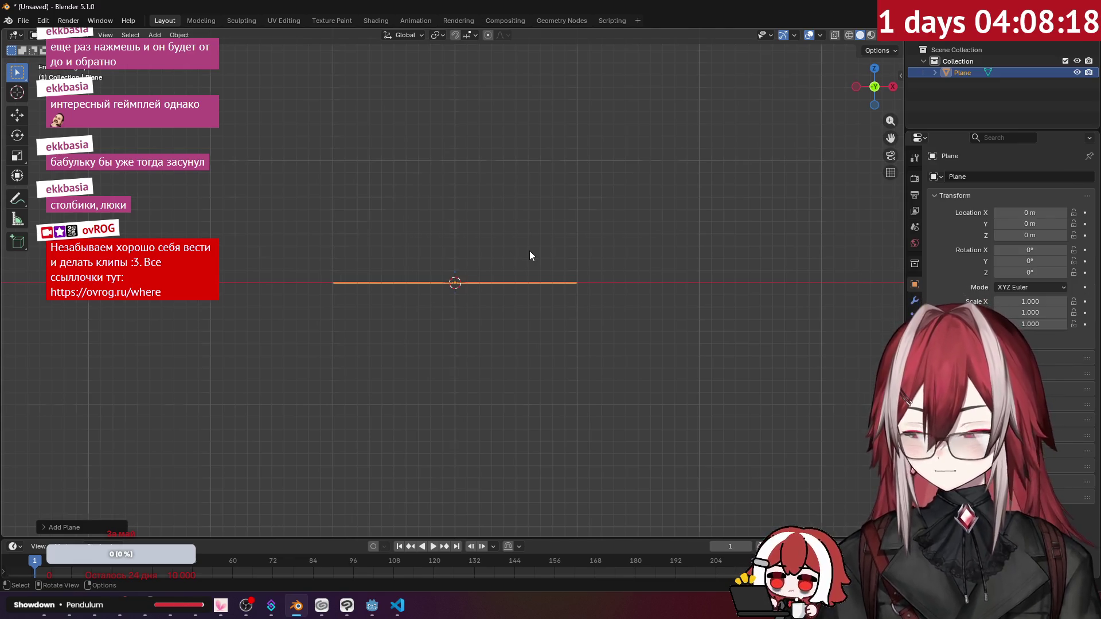
Rotate the plane upright in Edit Mode from the right side view.
key(Tab)
middle_drag(528, 248, 529, 251)
key(KP_3)
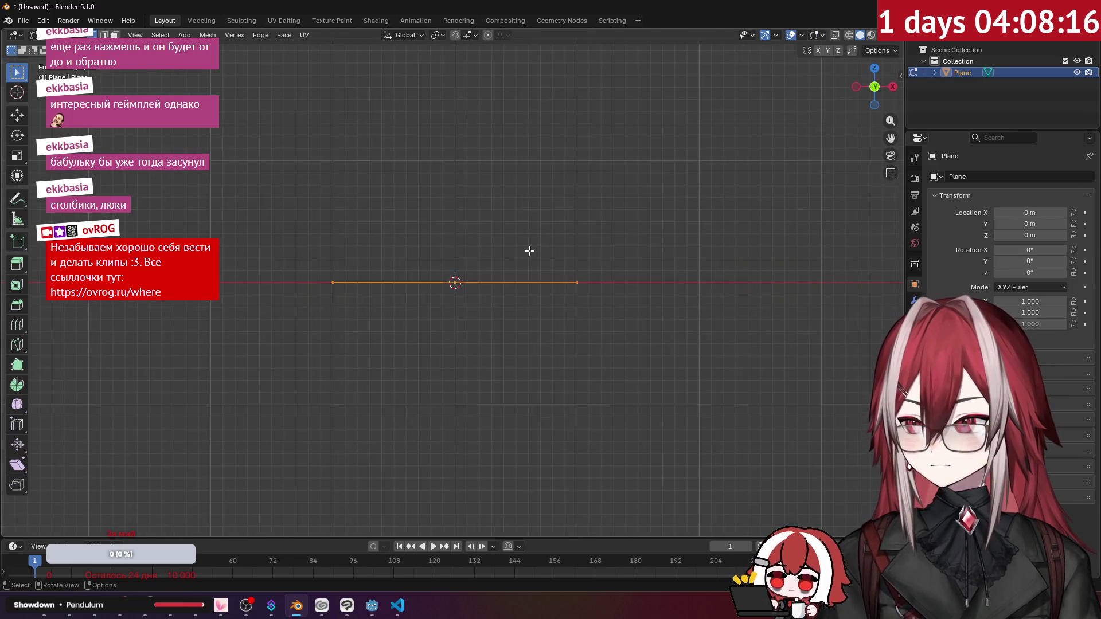
key(r)
right_click(381, 130)
key(r)
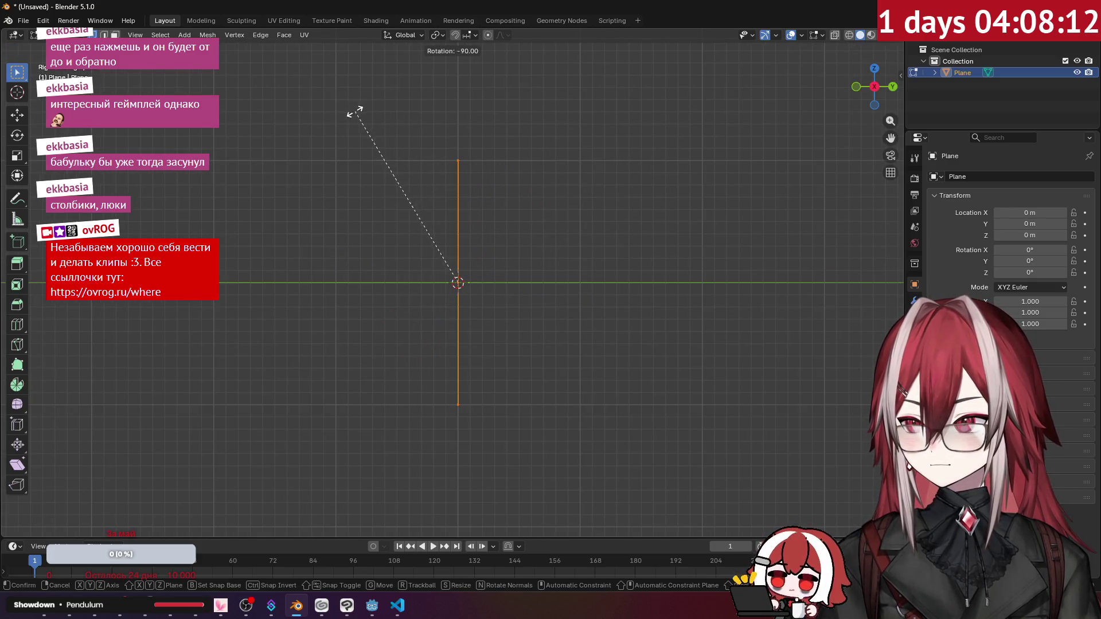
click(346, 114)
key(KP_1)
Delete the plane's left vertices to leave one vertical edge, then select its top vertex.
drag(221, 106, 437, 507)
key(x)
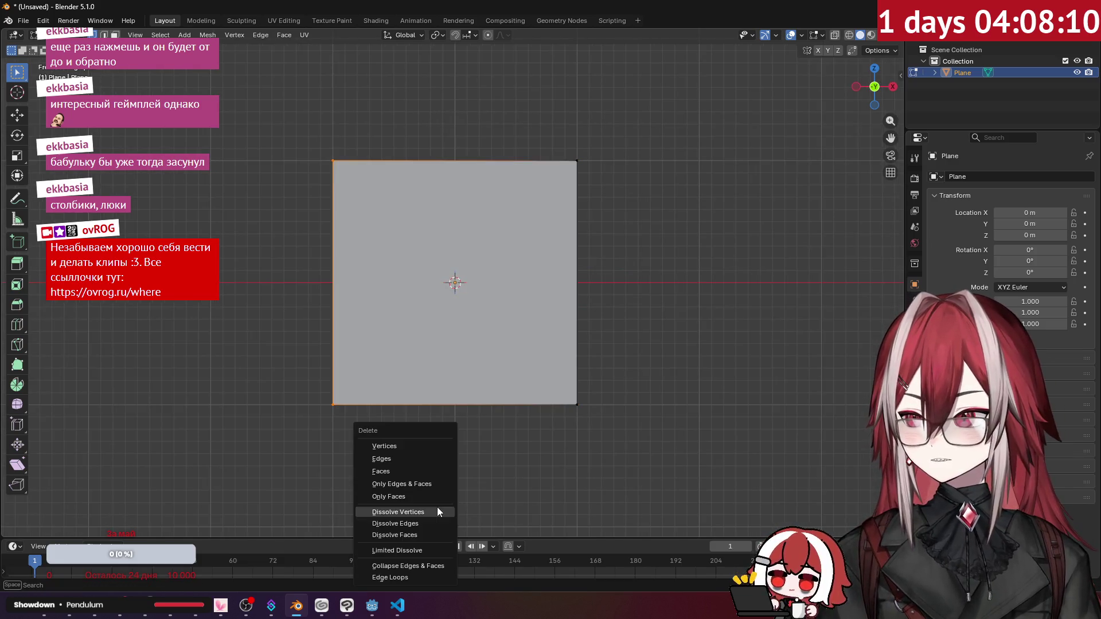
click(416, 445)
drag(550, 146, 619, 182)
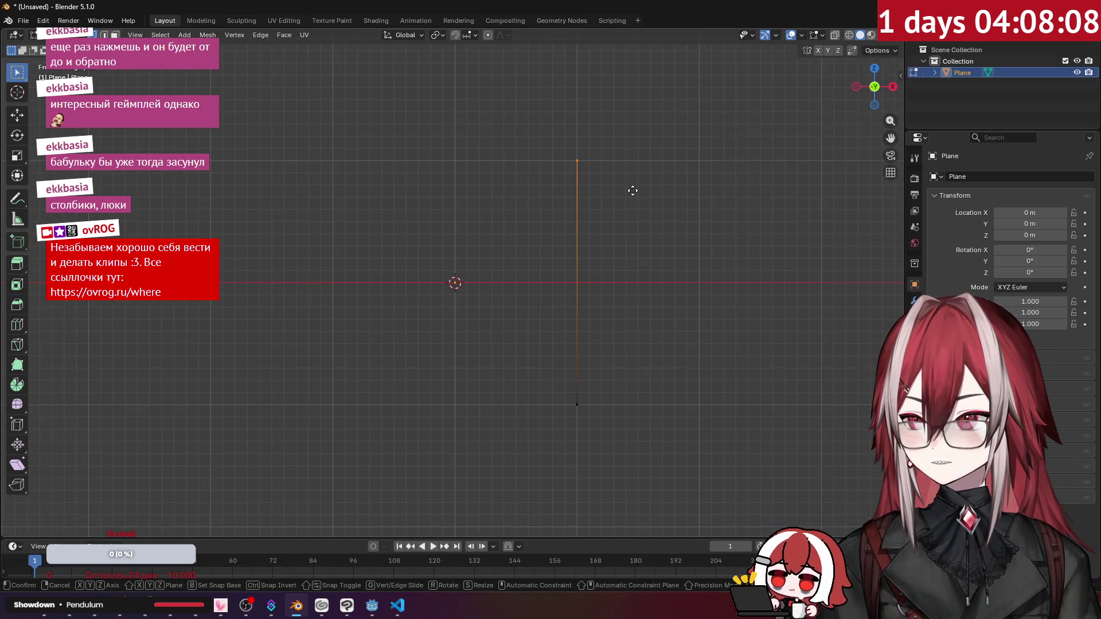
Reposition the edge's top and bottom vertices.
key(g)
click(504, 184)
drag(528, 356, 572, 383)
key(g)
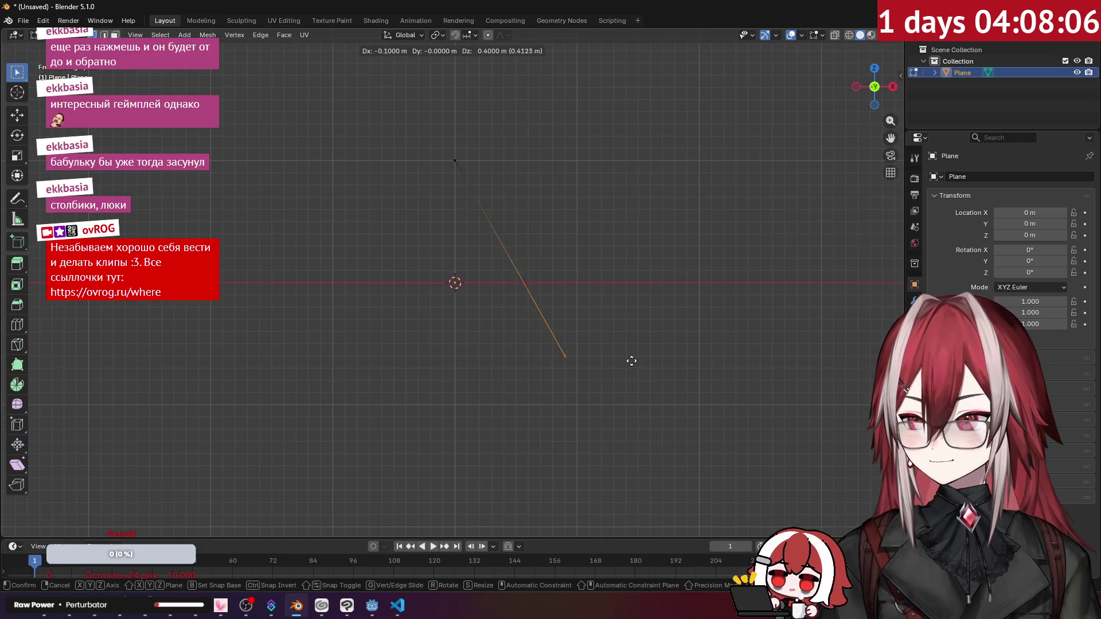
click(548, 186)
scroll(499, 165, up, 4)
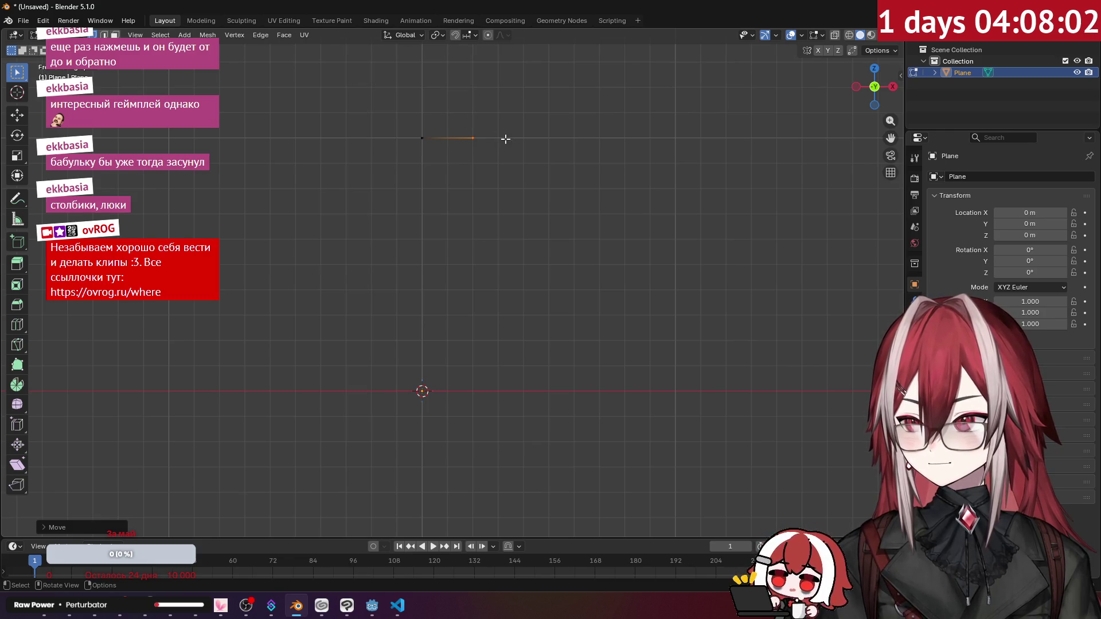
Extrude a new edge from the vertex and reposition the selected vertex.
key(e)
click(555, 365)
scroll(528, 352, up, 3)
scroll(576, 373, down, 1)
scroll(585, 373, up, 1)
mouse_move(585, 373)
shift+middle_down()
mouse_move(555, 308)
mouse_move(575, 278)
shift+middle_up()
scroll(580, 290, up, 2)
key(g)
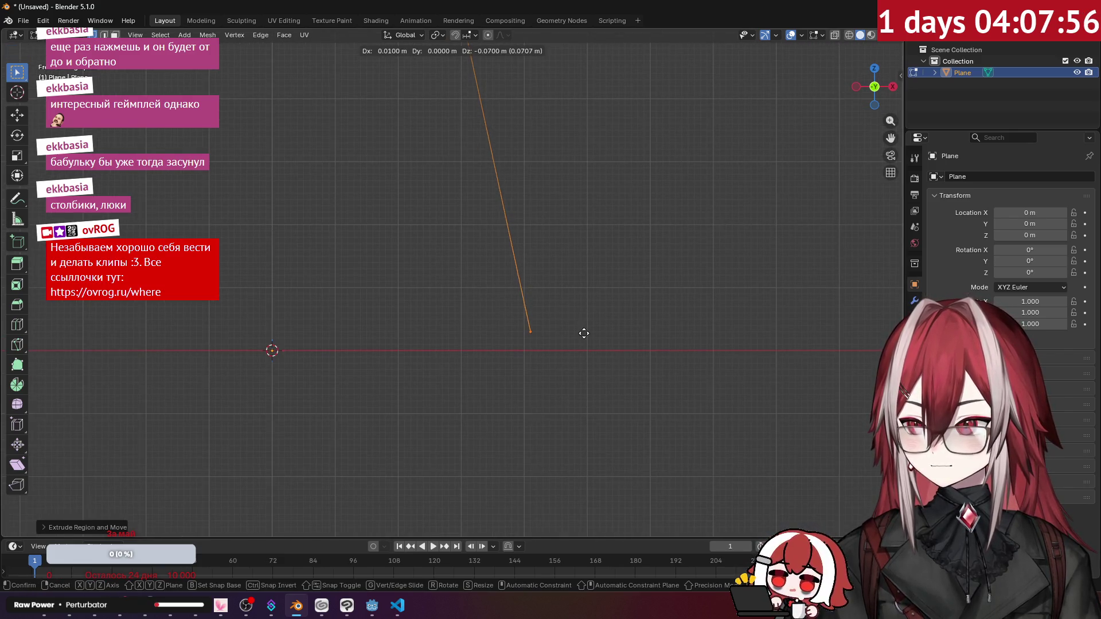
click(636, 339)
scroll(610, 327, down, 2)
scroll(595, 321, up, 3)
shift+middle_drag(595, 321, 587, 291)
Extrude two more short edges from the profile's endpoint.
key(e)
click(658, 291)
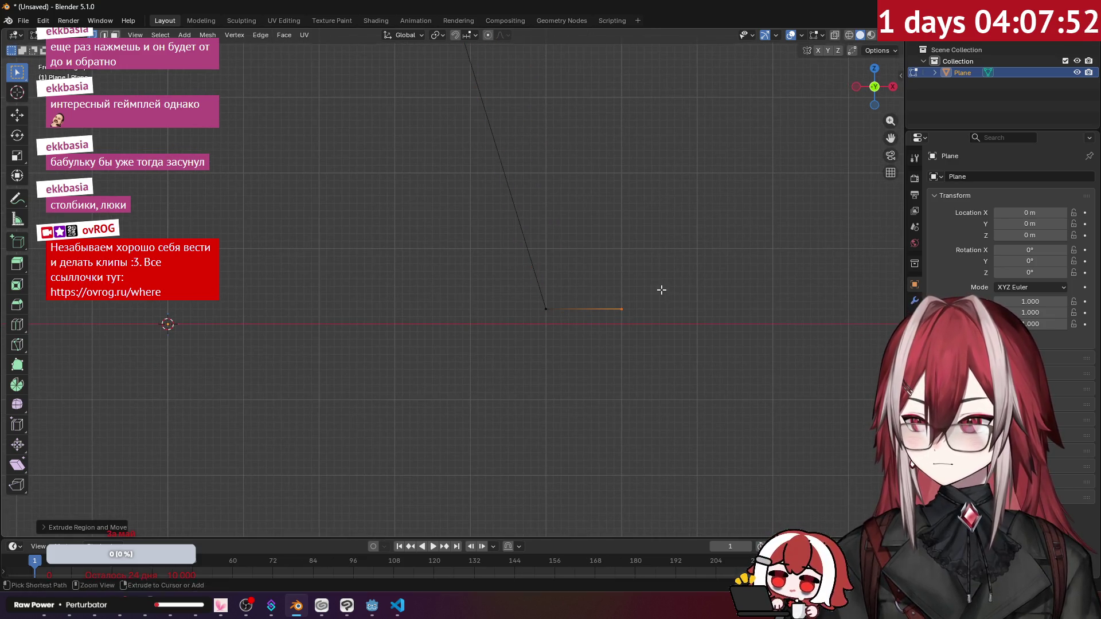
key(e)
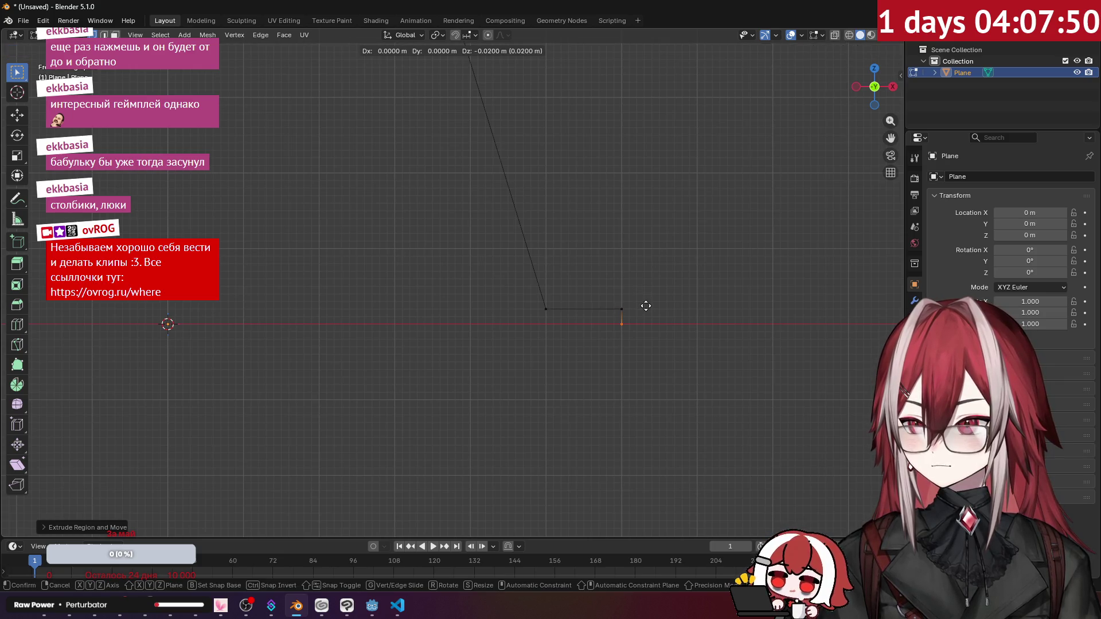
click(646, 306)
scroll(614, 307, down, 6)
shift+middle_drag(551, 228, 558, 302)
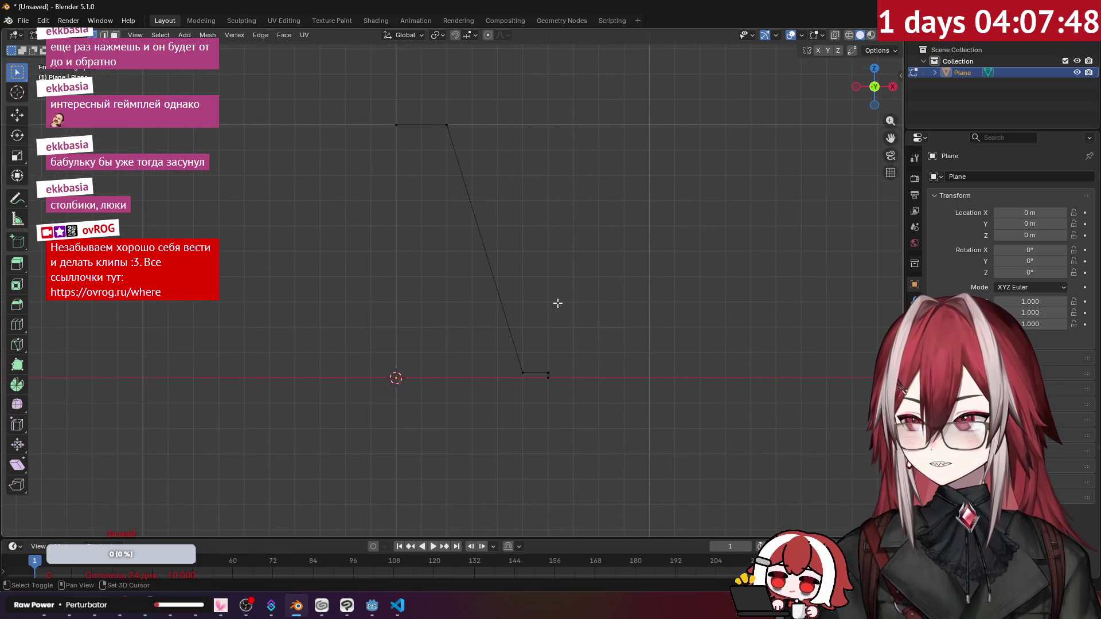
Select the profile's top edge and extrude it to a new position.
drag(376, 91, 463, 143)
shift+middle_drag(484, 164, 511, 257)
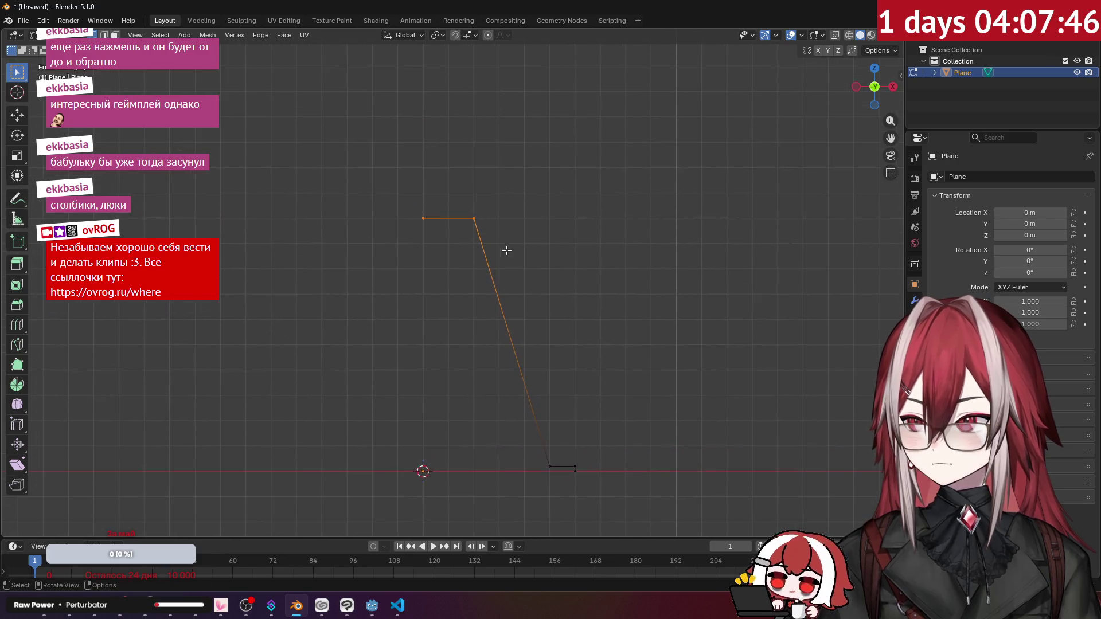
scroll(546, 239, up, 3)
key(e)
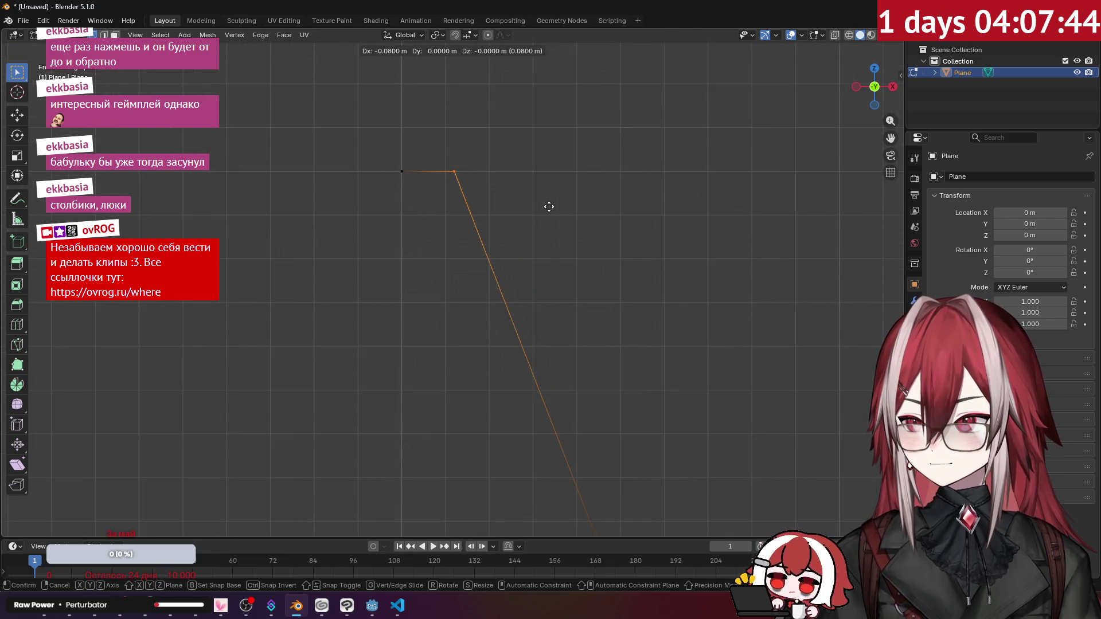
click(539, 207)
scroll(539, 207, down, 3)
Shift the bottom edge left, then select the whole three-edge profile.
shift+middle_drag(557, 333, 558, 249)
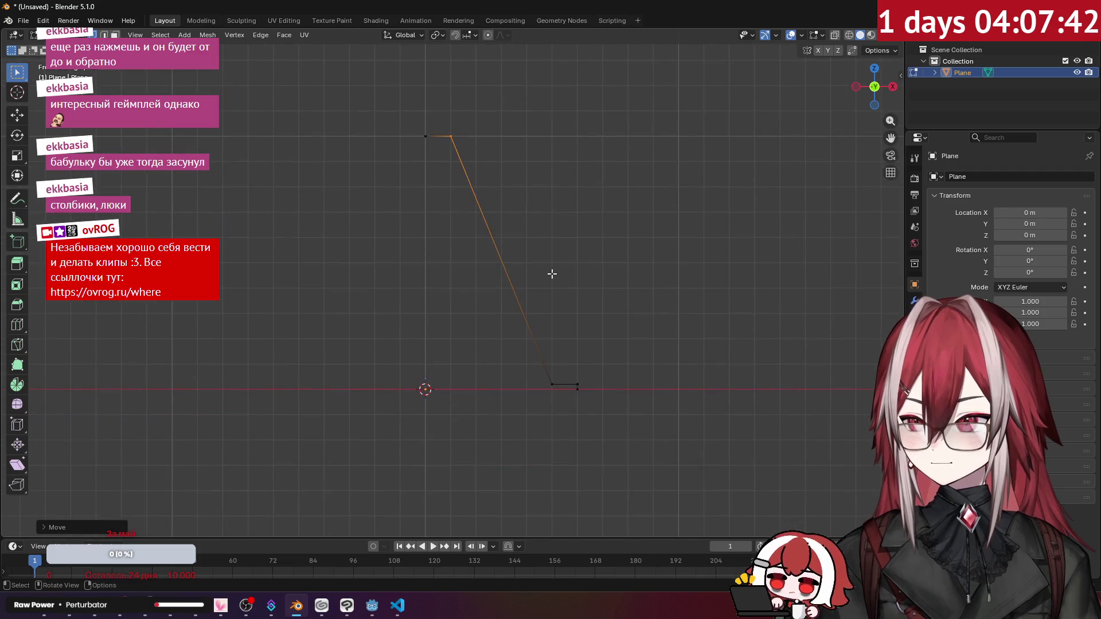
drag(537, 355, 646, 403)
key(g)
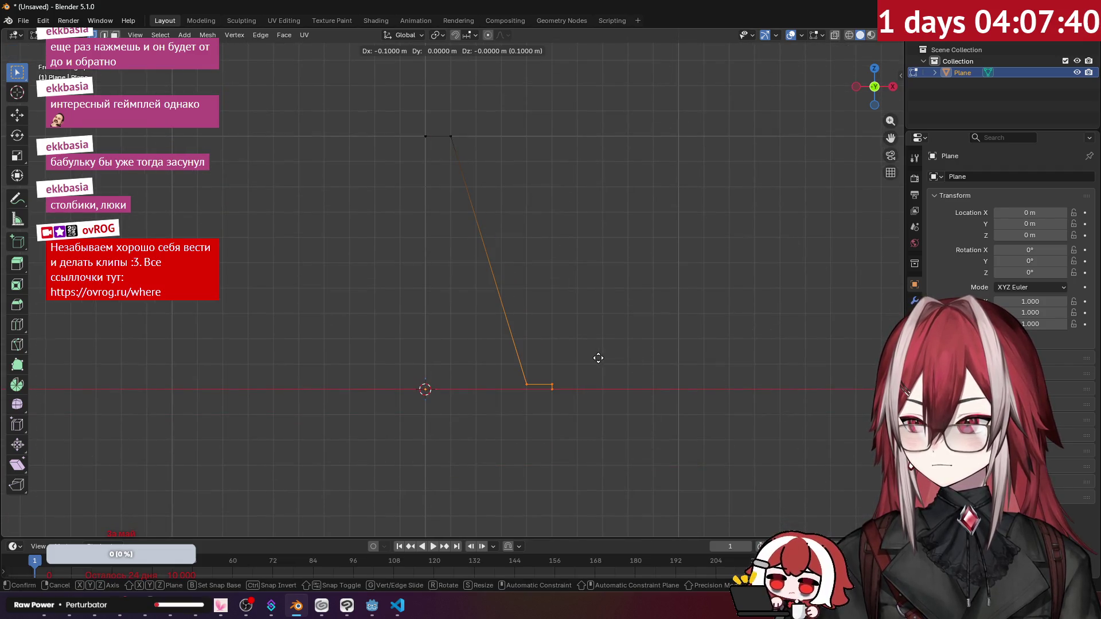
click(585, 358)
scroll(585, 357, down, 2)
key(a)
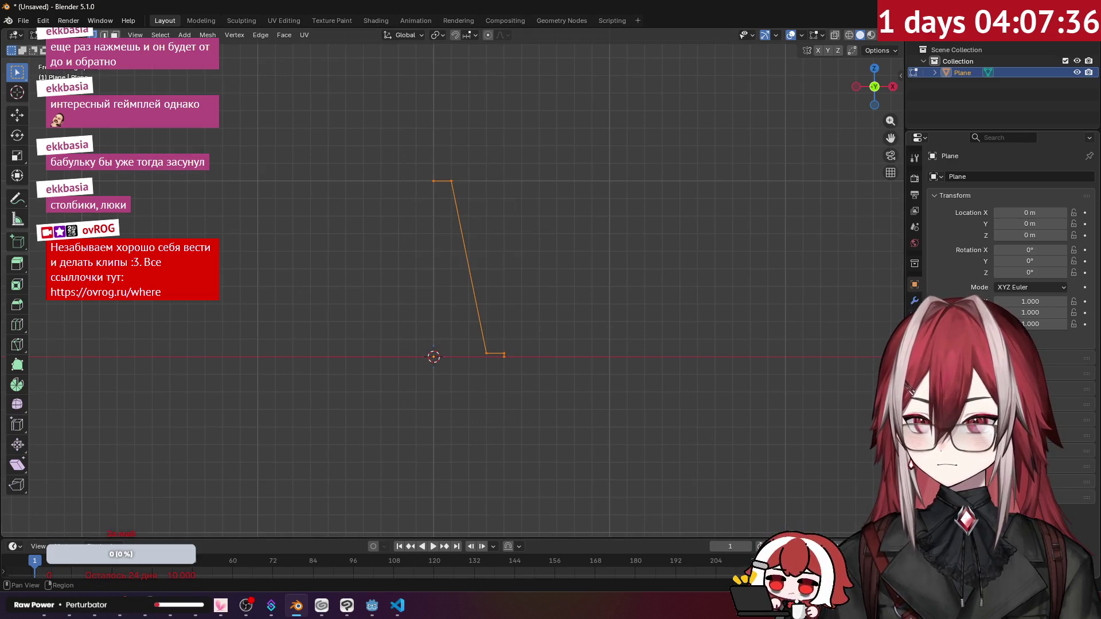
key(alt+Tab)
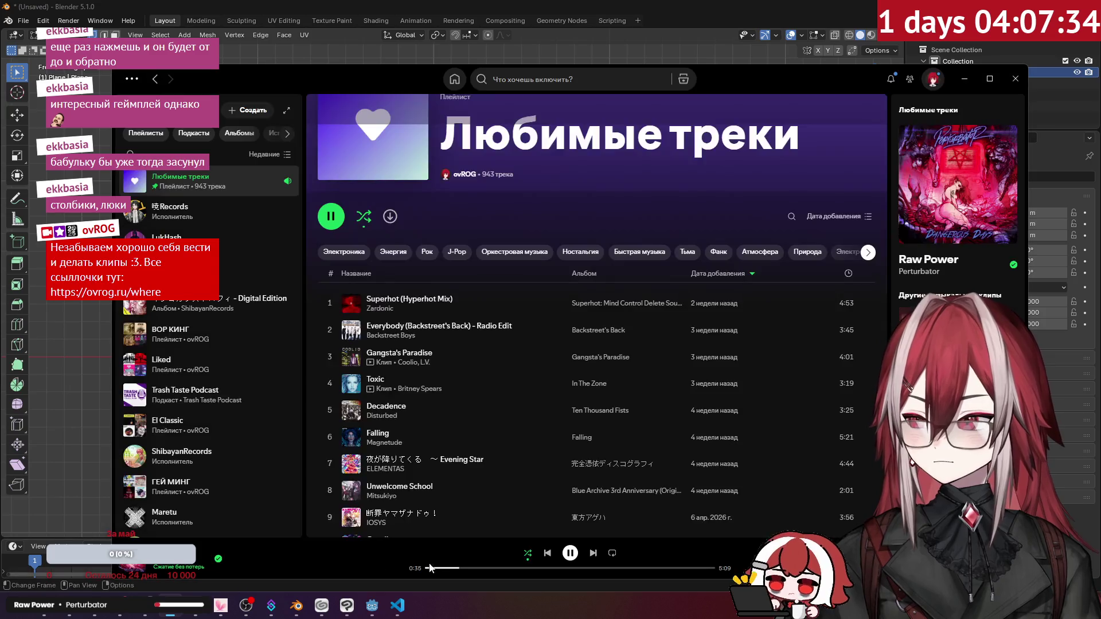
Skip through the liked-songs playlist until 無意識レクイエム by 森羅万象 plays.
key(ctrl+Right)
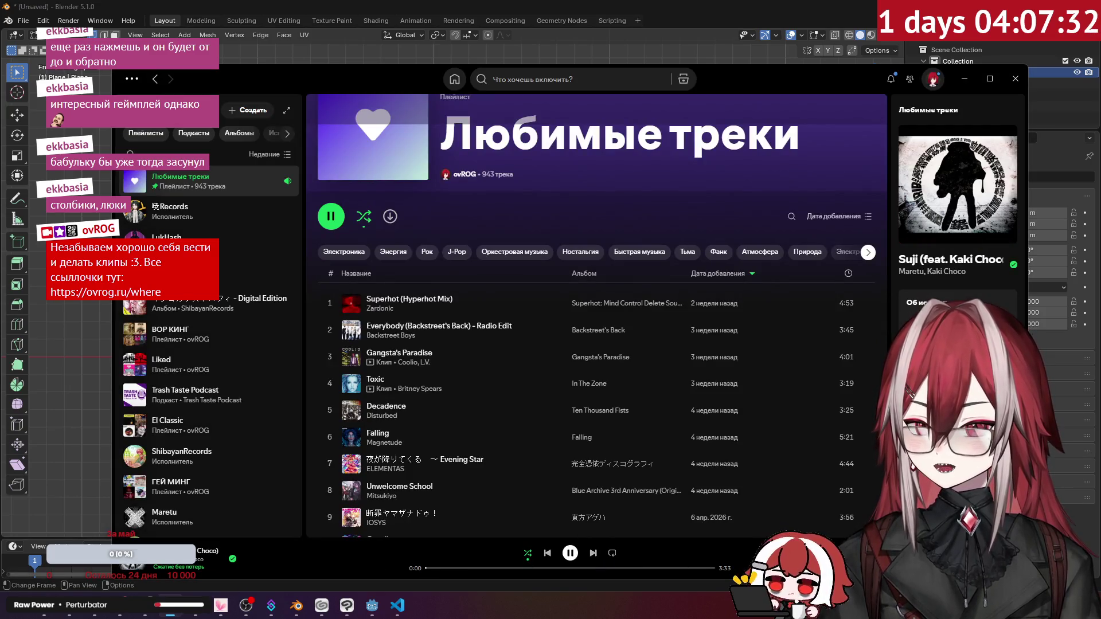
click(594, 553)
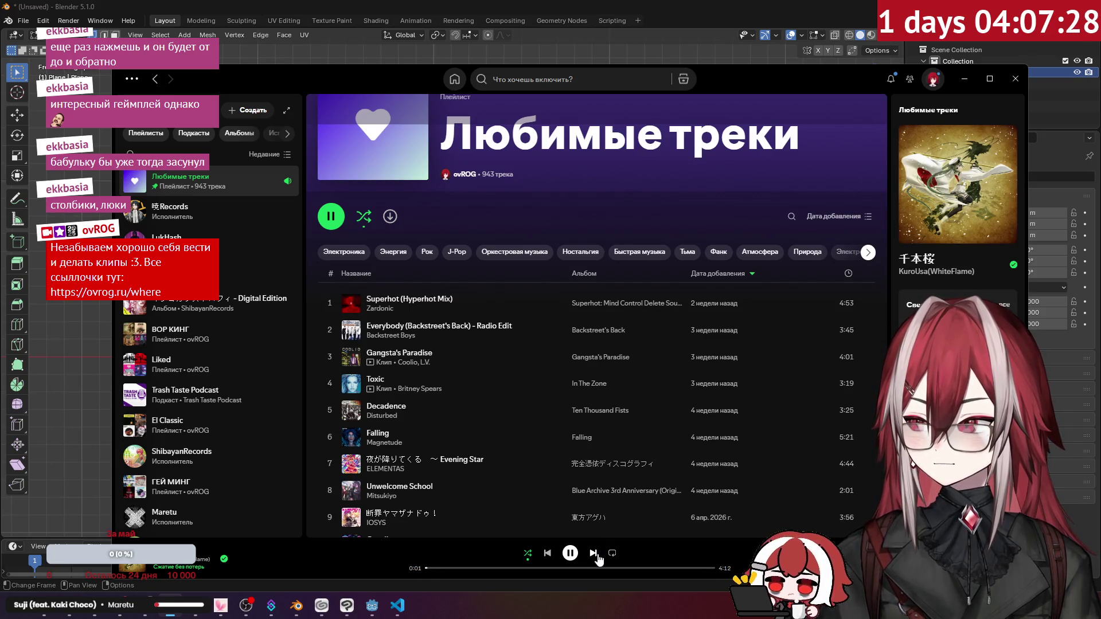
click(594, 554)
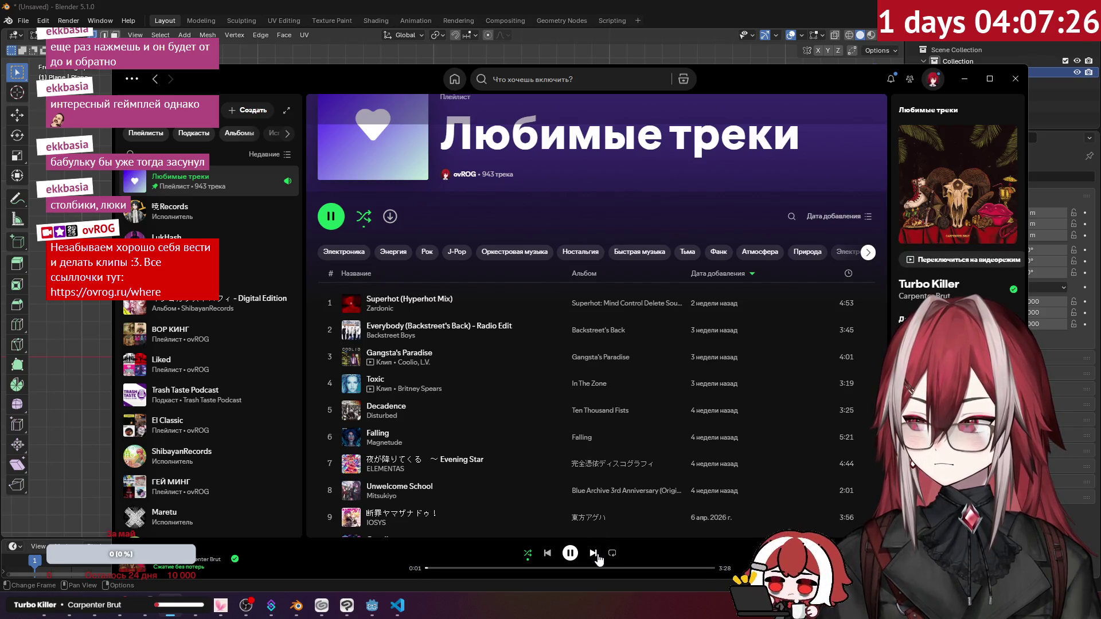
click(594, 554)
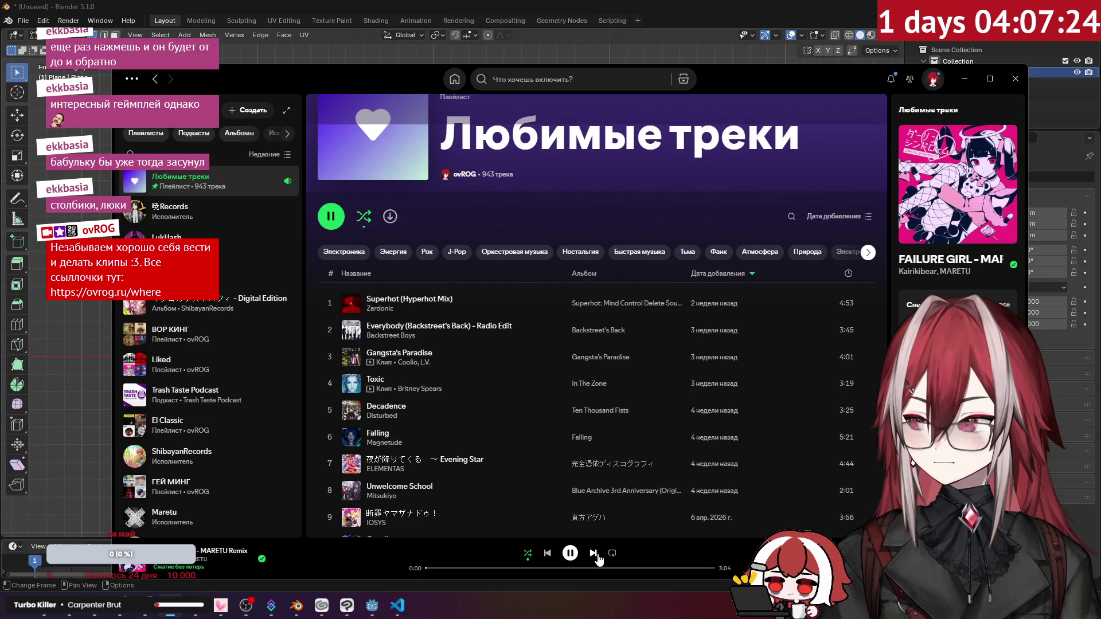
click(594, 554)
click(595, 554)
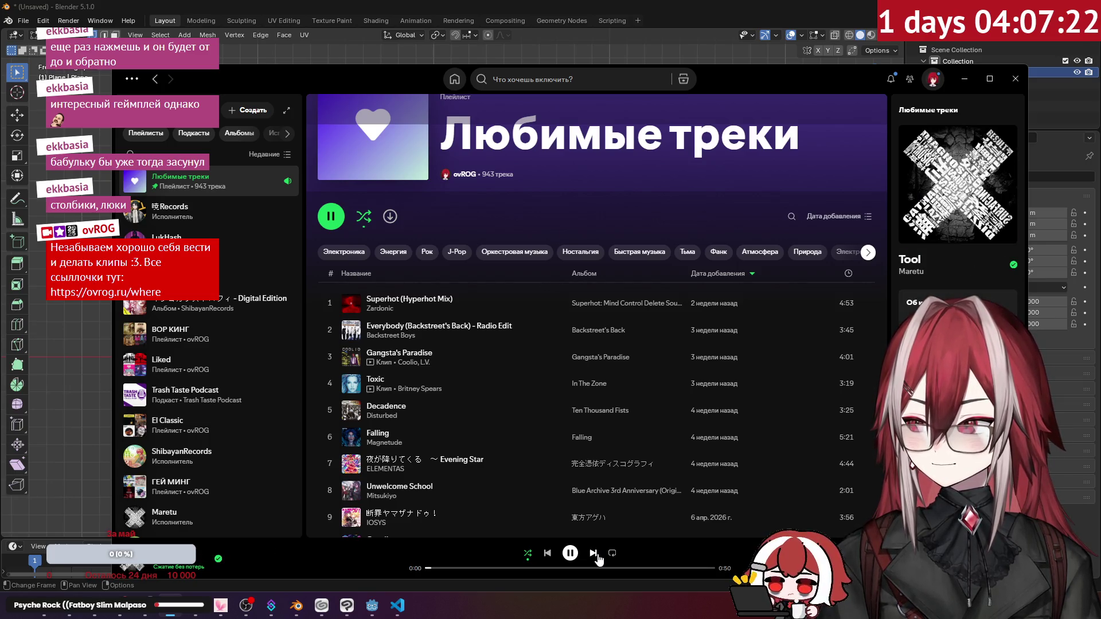
click(595, 554)
click(594, 554)
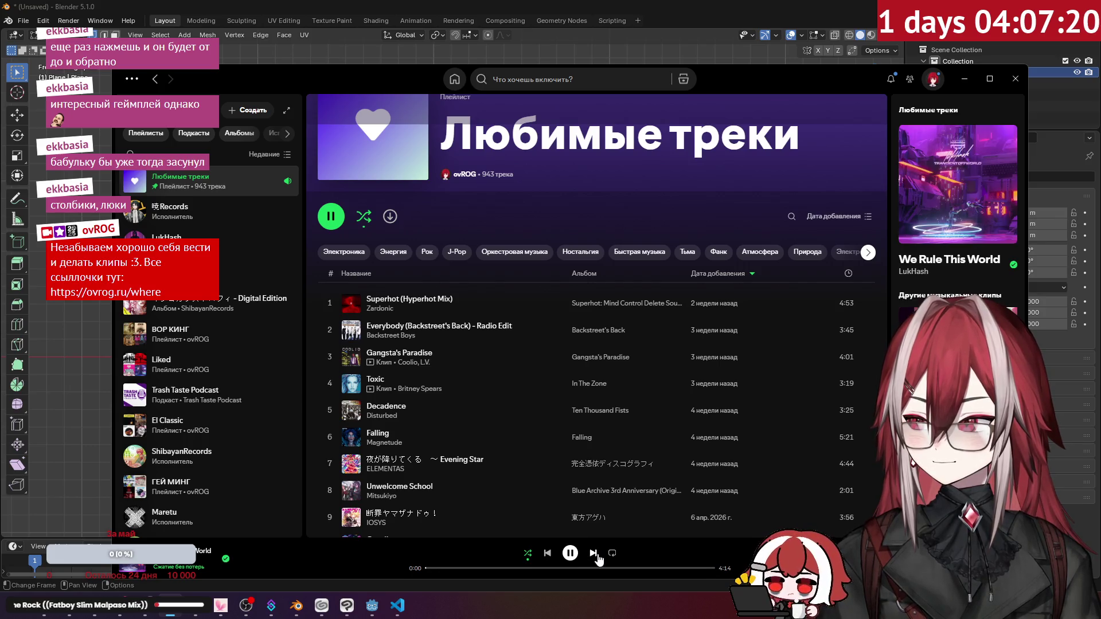
click(594, 554)
click(594, 554)
click(594, 554)
click(594, 554)
click(594, 554)
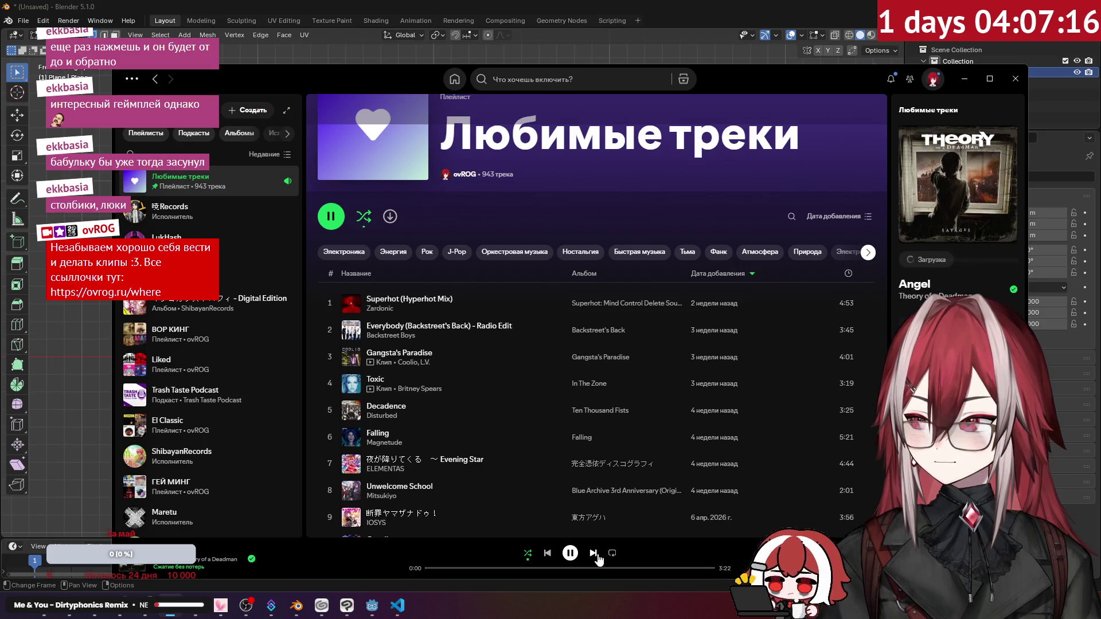
click(595, 554)
click(595, 555)
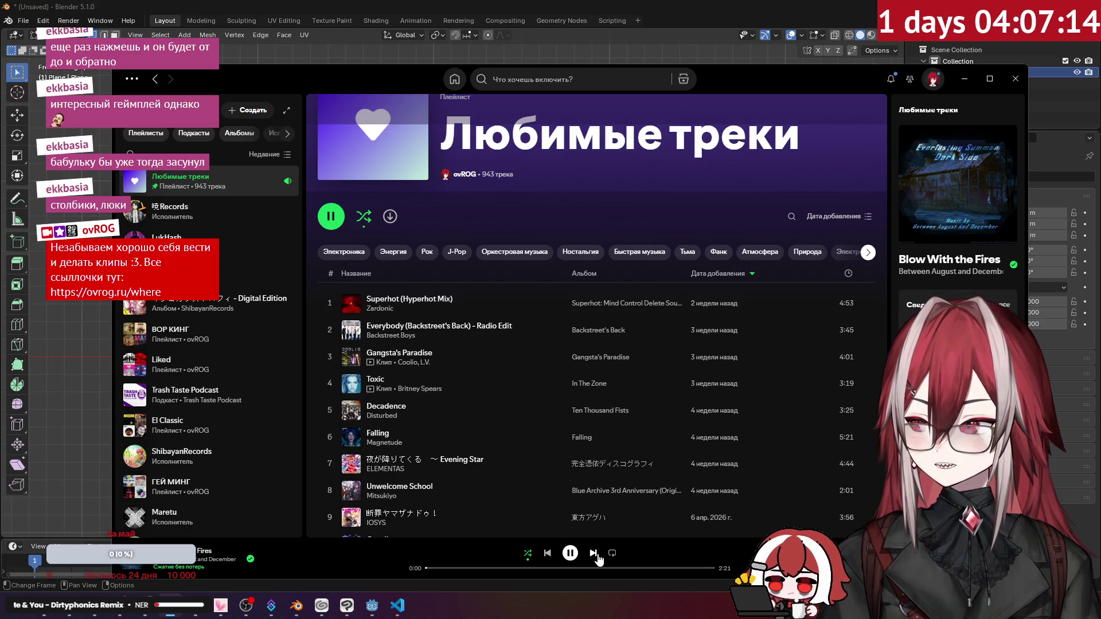
click(595, 555)
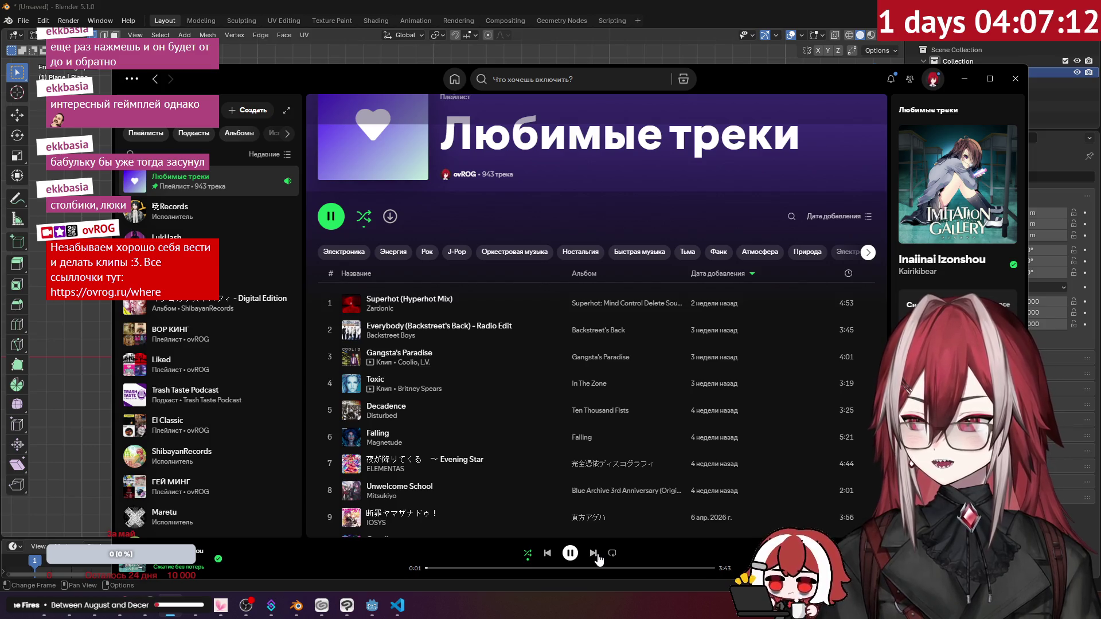
click(596, 554)
click(595, 555)
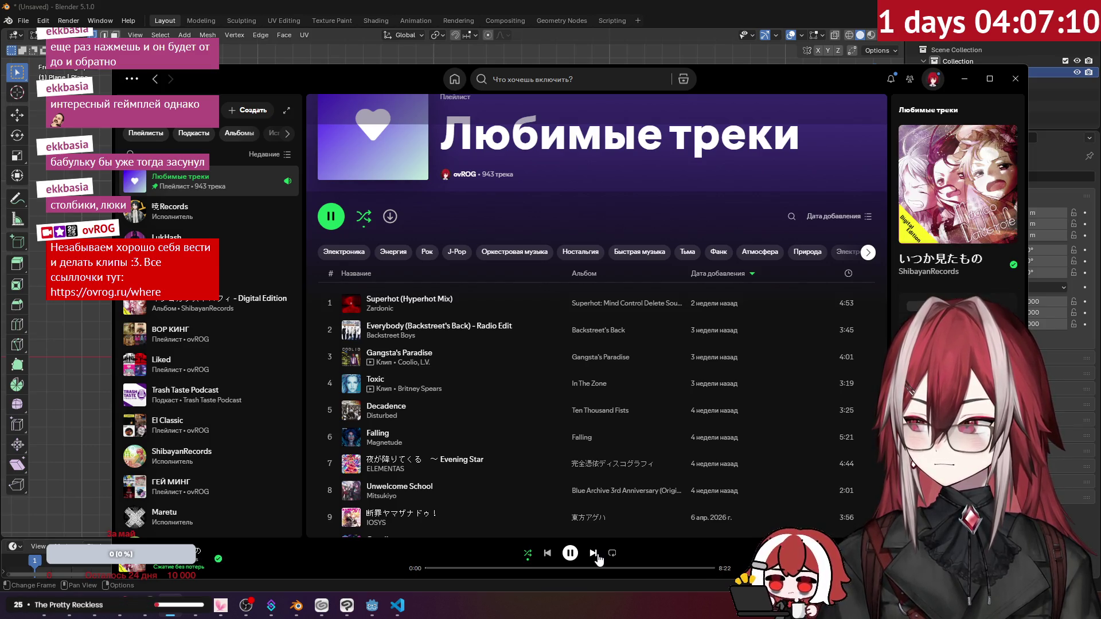
click(596, 555)
click(595, 555)
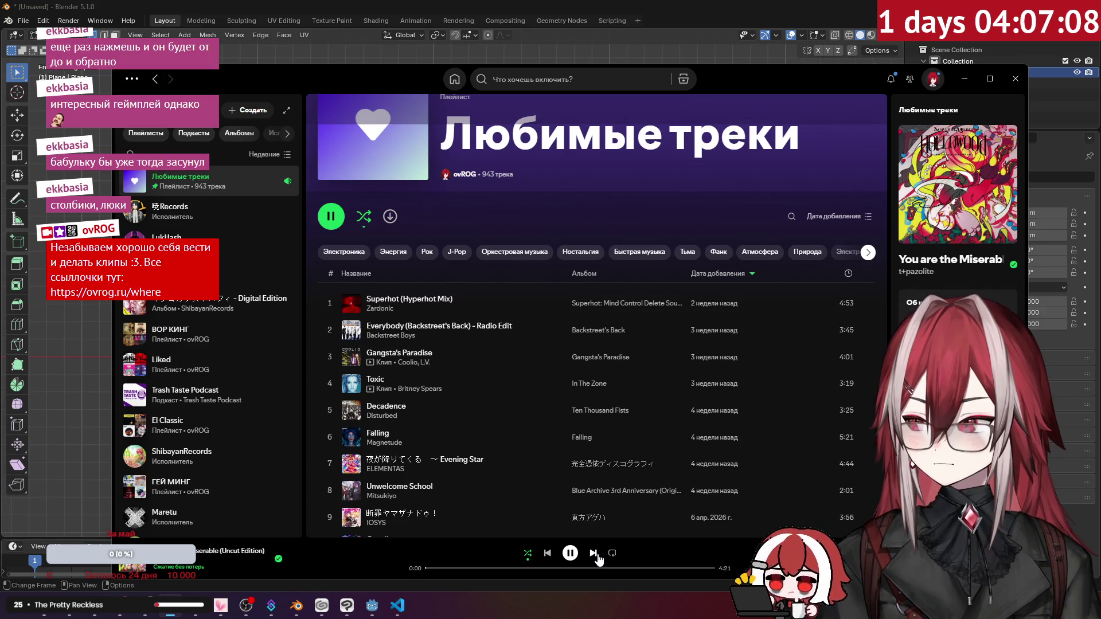
click(595, 555)
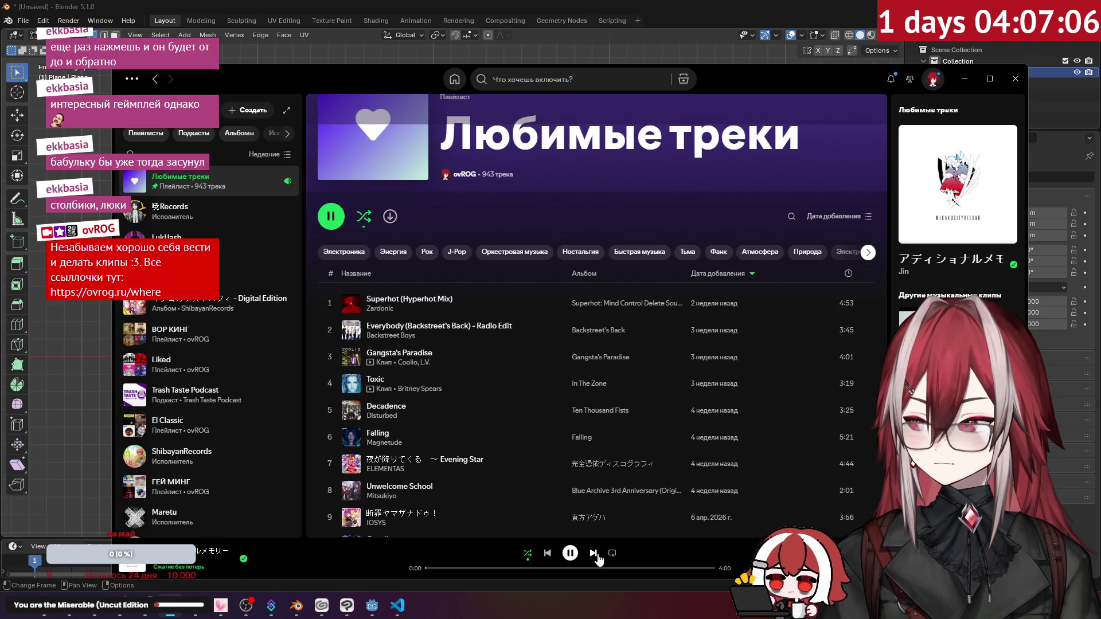
click(595, 555)
click(596, 555)
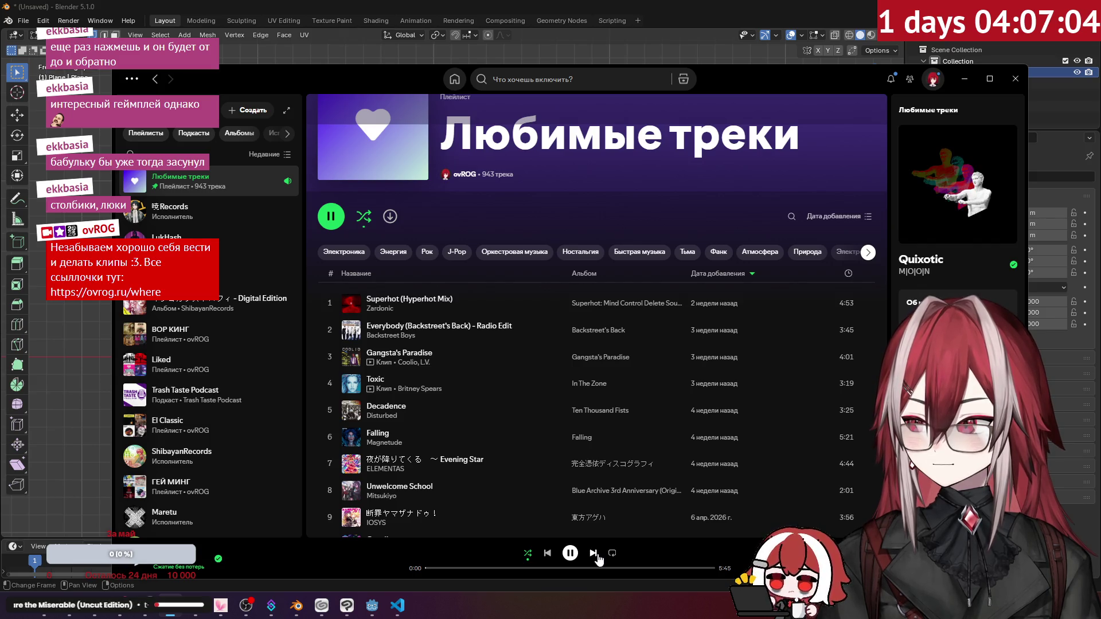
click(595, 555)
click(595, 554)
click(596, 555)
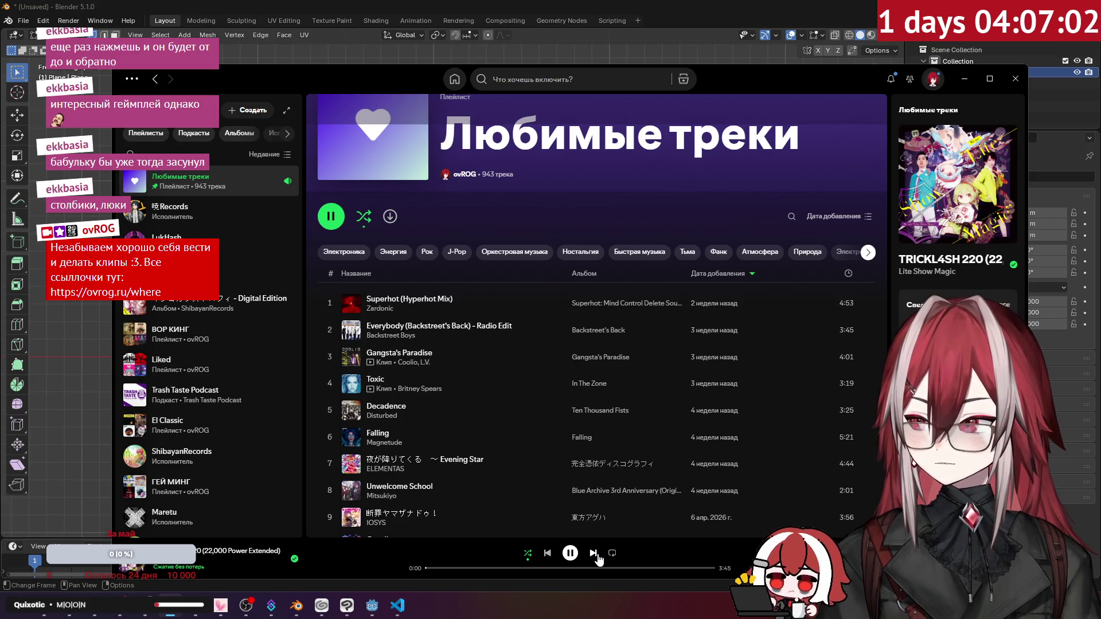
click(596, 554)
click(596, 555)
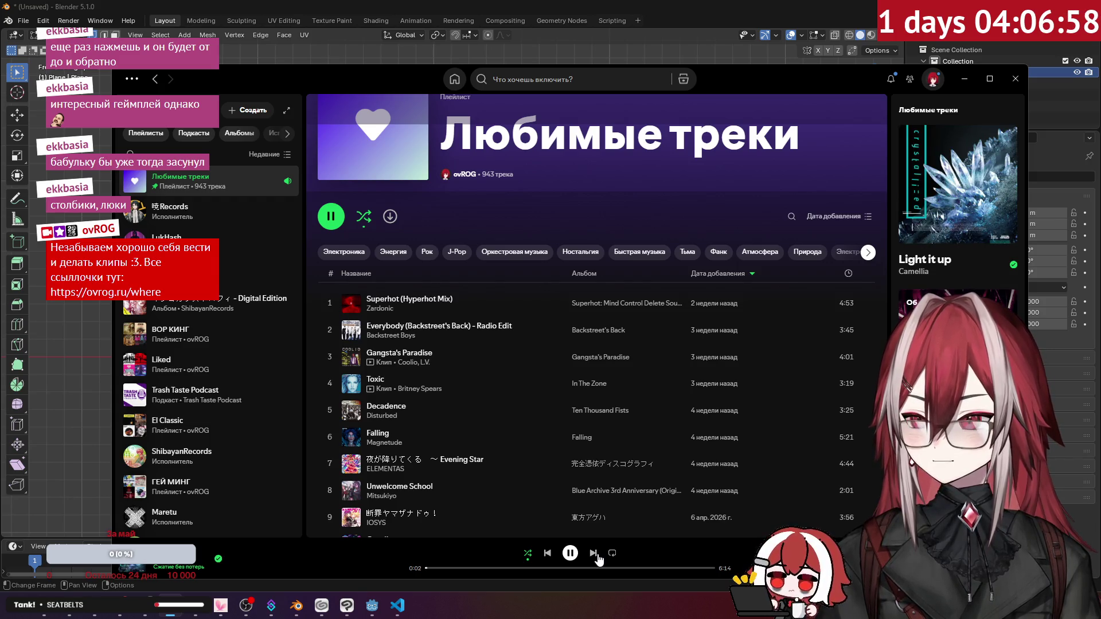
click(594, 554)
click(594, 554)
click(594, 554)
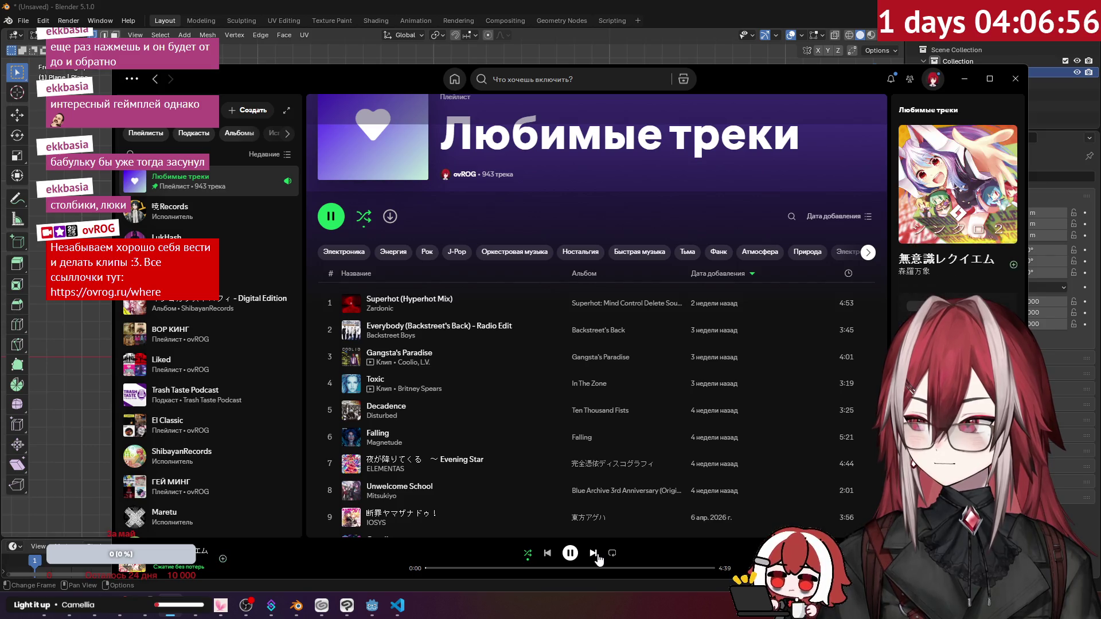
Minimize Spotify and recentre the Blender view on the plane profile.
click(965, 78)
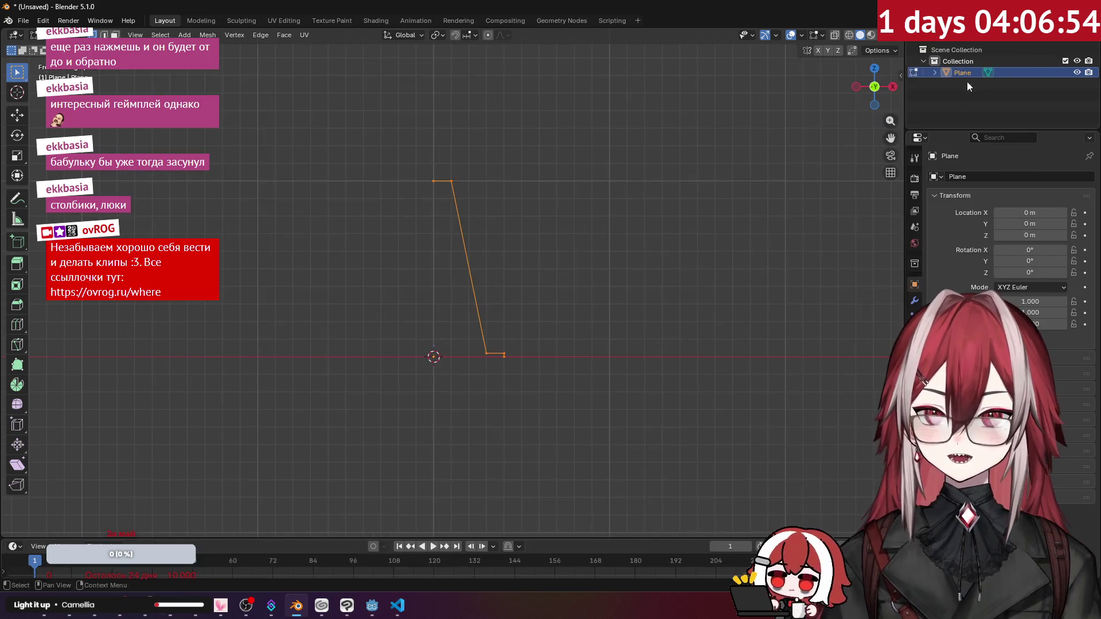
scroll(535, 356, up, 3)
shift+middle_drag(589, 348, 613, 324)
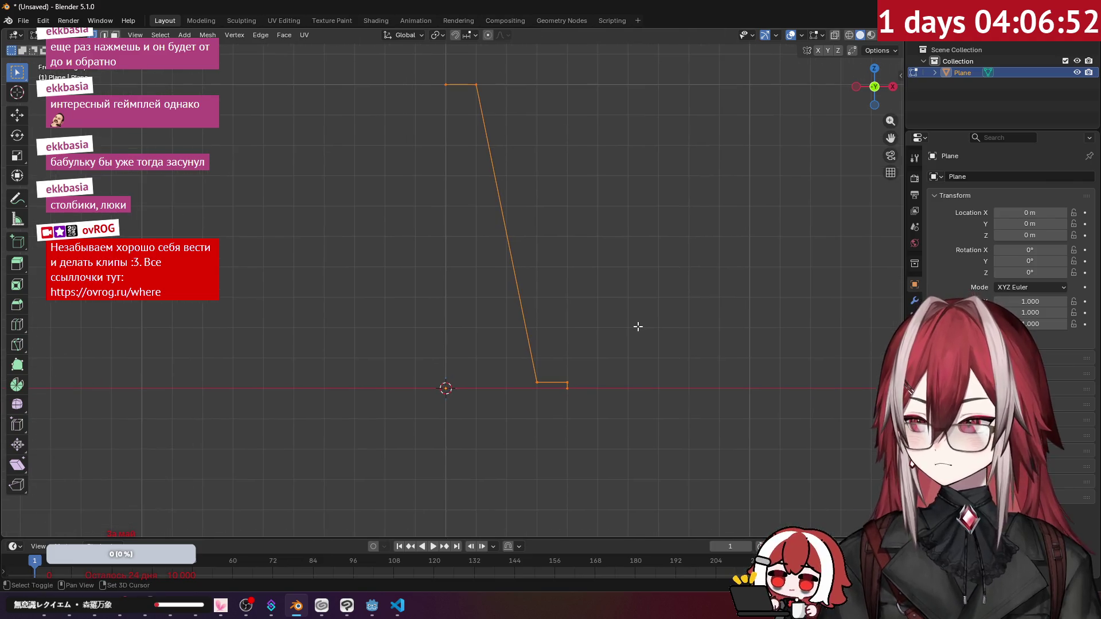